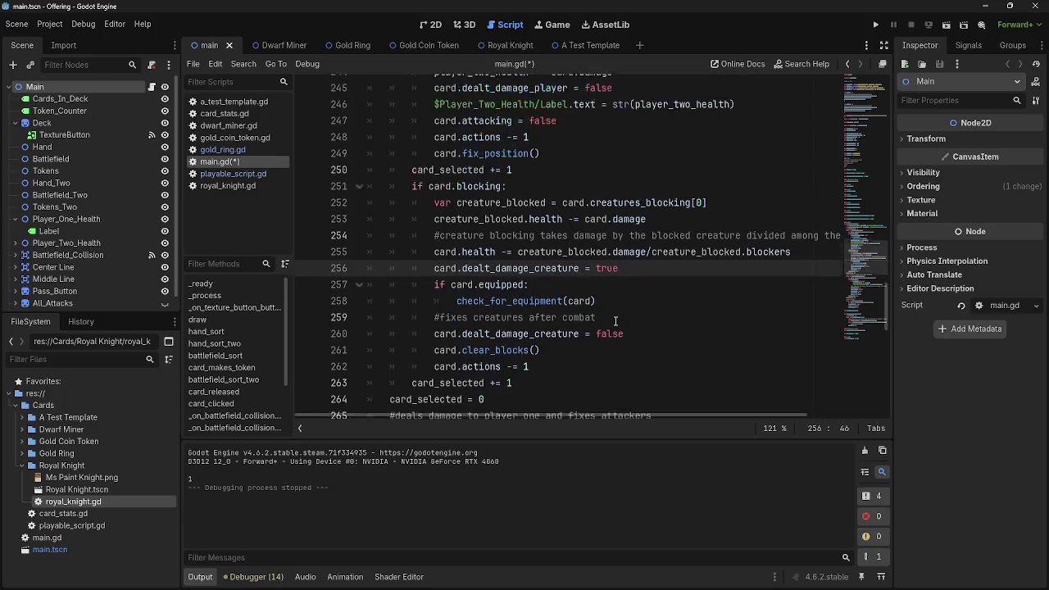
# In deal_combat_damage, check player_two_health's uses and fold the for-loop on line 238.
pyautogui.scroll(-3, 615, 321)
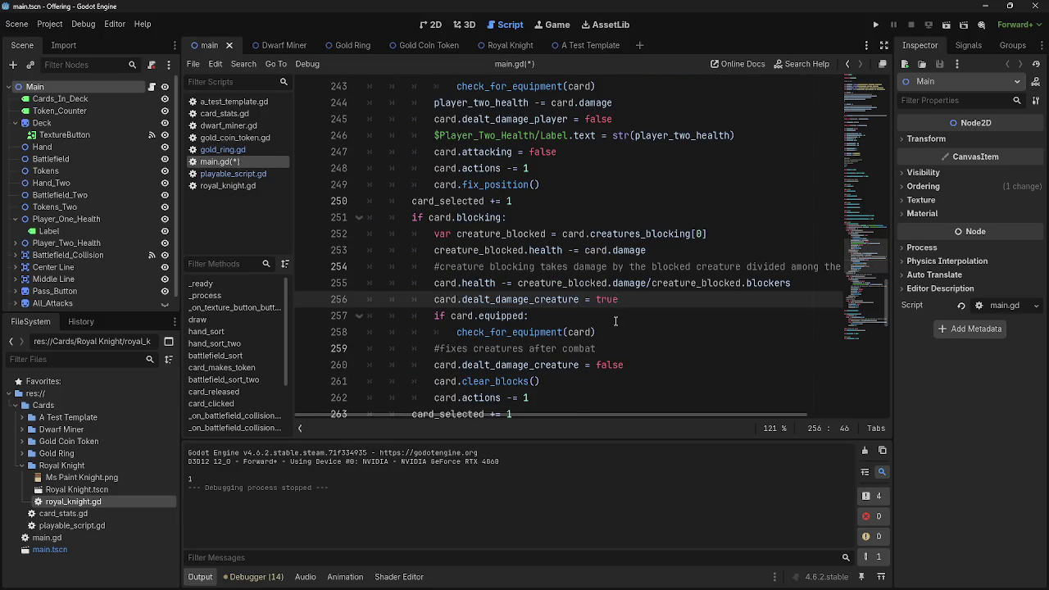
pyautogui.scroll(5, 615, 321)
pyautogui.scroll(-1, 615, 321)
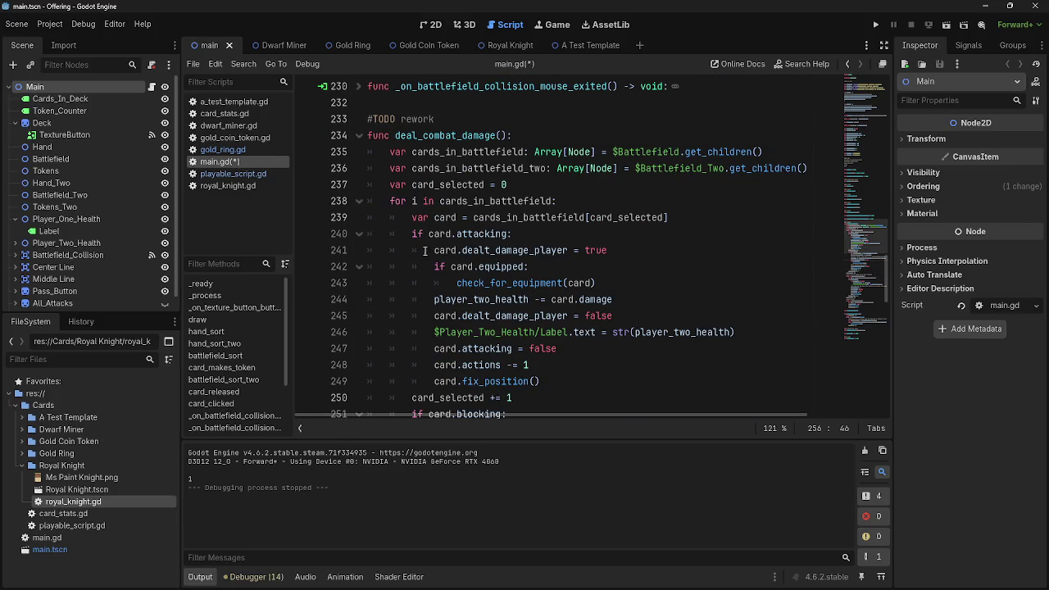
pyautogui.doubleClick(478, 299)
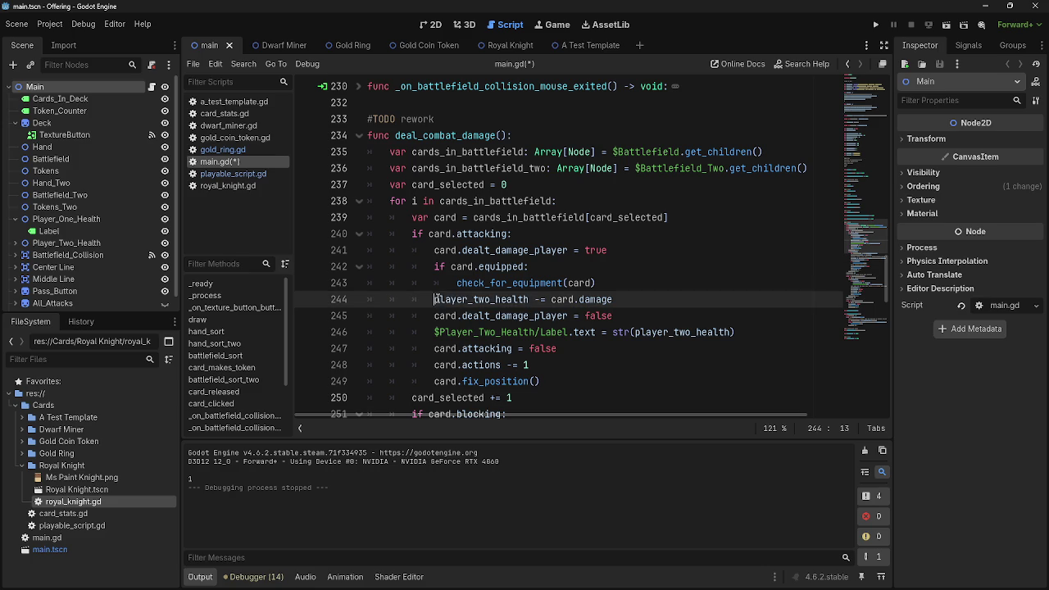
pyautogui.click(642, 299)
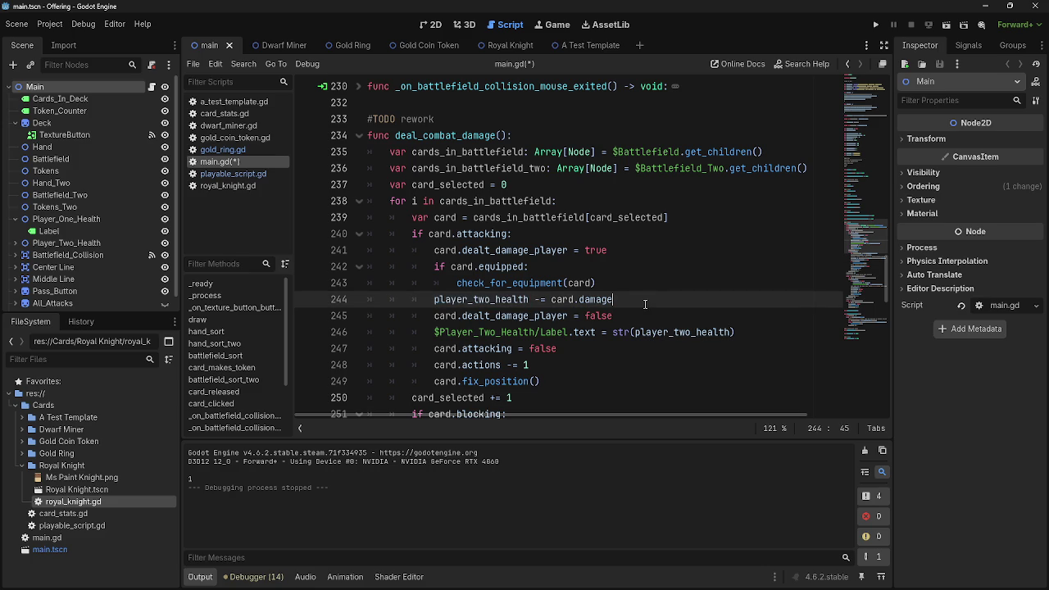
pyautogui.click(361, 201)
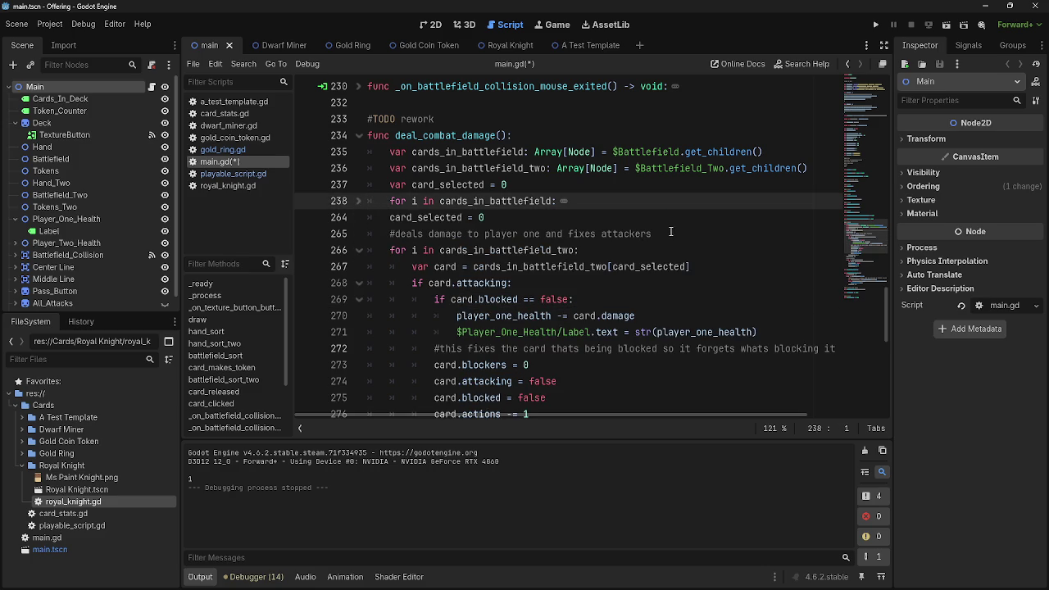
pyautogui.click(547, 187)
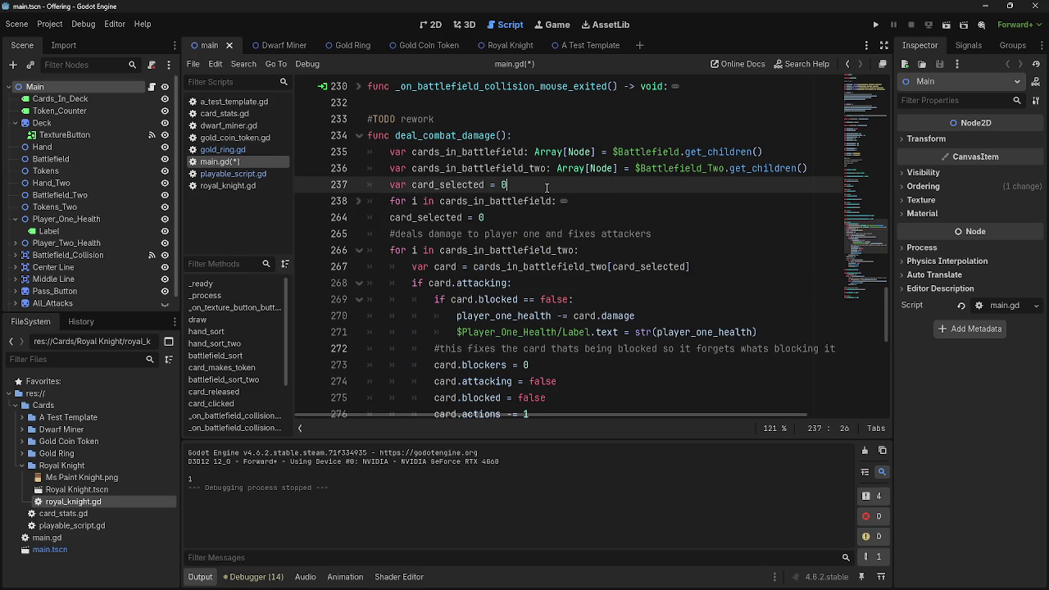
# Add the comment '#deals damage to player two' on a new line above the first loop.
pyautogui.press('Return')
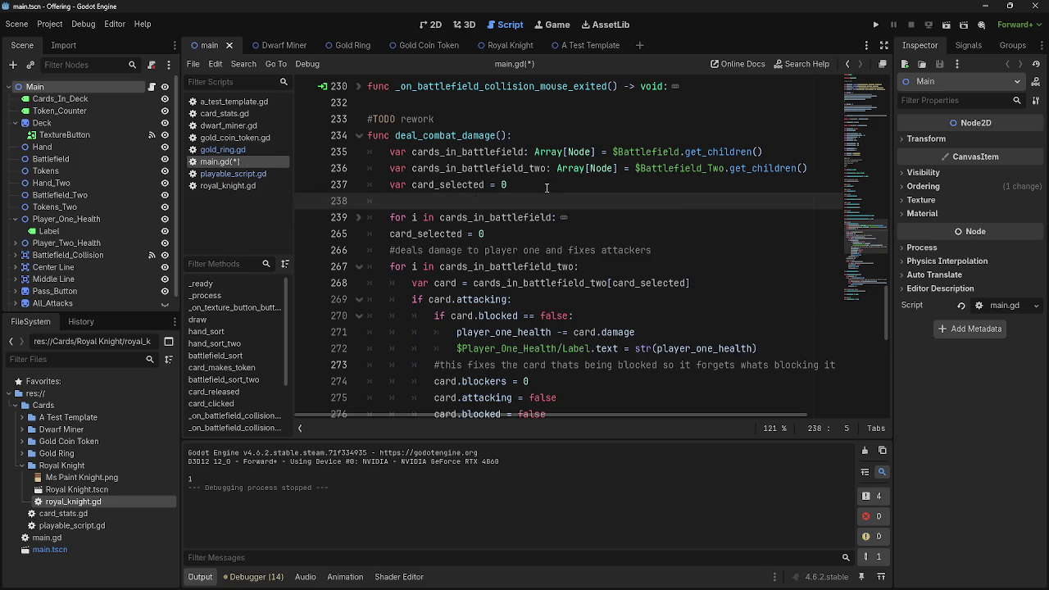
pyautogui.write('#deals')
pyautogui.write(' damage to p')
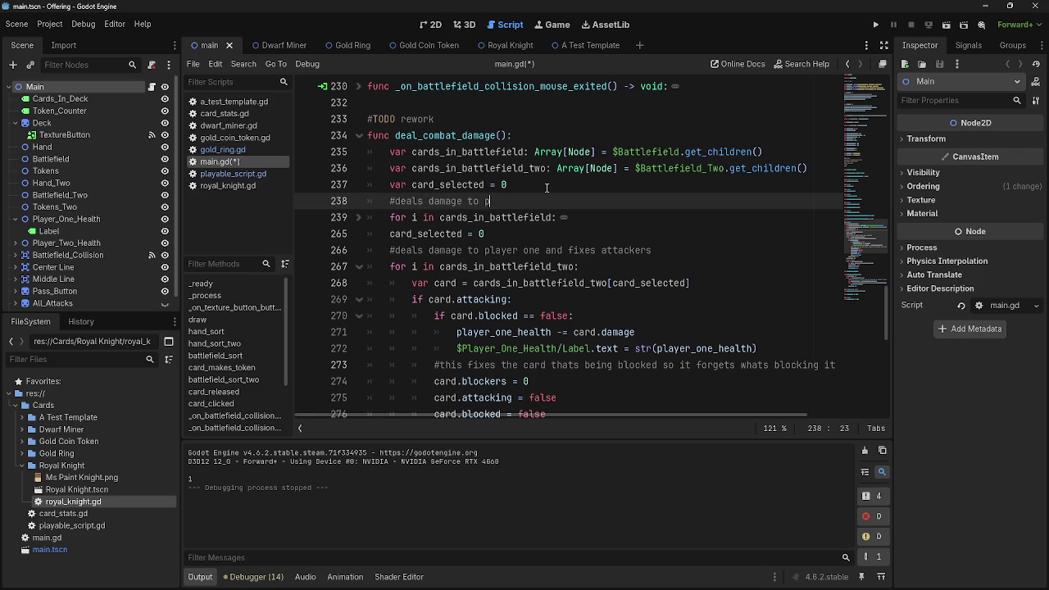
pyautogui.write('layer 2')
pyautogui.press('BackSpace')
pyautogui.write('two')
# Review the attacking code in the player-two damage loop, then fold it again.
pyautogui.click(358, 218)
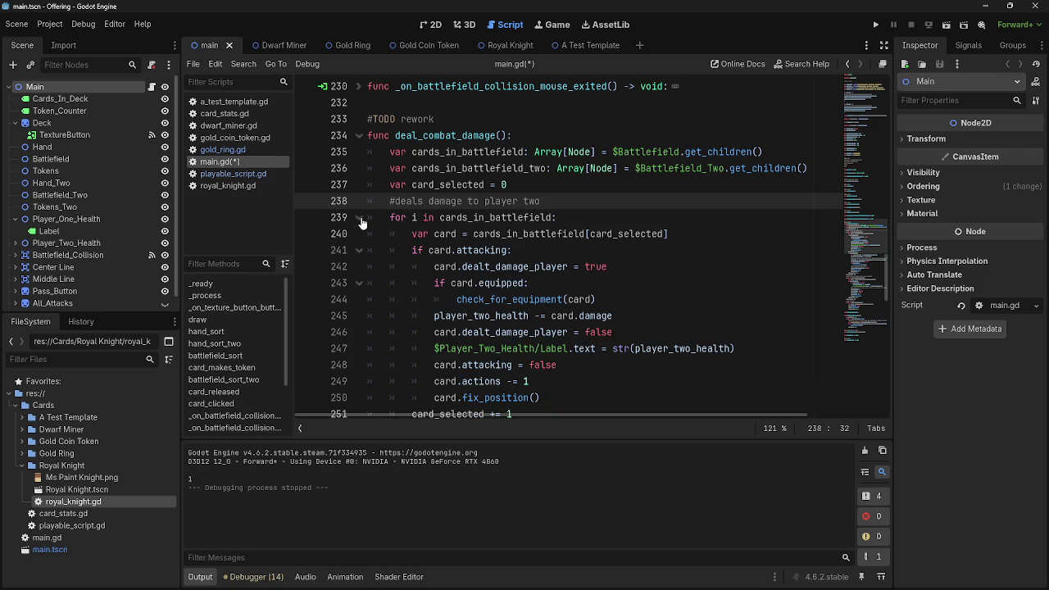
pyautogui.moveTo(390, 218)
pyautogui.mouseDown()
pyautogui.moveTo(671, 234)
pyautogui.moveTo(574, 397)
pyautogui.mouseUp()
pyautogui.click(574, 397)
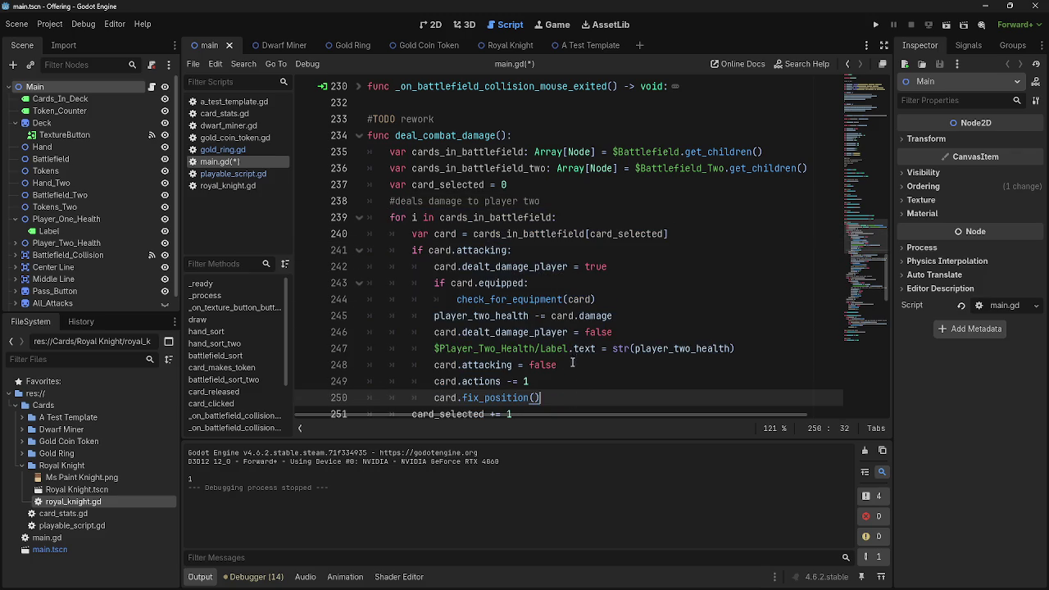
pyautogui.click(358, 217)
pyautogui.click(590, 236)
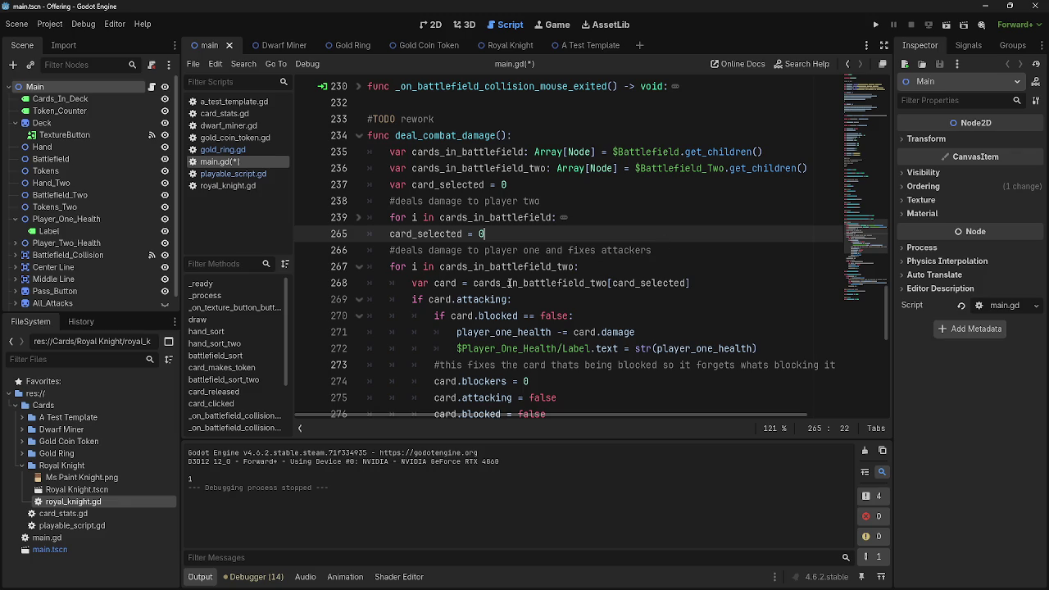
pyautogui.scroll(-3, 509, 282)
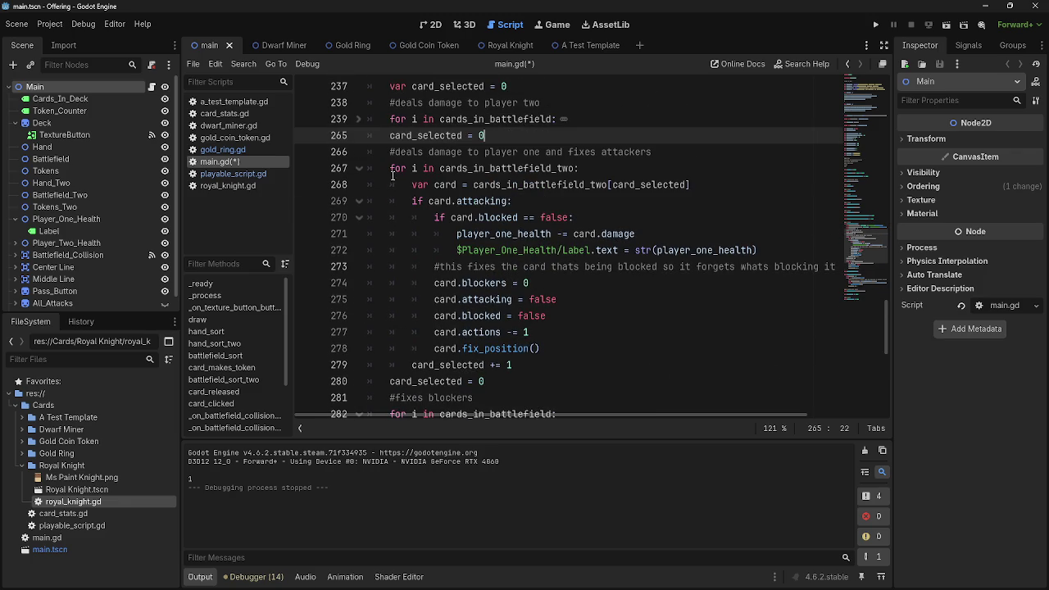
# Trim ' and fixes attackers' so the player-one comment reads '#deals damage to player one'.
pyautogui.click(361, 168)
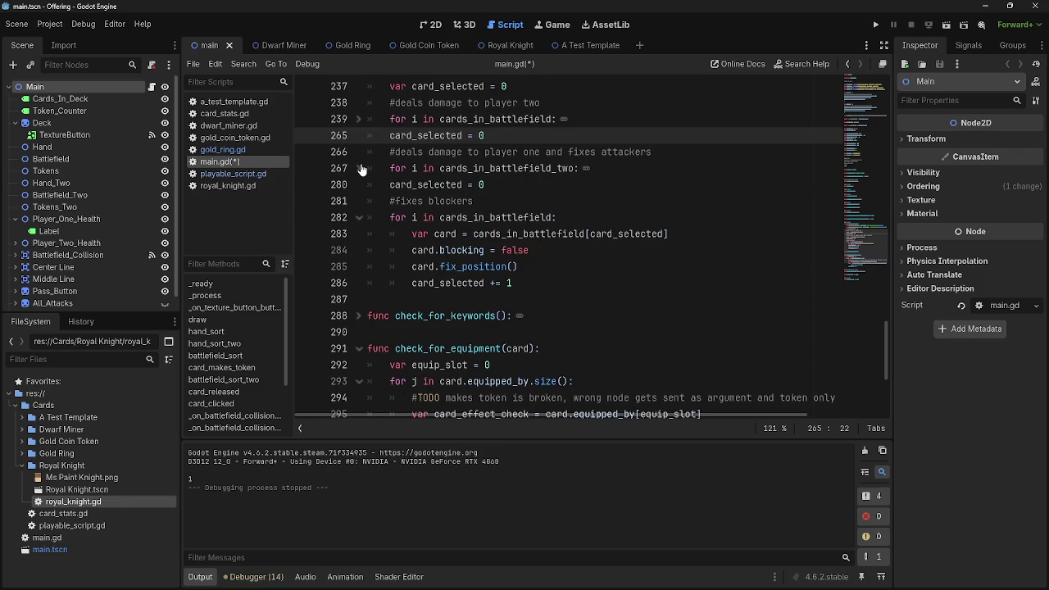
pyautogui.moveTo(652, 152); pyautogui.dragTo(539, 156)
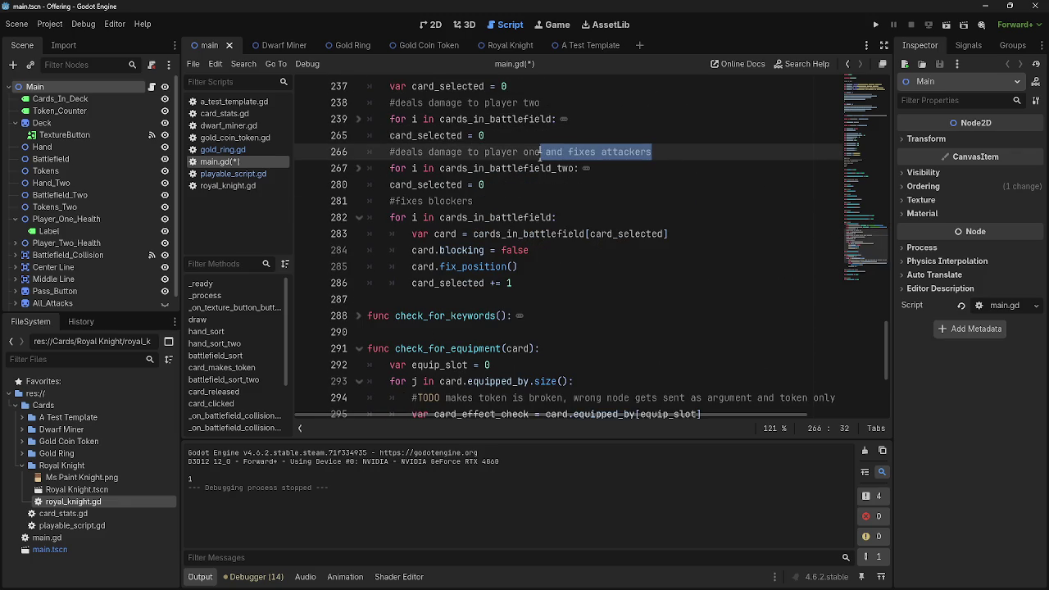
pyautogui.press('BackSpace')
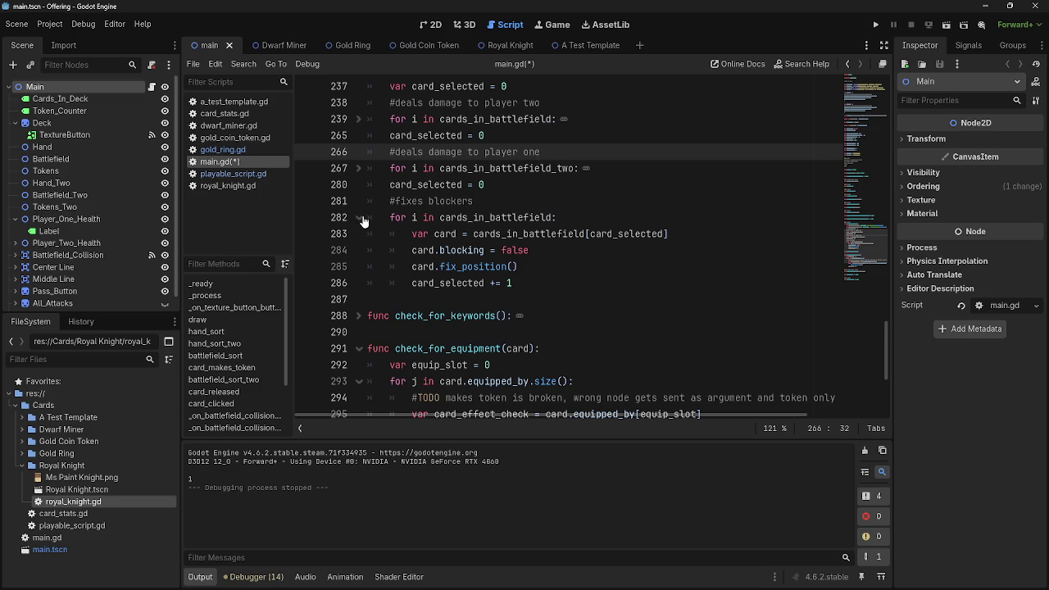
pyautogui.click(361, 217)
pyautogui.click(541, 201)
pyautogui.scroll(2, 542, 240)
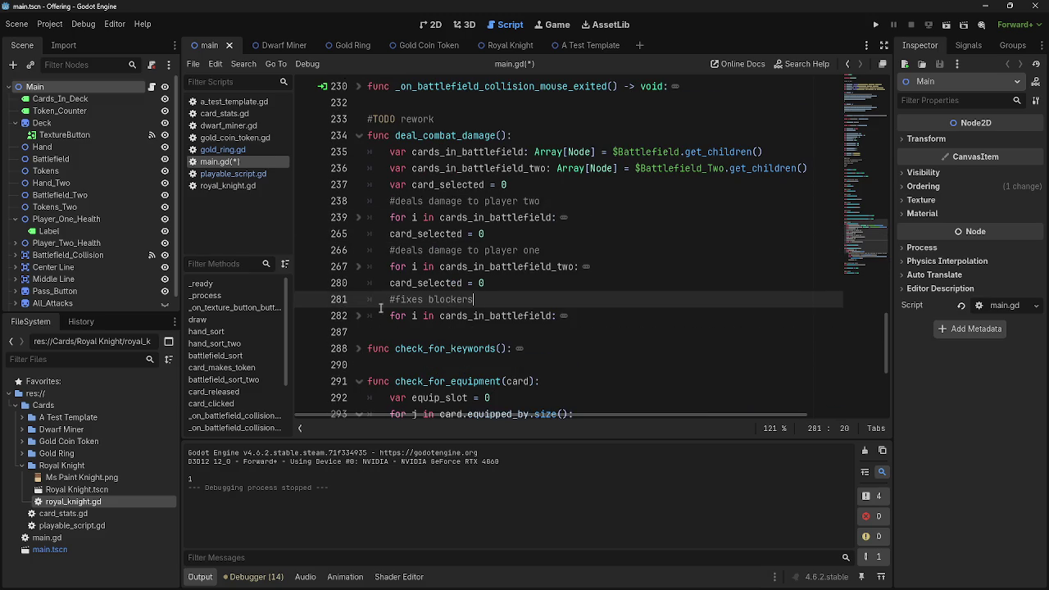
pyautogui.click(362, 219)
pyautogui.scroll(-5, 361, 221)
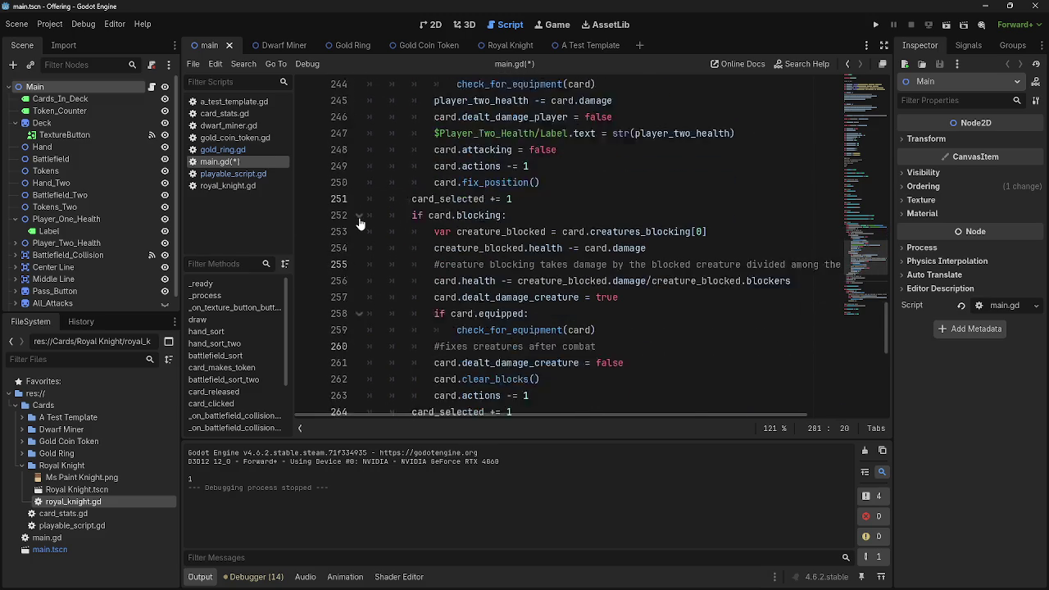
# Move the '#deals damage to player two' comment inside the loop, below the var card line.
pyautogui.scroll(3, 358, 222)
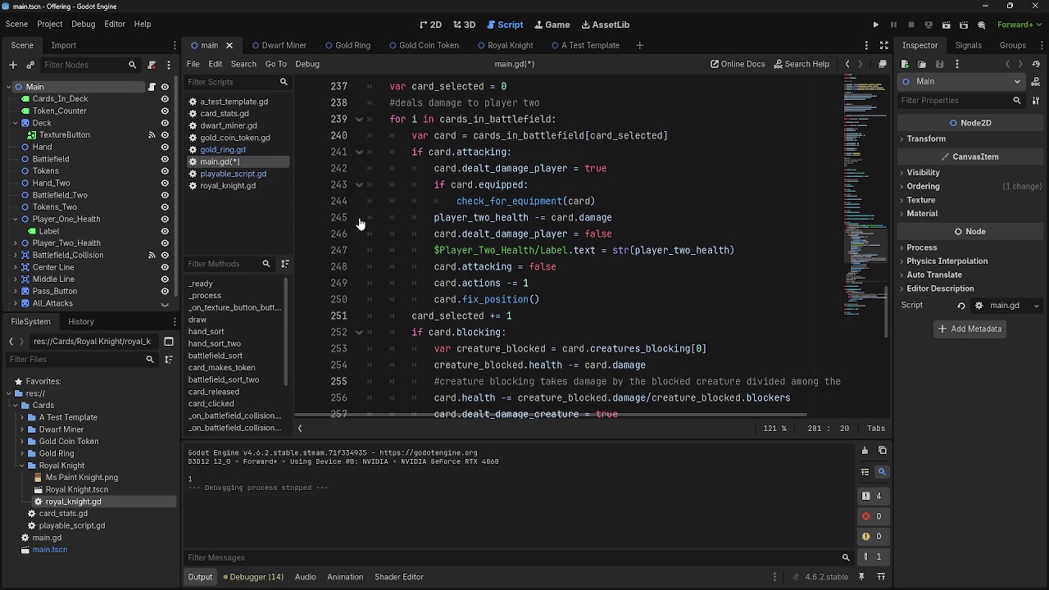
pyautogui.click(769, 135)
pyautogui.press('Return')
pyautogui.moveTo(558, 114)
pyautogui.mouseDown()
pyautogui.moveTo(401, 115)
pyautogui.moveTo(383, 105)
pyautogui.mouseUp()
pyautogui.moveTo(459, 102); pyautogui.dragTo(412, 151)
pyautogui.click(393, 103)
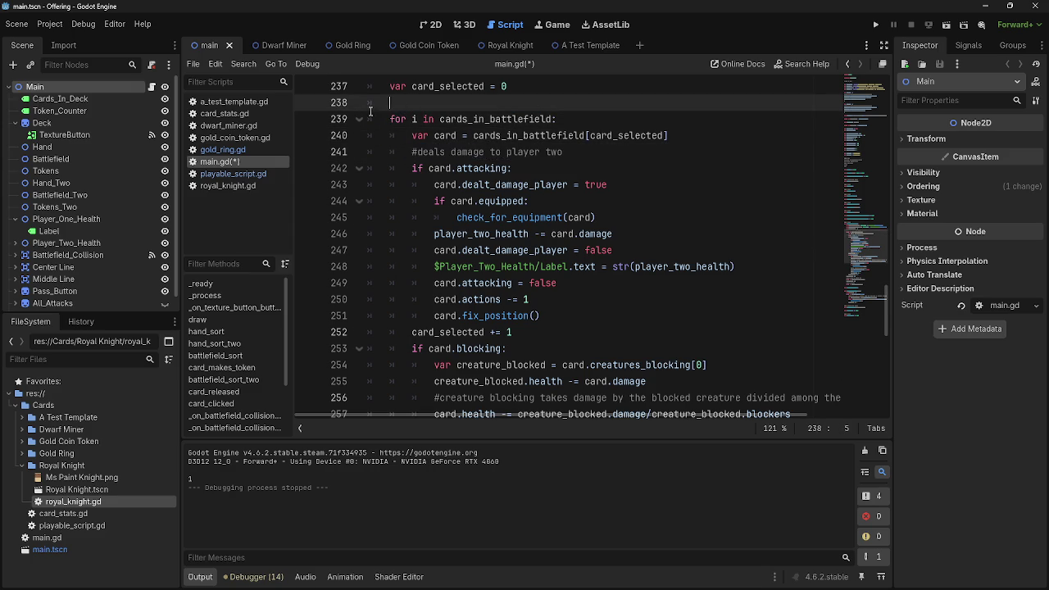
pyautogui.press('BackSpace')
pyautogui.click(358, 102)
pyautogui.click(358, 103)
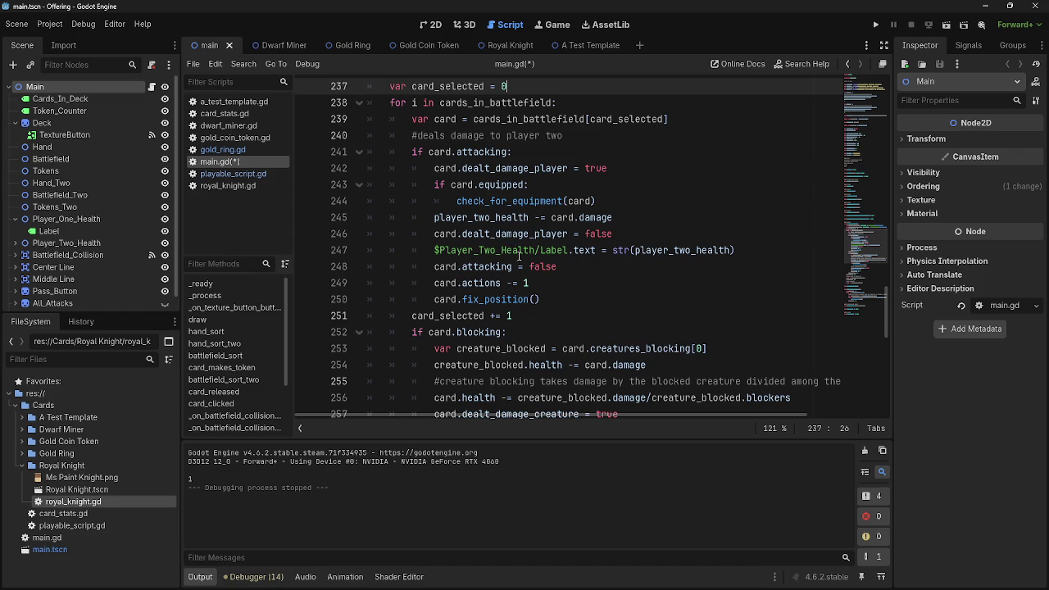
# Add '#handles damage for blockers' above the blocking check, then open playable_script.gd.
pyautogui.click(541, 316)
pyautogui.press('Return')
pyautogui.write('#handles sd')
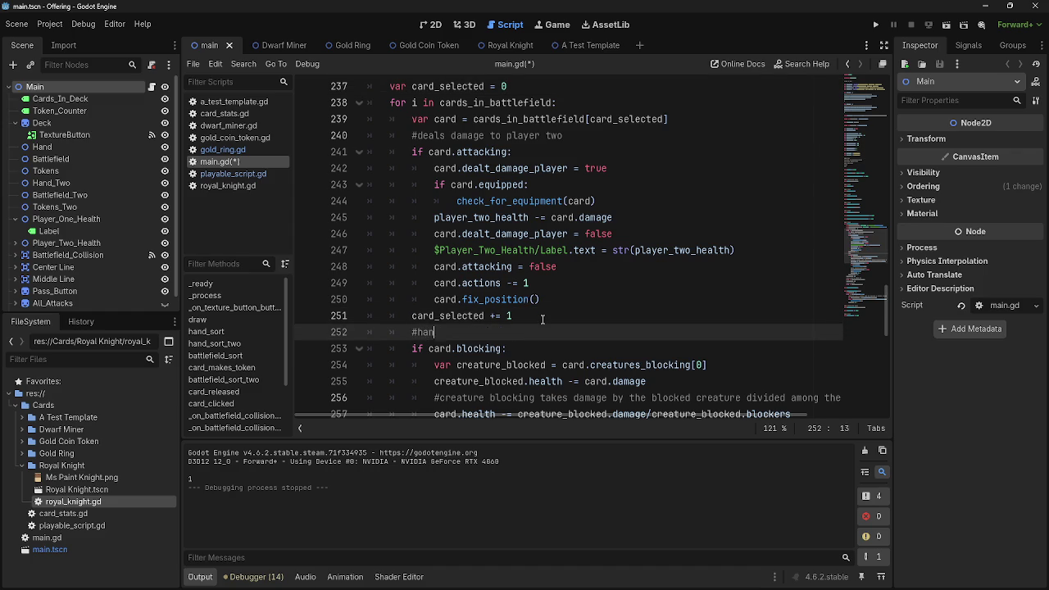
pyautogui.press('BackSpace')
pyautogui.press('BackSpace')
pyautogui.write('damage for blockers')
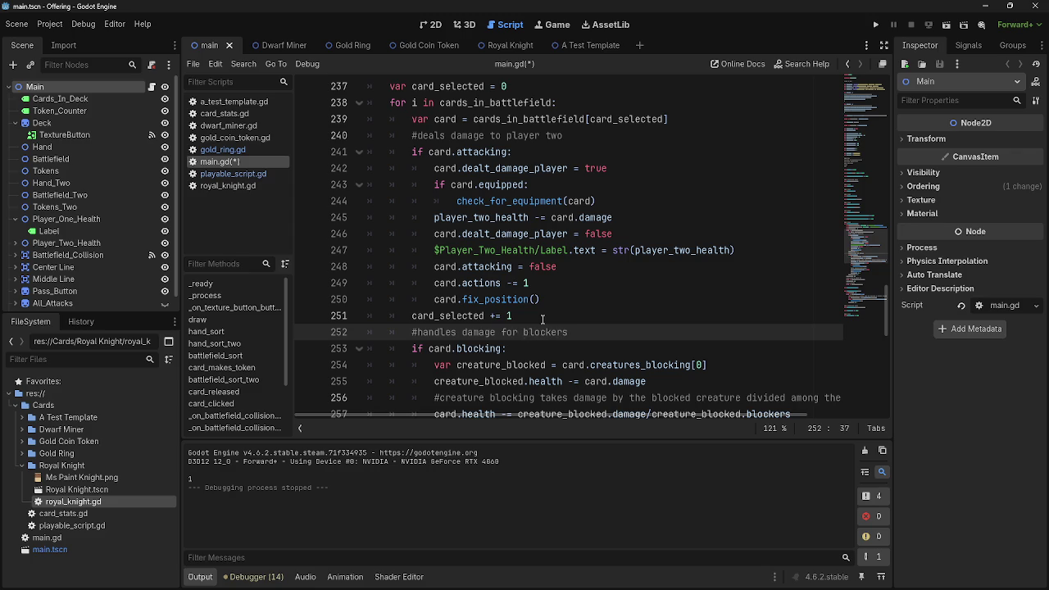
pyautogui.click(233, 174)
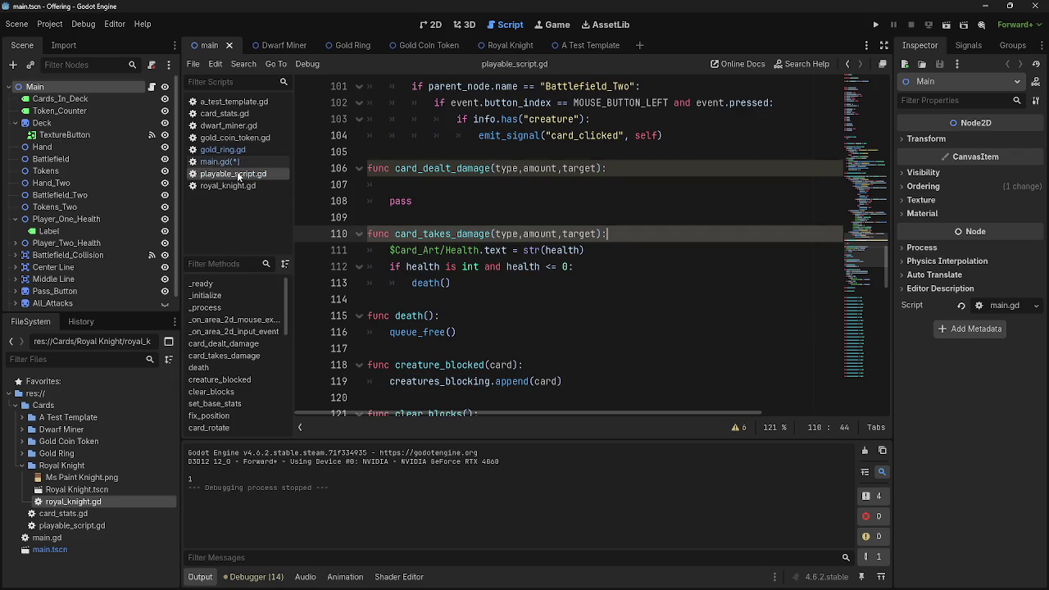
# Compare playable_script.gd's card damage functions with the end of main.gd's attack loop.
pyautogui.click(447, 168)
pyautogui.click(220, 161)
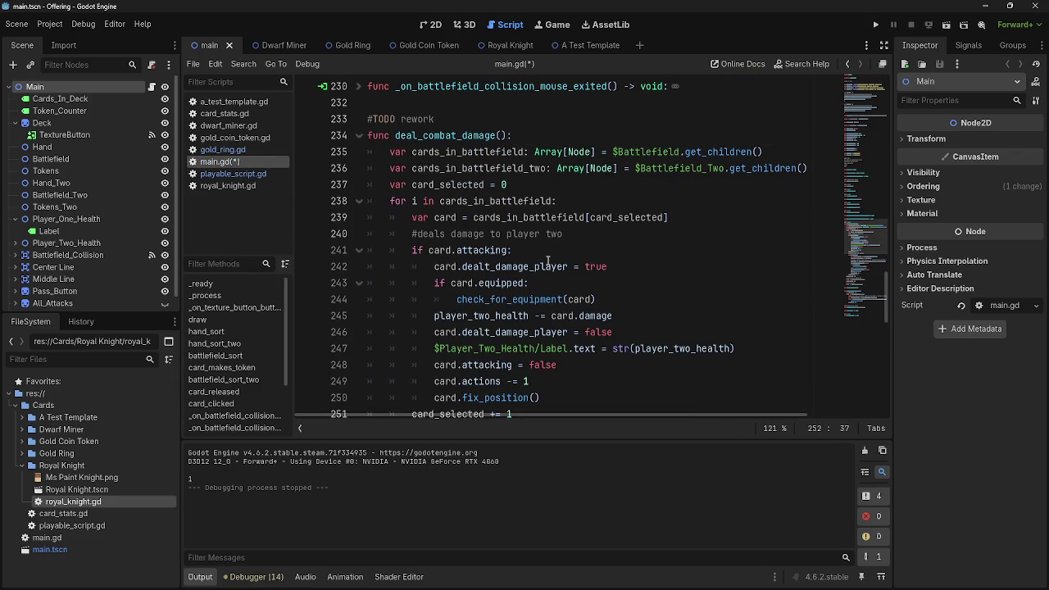
pyautogui.scroll(-1, 547, 261)
pyautogui.click(551, 352)
pyautogui.hotkey('shift', 'Up')
pyautogui.hotkey('shift', 'Up')
pyautogui.hotkey('shift', 'Up')
pyautogui.hotkey('shift', 'Home')
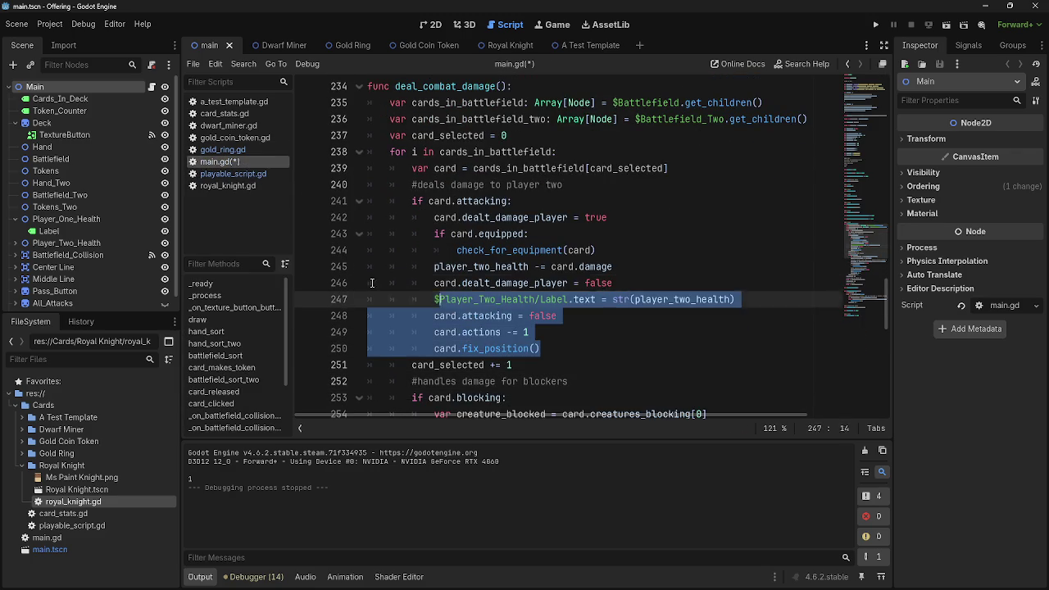
pyautogui.click(233, 174)
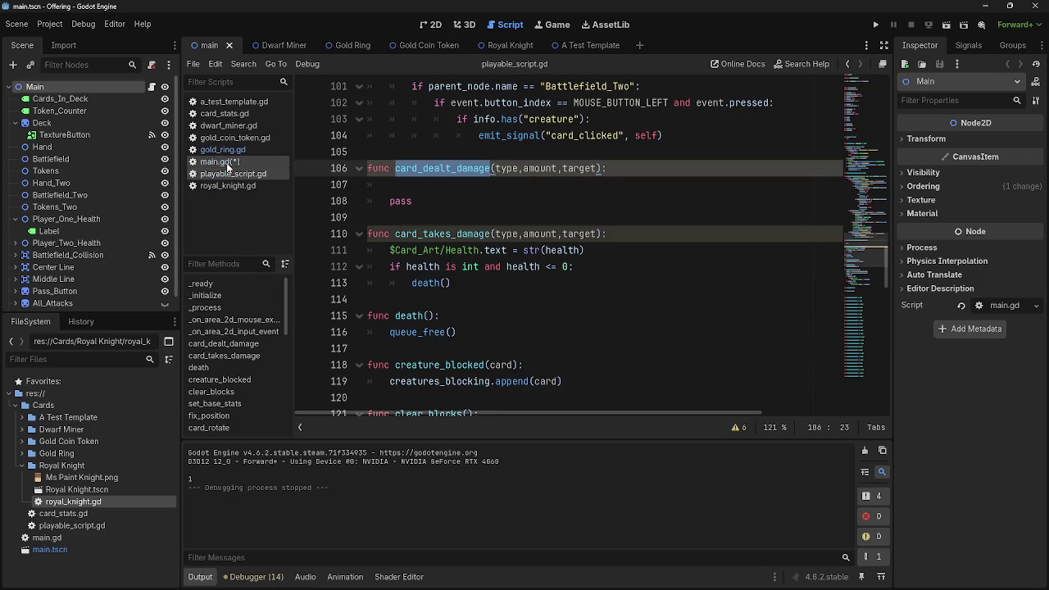
pyautogui.click(227, 163)
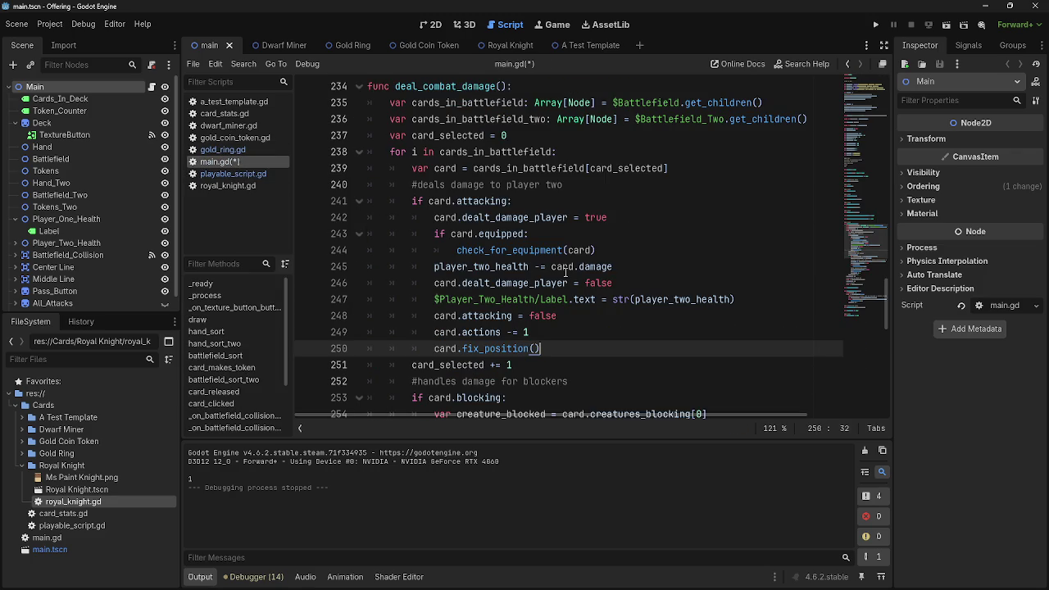
# Place the caret on the check_for_equipment(card) line in the player-two damage code.
pyautogui.click(661, 272)
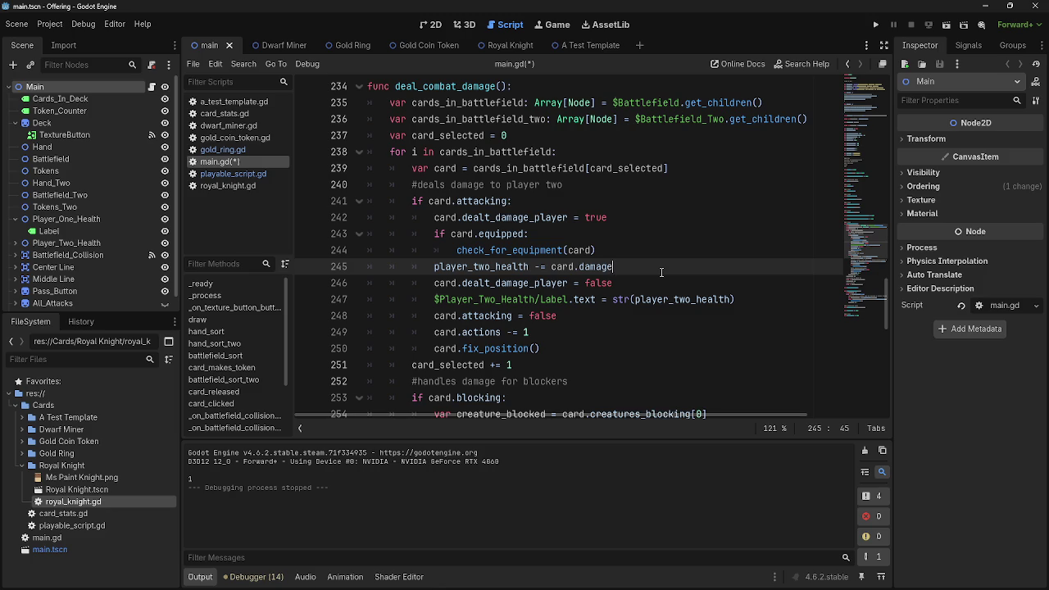
pyautogui.click(636, 250)
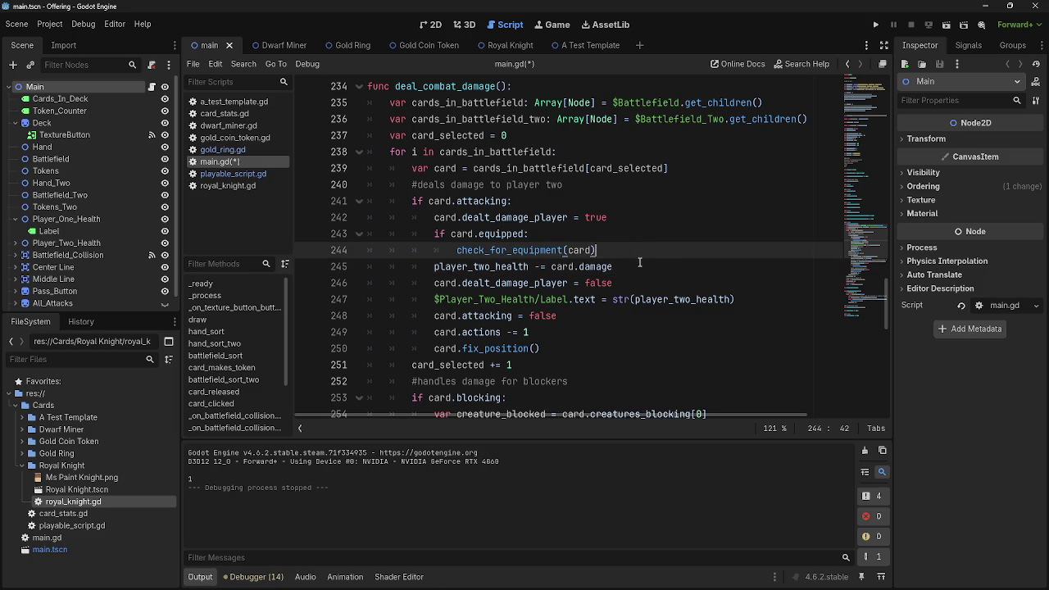
pyautogui.press('Down')
pyautogui.press('Up')
pyautogui.press('Down')
pyautogui.press('Up')
pyautogui.press('Down')
pyautogui.press('Up')
pyautogui.press('Down')
pyautogui.press('Up')
pyautogui.press('Down')
pyautogui.press('Up')
pyautogui.press('Down')
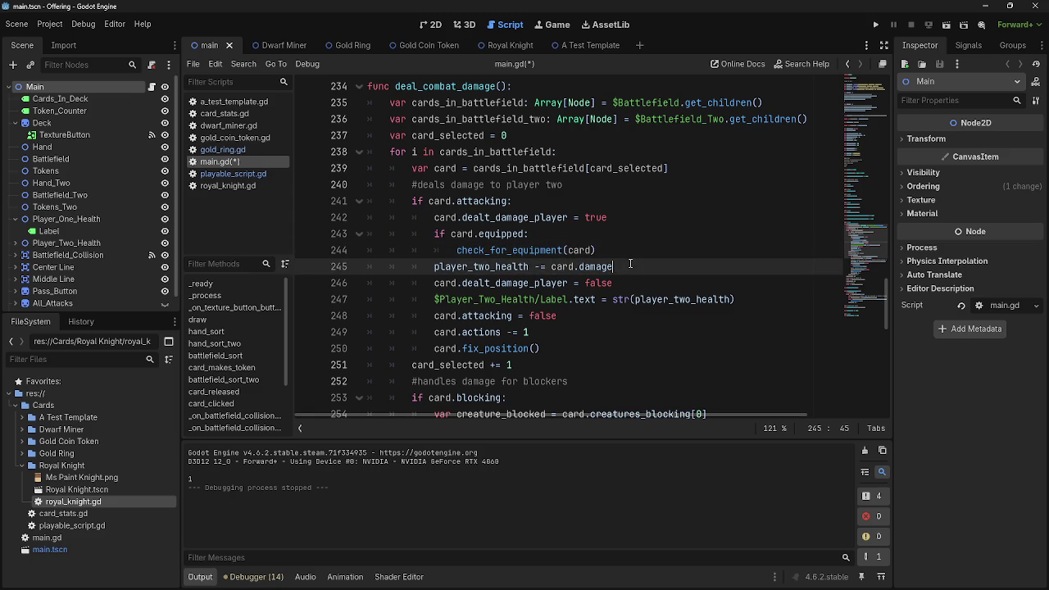
pyautogui.press('Up')
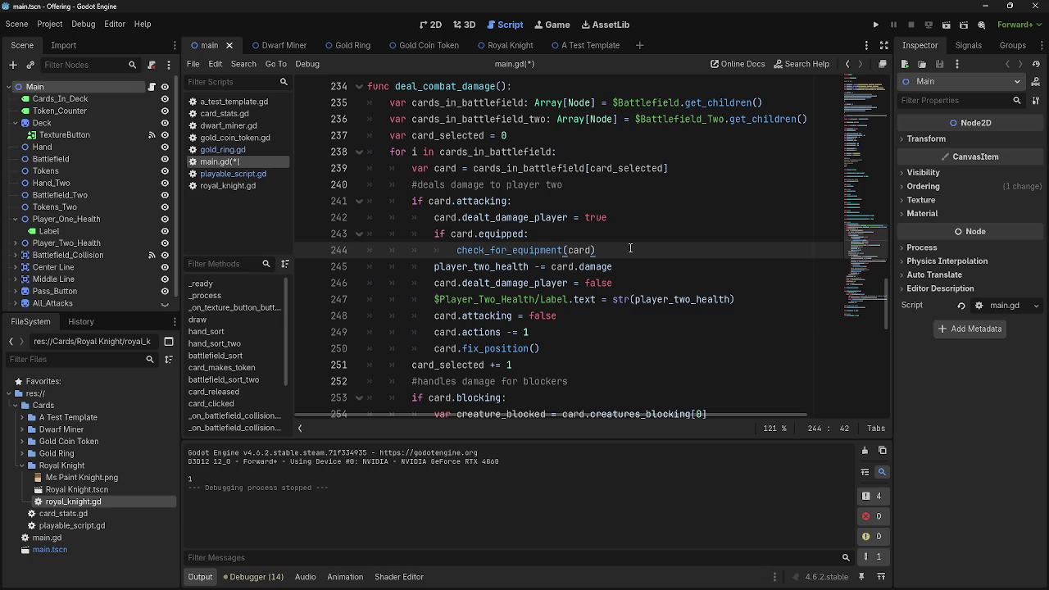
# Review the damage and cleanup lines of the if card.attacking branch.
pyautogui.click(623, 266)
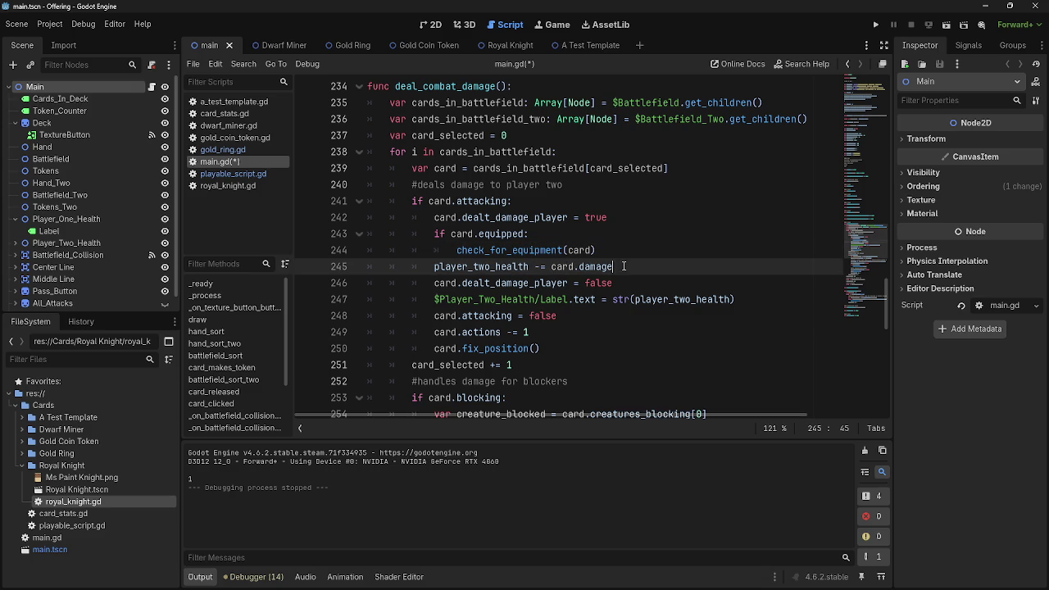
pyautogui.moveTo(584, 353)
pyautogui.mouseDown()
pyautogui.moveTo(328, 266)
pyautogui.moveTo(598, 351)
pyautogui.moveTo(310, 266)
pyautogui.mouseUp()
pyautogui.click(612, 345)
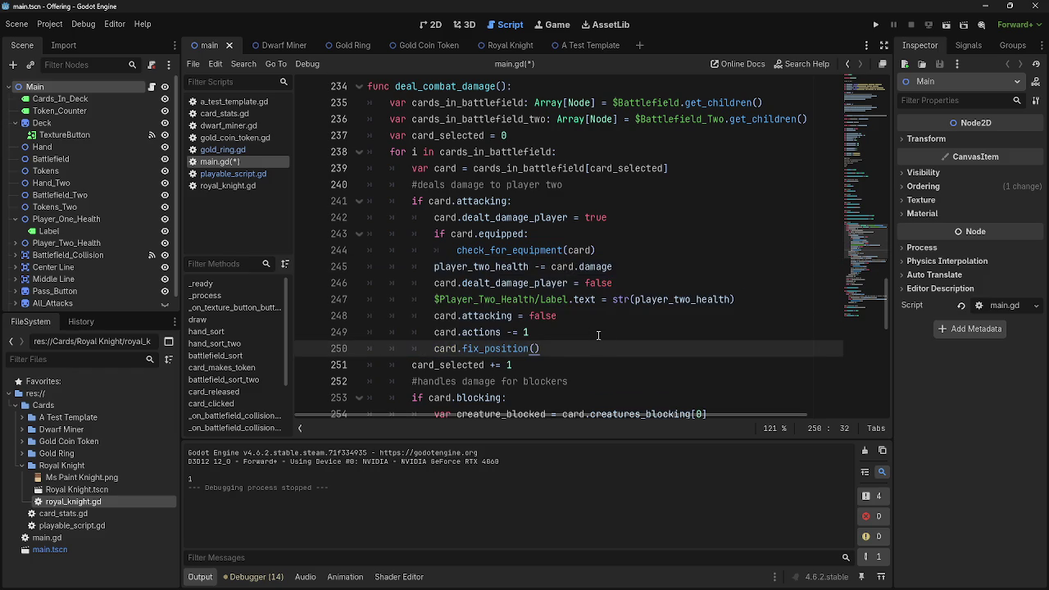
pyautogui.click(358, 200)
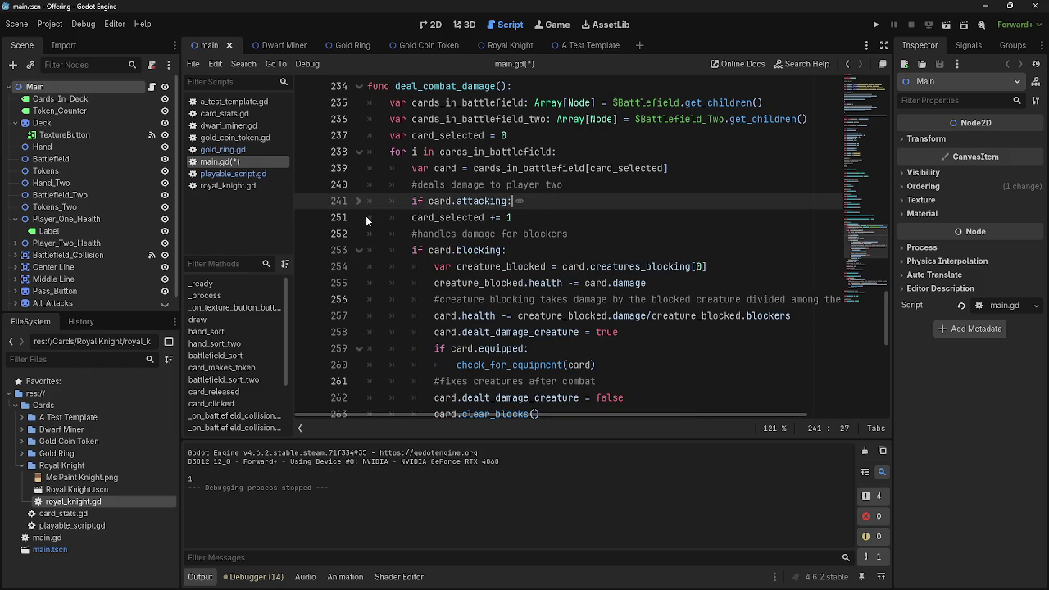
pyautogui.moveTo(562, 234)
pyautogui.mouseDown()
pyautogui.moveTo(599, 241)
pyautogui.moveTo(410, 238)
pyautogui.mouseUp()
pyautogui.click(351, 203)
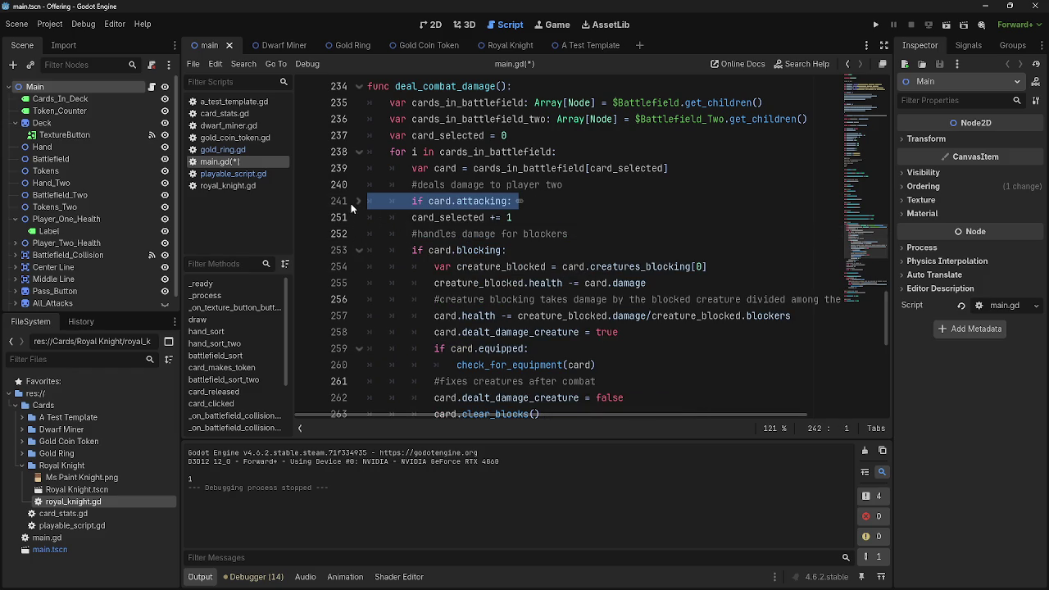
pyautogui.click(365, 202)
pyautogui.scroll(-3, 367, 209)
pyautogui.scroll(3, 377, 230)
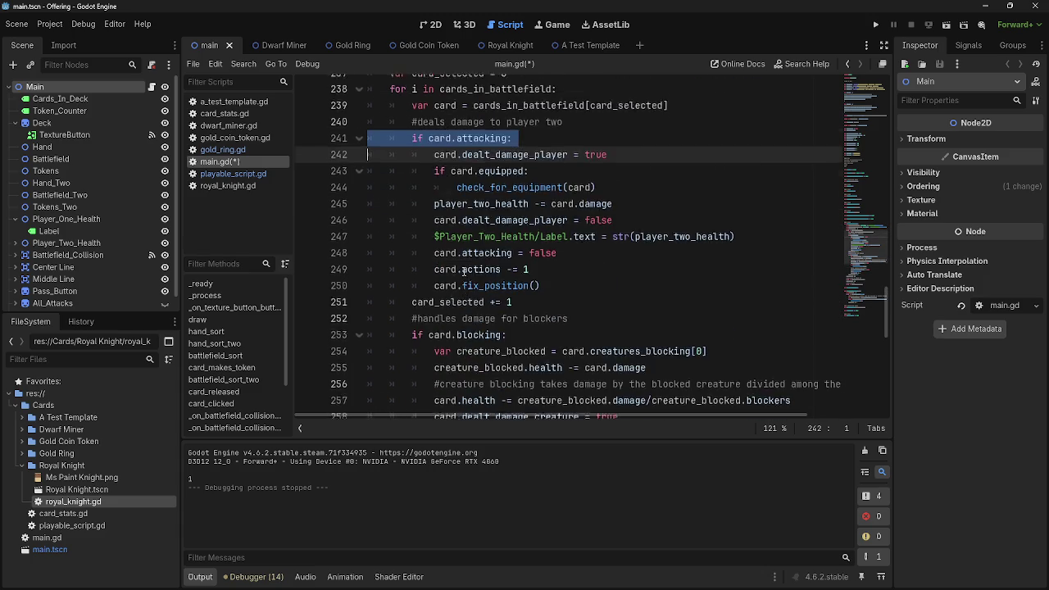
# Indent card_selected += 1 so it sits inside the if card.attacking branch.
pyautogui.click(404, 268)
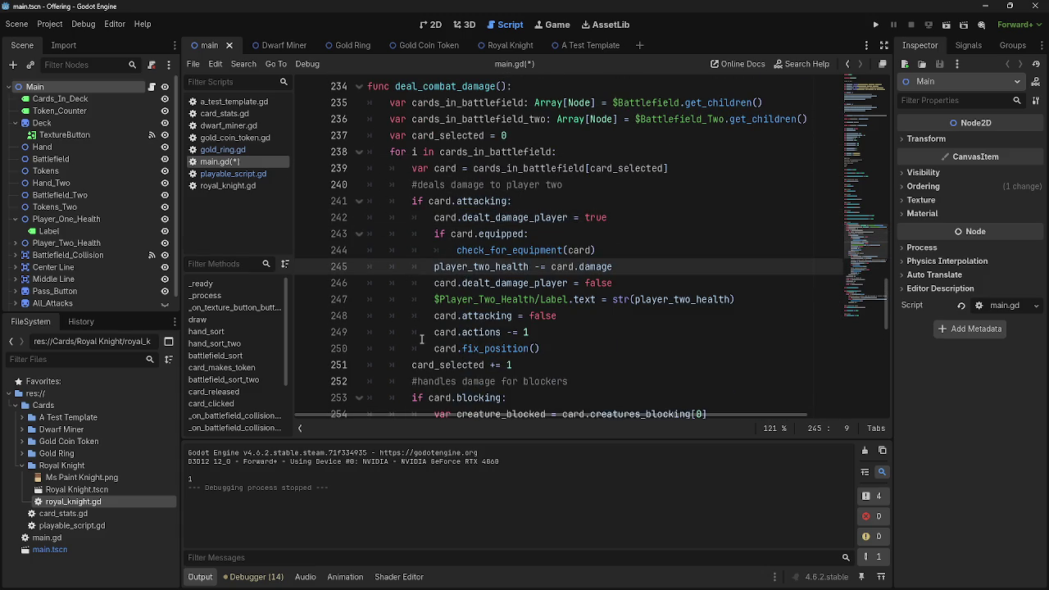
pyautogui.click(412, 366)
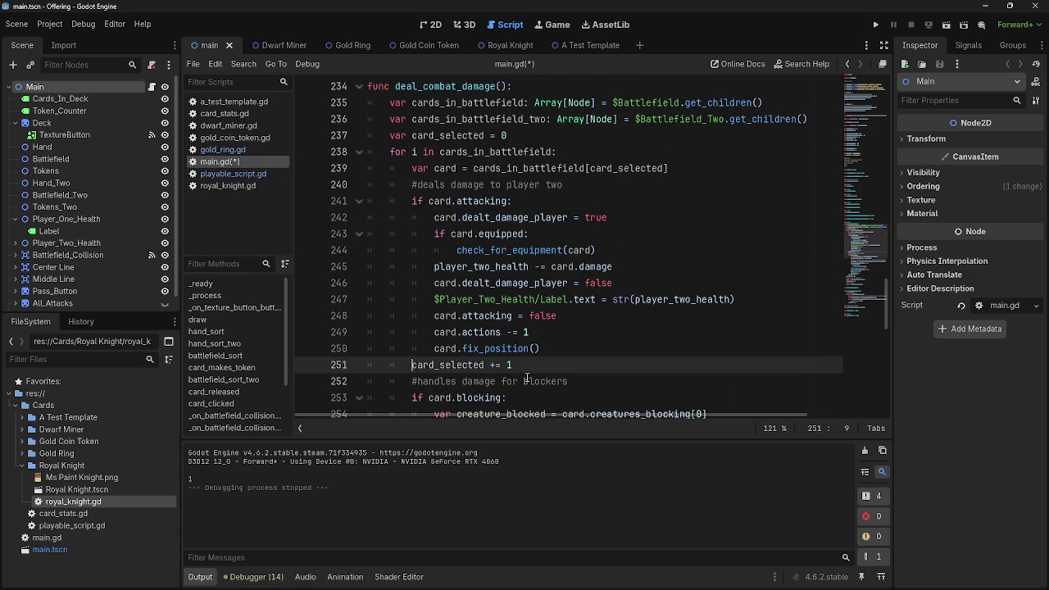
pyautogui.press('Tab')
pyautogui.moveTo(613, 383); pyautogui.dragTo(341, 381)
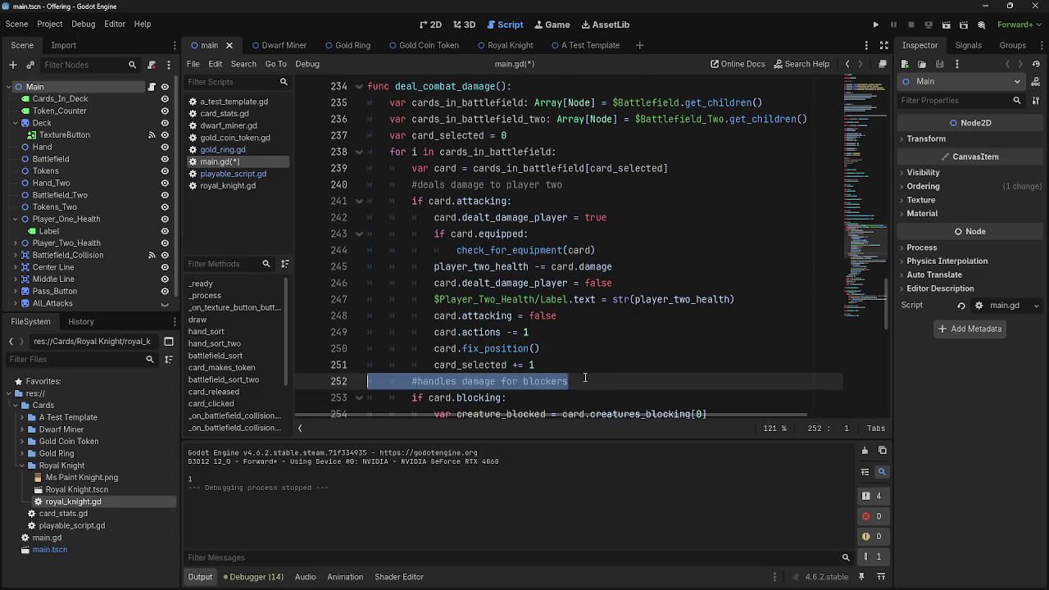
pyautogui.click(344, 234)
pyautogui.click(358, 233)
pyautogui.click(537, 348)
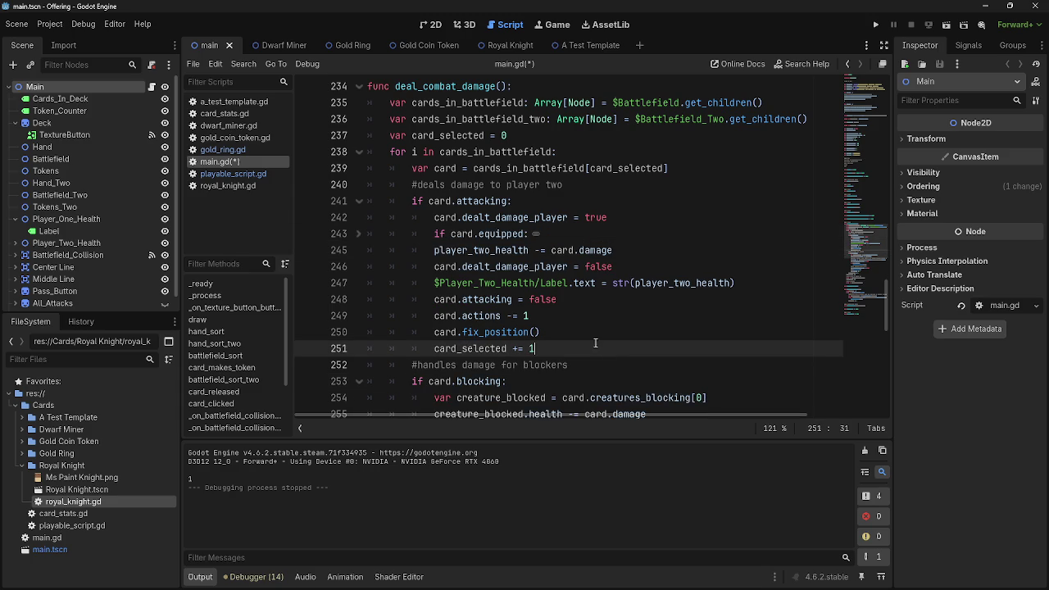
# Fold the if card.attacking branch and move to the creature_blocked declaration.
pyautogui.click(355, 234)
pyautogui.click(355, 235)
pyautogui.click(356, 237)
pyautogui.click(356, 238)
pyautogui.click(356, 236)
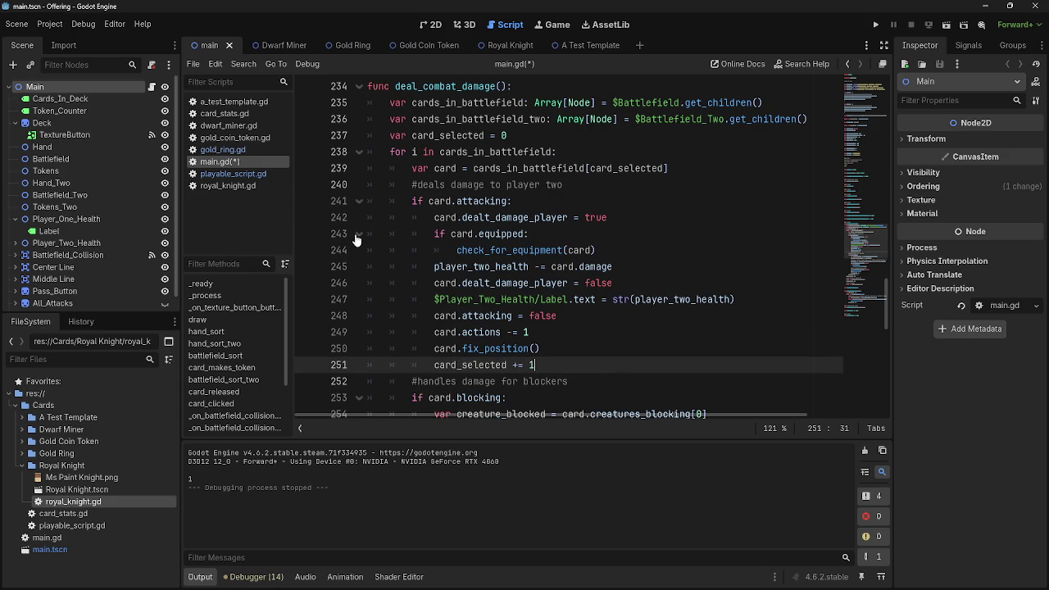
pyautogui.click(357, 200)
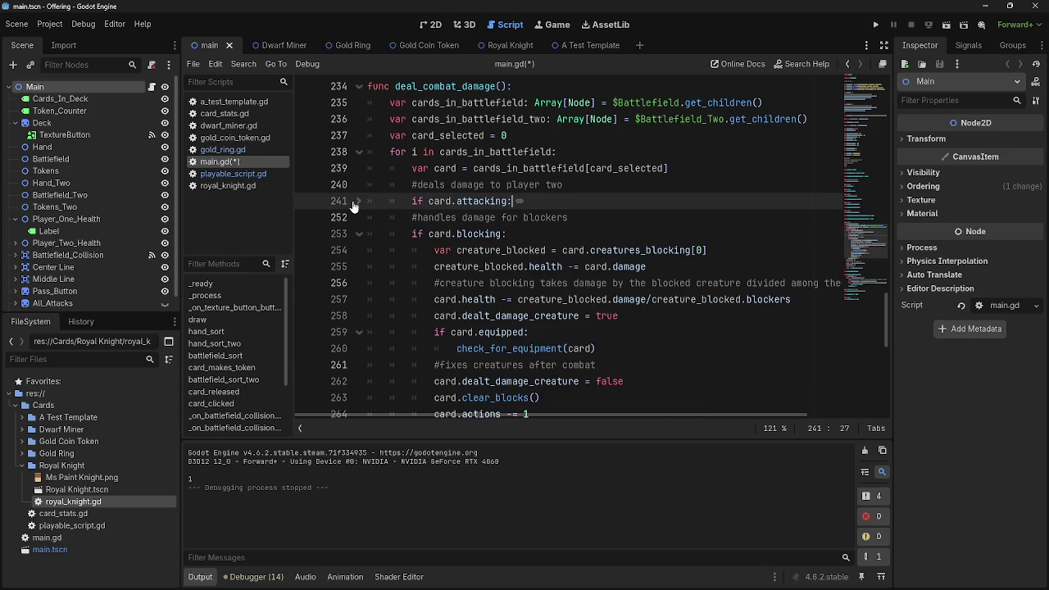
pyautogui.click(357, 201)
pyautogui.click(358, 201)
pyautogui.click(647, 332)
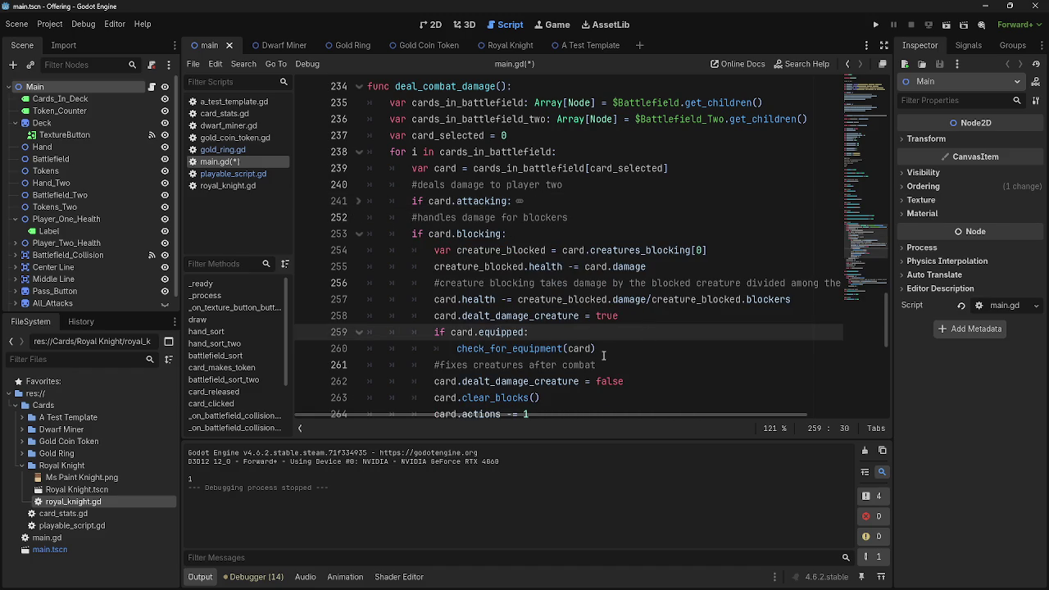
pyautogui.scroll(-1, 473, 334)
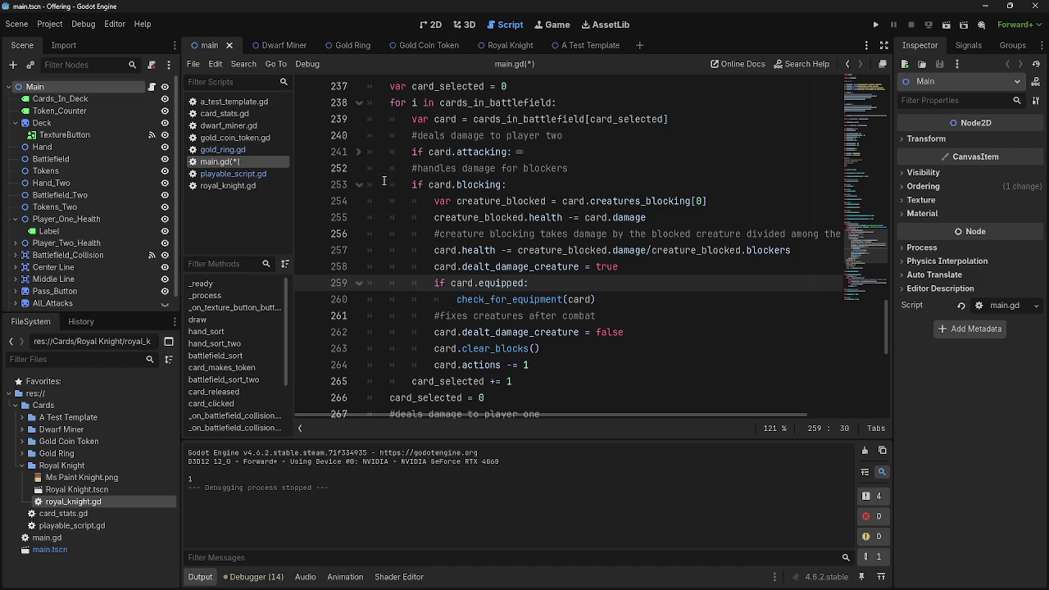
pyautogui.click(616, 201)
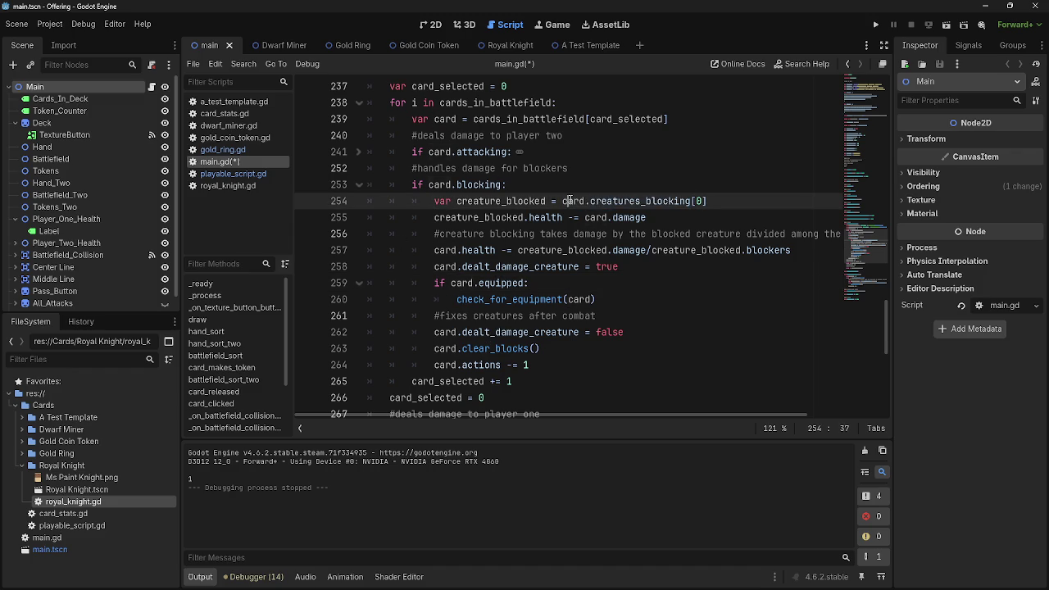
# Paste creature_blocked.card_takes_damage(type,amount,target) below the creature_blocked declaration.
pyautogui.doubleClick(473, 217)
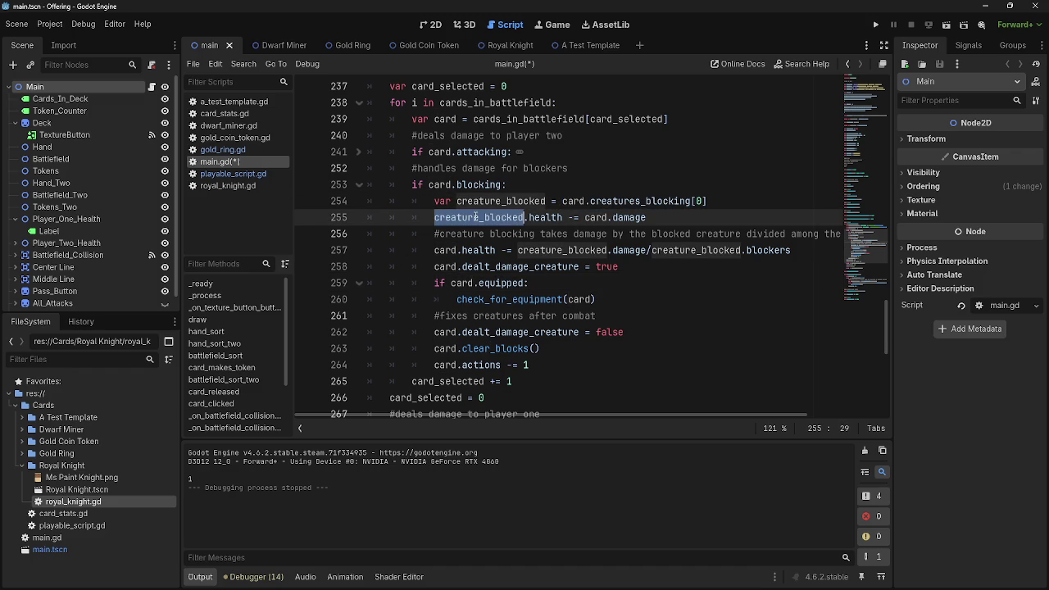
pyautogui.click(533, 217)
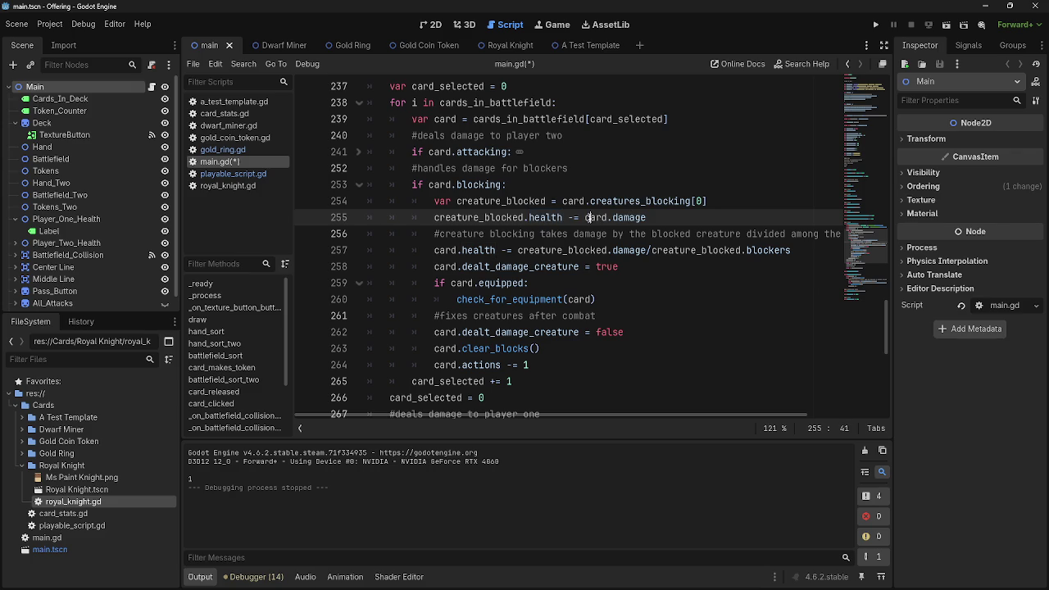
pyautogui.click(730, 205)
pyautogui.press('Return')
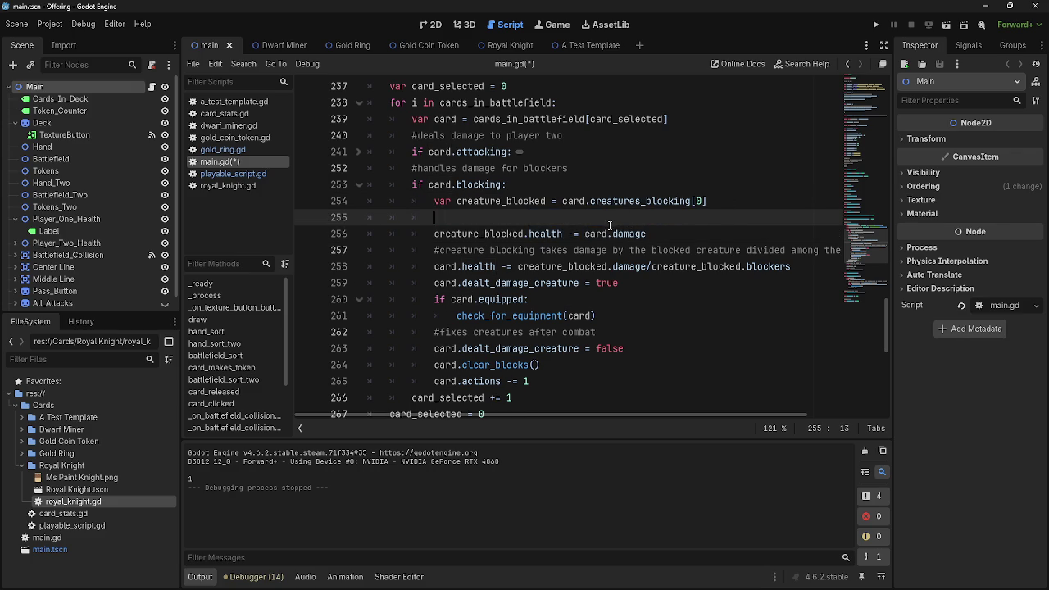
pyautogui.write('card_takes_damage(type,amount,target)')
pyautogui.click(744, 201)
pyautogui.press('Return')
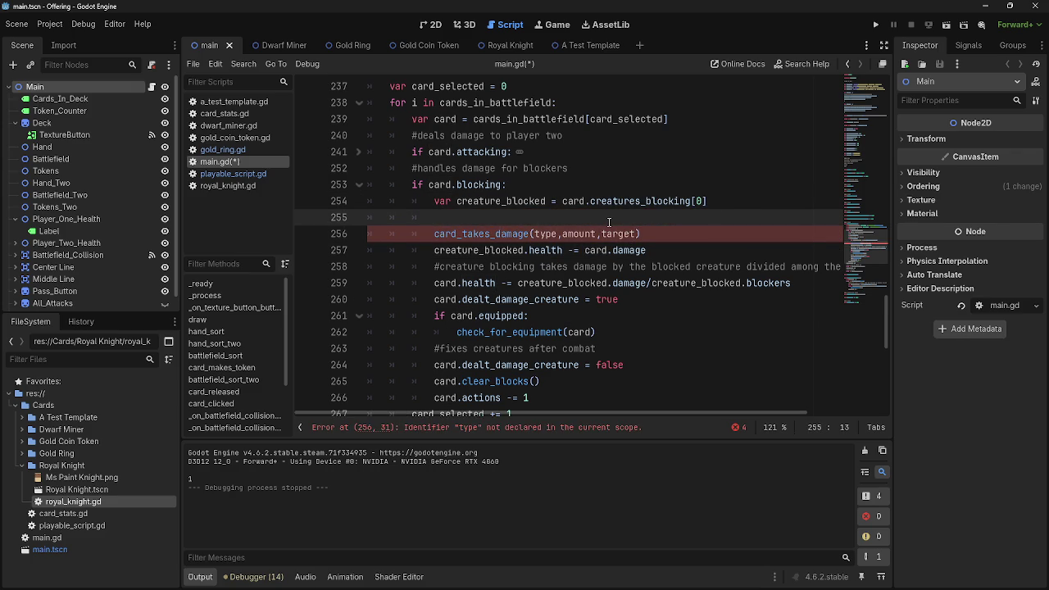
pyautogui.press('Down')
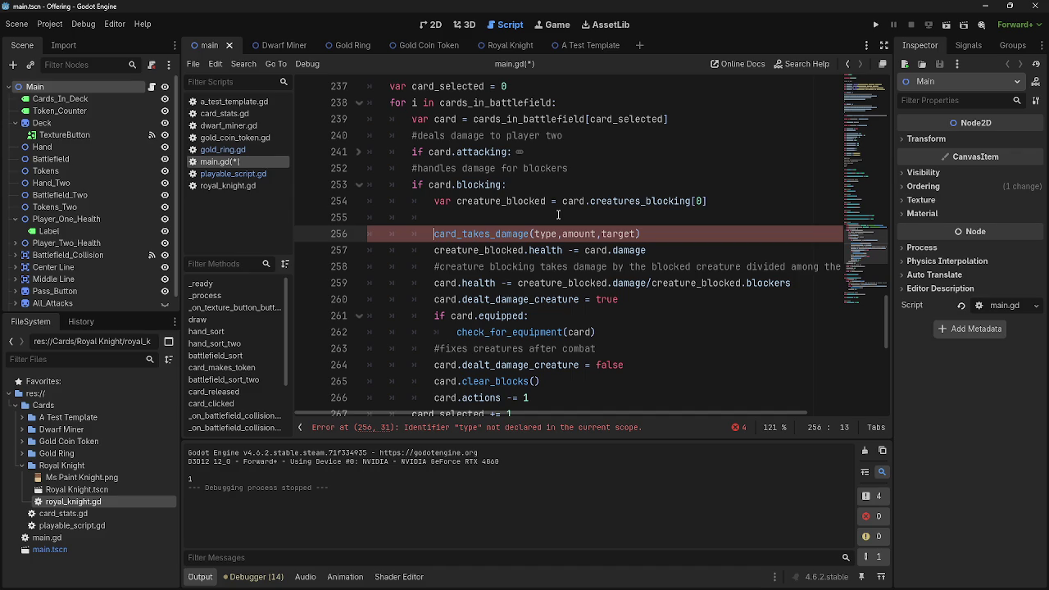
pyautogui.write('creature')
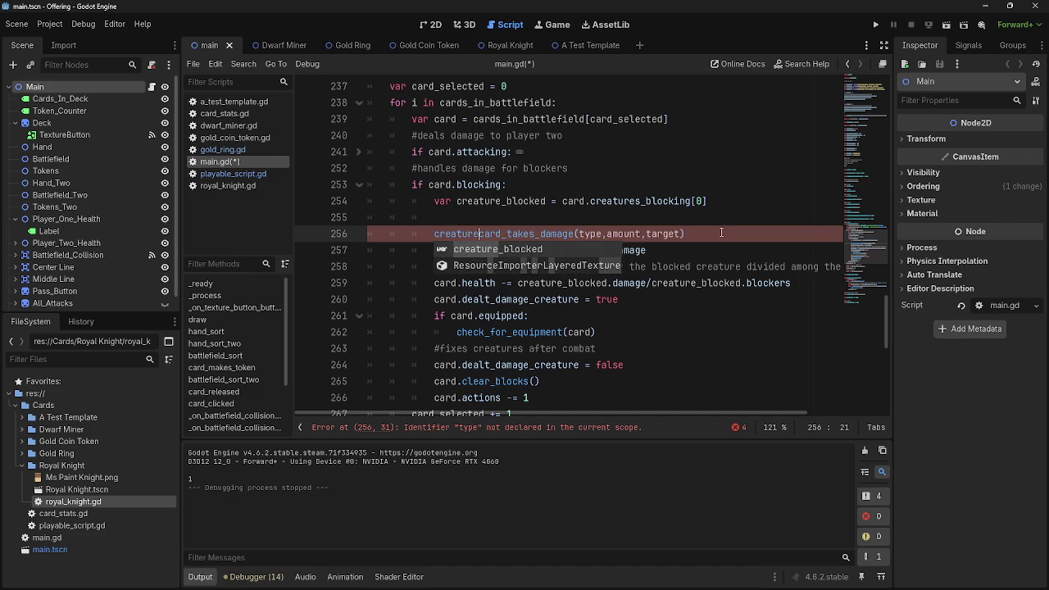
pyautogui.press('Return')
pyautogui.write('.')
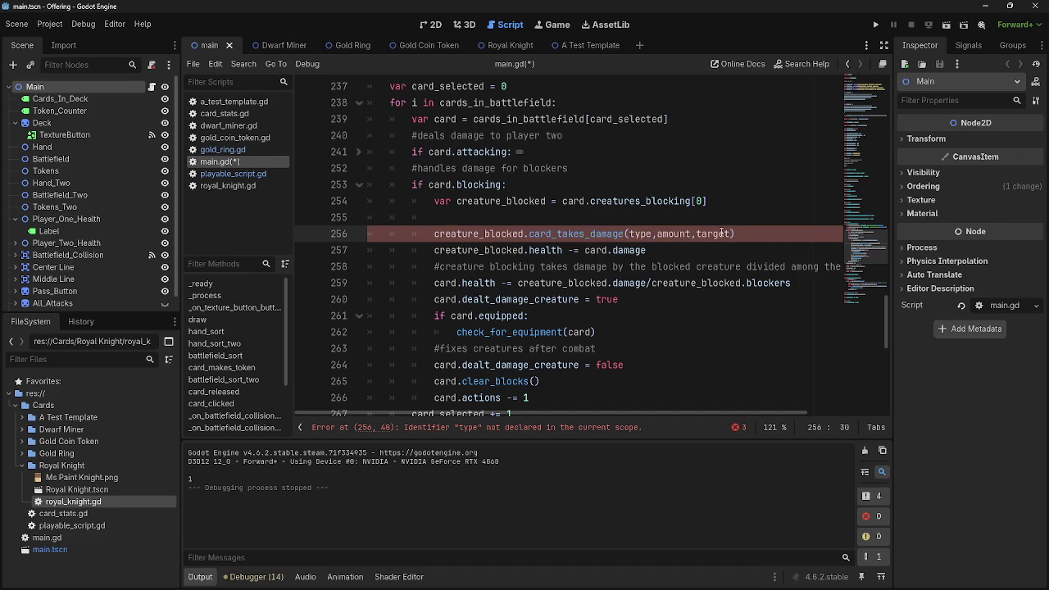
# Declare var type, var amount and var target on the lines above the call.
pyautogui.press('Up')
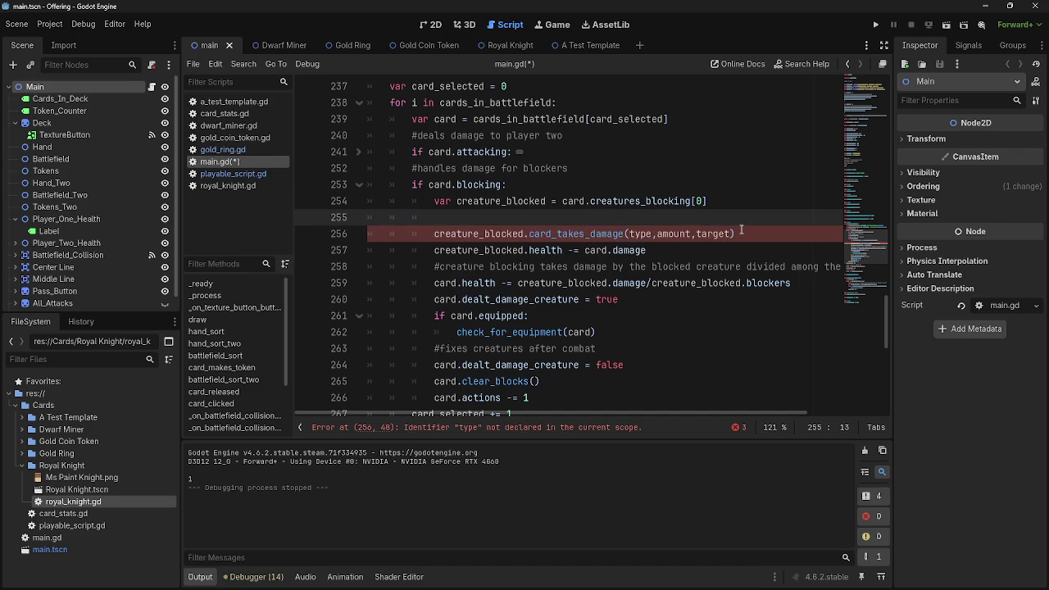
pyautogui.write('t')
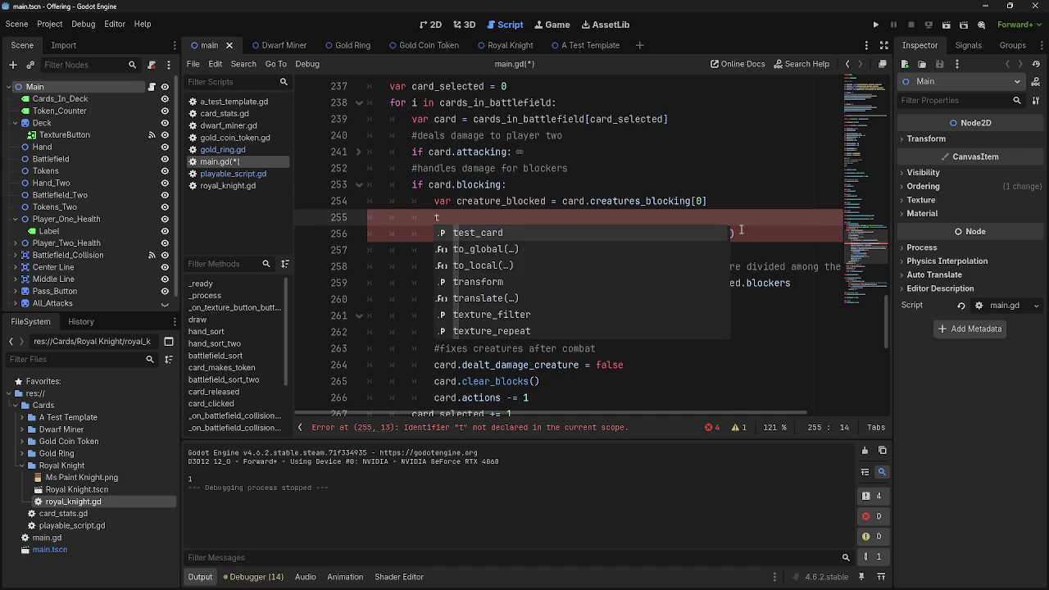
pyautogui.press('BackSpace')
pyautogui.write('var type')
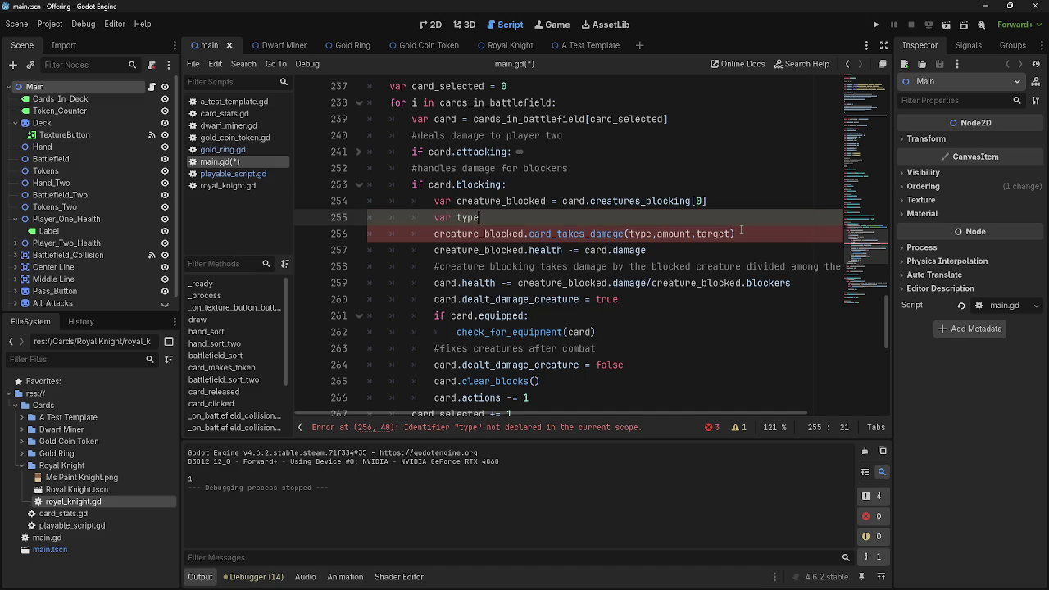
pyautogui.press('Return')
pyautogui.write('var amount')
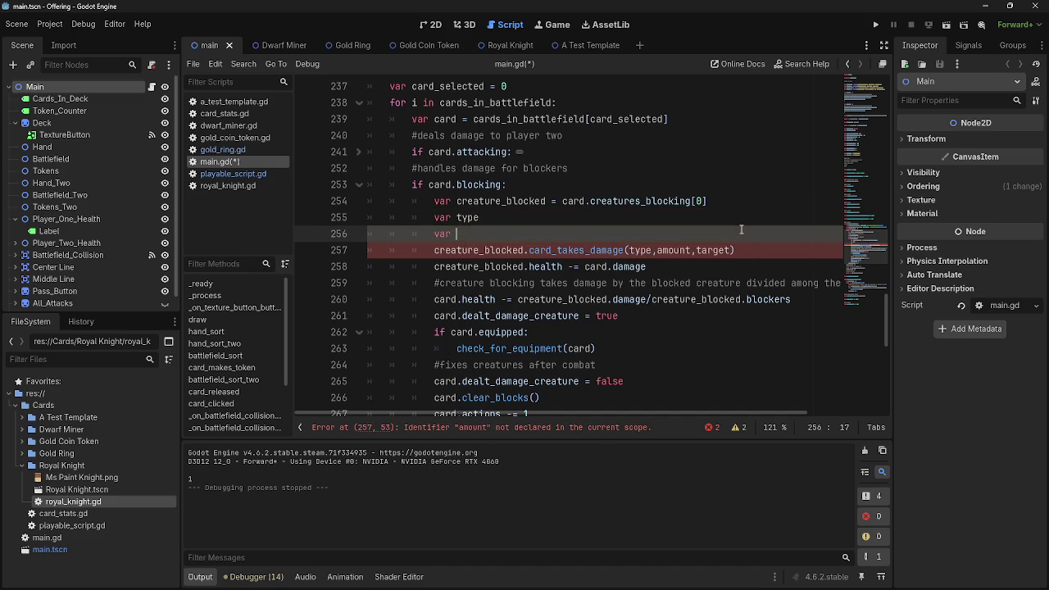
pyautogui.press('BackSpace')
pyautogui.press('BackSpace')
pyautogui.press('BackSpace')
pyautogui.write('mount')
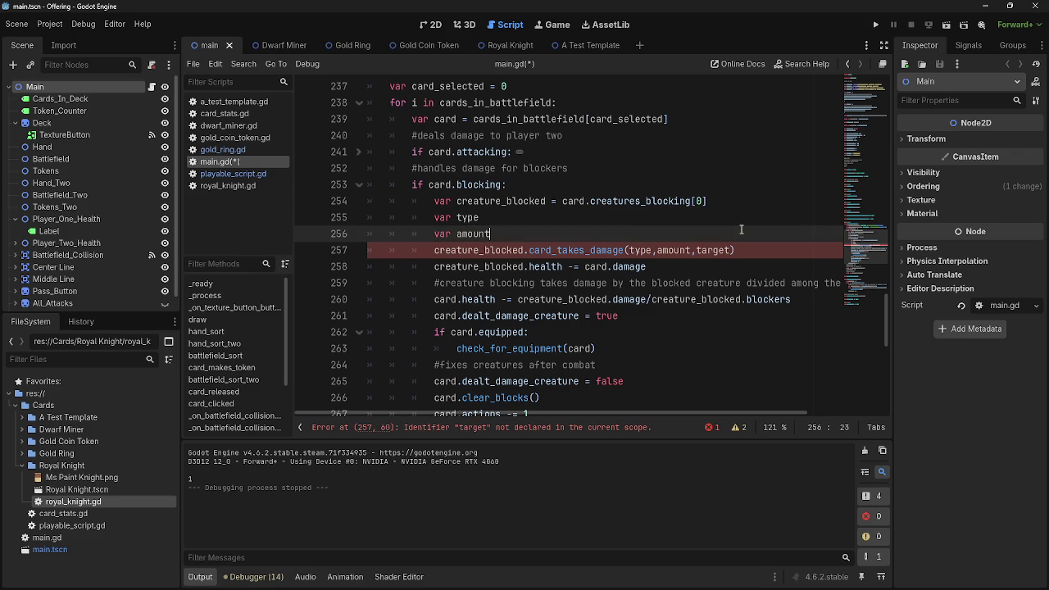
pyautogui.press('Return')
pyautogui.write('vare')
pyautogui.press('BackSpace')
pyautogui.write('target')
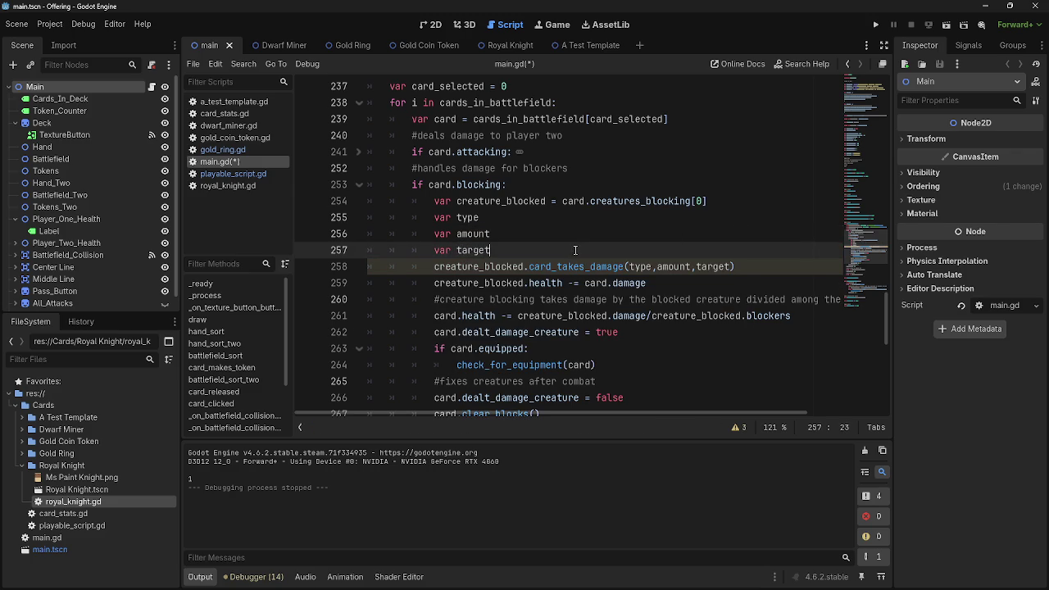
# Check the call's amount and target arguments, then open playable_script.gd.
pyautogui.doubleClick(672, 267)
pyautogui.doubleClick(714, 267)
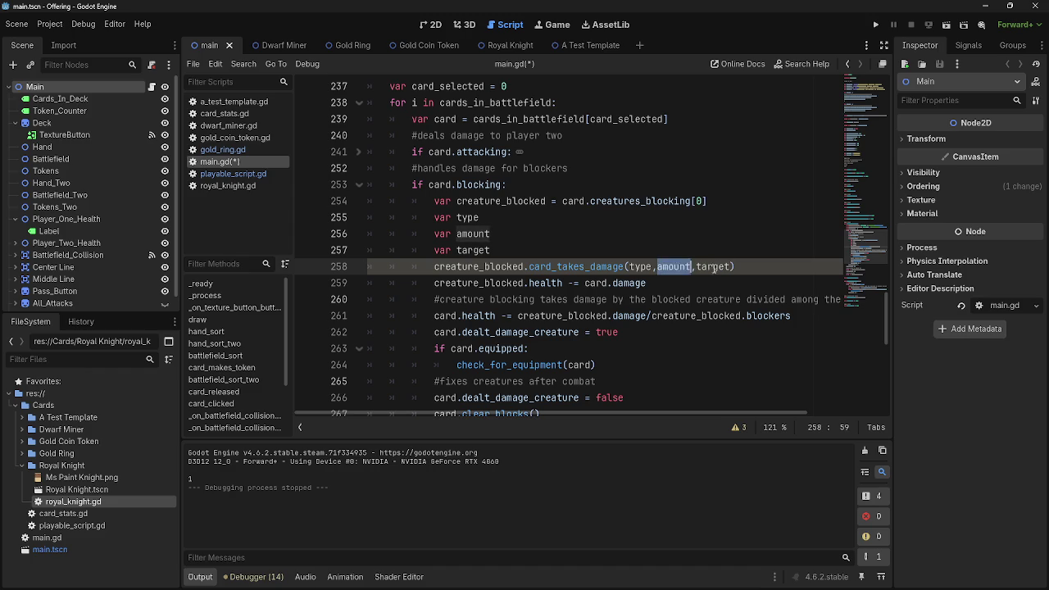
pyautogui.click(242, 174)
# Examine the parameters of card_dealt_damage (line 106) and card_takes_damage (line 110).
pyautogui.click(567, 238)
pyautogui.doubleClick(439, 169)
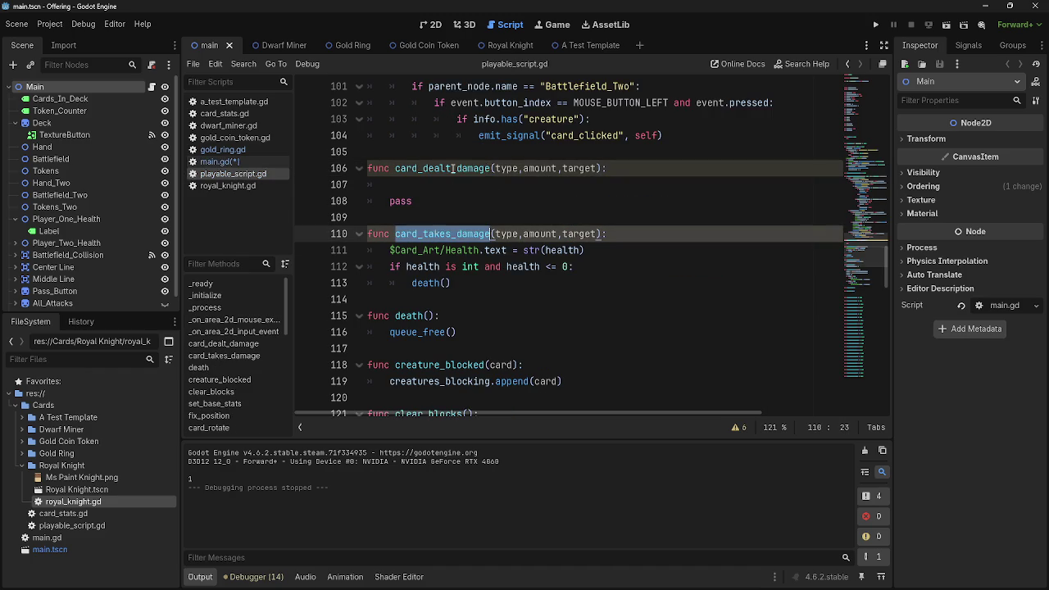
pyautogui.doubleClick(450, 234)
pyautogui.doubleClick(506, 170)
pyautogui.doubleClick(540, 168)
pyautogui.doubleClick(579, 168)
pyautogui.doubleClick(468, 170)
pyautogui.doubleClick(540, 168)
pyautogui.doubleClick(572, 168)
pyautogui.doubleClick(445, 169)
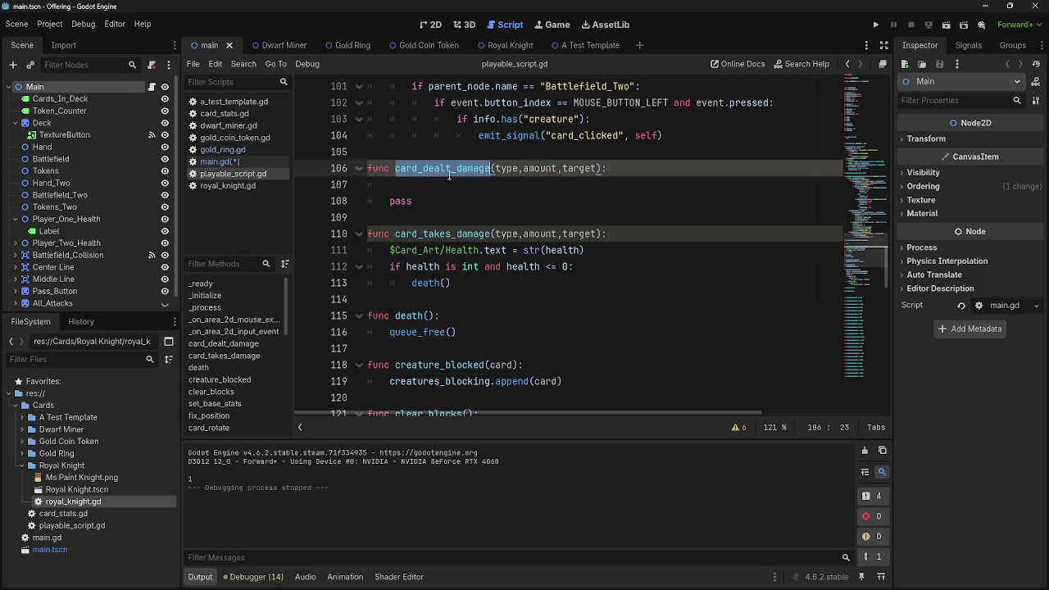
pyautogui.doubleClick(506, 168)
pyautogui.doubleClick(540, 168)
pyautogui.click(585, 170)
pyautogui.doubleClick(585, 170)
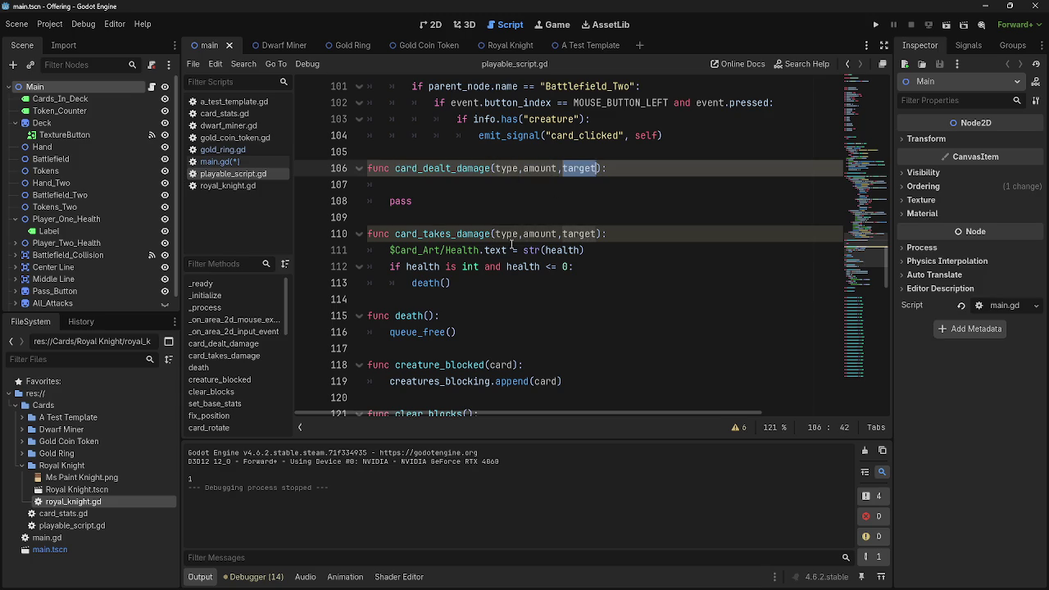
pyautogui.click(474, 233)
pyautogui.doubleClick(474, 233)
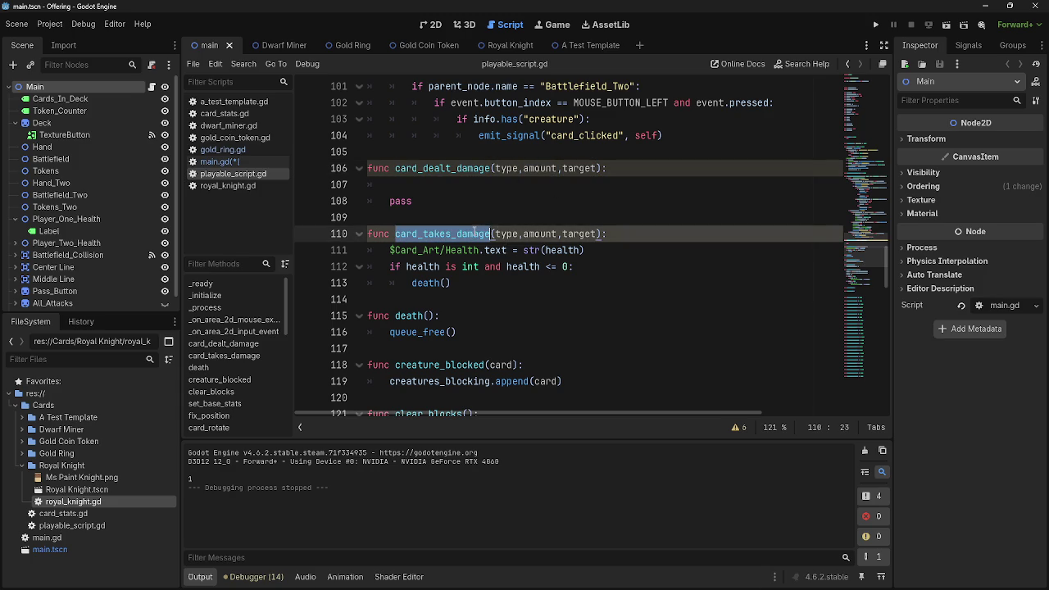
pyautogui.doubleClick(581, 233)
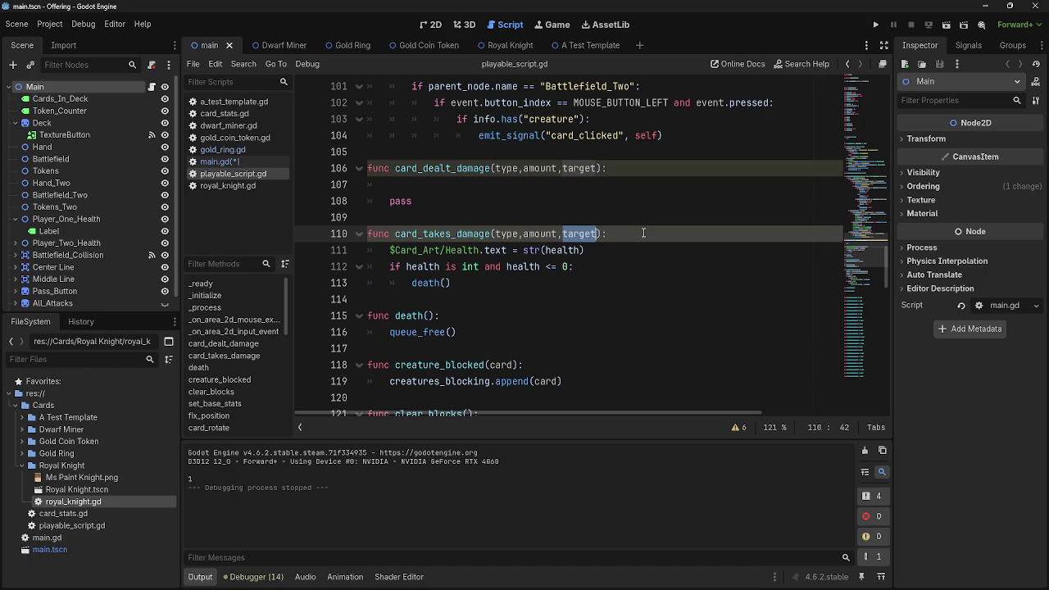
# Rename the target parameter to effect in card_takes_damage and card_dealt_damage.
pyautogui.doubleClick(455, 233)
pyautogui.click(460, 185)
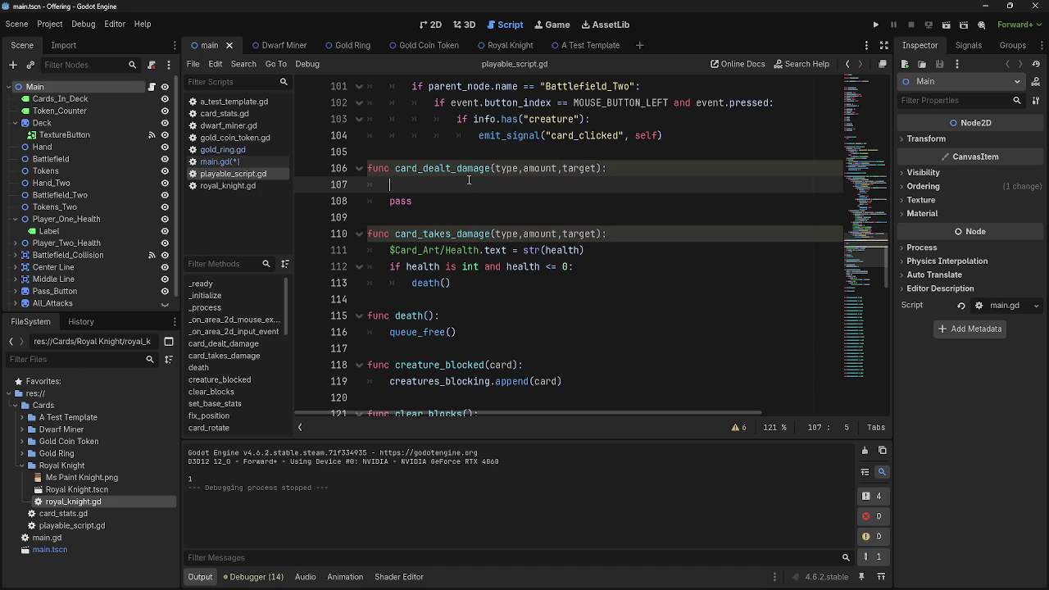
pyautogui.doubleClick(470, 170)
pyautogui.doubleClick(579, 234)
pyautogui.doubleClick(579, 168)
pyautogui.click(581, 217)
pyautogui.doubleClick(581, 234)
pyautogui.doubleClick(443, 233)
pyautogui.doubleClick(586, 234)
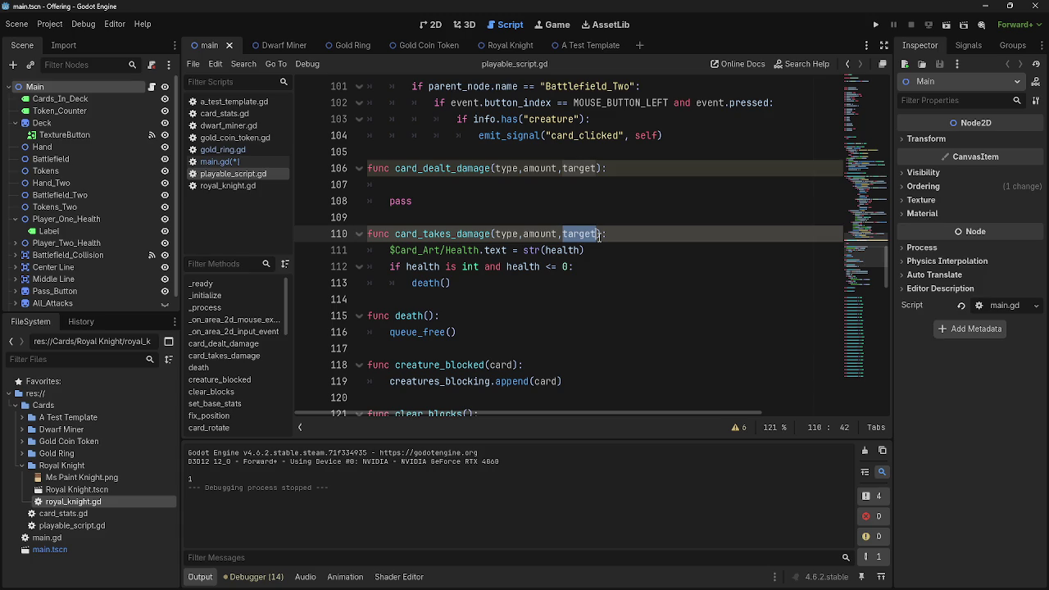
pyautogui.write('effect')
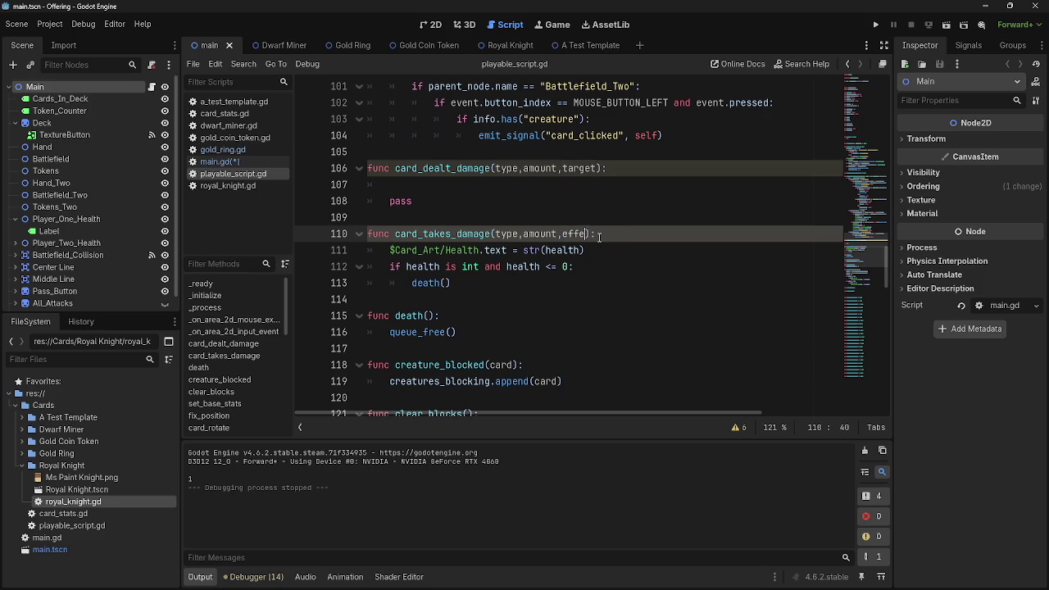
pyautogui.doubleClick(600, 168)
pyautogui.write('effect')
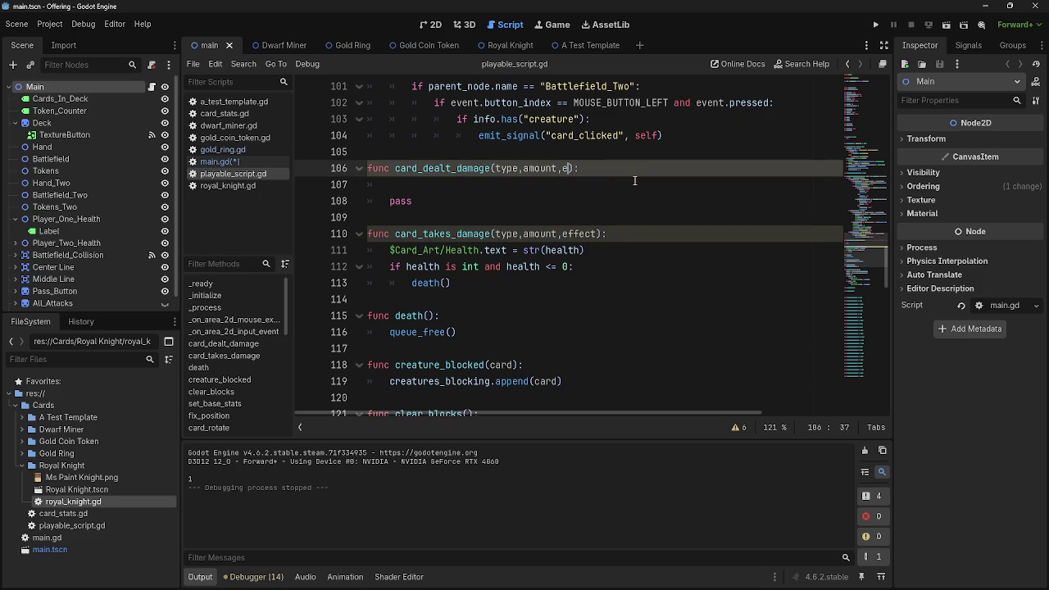
# Try card as the parameter name, revert both back to target, and save playable_script.gd.
pyautogui.hotkey('ctrl', 'z')
pyautogui.hotkey('ctrl', 'z')
pyautogui.hotkey('ctrl', 'z')
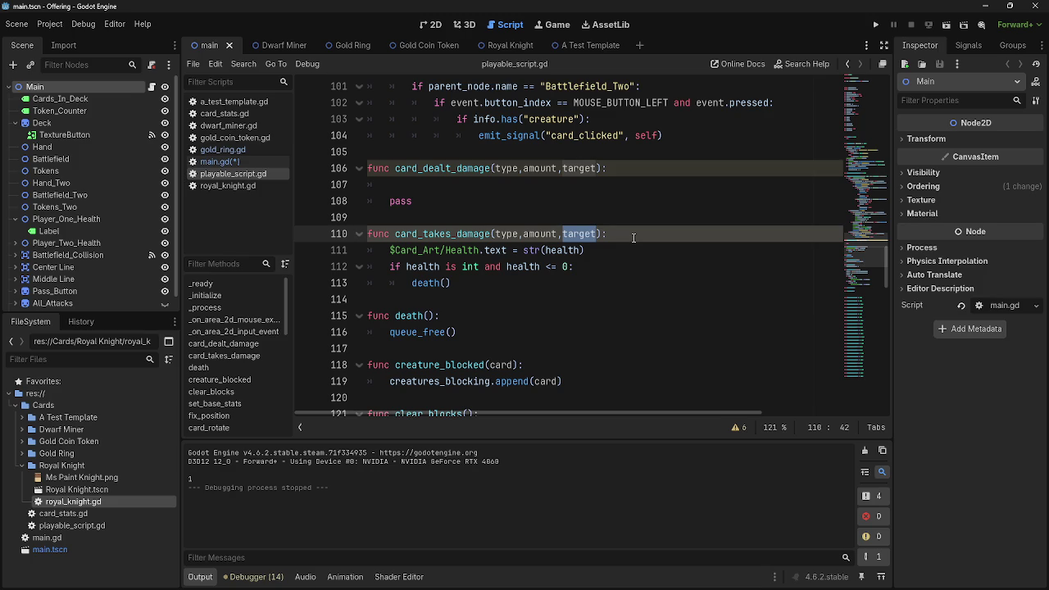
pyautogui.hotkey('ctrl', 'shift', 'z')
pyautogui.click(643, 172)
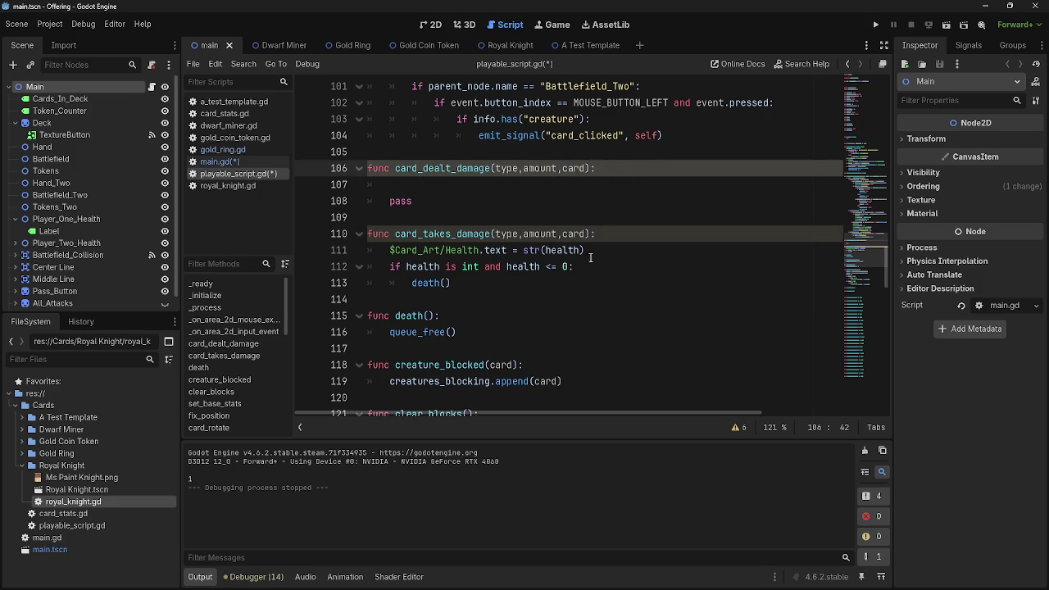
pyautogui.doubleClick(572, 237)
pyautogui.click(655, 235)
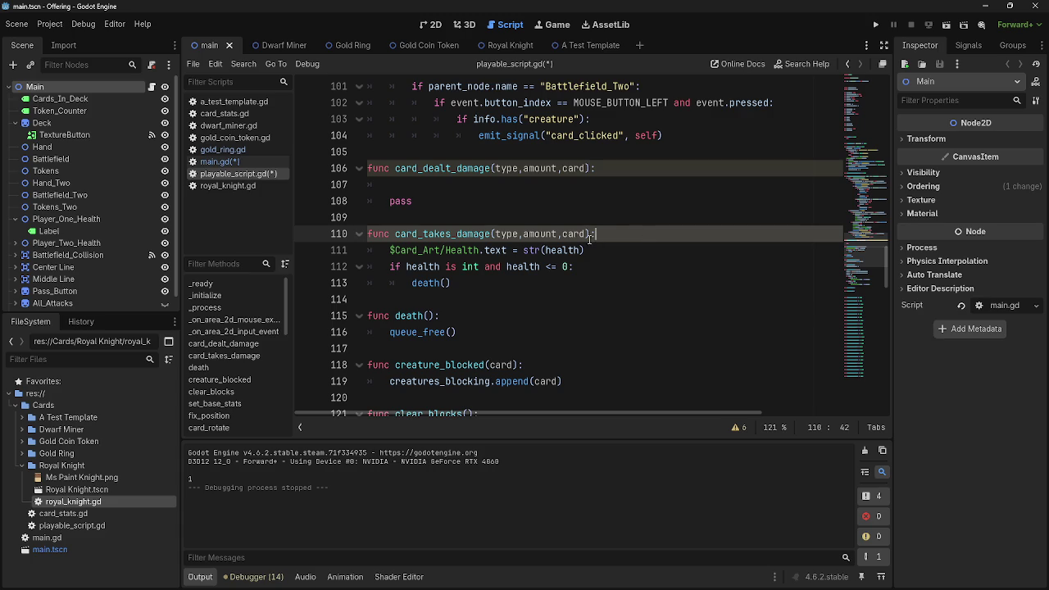
pyautogui.hotkey('ctrl', 'z')
pyautogui.hotkey('ctrl', 'z')
pyautogui.hotkey('ctrl', 's')
# Recheck the target parameters on lines 106 and 110, then switch back to main.gd.
pyautogui.click(586, 237)
pyautogui.doubleClick(586, 237)
pyautogui.click(654, 233)
pyautogui.doubleClick(587, 235)
pyautogui.click(578, 168)
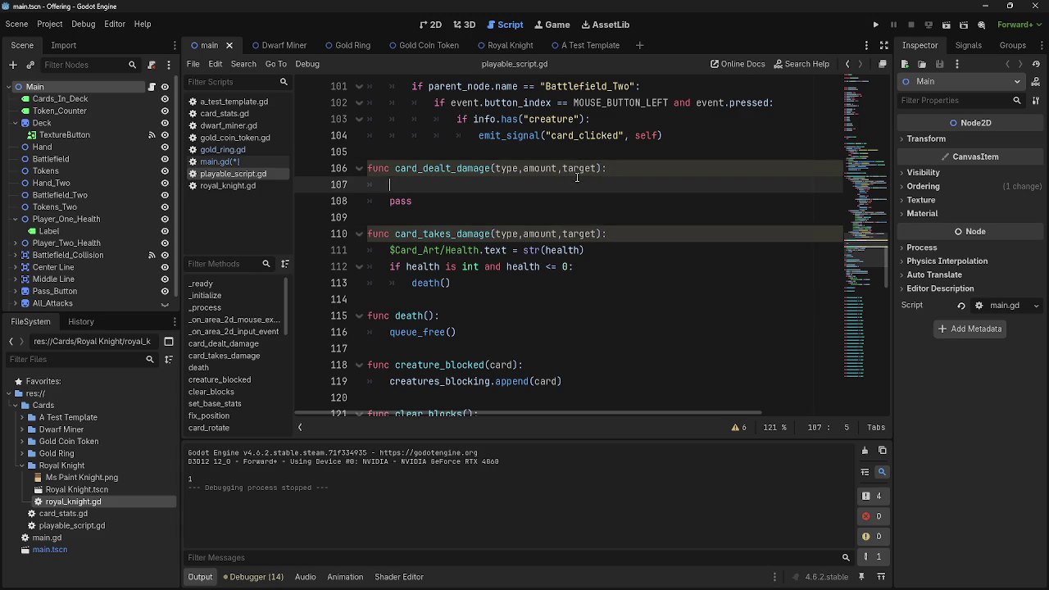
pyautogui.doubleClick(578, 168)
pyautogui.doubleClick(576, 230)
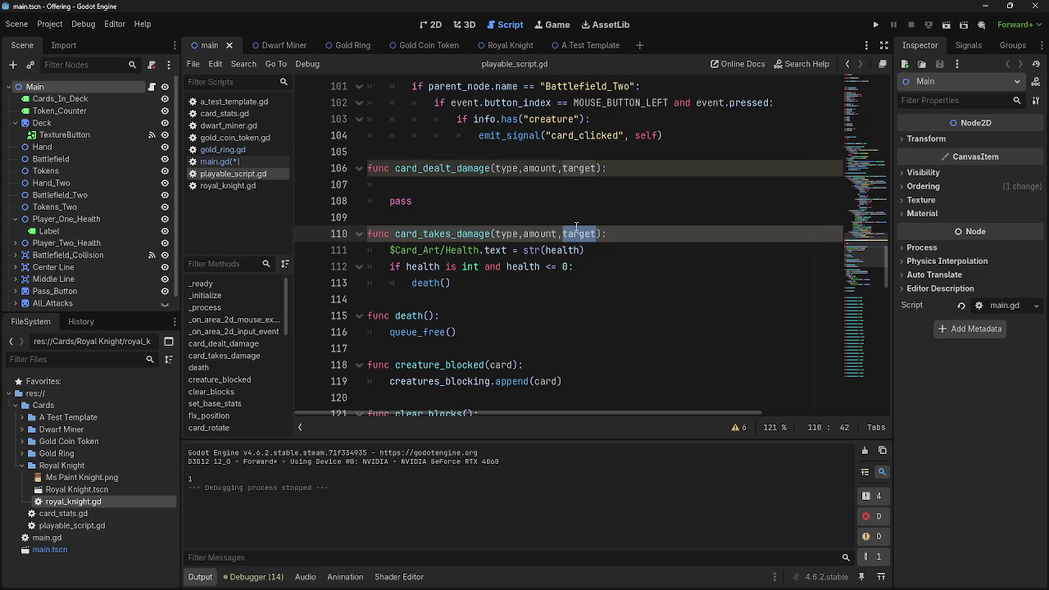
pyautogui.click(574, 202)
pyautogui.click(570, 188)
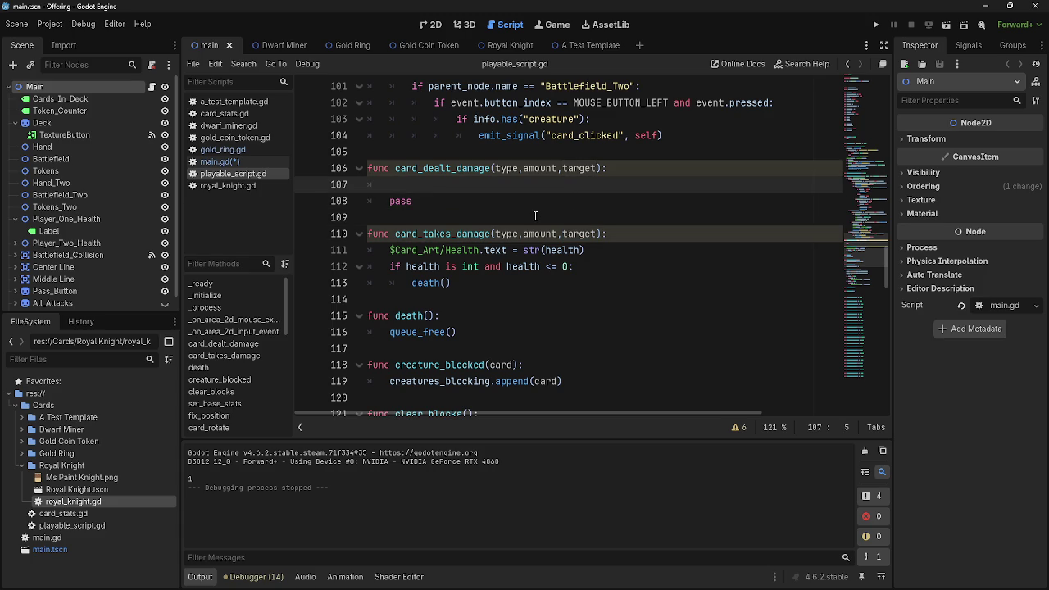
pyautogui.click(219, 162)
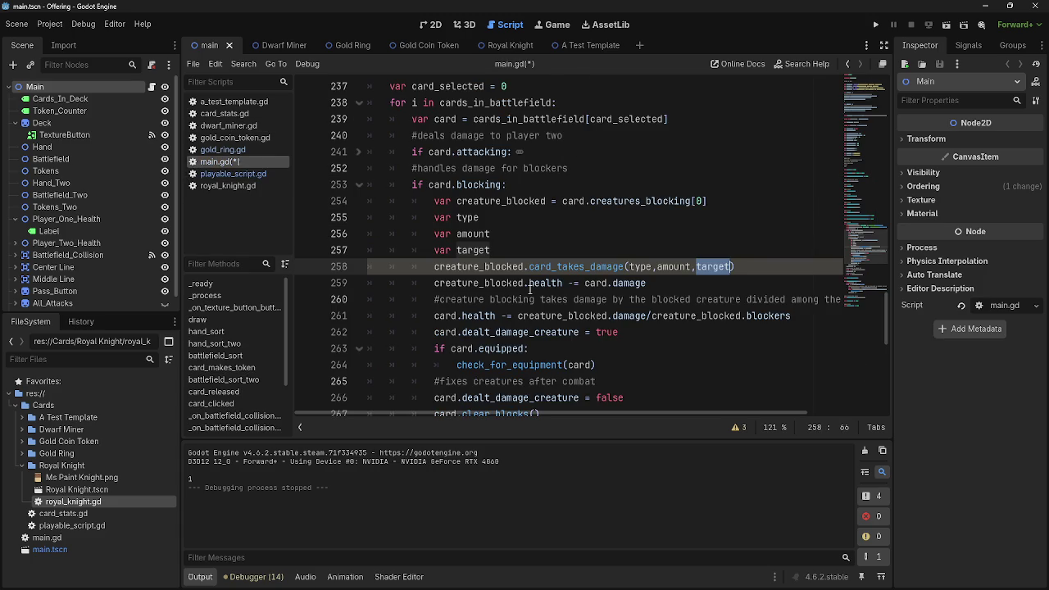
pyautogui.click(524, 250)
pyautogui.click(523, 215)
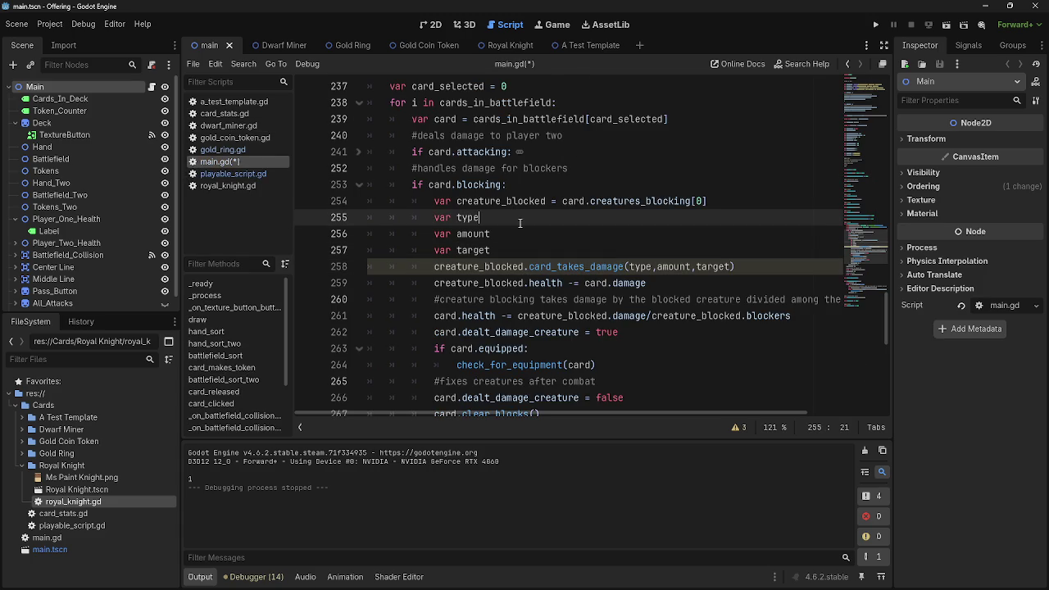
pyautogui.write(' = combat')
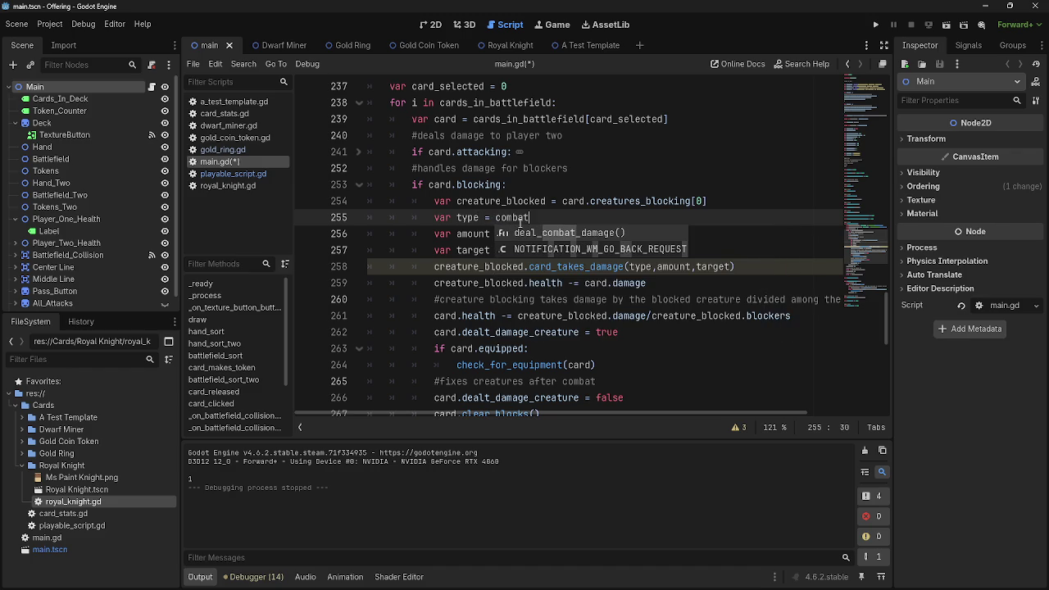
pyautogui.press('BackSpace')
pyautogui.press('BackSpace')
pyautogui.press('BackSpace')
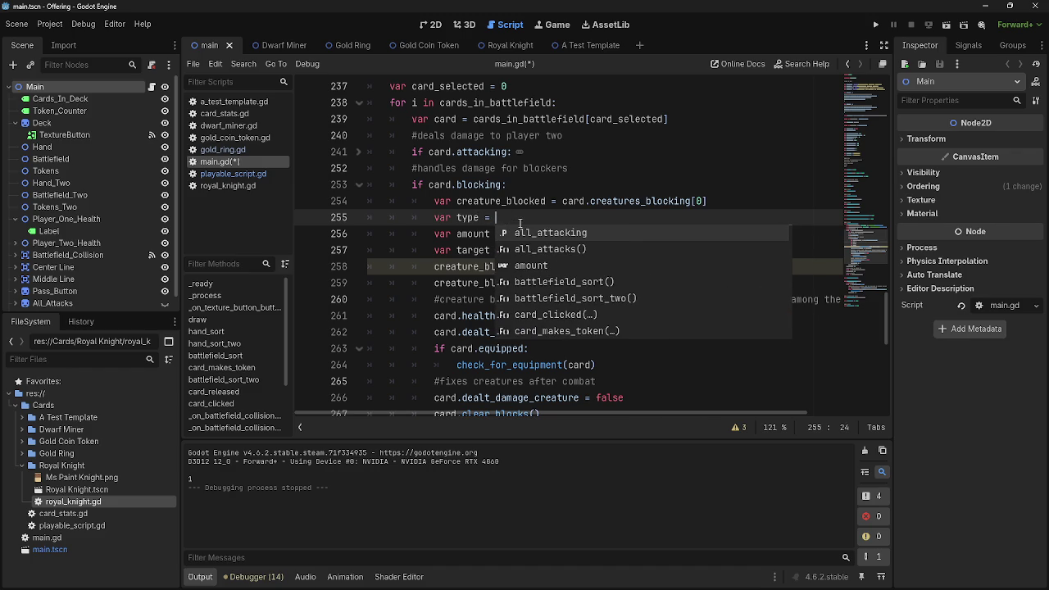
pyautogui.press('BackSpace')
pyautogui.press('BackSpace')
pyautogui.press('BackSpace')
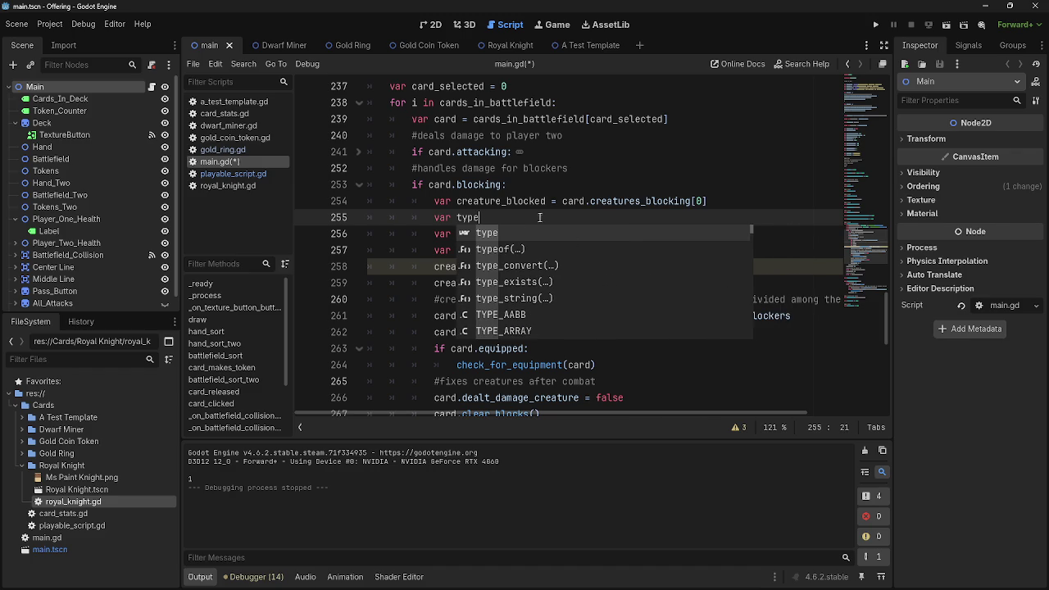
pyautogui.click(726, 206)
pyautogui.scroll(15, 586, 256)
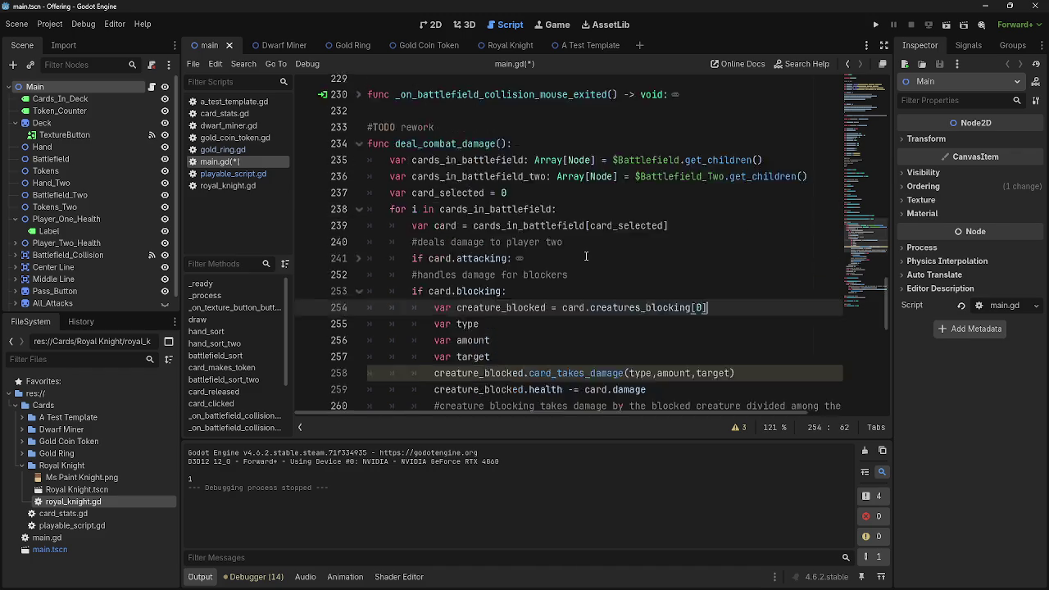
pyautogui.scroll(15, 586, 257)
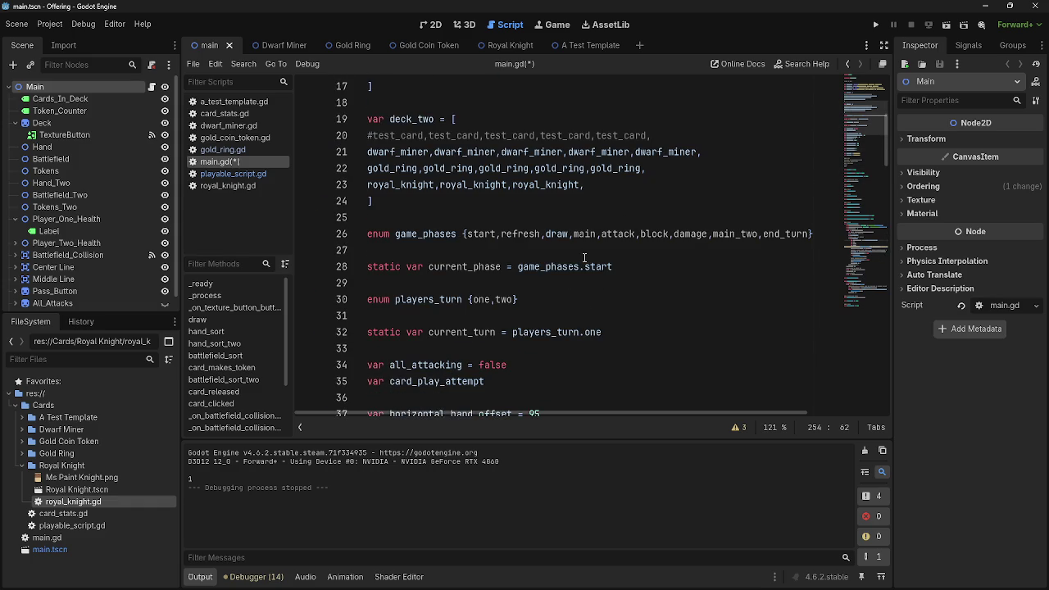
pyautogui.scroll(-3, 584, 257)
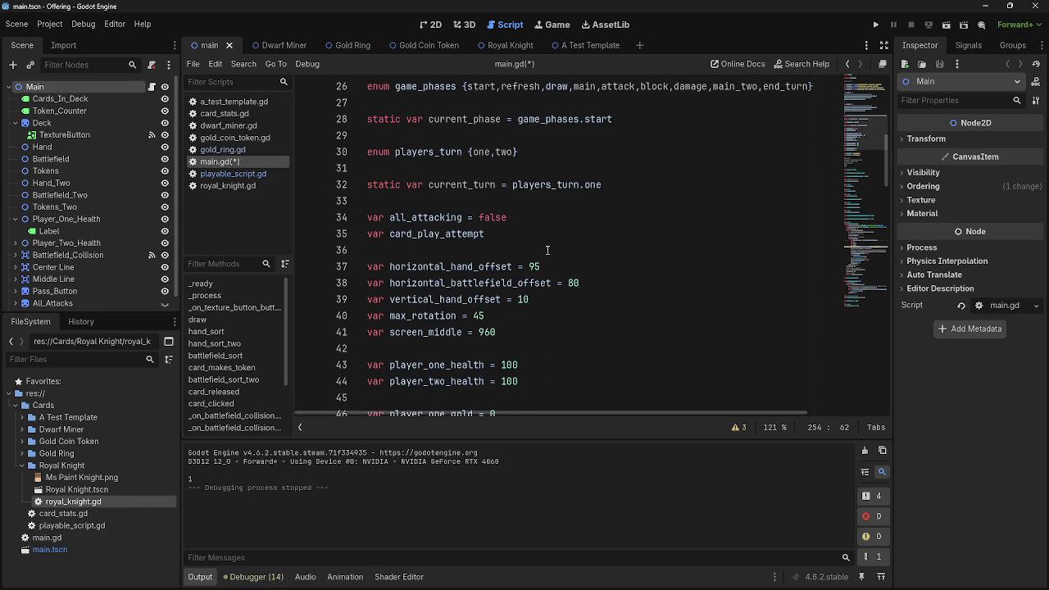
# Start a damage_types enum below current_turn with combat and player members.
pyautogui.click(478, 200)
pyautogui.write("'")
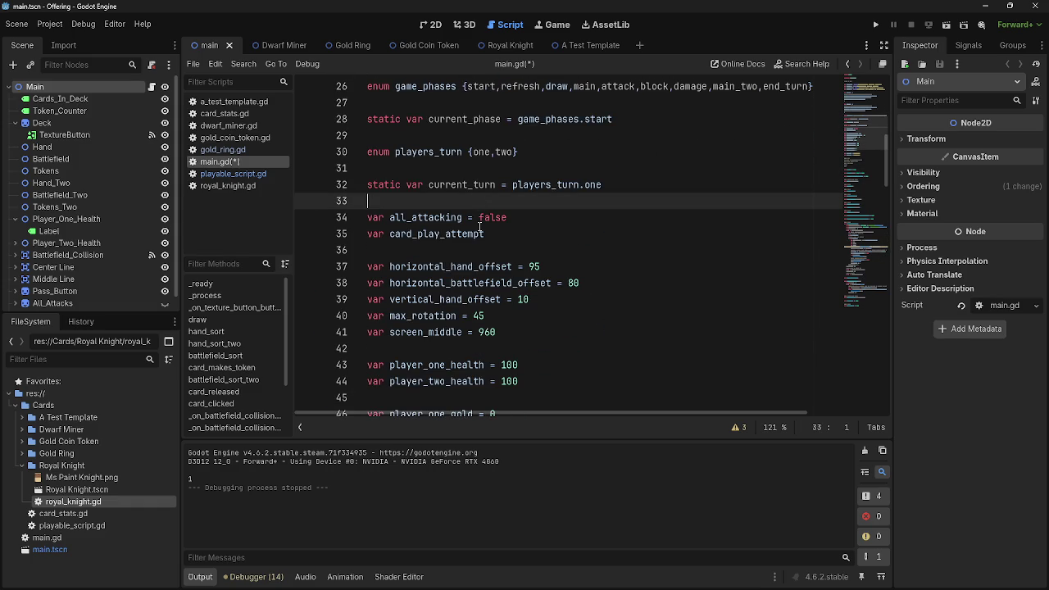
pyautogui.press('BackSpace')
pyautogui.press('Return')
pyautogui.press('Return')
pyautogui.click(459, 222)
pyautogui.write('enum damage_types {')
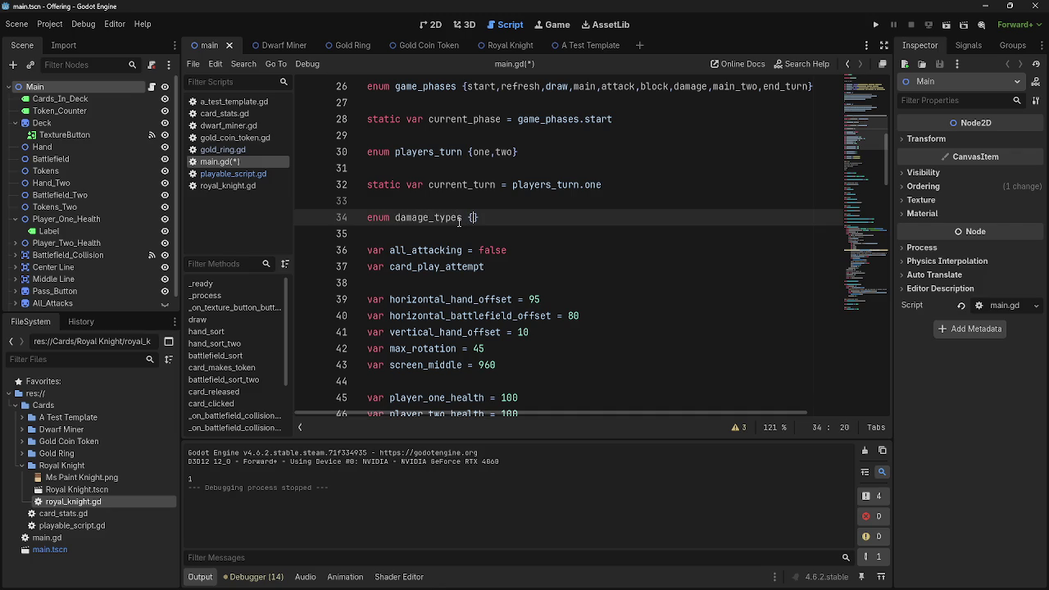
pyautogui.write('combat,player,')
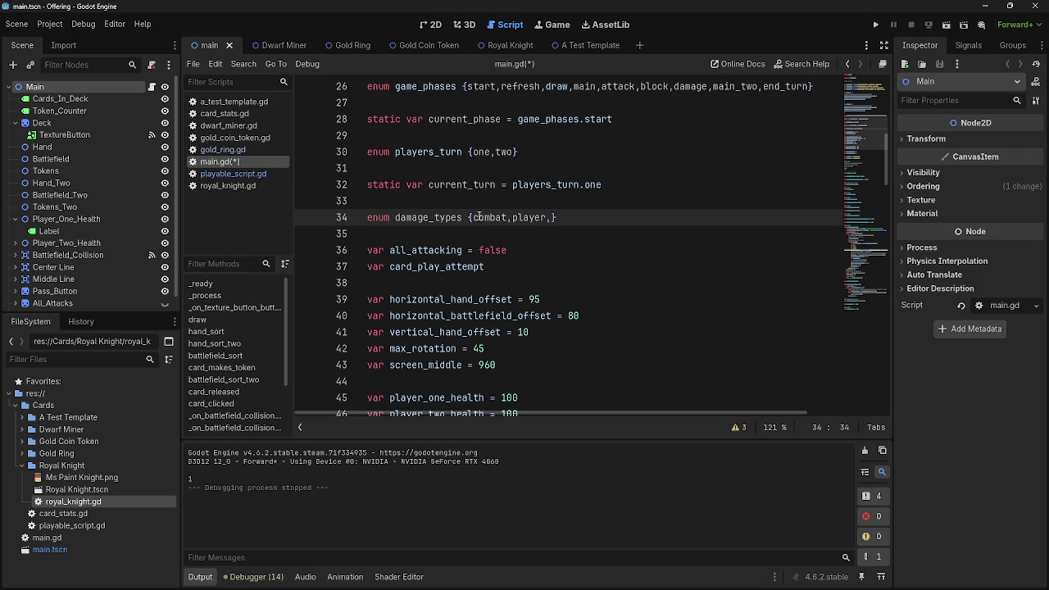
# Replace combat with blocking,attacking and append spell,ability to the damage_types enum.
pyautogui.doubleClick(491, 216)
pyautogui.write('blocking,')
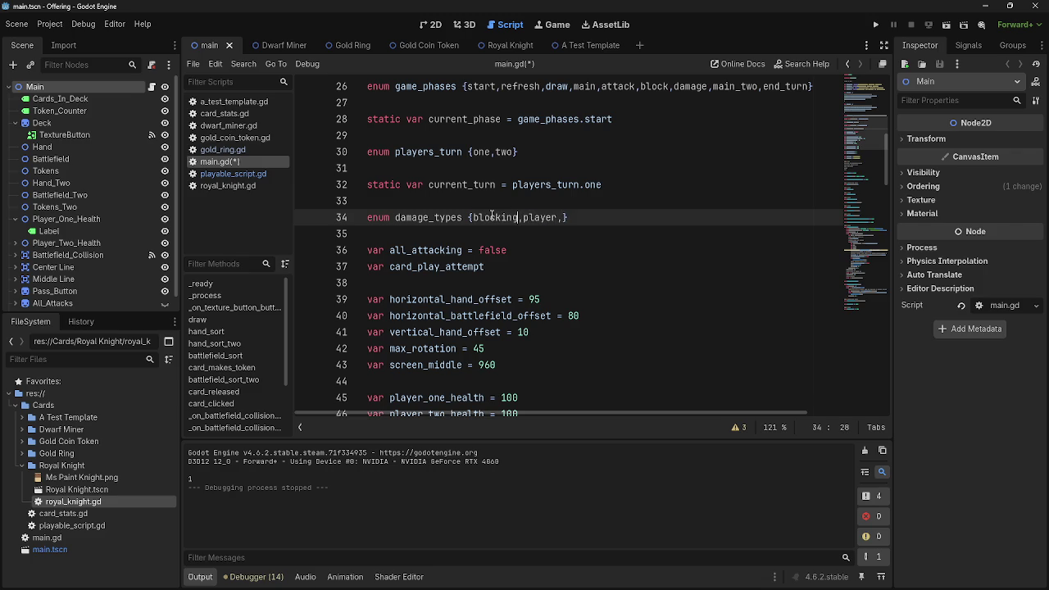
pyautogui.write('attacking')
pyautogui.press('Right')
pyautogui.press('Right')
pyautogui.press('Right')
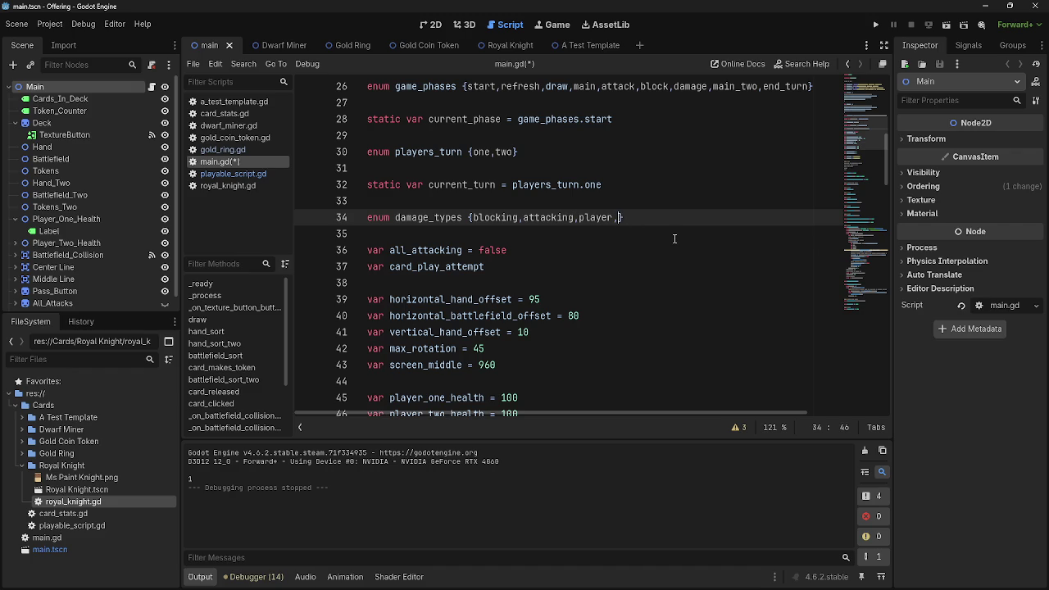
pyautogui.write('spell')
pyautogui.write(',ability')
pyautogui.click(597, 216)
pyautogui.click(743, 216)
pyautogui.scroll(2, 643, 281)
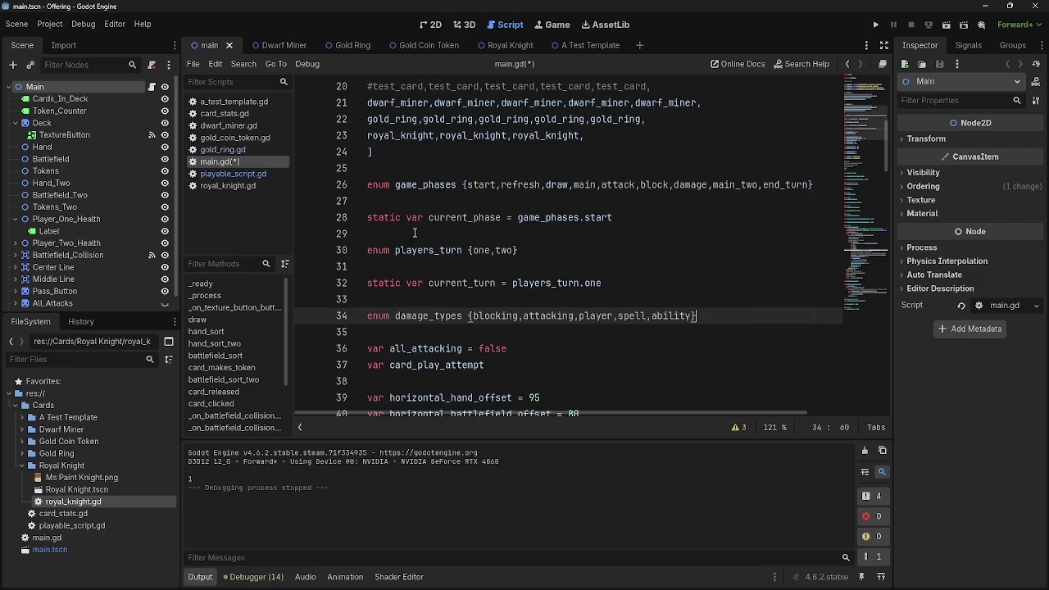
pyautogui.scroll(-3, 608, 327)
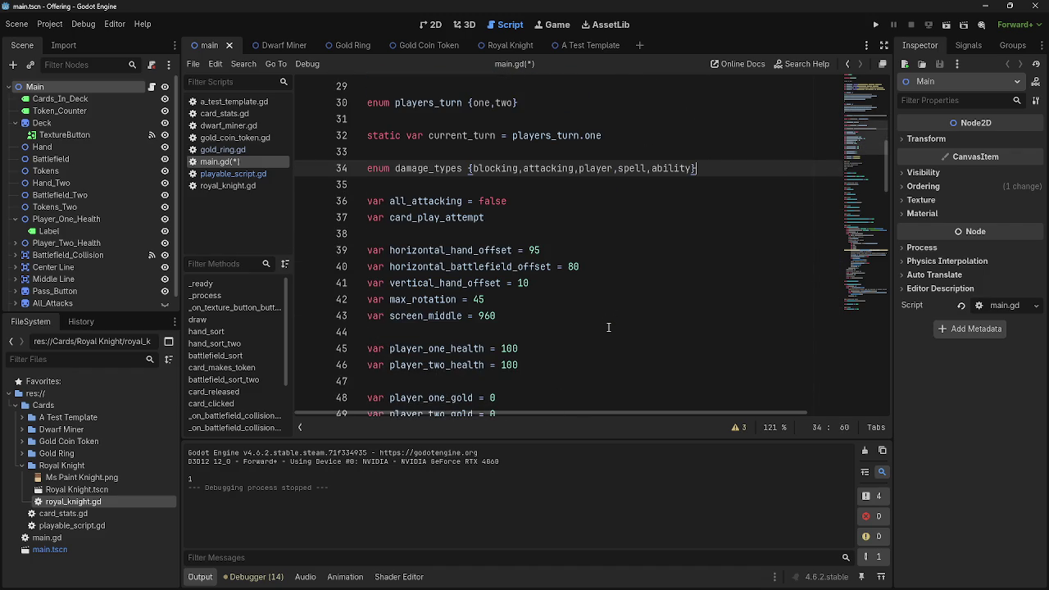
# Assign var type = damage_types.blocking on line 257 using autocomplete.
pyautogui.scroll(-20, 608, 327)
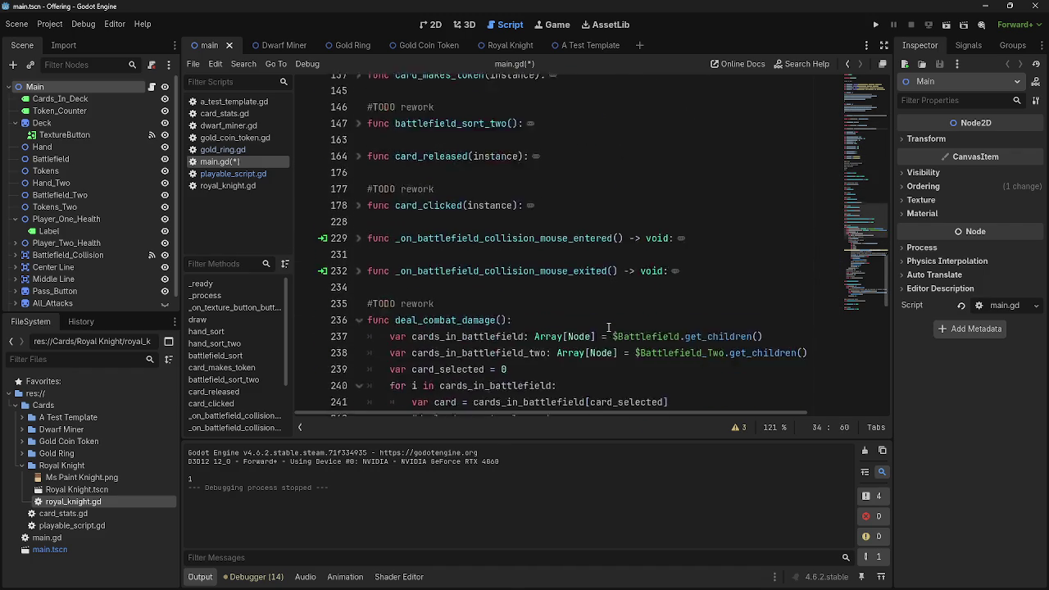
pyautogui.scroll(-1, 608, 327)
pyautogui.click(508, 283)
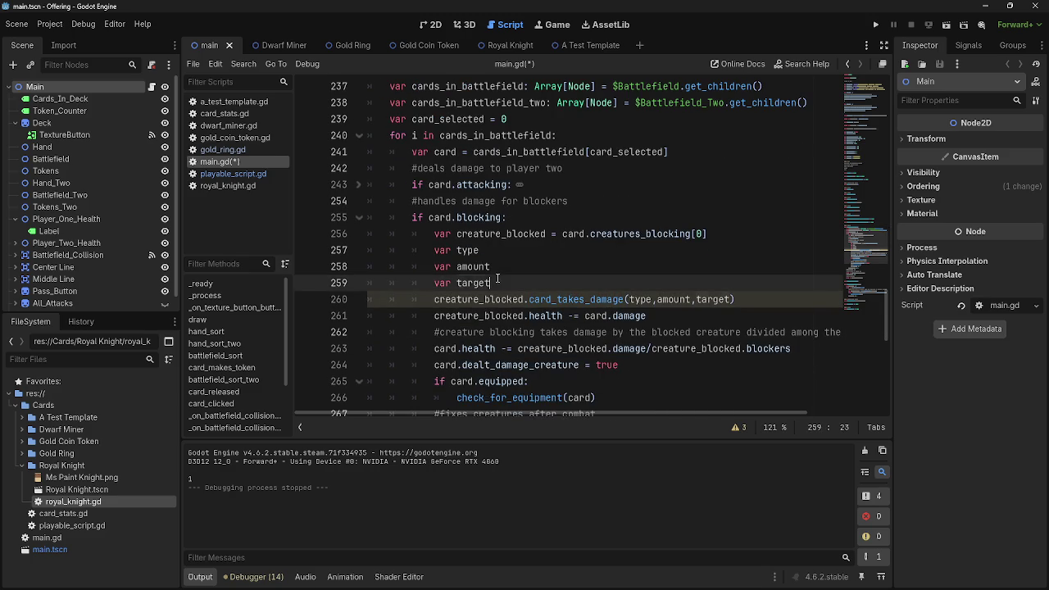
pyautogui.click(505, 255)
pyautogui.write('= damage')
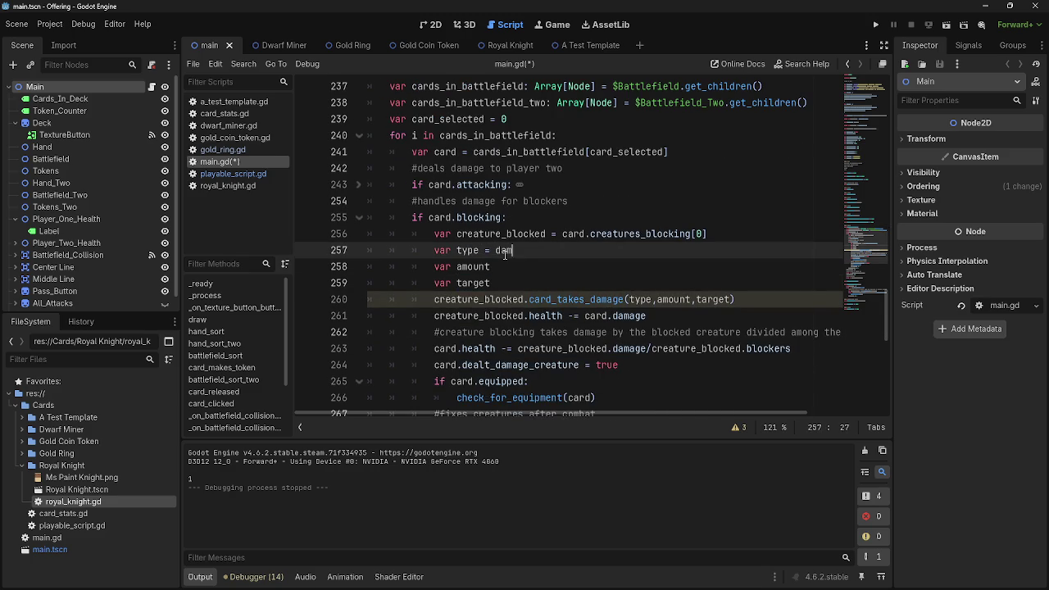
pyautogui.press('Return')
pyautogui.write('.')
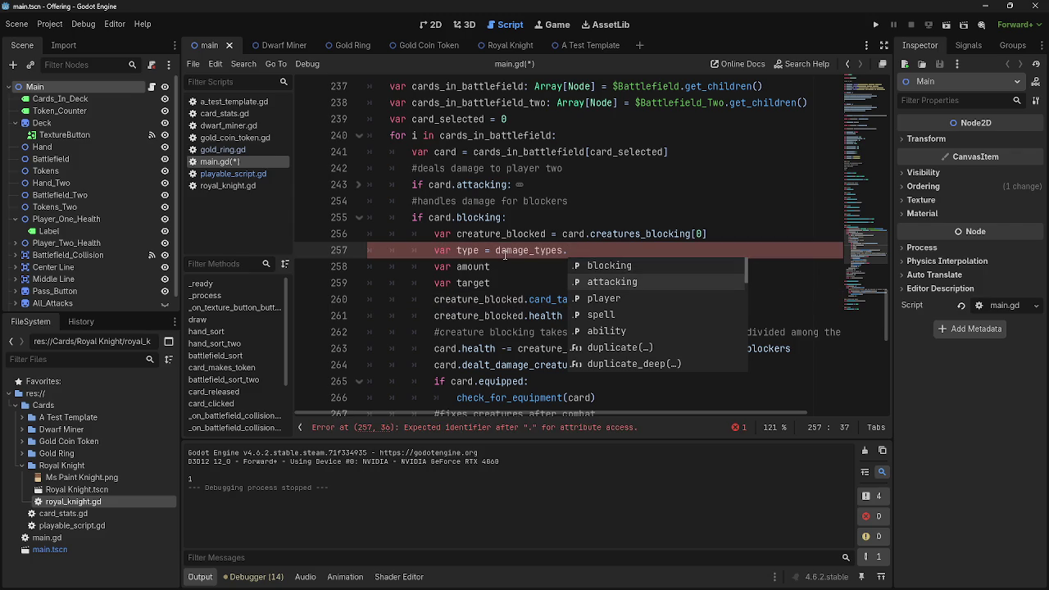
pyautogui.press('Return')
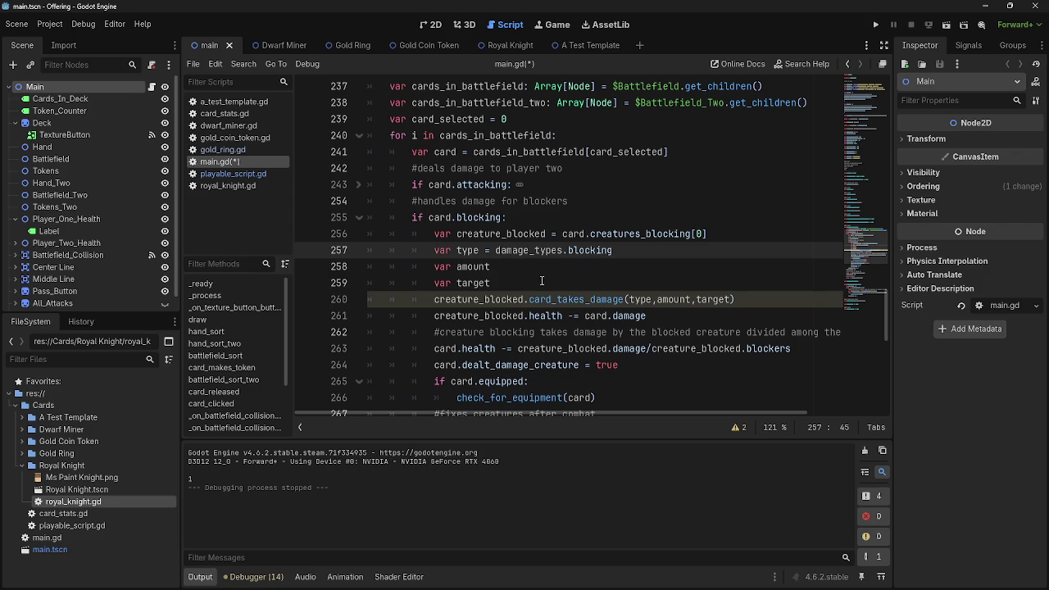
# Inspect the card_takes_damage call and its creature_blocked argument on line 260.
pyautogui.click(509, 293)
pyautogui.click(558, 299)
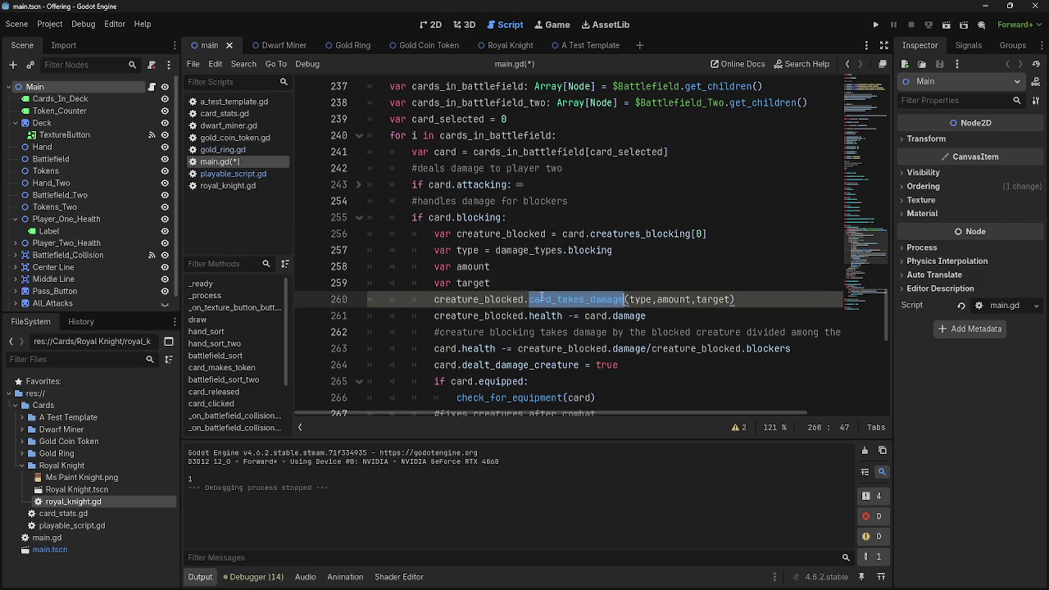
pyautogui.doubleClick(528, 250)
pyautogui.doubleClick(584, 251)
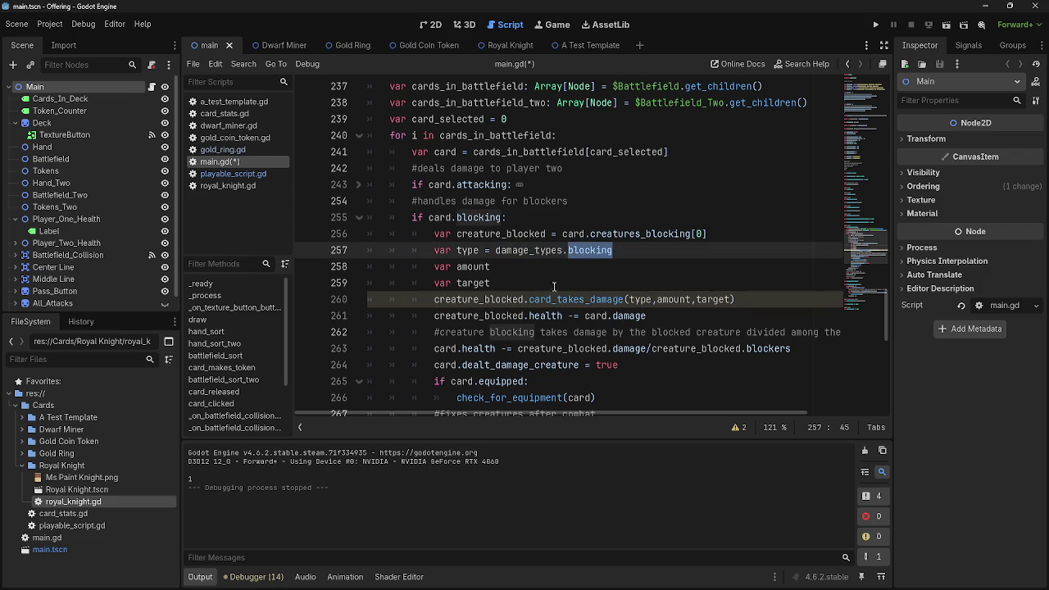
pyautogui.click(561, 283)
pyautogui.doubleClick(508, 299)
pyautogui.click(508, 284)
pyautogui.doubleClick(507, 300)
pyautogui.click(508, 287)
pyautogui.doubleClick(510, 299)
pyautogui.click(511, 299)
pyautogui.doubleClick(509, 299)
pyautogui.click(510, 287)
pyautogui.doubleClick(510, 297)
pyautogui.click(509, 287)
pyautogui.doubleClick(506, 299)
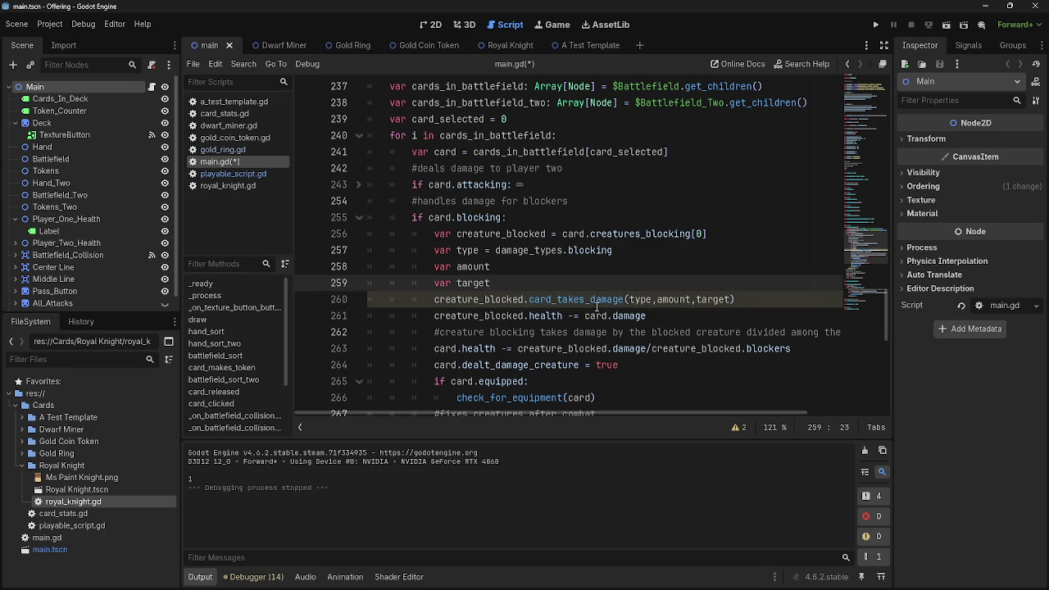
# Review the blocking-damage lines and creature_blocked on line 263.
pyautogui.scroll(-1, 509, 287)
pyautogui.moveTo(738, 250); pyautogui.dragTo(346, 192)
pyautogui.click(752, 253)
pyautogui.moveTo(736, 250)
pyautogui.mouseDown()
pyautogui.moveTo(375, 201)
pyautogui.moveTo(369, 184)
pyautogui.mouseUp()
pyautogui.scroll(-2, 650, 305)
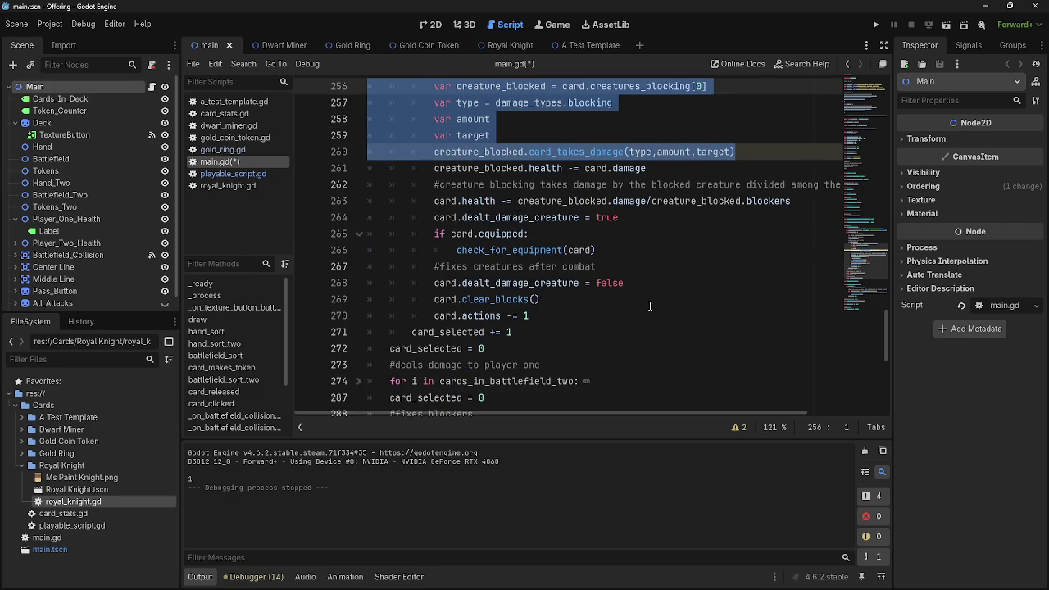
pyautogui.scroll(2, 649, 306)
pyautogui.doubleClick(594, 301)
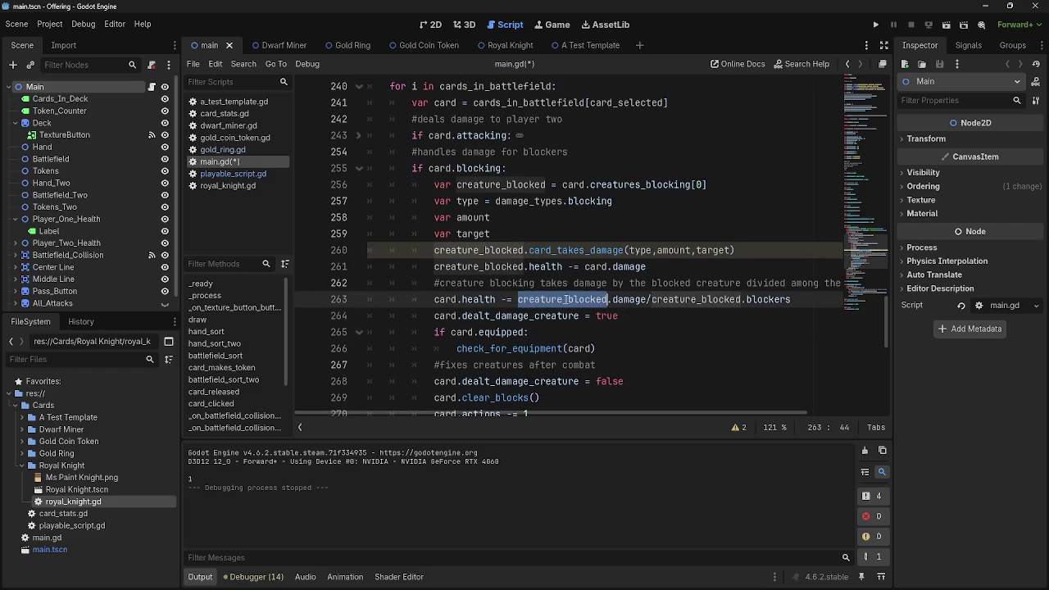
pyautogui.click(645, 316)
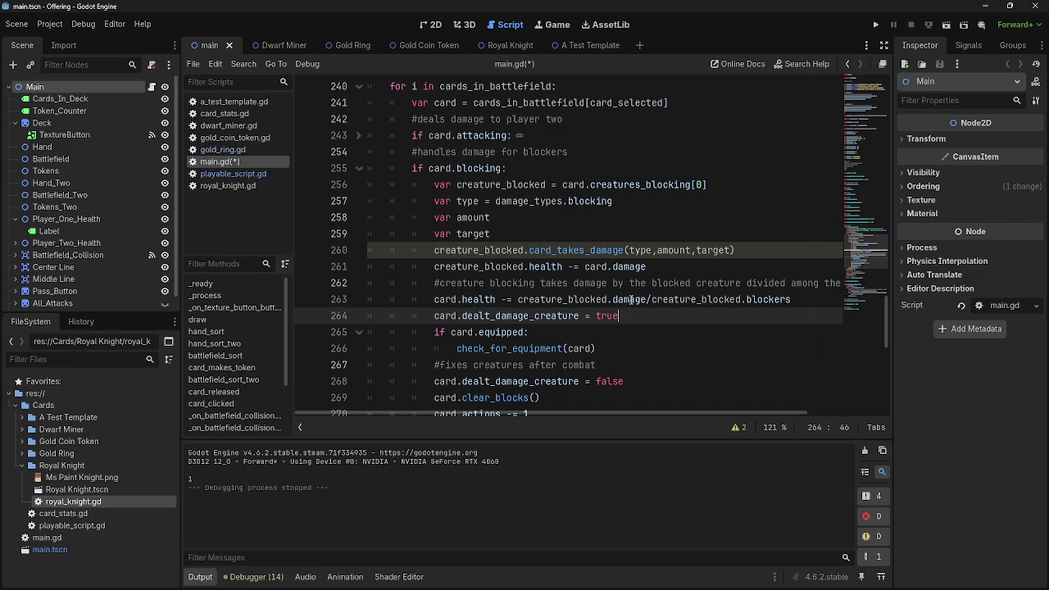
# Inspect the still-unassigned var amount and var target declarations.
pyautogui.click(557, 233)
pyautogui.click(556, 221)
pyautogui.click(554, 233)
pyautogui.click(556, 222)
pyautogui.click(556, 233)
pyautogui.click(558, 223)
pyautogui.click(557, 230)
pyautogui.click(556, 222)
pyautogui.click(557, 231)
pyautogui.click(556, 222)
pyautogui.click(555, 232)
pyautogui.click(553, 222)
pyautogui.click(552, 229)
pyautogui.click(552, 223)
pyautogui.click(553, 226)
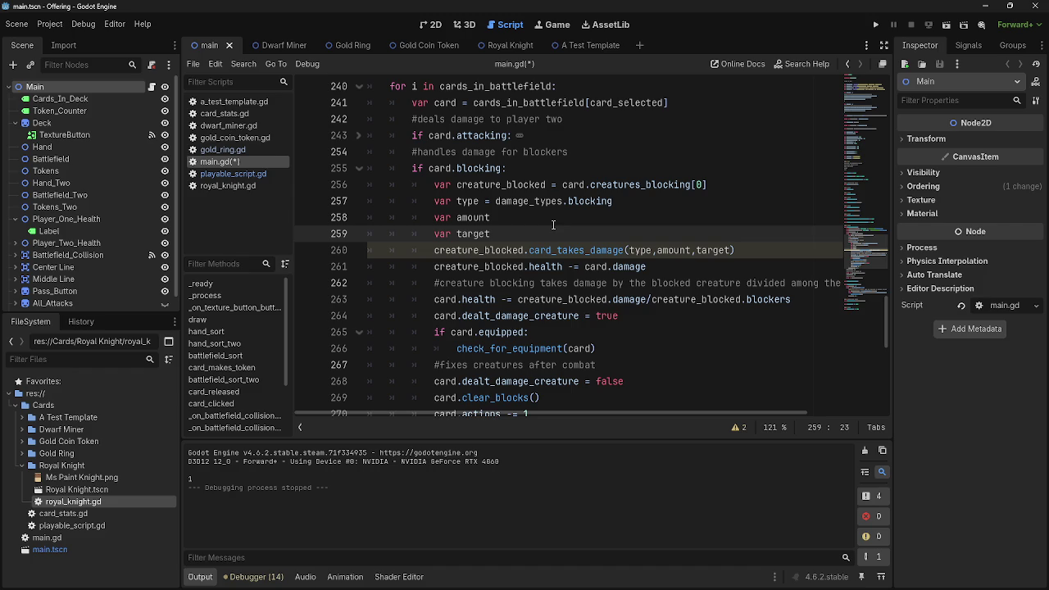
# Rename the type variable on line 257 to defender_type.
pyautogui.click(457, 201)
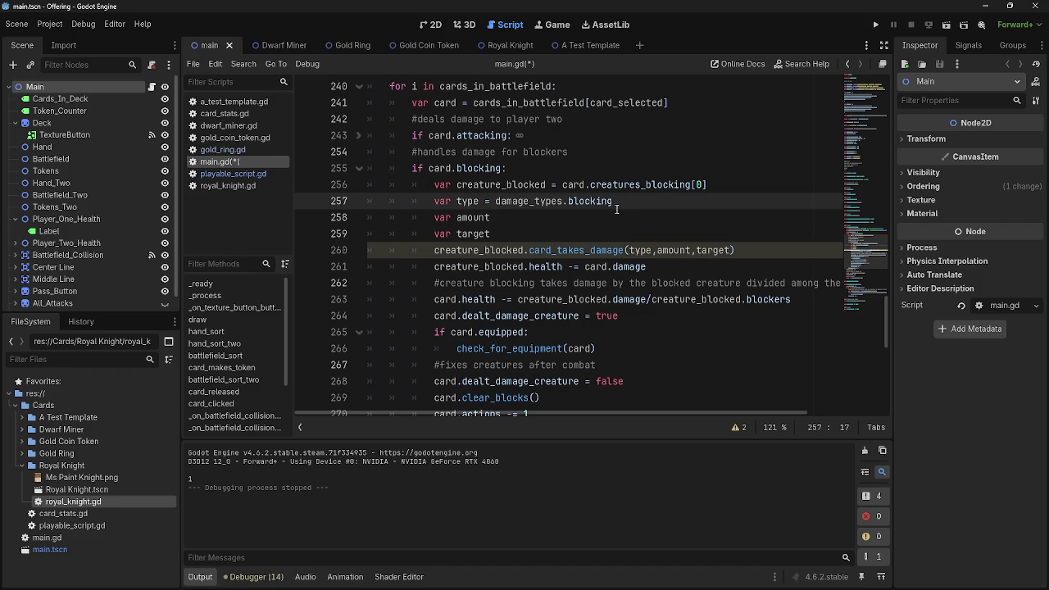
pyautogui.write('__')
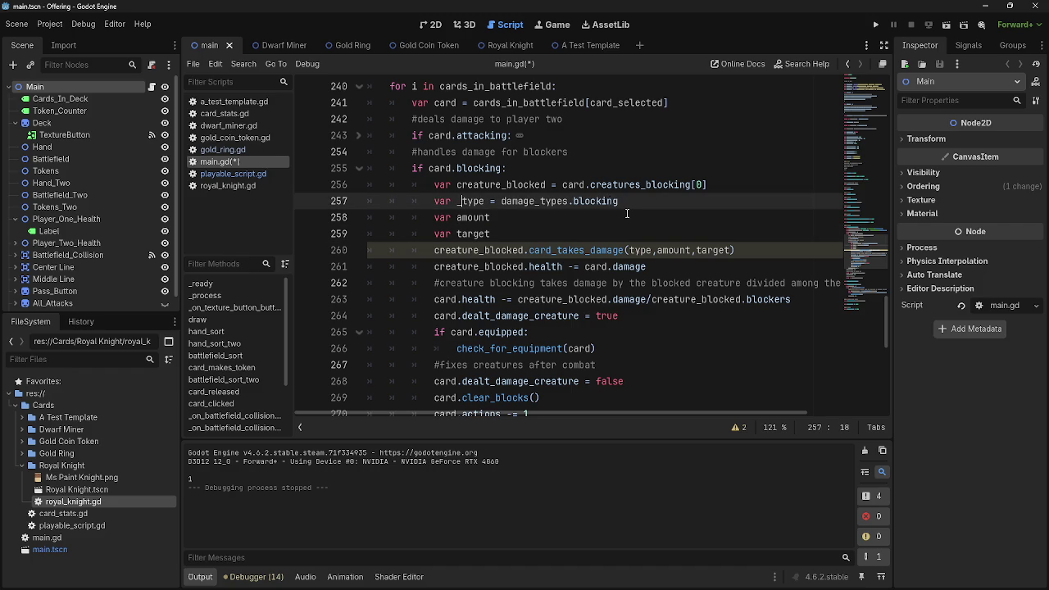
pyautogui.press('BackSpace')
pyautogui.press('BackSpace')
pyautogui.write('defender')
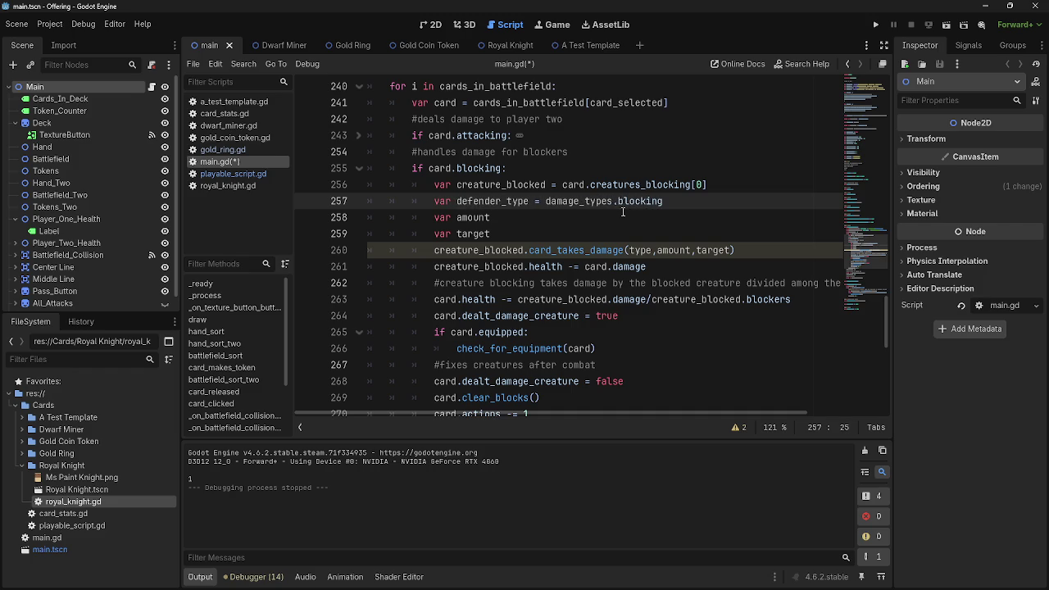
# Change the type argument in the card_takes_damage call on line 260 to defender_type.
pyautogui.click(633, 250)
pyautogui.click(628, 250)
pyautogui.write('def')
pyautogui.write('nder_')
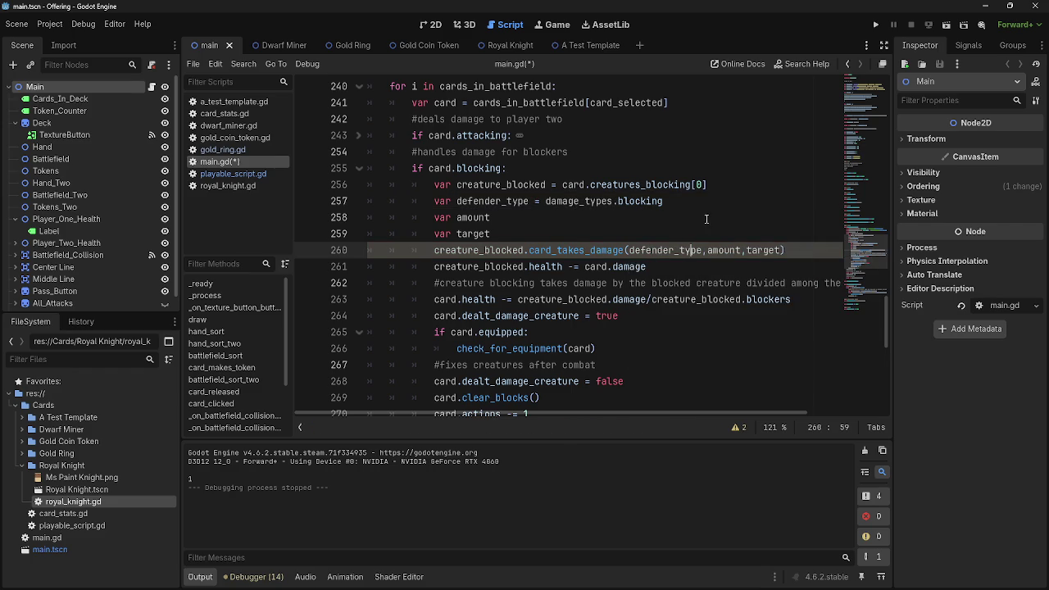
# Compare against card_takes_damage in playable_script.gd and review blocking-branch lines 255–259.
pyautogui.click(706, 218)
pyautogui.click(219, 173)
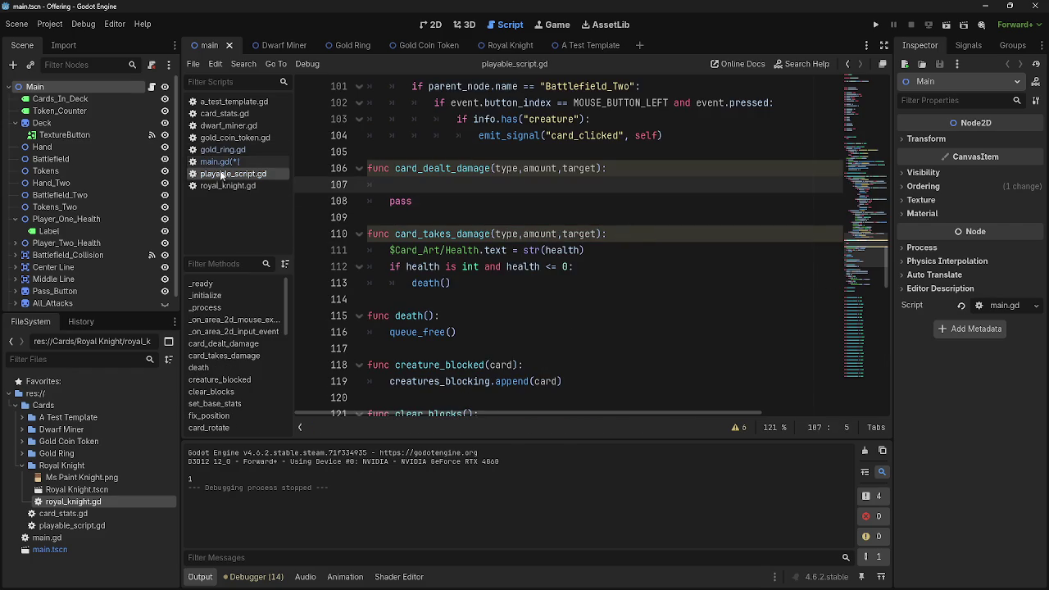
pyautogui.click(220, 161)
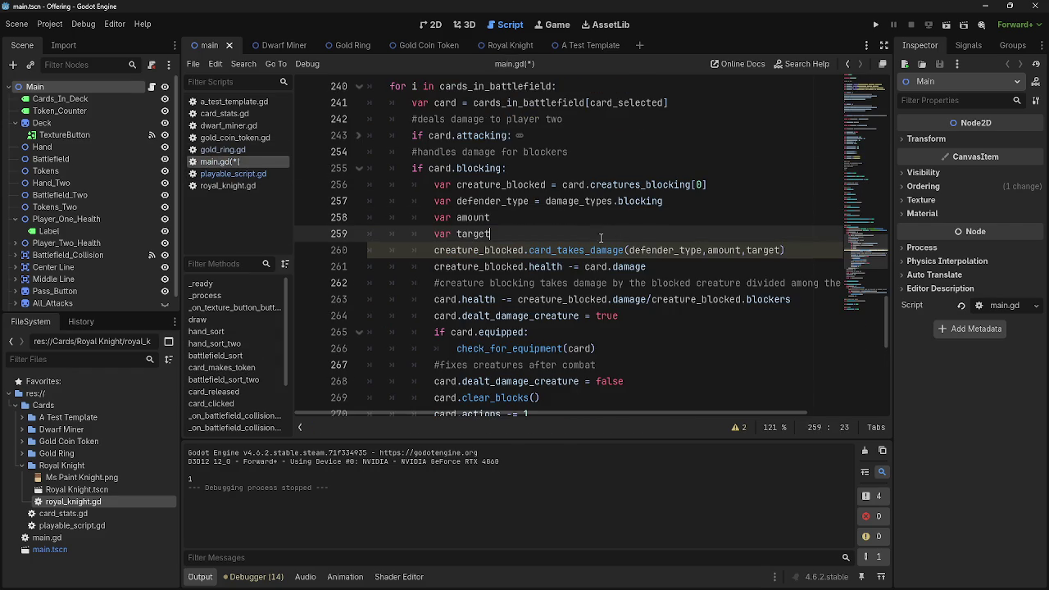
pyautogui.click(456, 218)
pyautogui.moveTo(492, 235); pyautogui.dragTo(368, 168)
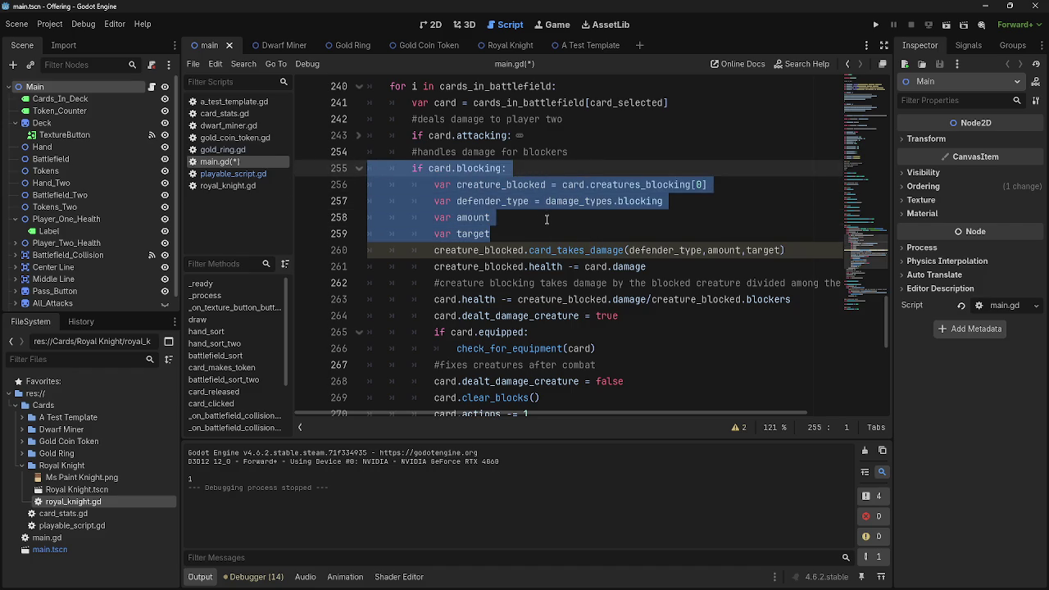
pyautogui.click(541, 218)
pyautogui.moveTo(491, 234); pyautogui.dragTo(368, 168)
pyautogui.click(578, 222)
pyautogui.moveTo(579, 229)
pyautogui.mouseDown()
pyautogui.moveTo(492, 215)
pyautogui.moveTo(367, 168)
pyautogui.mouseUp()
pyautogui.click(586, 229)
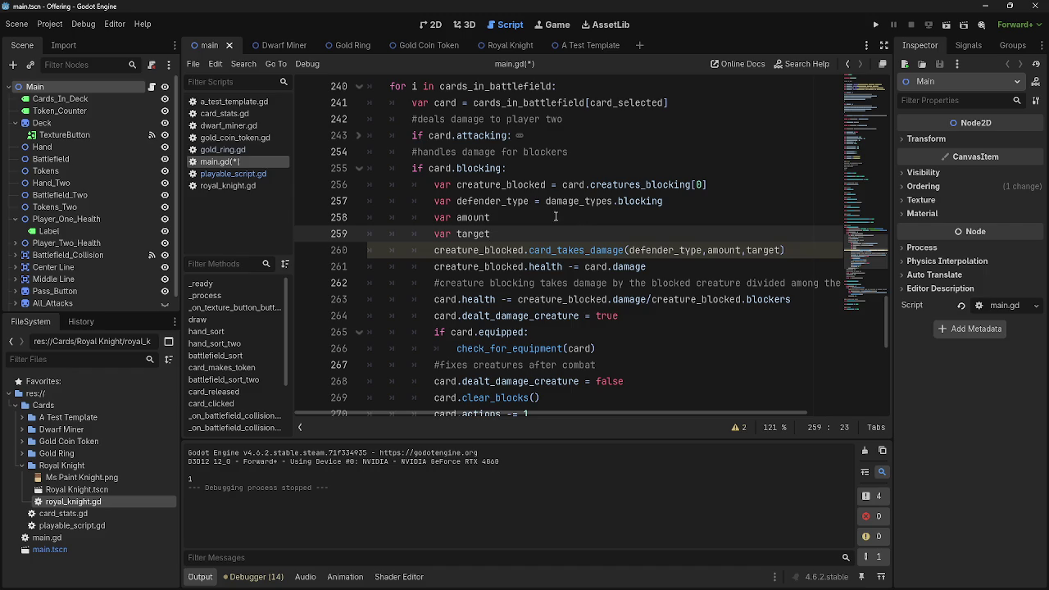
# Select the blocker variable lines 255–259 in main.gd.
pyautogui.click(563, 220)
pyautogui.moveTo(532, 236); pyautogui.dragTo(368, 168)
pyautogui.click(508, 233)
pyautogui.moveTo(508, 232); pyautogui.dragTo(368, 168)
pyautogui.click(532, 229)
pyautogui.moveTo(533, 229); pyautogui.dragTo(368, 168)
pyautogui.click(544, 235)
pyautogui.moveTo(543, 235); pyautogui.dragTo(368, 167)
pyautogui.click(554, 220)
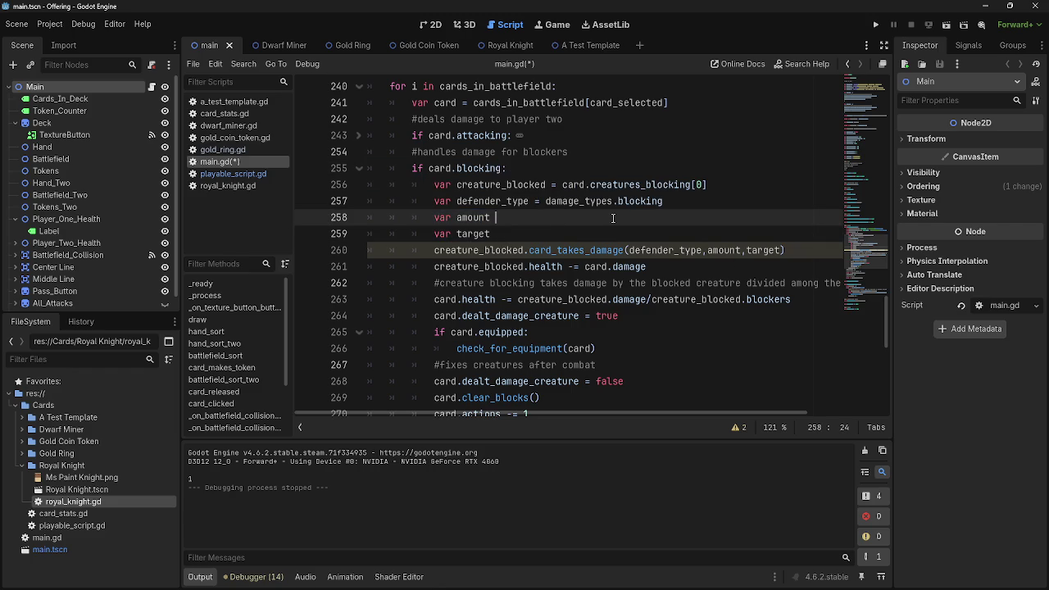
# Rename amount and target on lines 258–259 to defender_amount and defender_target.
pyautogui.click(457, 217)
pyautogui.write('defender')
pyautogui.write('_')
pyautogui.click(456, 234)
pyautogui.write('def')
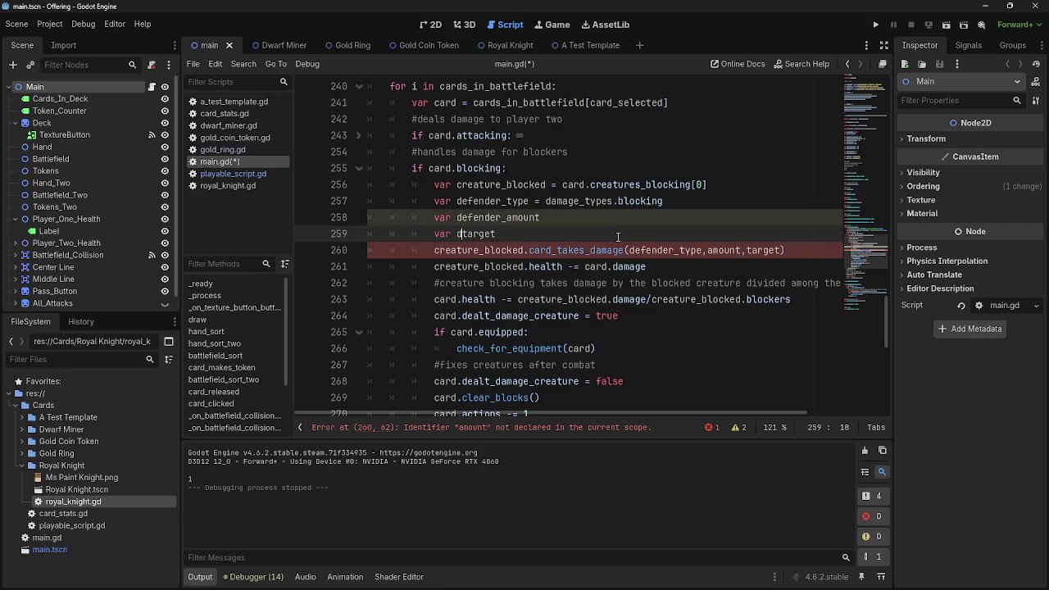
pyautogui.write('ender_')
# Prefix the arguments in the line 260 card_takes_damage call with defender_.
pyautogui.click(557, 218)
pyautogui.click(707, 250)
pyautogui.write('defender_')
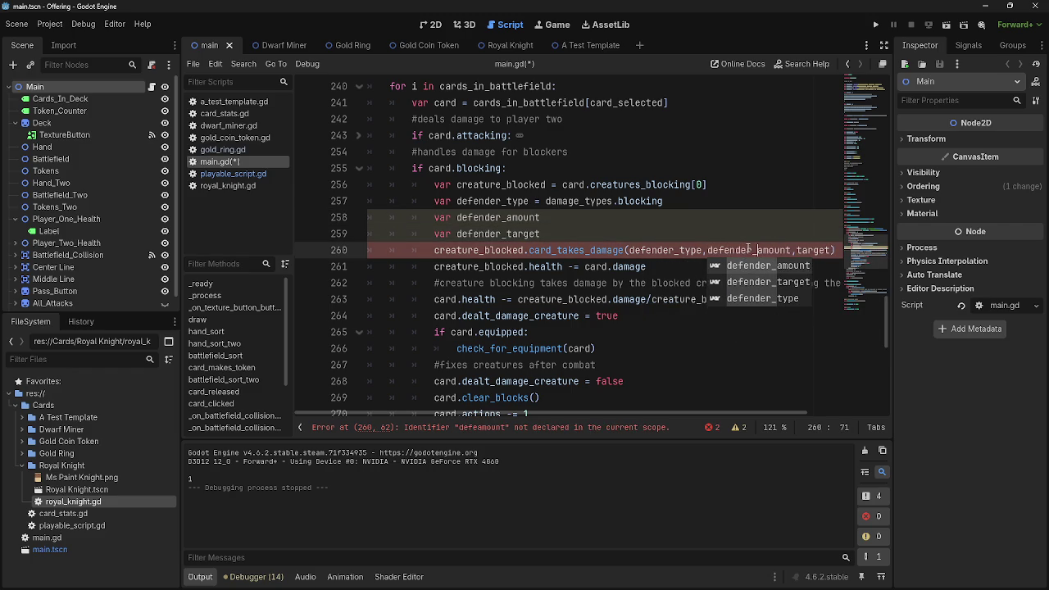
pyautogui.click(796, 250)
pyautogui.write('defen')
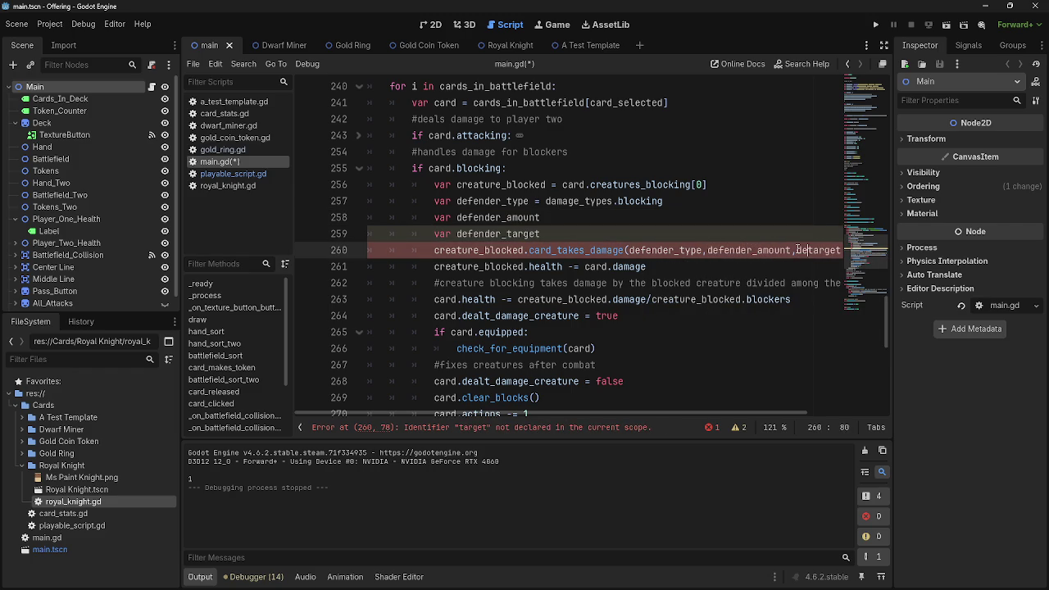
pyautogui.write('der_')
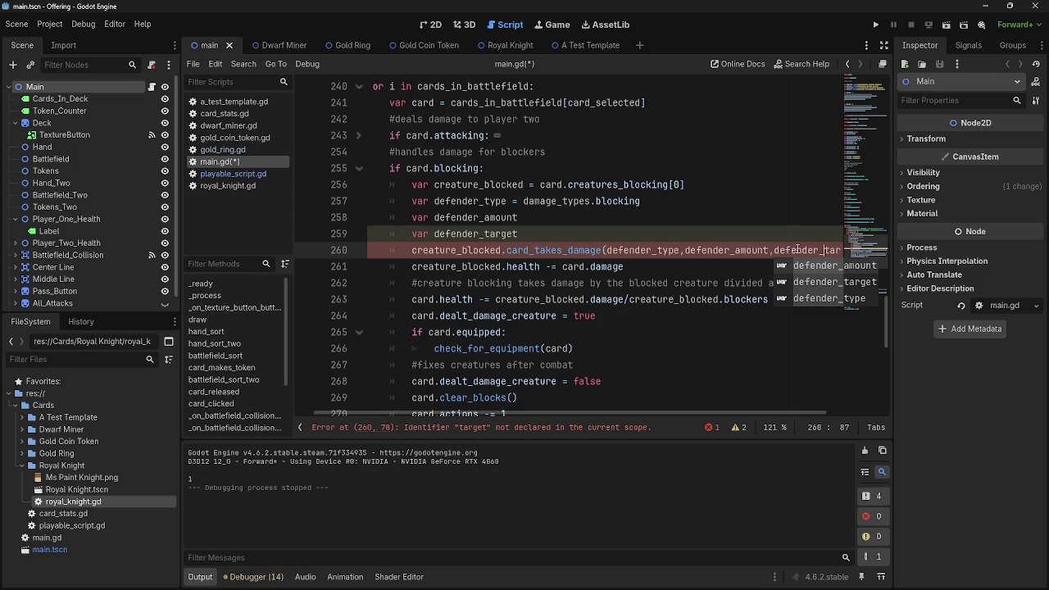
pyautogui.click(795, 239)
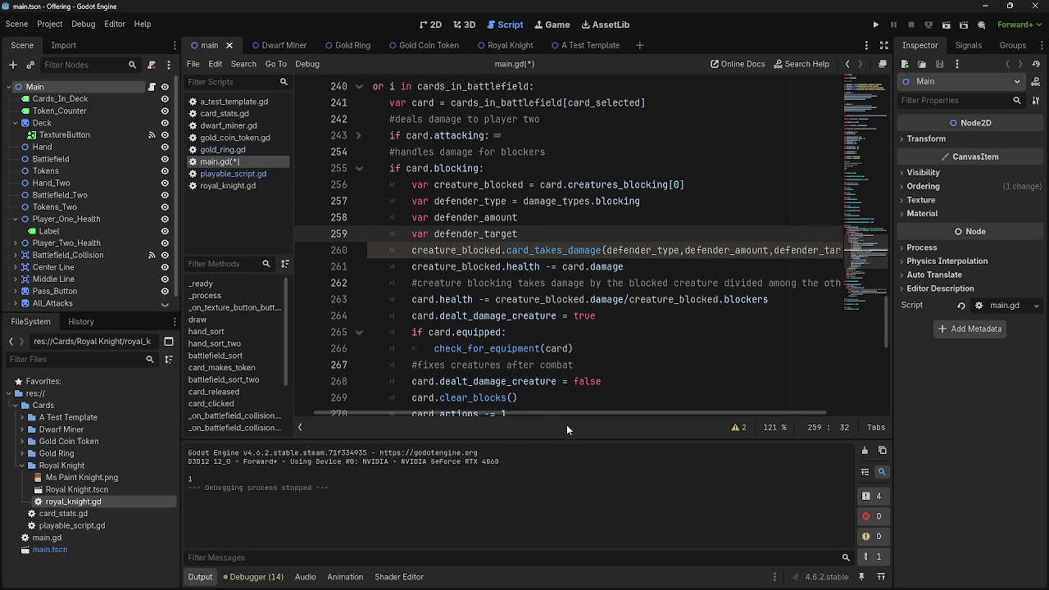
pyautogui.hscroll(-2, 571, 413)
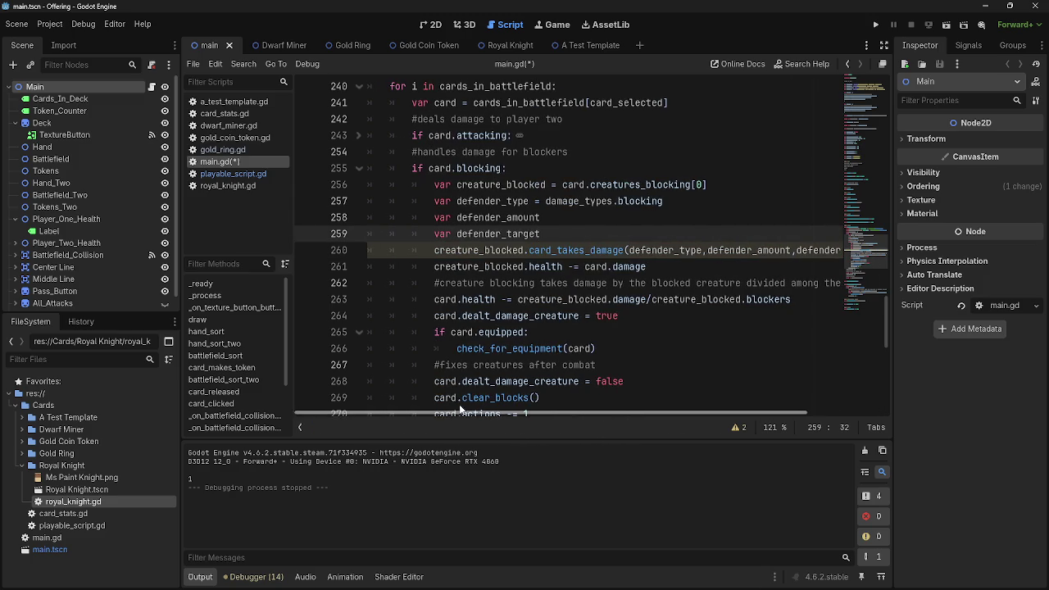
pyautogui.doubleClick(496, 217)
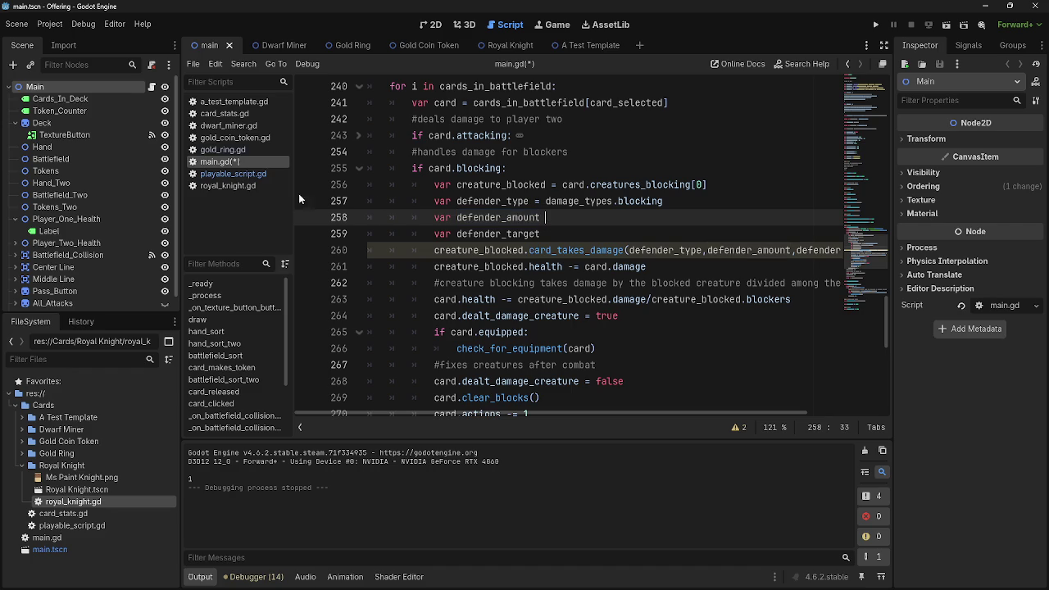
# Compare card_takes_damage's type, amount and target parameters in playable_script.gd, then go back to main.gd.
pyautogui.click(238, 174)
pyautogui.doubleClick(539, 234)
pyautogui.doubleClick(507, 234)
pyautogui.doubleClick(539, 234)
pyautogui.doubleClick(507, 234)
pyautogui.doubleClick(539, 235)
pyautogui.doubleClick(506, 234)
pyautogui.doubleClick(539, 235)
pyautogui.doubleClick(506, 234)
pyautogui.doubleClick(537, 234)
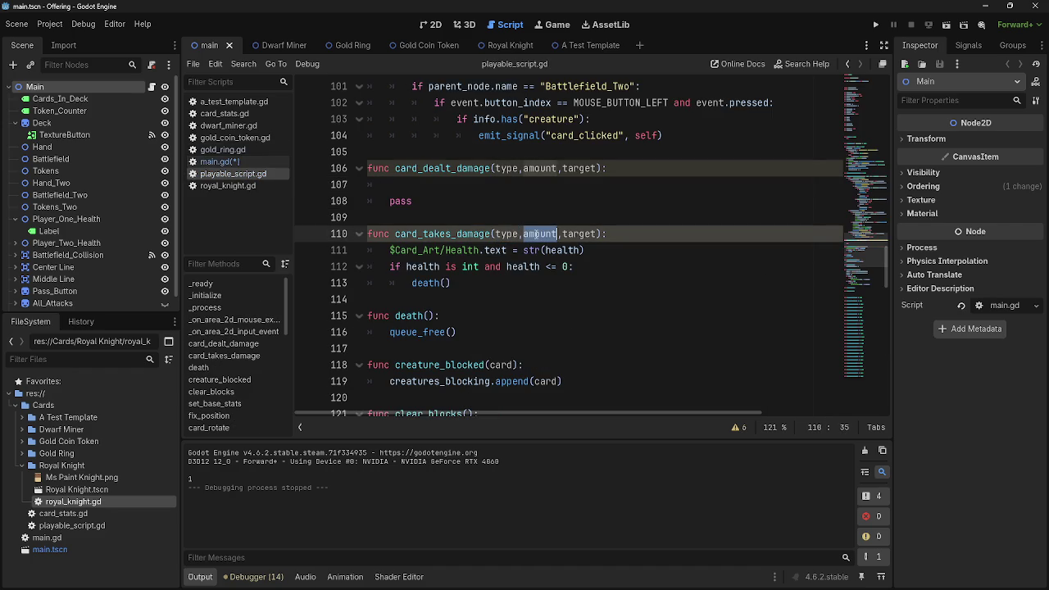
pyautogui.doubleClick(571, 234)
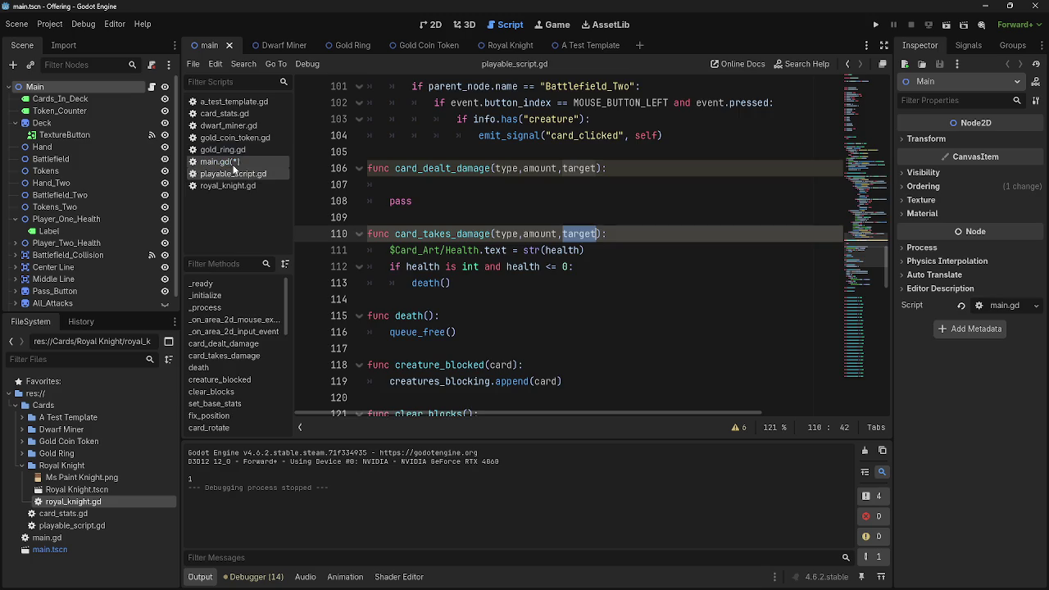
pyautogui.click(220, 162)
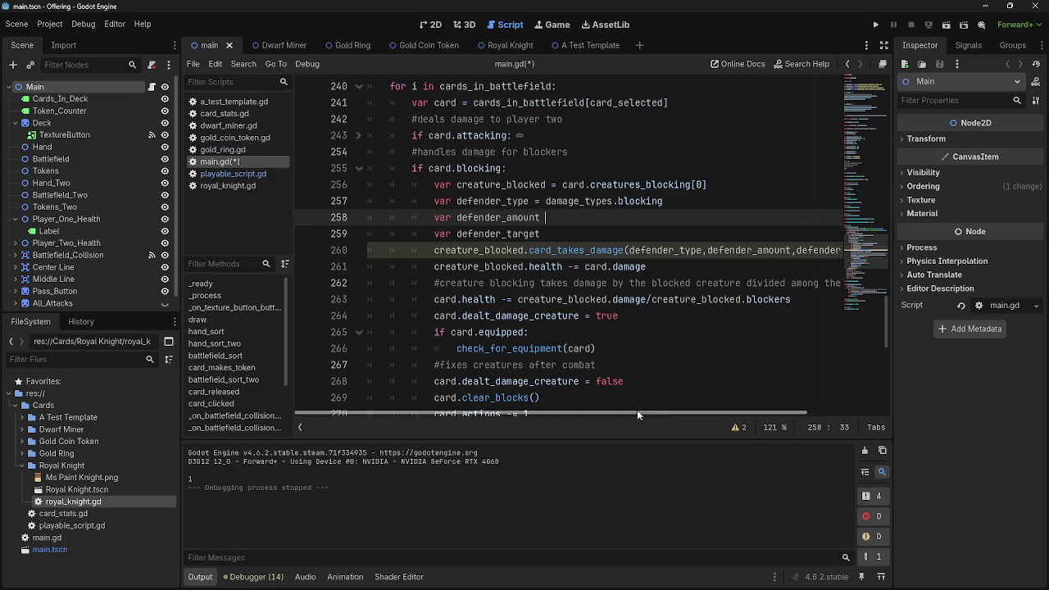
# Review deal_combat_damage in main.gd, folding and unfolding the function.
pyautogui.moveTo(636, 413)
pyautogui.mouseDown()
pyautogui.moveTo(811, 419)
pyautogui.moveTo(584, 419)
pyautogui.mouseUp()
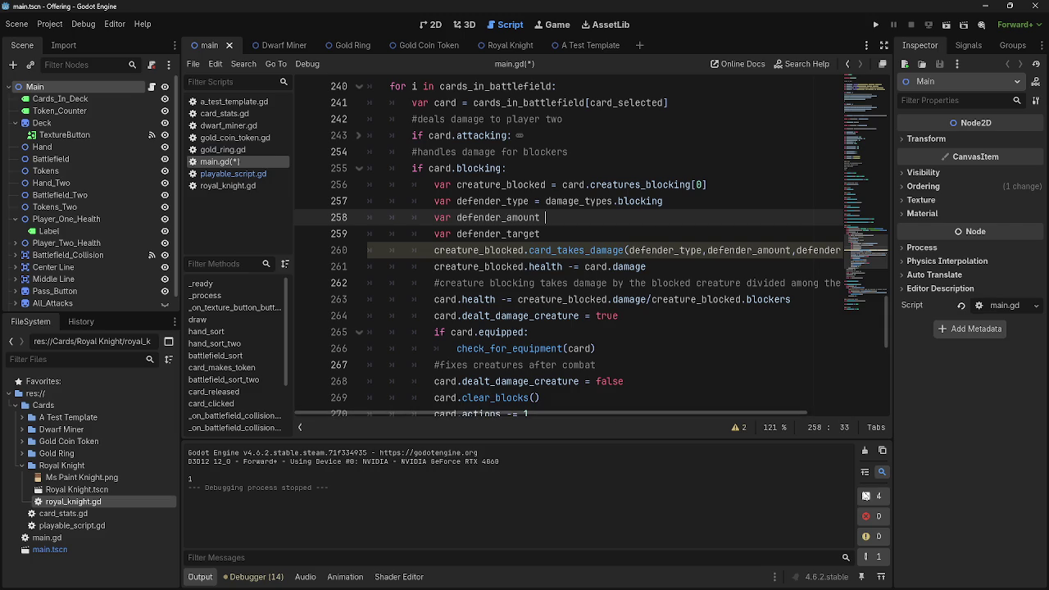
pyautogui.moveTo(621, 415)
pyautogui.mouseDown()
pyautogui.moveTo(658, 416)
pyautogui.moveTo(519, 429)
pyautogui.mouseUp()
pyautogui.scroll(1, 590, 377)
pyautogui.scroll(3, 590, 377)
pyautogui.scroll(-8, 591, 380)
pyautogui.scroll(-5, 594, 383)
pyautogui.scroll(15, 445, 336)
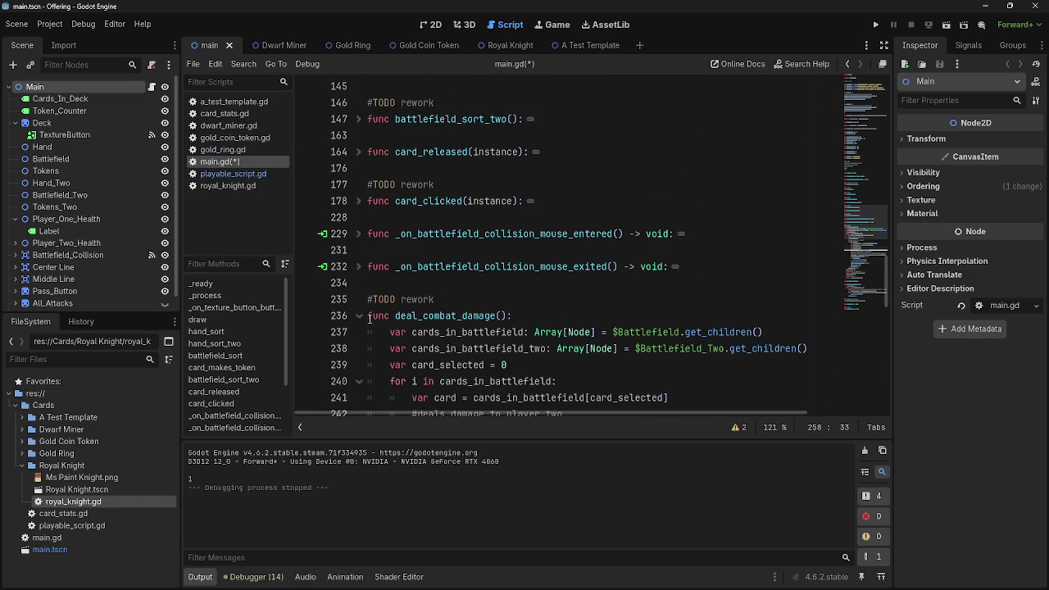
pyautogui.click(367, 318)
pyautogui.click(359, 315)
pyautogui.click(359, 315)
pyautogui.scroll(-5, 633, 335)
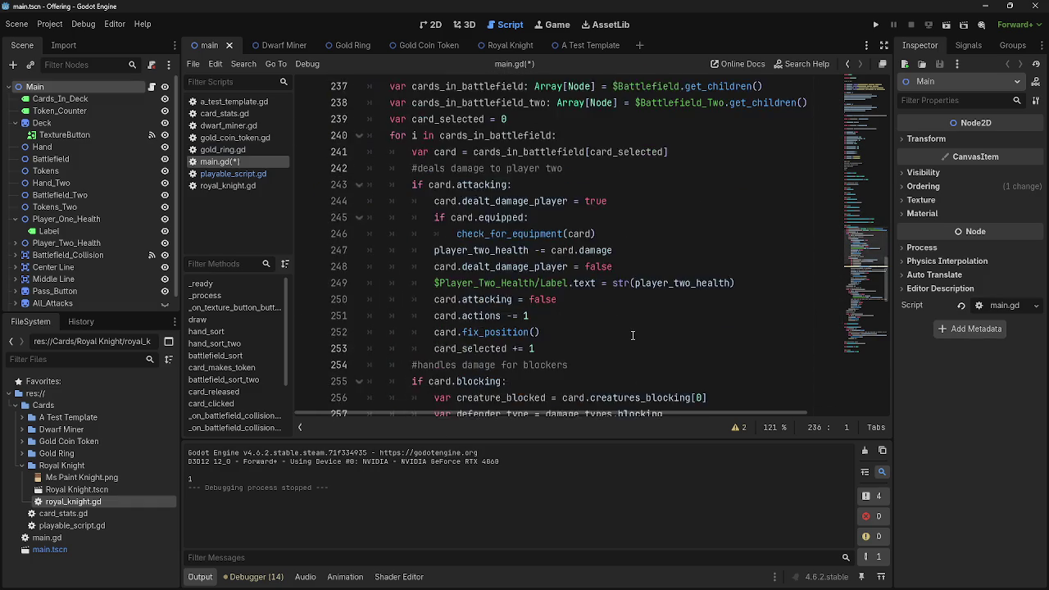
pyautogui.scroll(-4, 632, 335)
pyautogui.click(583, 250)
pyautogui.scroll(-4, 583, 249)
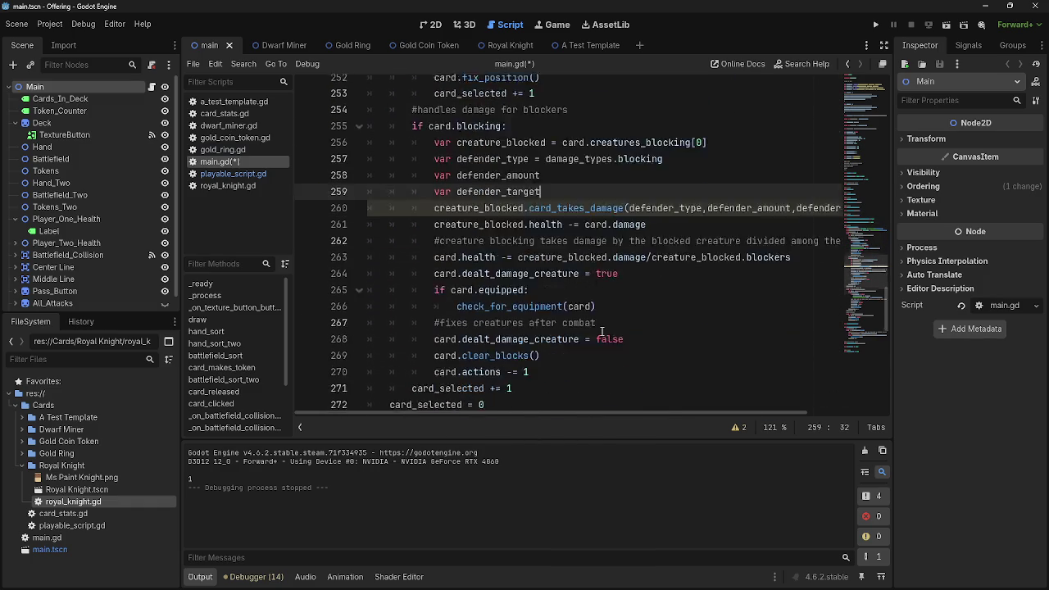
pyautogui.scroll(3, 602, 331)
pyautogui.scroll(6, 602, 331)
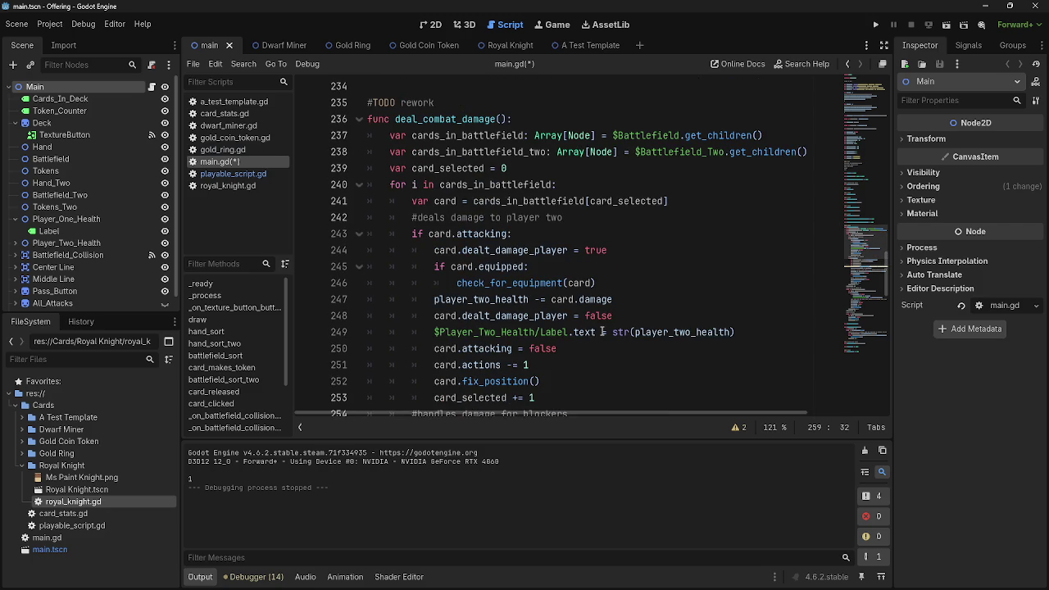
pyautogui.scroll(-5, 673, 358)
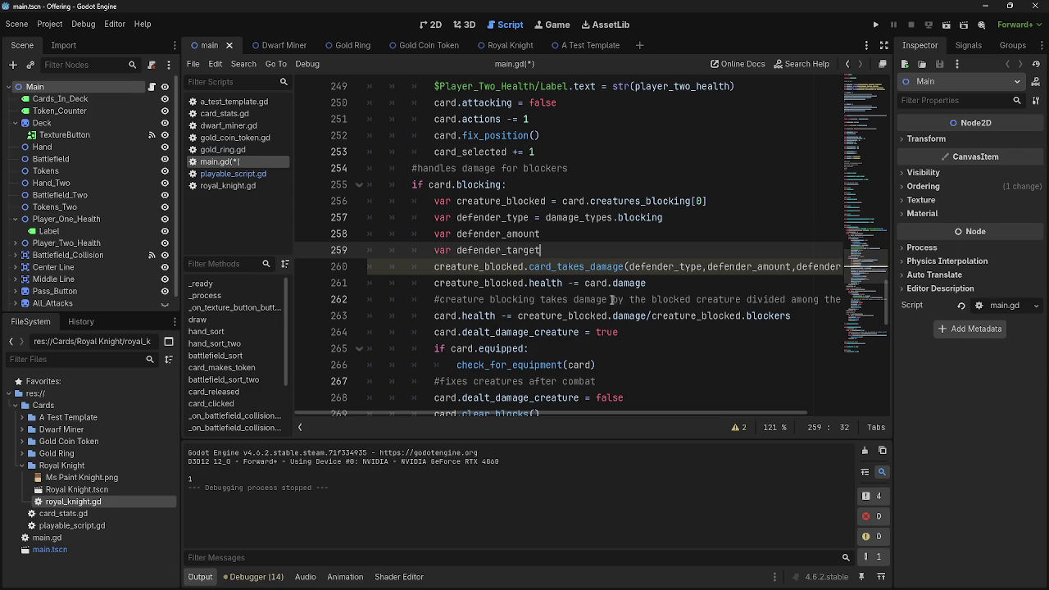
pyautogui.scroll(-1, 564, 275)
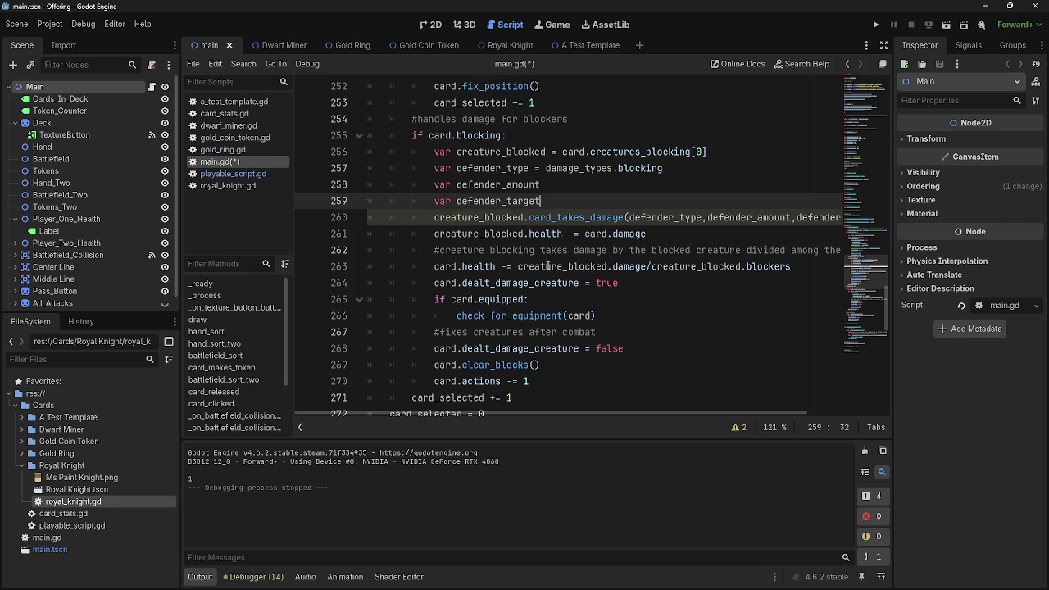
# Highlight the card.health line and every use of creature_blocked, then switch to the 2D scene view.
pyautogui.tripleClick(426, 266)
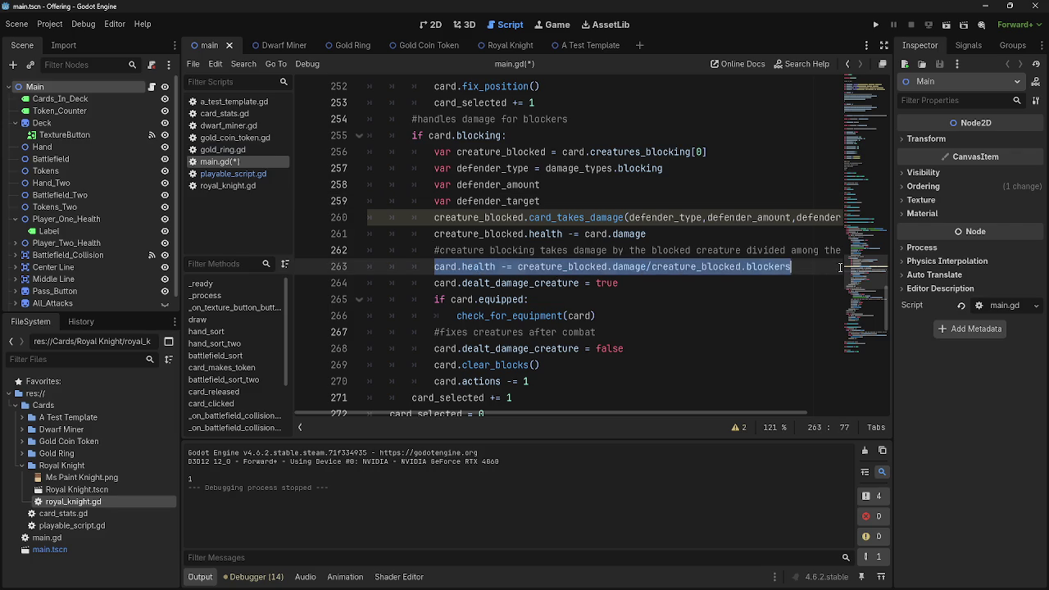
pyautogui.doubleClick(438, 234)
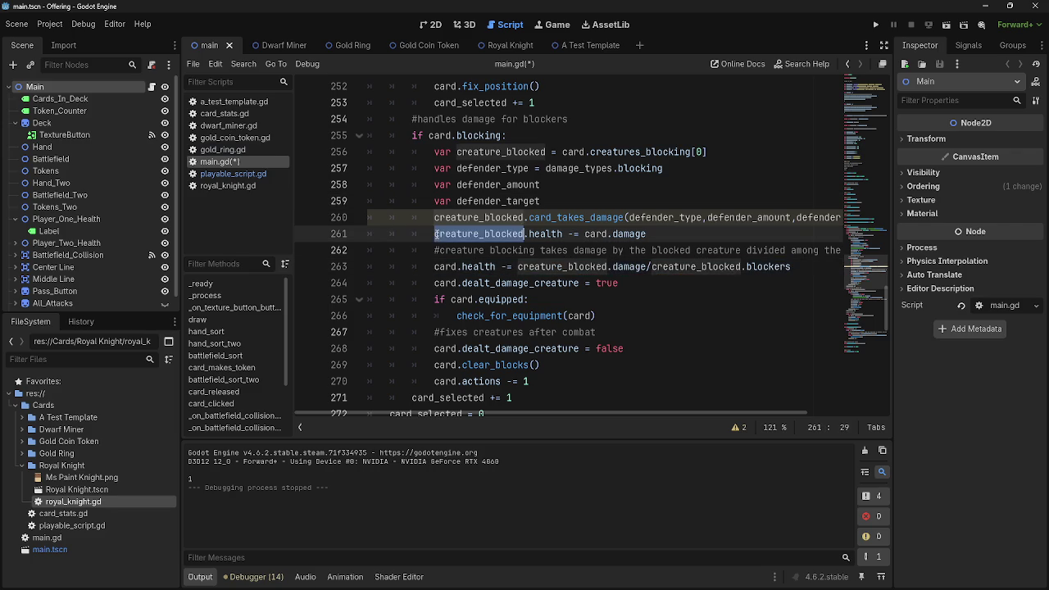
pyautogui.click(485, 234)
pyautogui.doubleClick(485, 233)
pyautogui.click(430, 25)
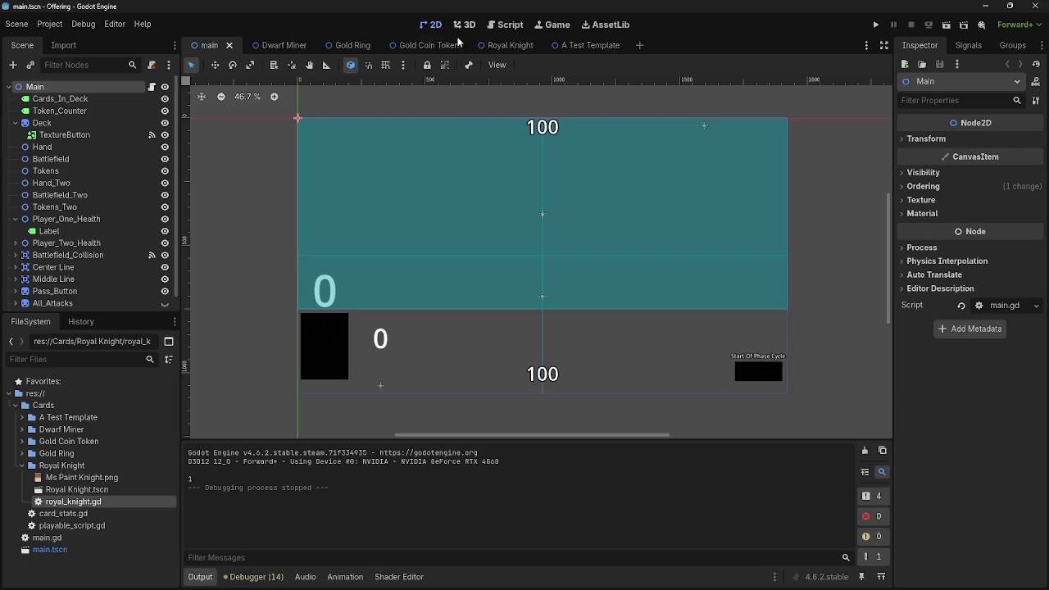
pyautogui.click(309, 51)
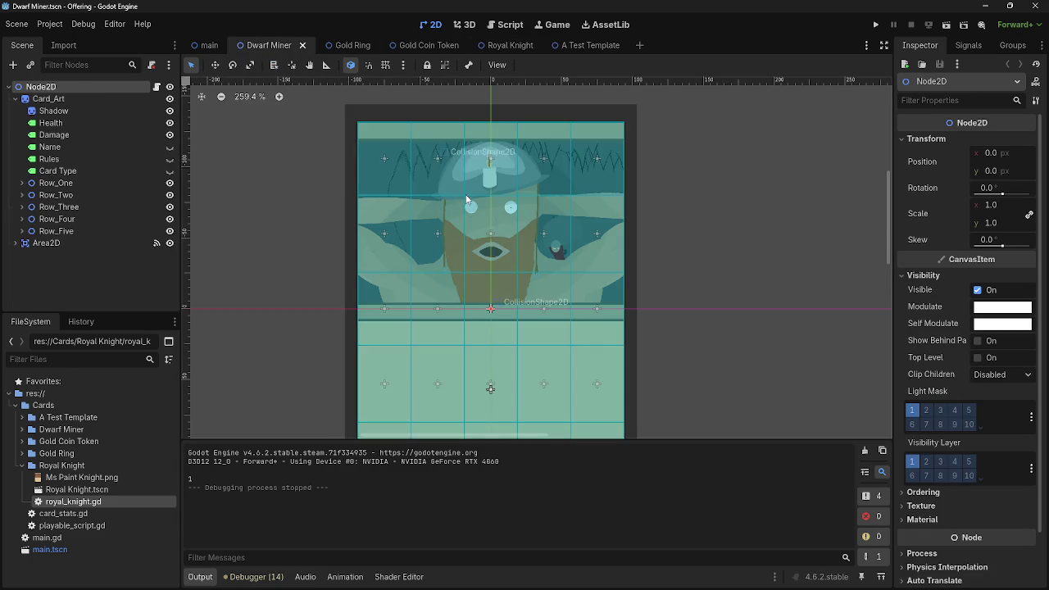
pyautogui.scroll(2, 467, 193)
pyautogui.scroll(4, 647, 319)
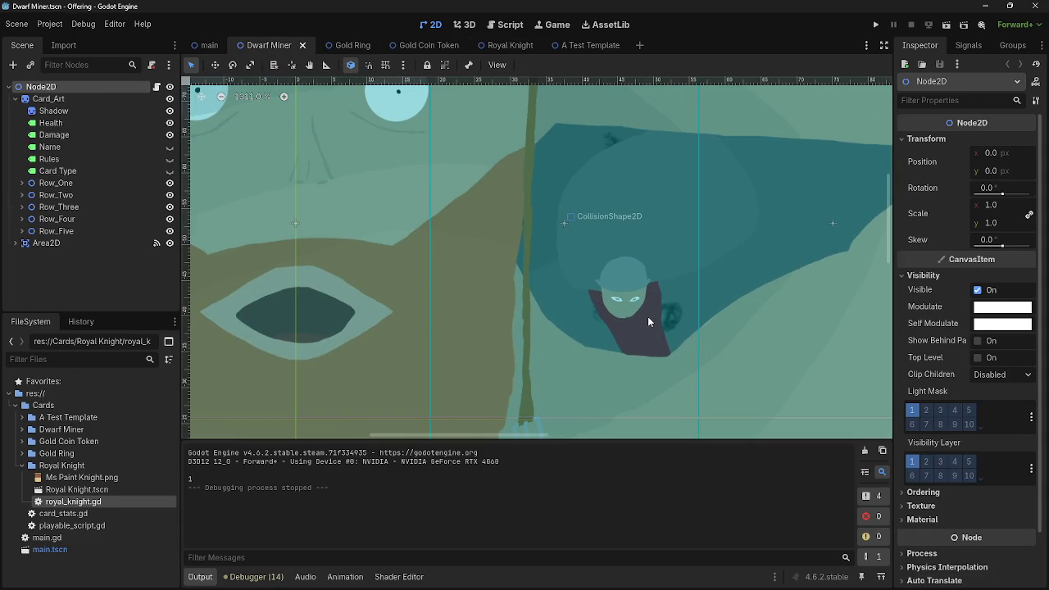
pyautogui.scroll(4, 648, 314)
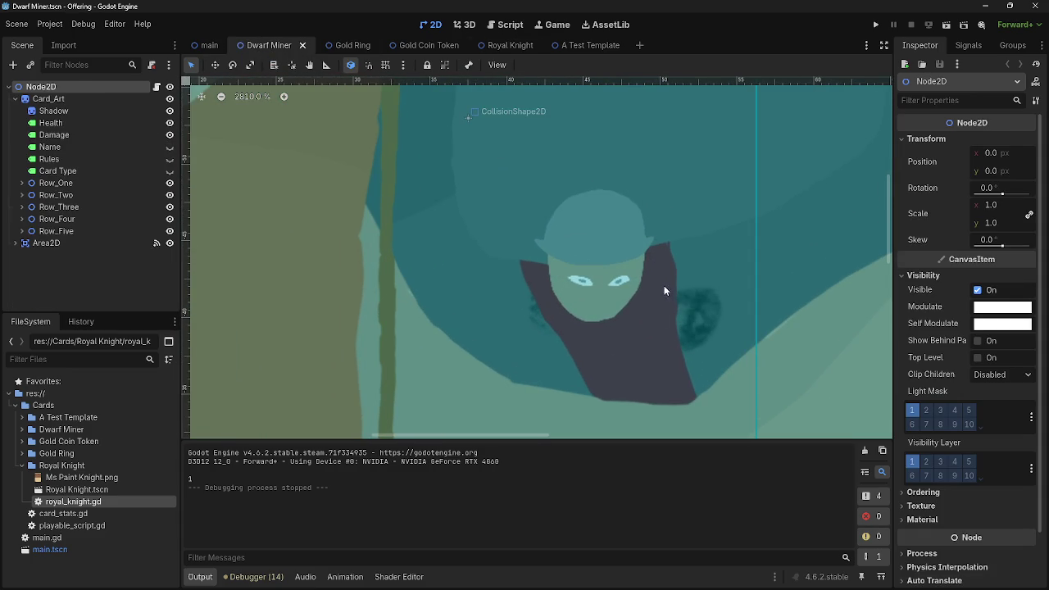
pyautogui.scroll(-8, 691, 304)
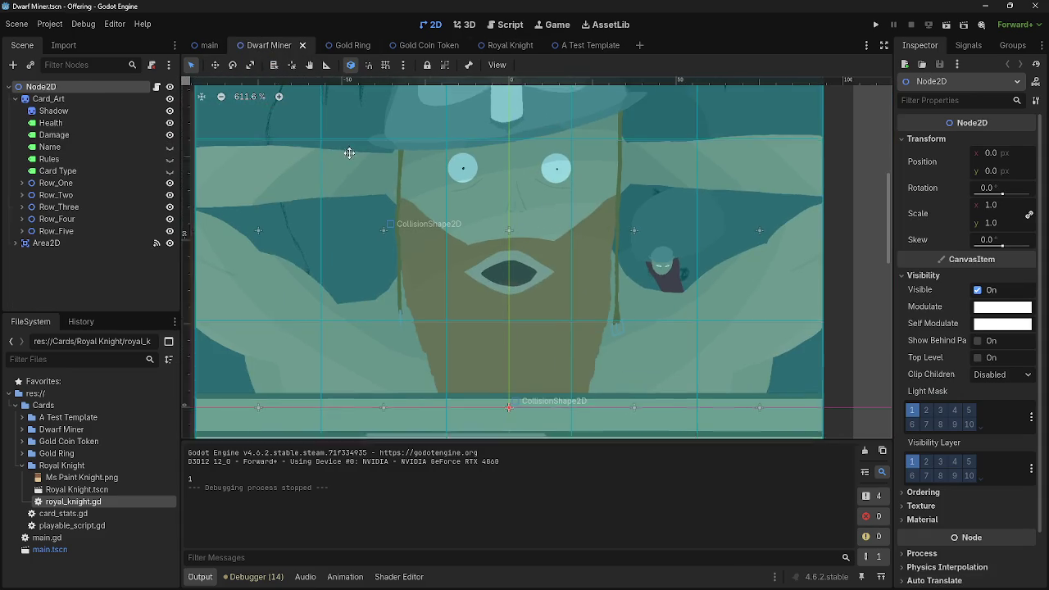
pyautogui.hscroll(-3, 512, 233)
pyautogui.hscroll(4, 577, 238)
pyautogui.scroll(-2, 576, 237)
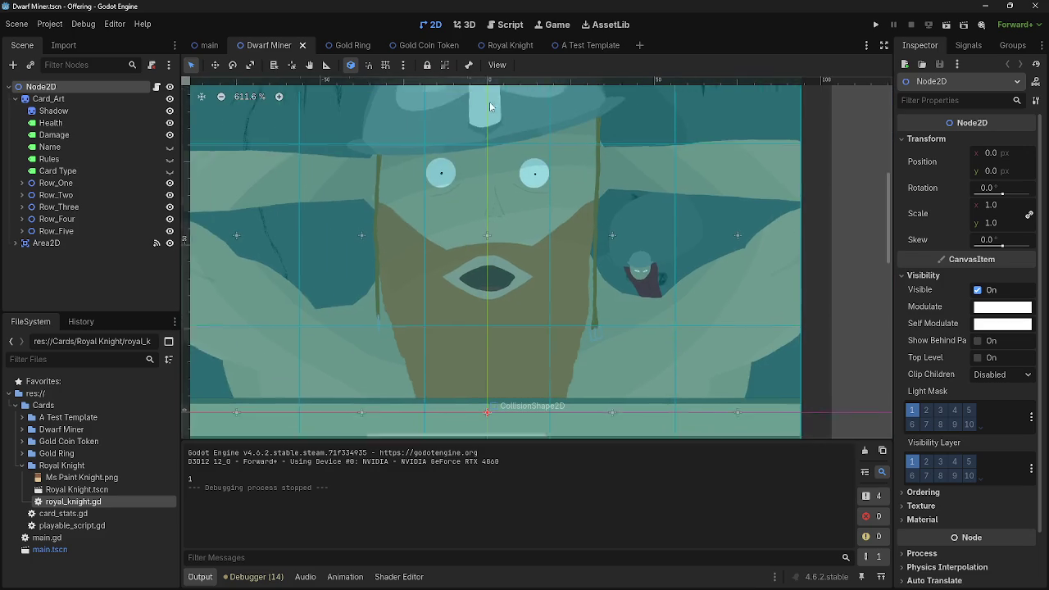
pyautogui.scroll(6, 577, 237)
pyautogui.scroll(-10, 608, 249)
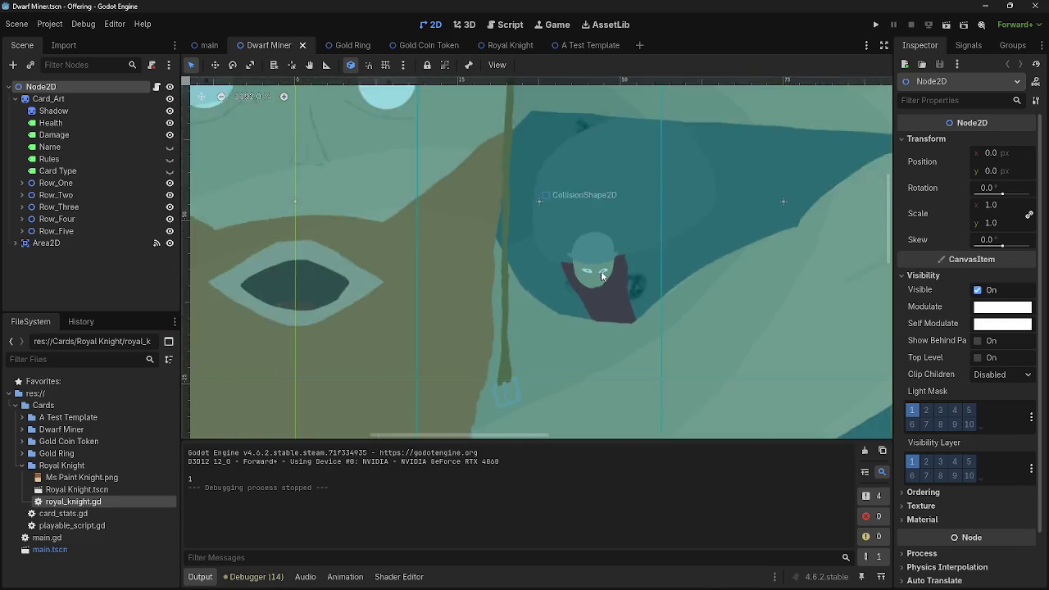
pyautogui.scroll(-5, 600, 275)
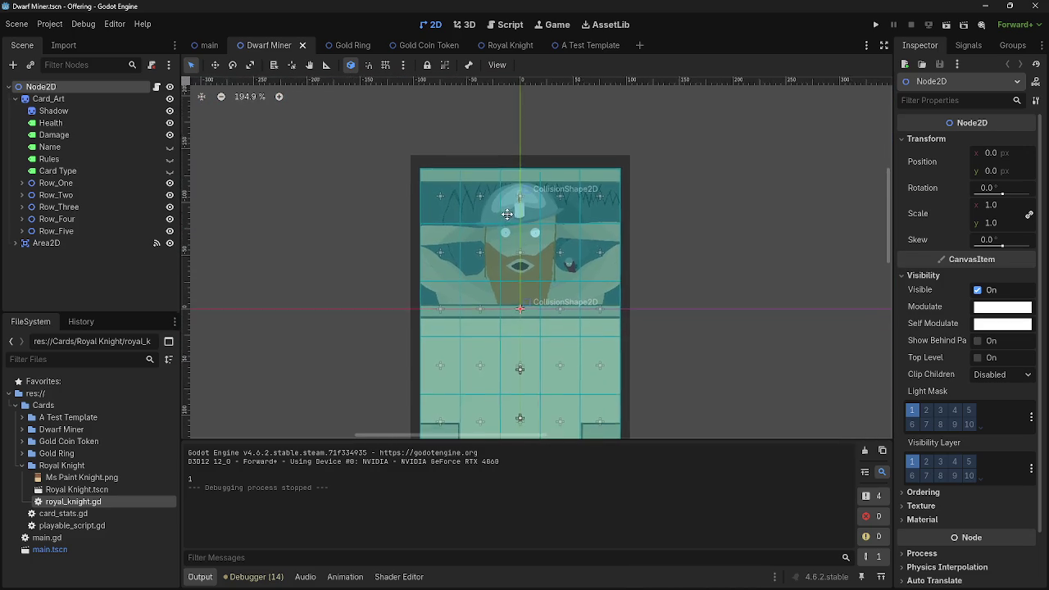
pyautogui.hscroll(-1, 671, 205)
pyautogui.scroll(-1, 672, 204)
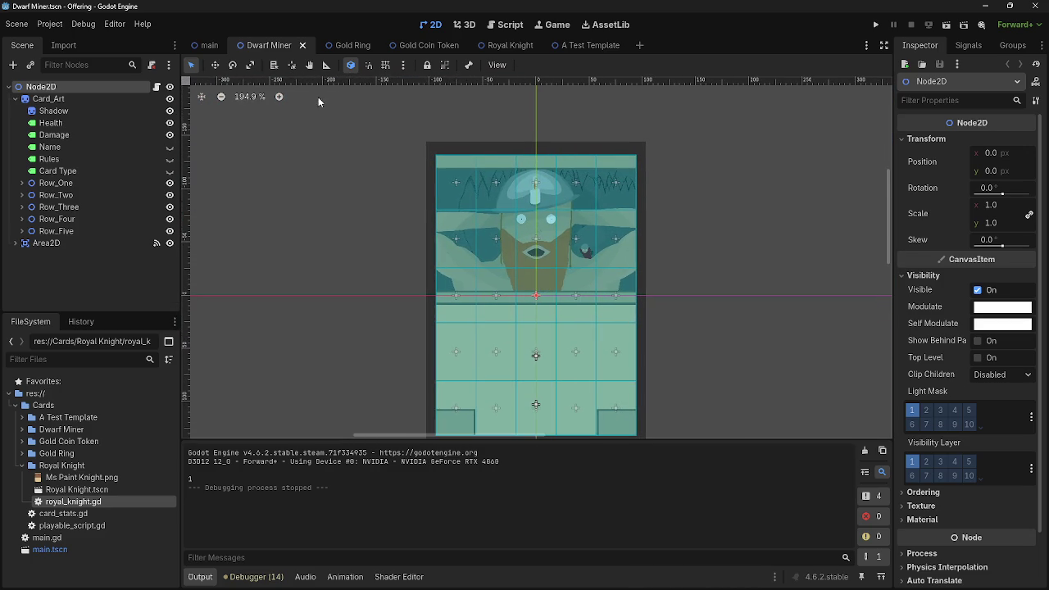
pyautogui.click(349, 43)
pyautogui.scroll(-5, 451, 215)
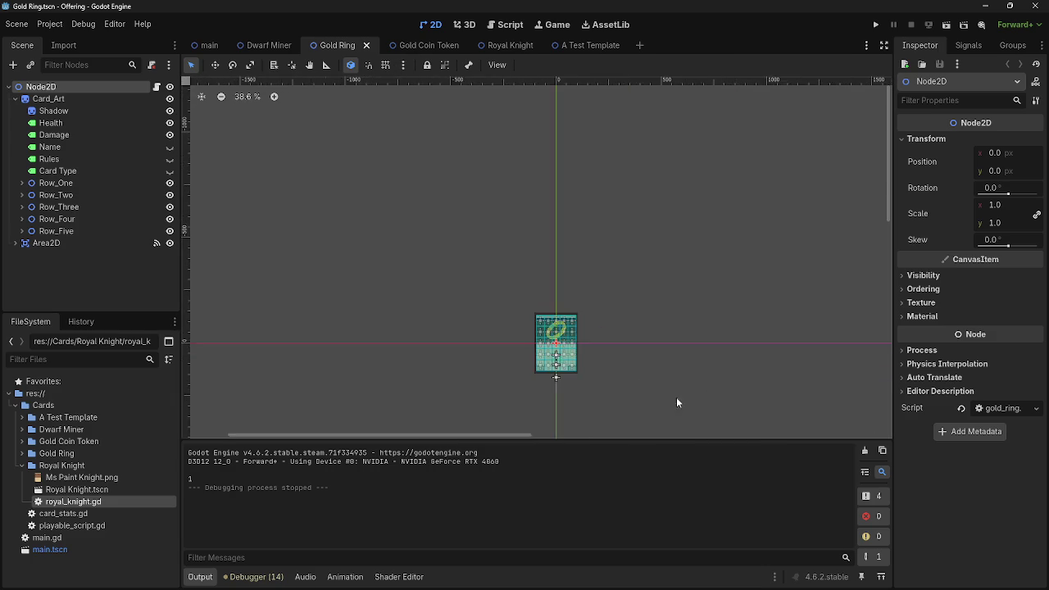
pyautogui.scroll(5, 554, 335)
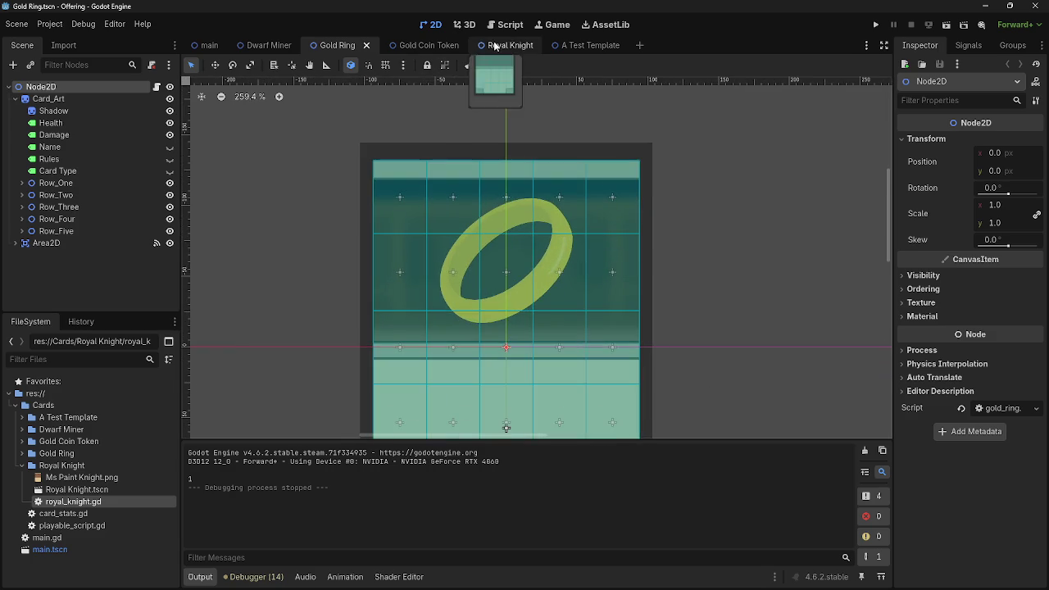
pyautogui.click(508, 45)
pyautogui.scroll(10, 537, 193)
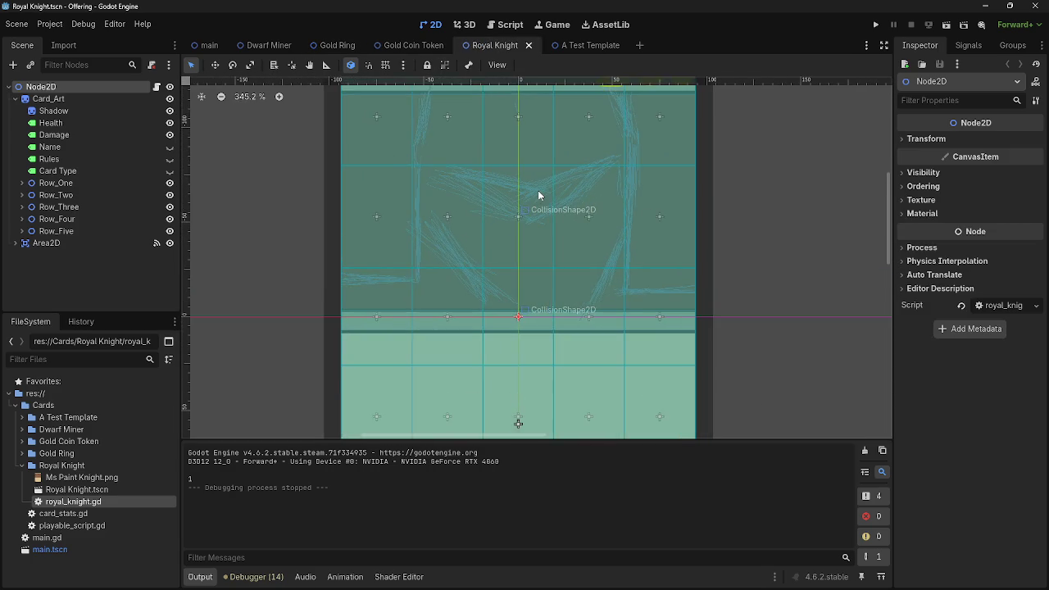
pyautogui.scroll(-2, 538, 195)
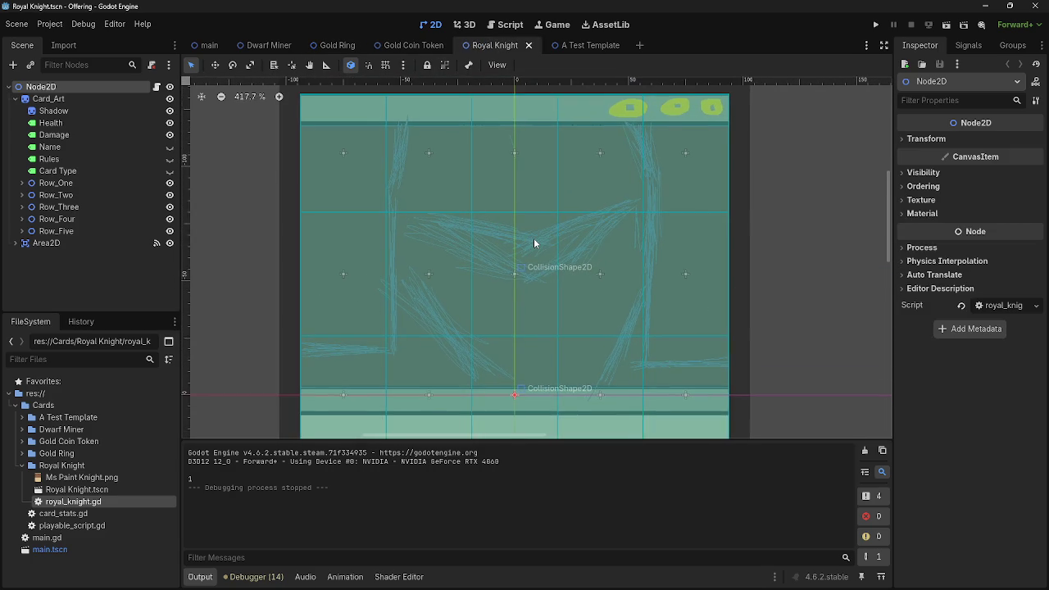
pyautogui.scroll(-7, 533, 243)
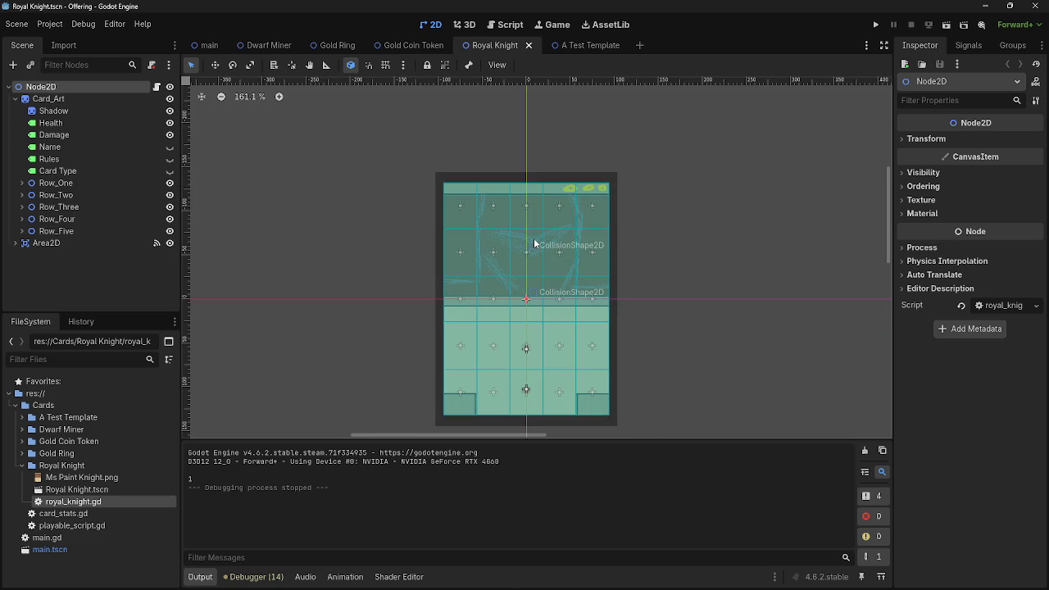
pyautogui.click(585, 45)
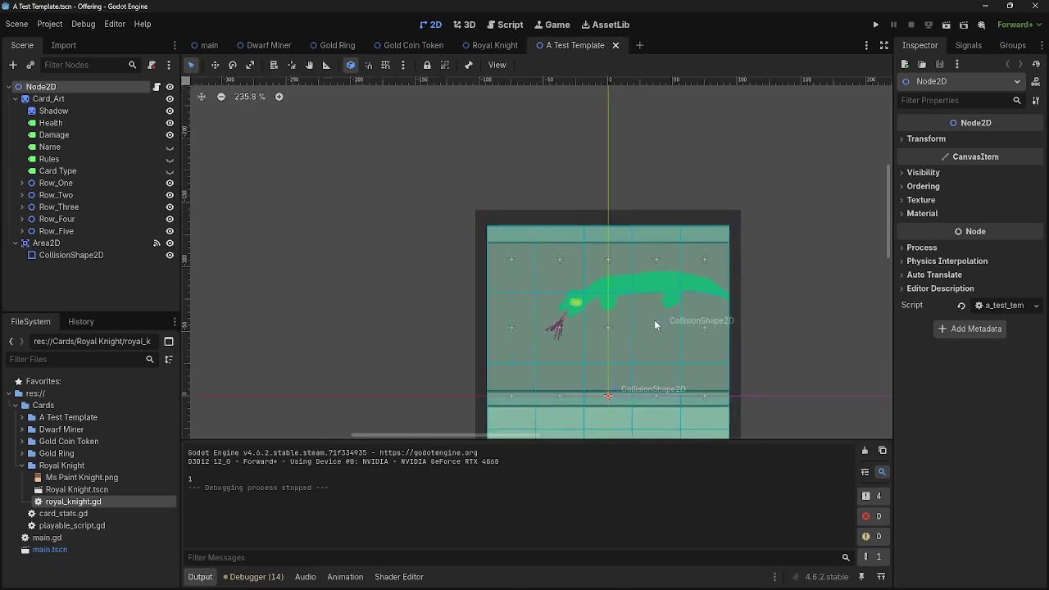
pyautogui.scroll(1, 696, 237)
pyautogui.scroll(-3, 680, 185)
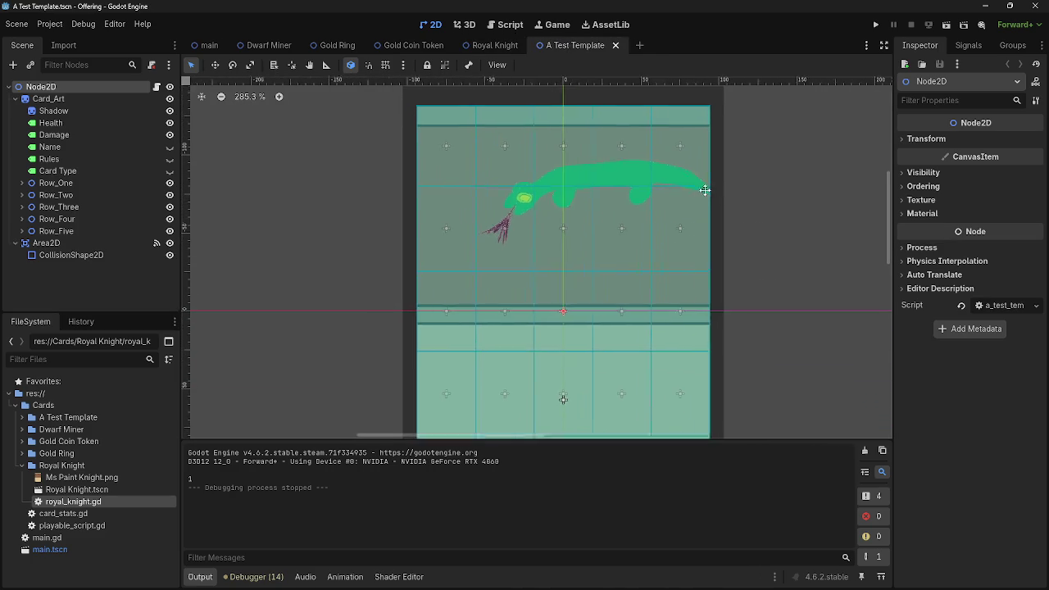
pyautogui.click(207, 46)
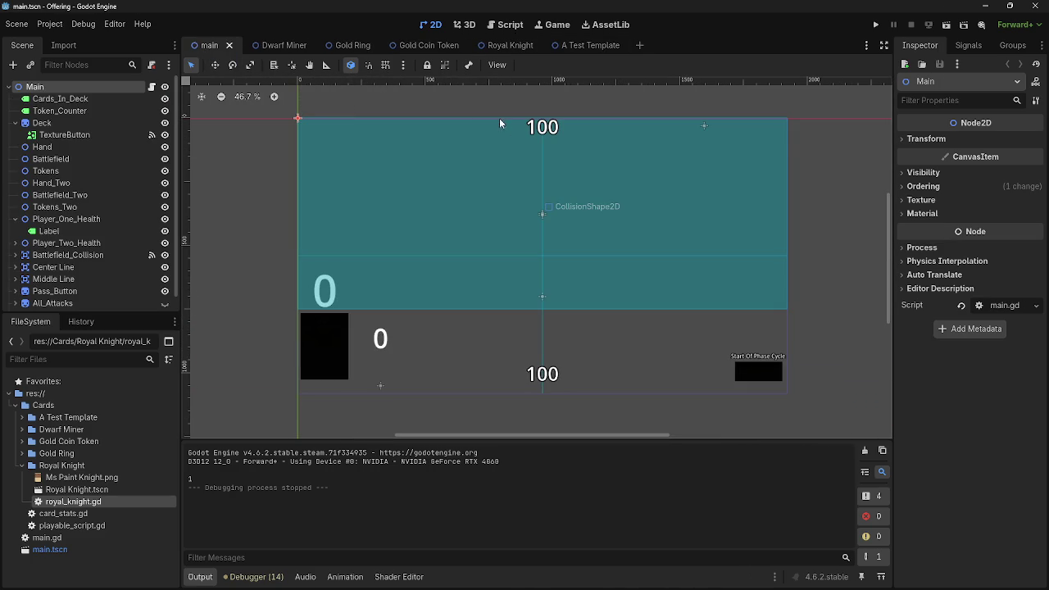
pyautogui.click(495, 29)
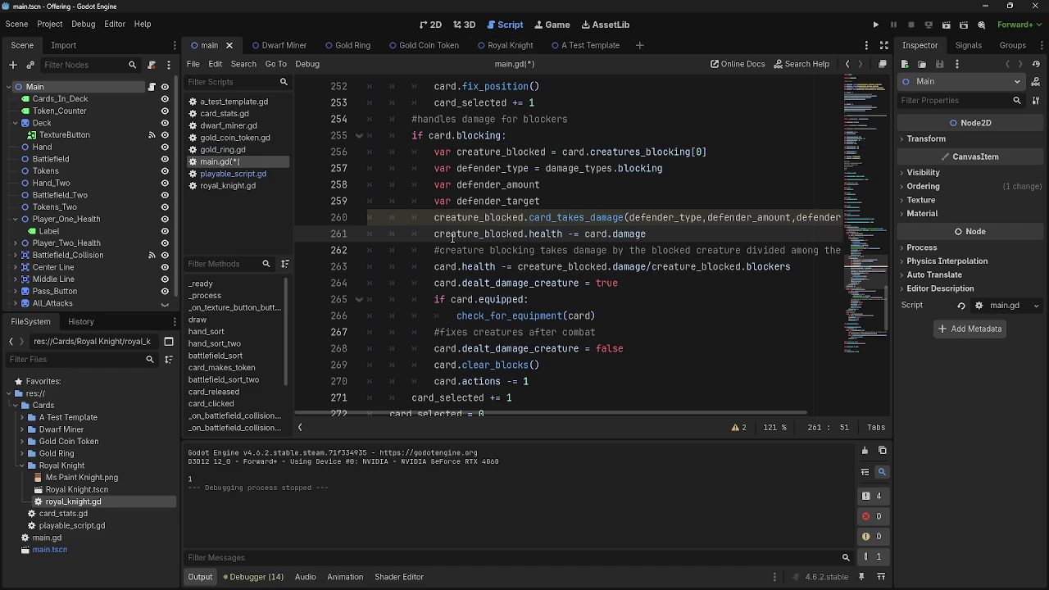
# Delete the creature_blocked.health -= card.damage line from main.gd.
pyautogui.moveTo(647, 233); pyautogui.dragTo(389, 233)
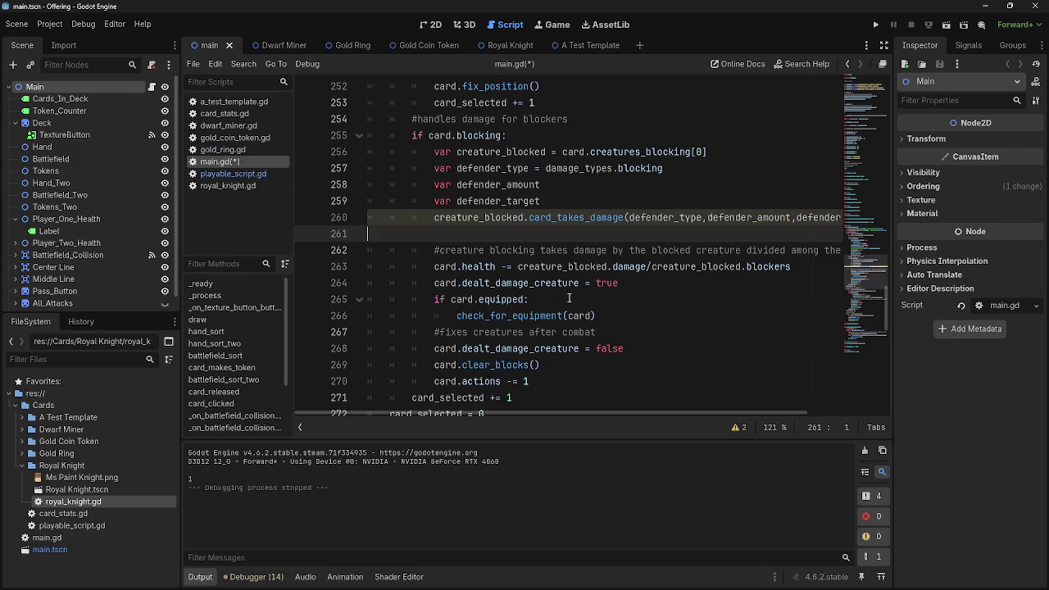
pyautogui.press('BackSpace')
pyautogui.press('BackSpace')
pyautogui.press('BackSpace')
pyautogui.moveTo(545, 412)
pyautogui.mouseDown()
pyautogui.moveTo(491, 413)
pyautogui.moveTo(596, 405)
pyautogui.moveTo(545, 412)
pyautogui.mouseUp()
pyautogui.scroll(1, 580, 246)
# Append ' - card.' after defender_amount on line 258, then consult playable_script.gd.
pyautogui.click(581, 233)
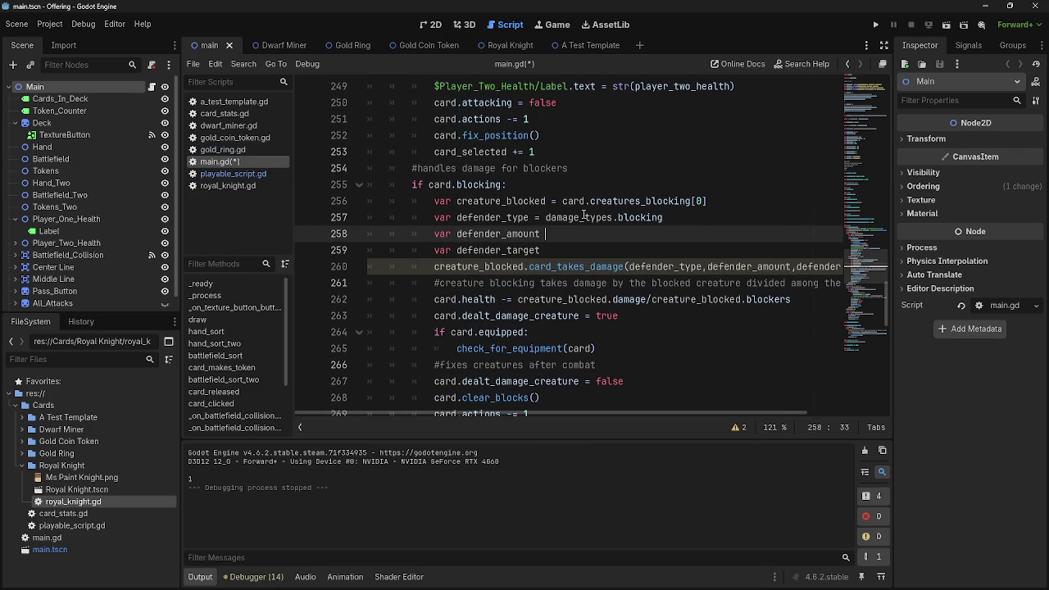
pyautogui.doubleClick(583, 215)
pyautogui.doubleClick(643, 207)
pyautogui.click(604, 231)
pyautogui.write('card')
pyautogui.press('BackSpace')
pyautogui.press('BackSpace')
pyautogui.press('BackSpace')
pyautogui.write('card.atta')
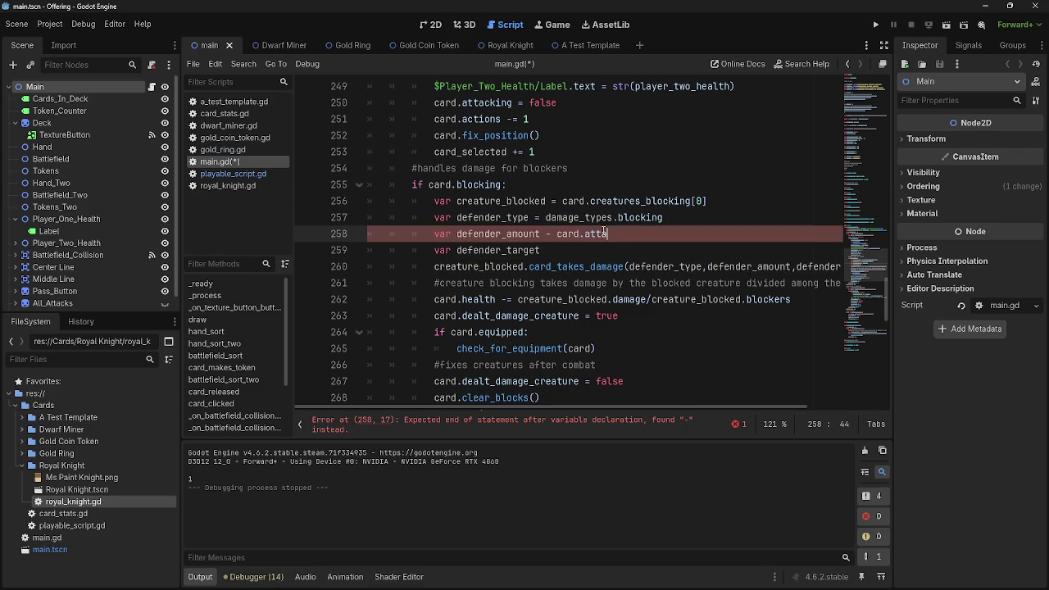
pyautogui.press('BackSpace')
pyautogui.press('BackSpace')
pyautogui.press('BackSpace')
pyautogui.click(233, 173)
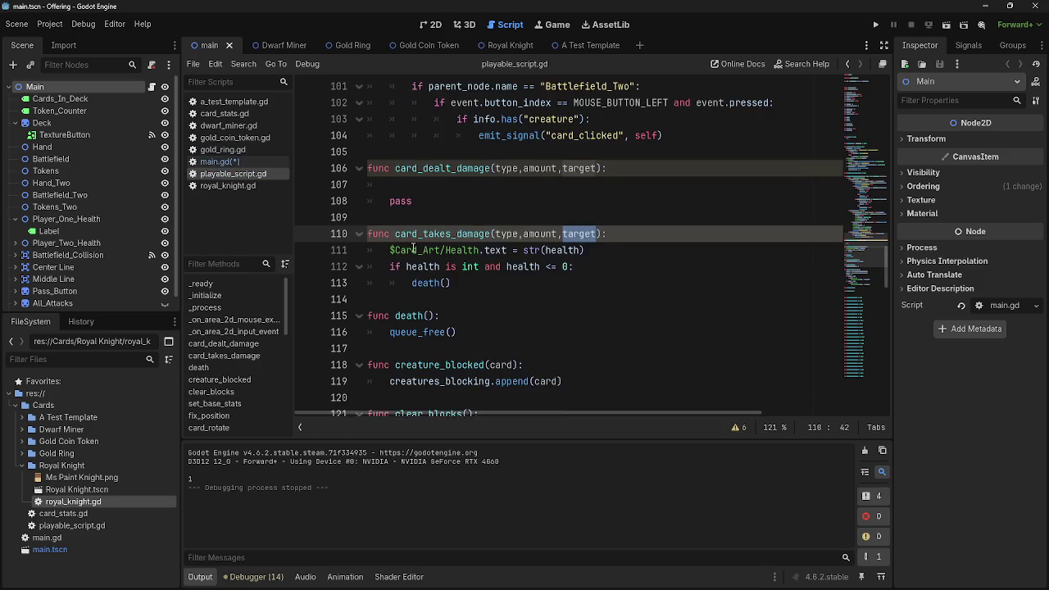
# Scroll through playable_script.gd and switch back to main.gd.
pyautogui.scroll(15, 556, 363)
pyautogui.scroll(15, 556, 363)
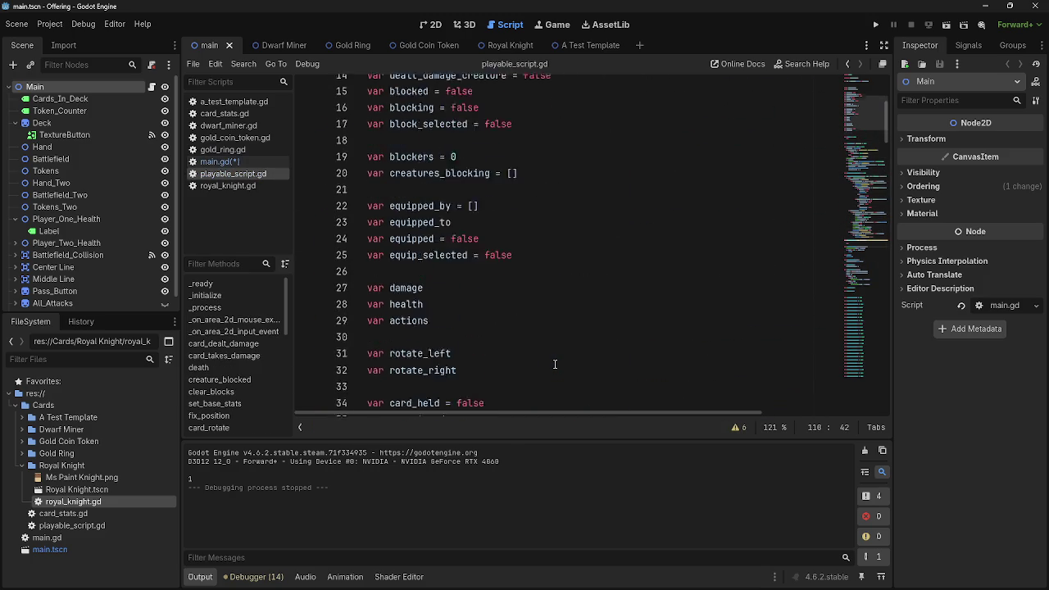
pyautogui.scroll(-13, 555, 364)
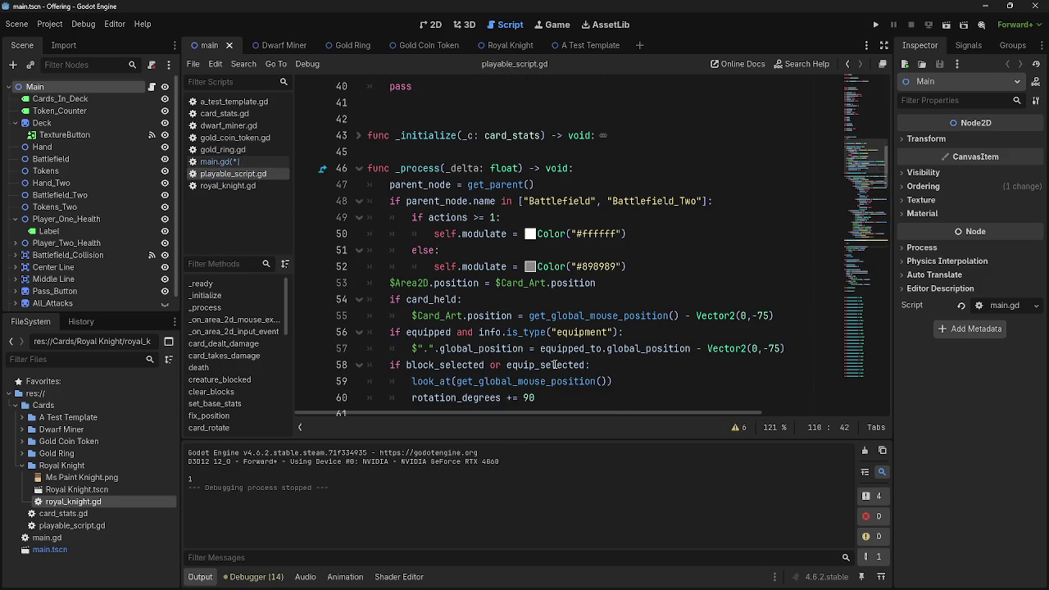
pyautogui.scroll(-6, 556, 365)
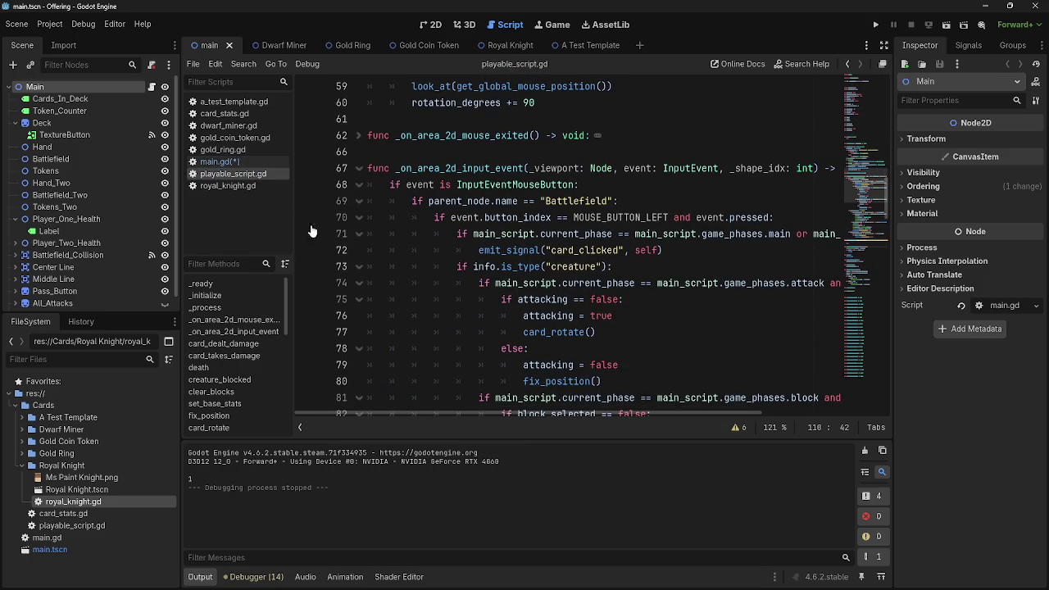
pyautogui.click(219, 162)
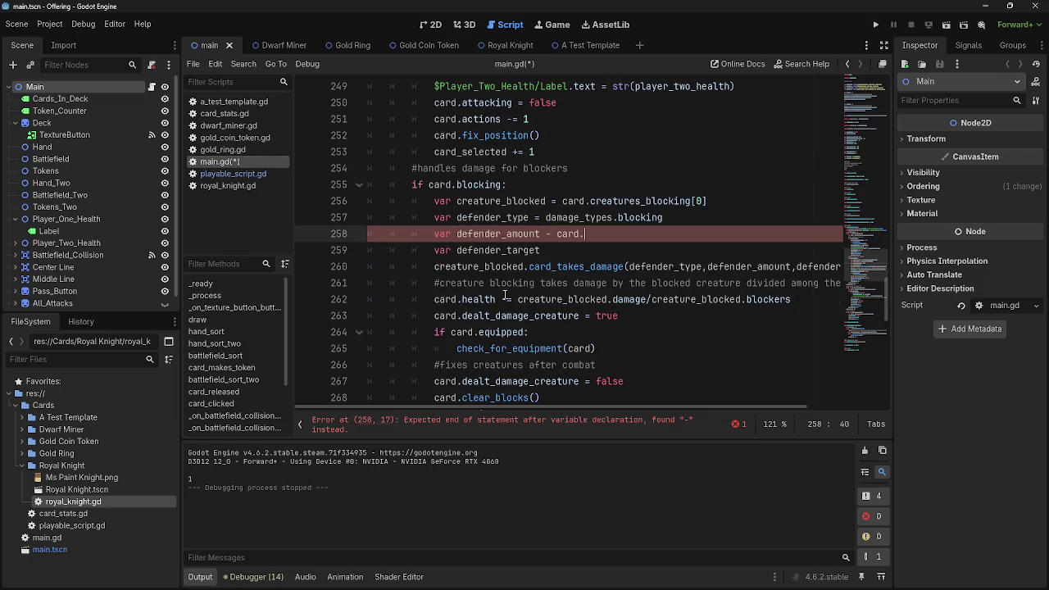
# Unfold card_released and extend line 258 to read card.info.attack.
pyautogui.scroll(13, 410, 274)
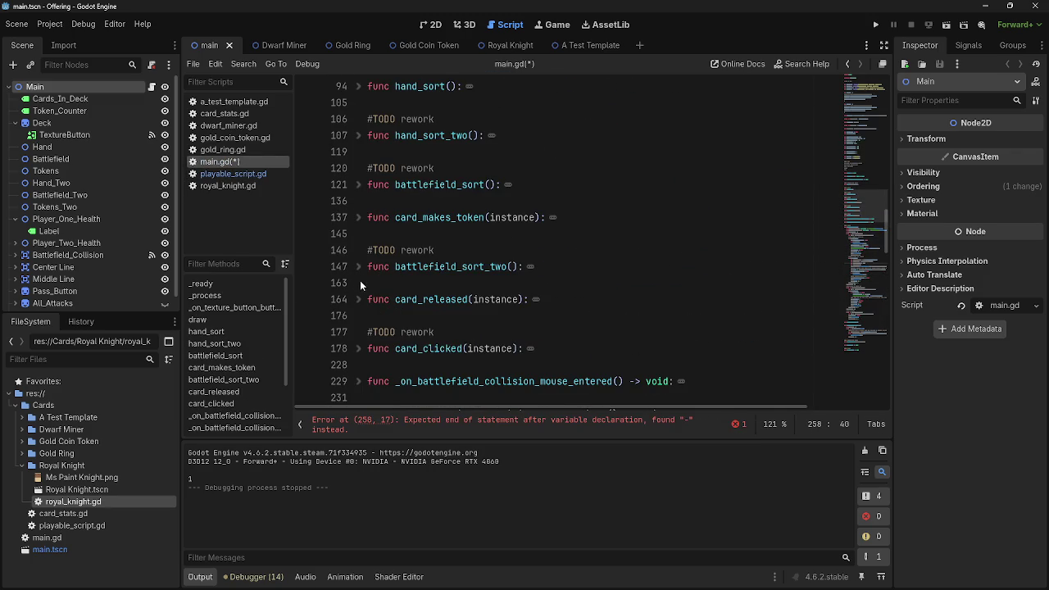
pyautogui.click(358, 298)
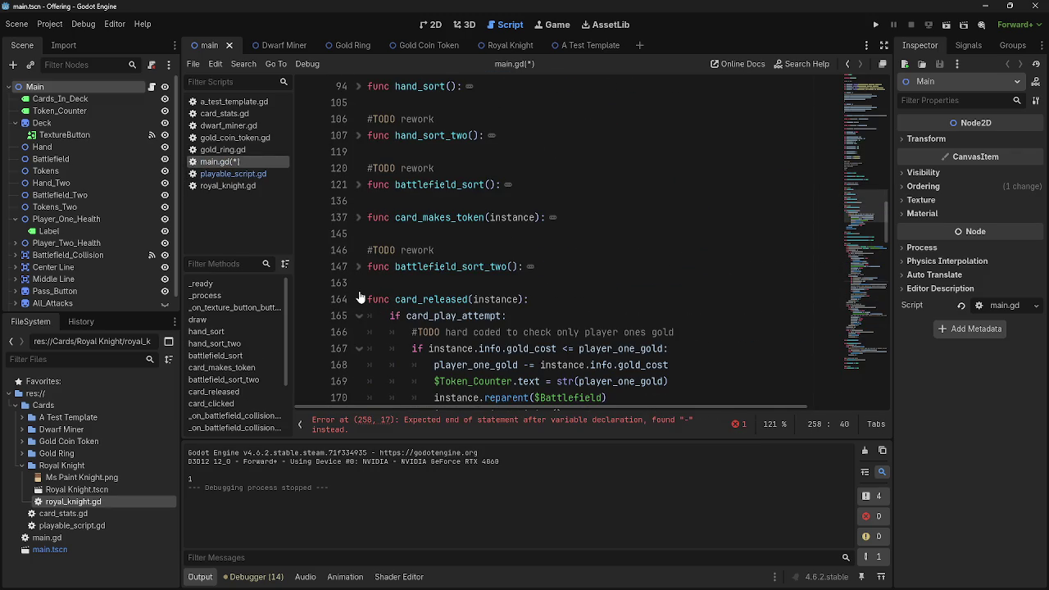
pyautogui.scroll(-12, 622, 335)
pyautogui.write('info.')
pyautogui.write('attack')
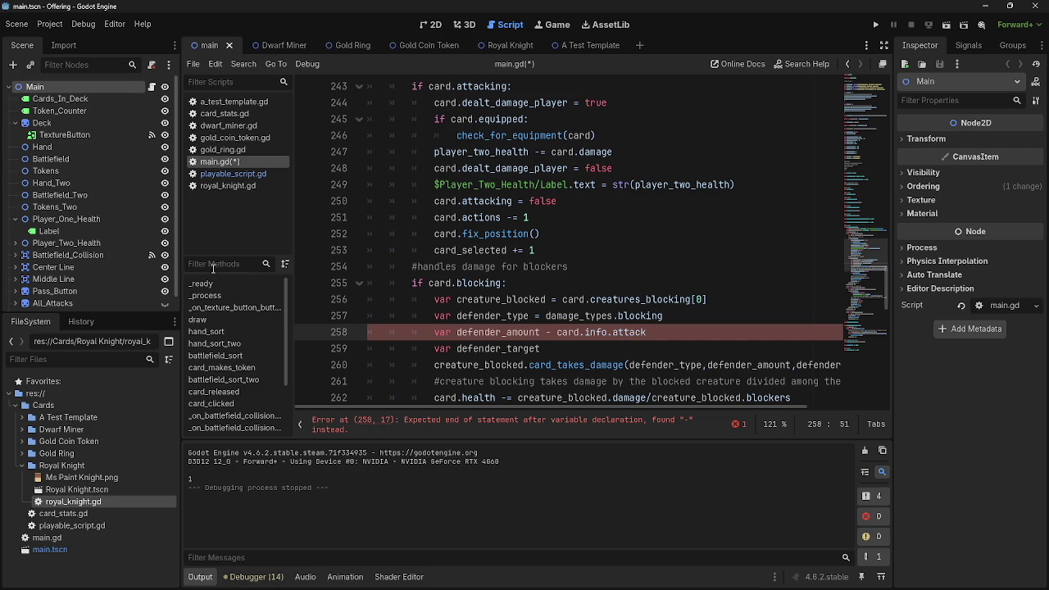
# Inspect the stat names in card_stats.gd, such as base_damage_stat and base_actions_stat.
pyautogui.click(224, 113)
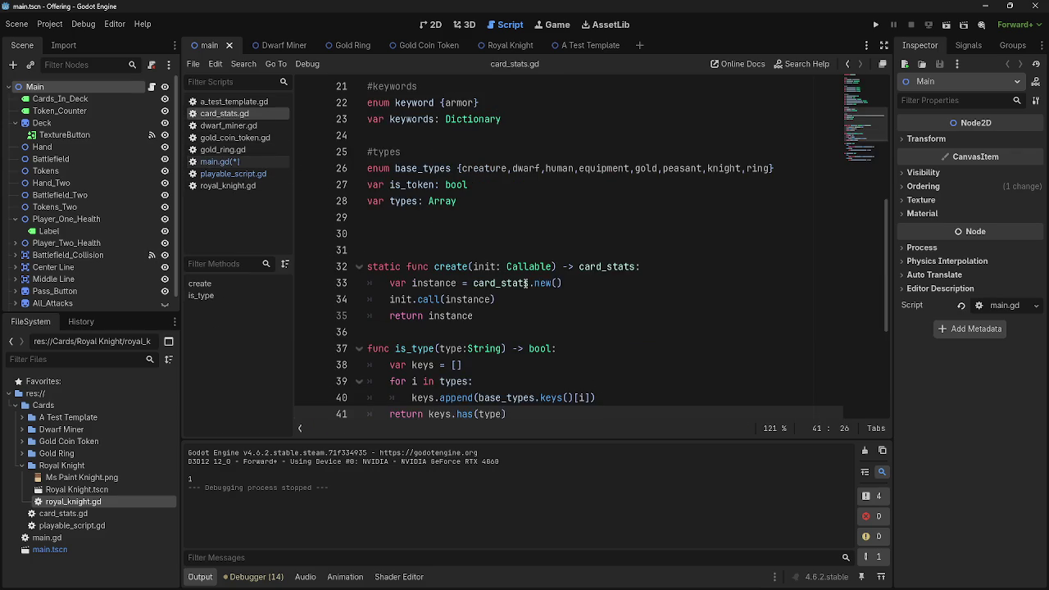
pyautogui.scroll(-6, 508, 295)
pyautogui.scroll(5, 491, 286)
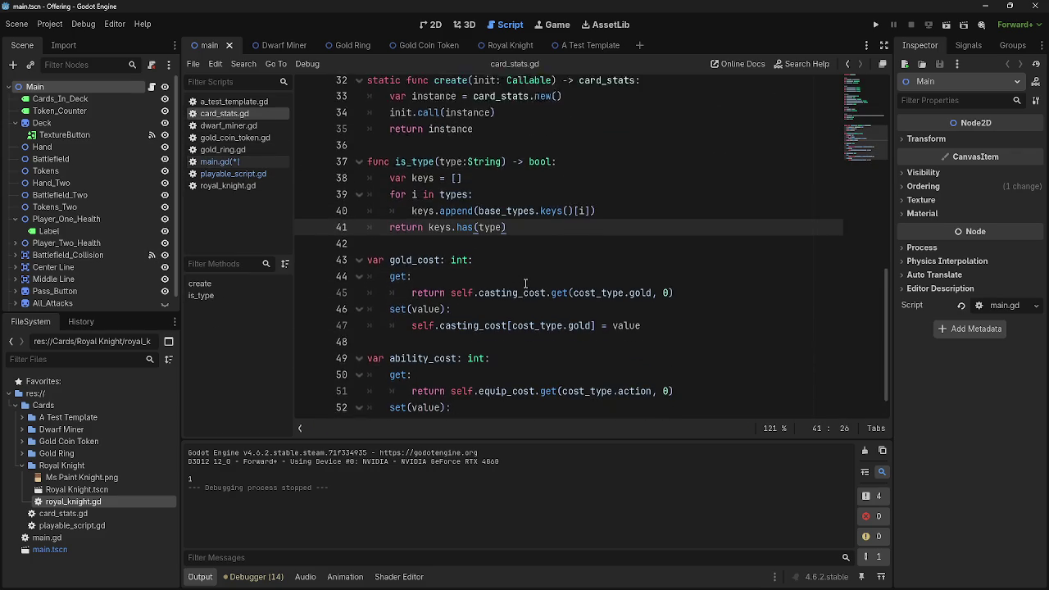
pyautogui.scroll(6, 454, 288)
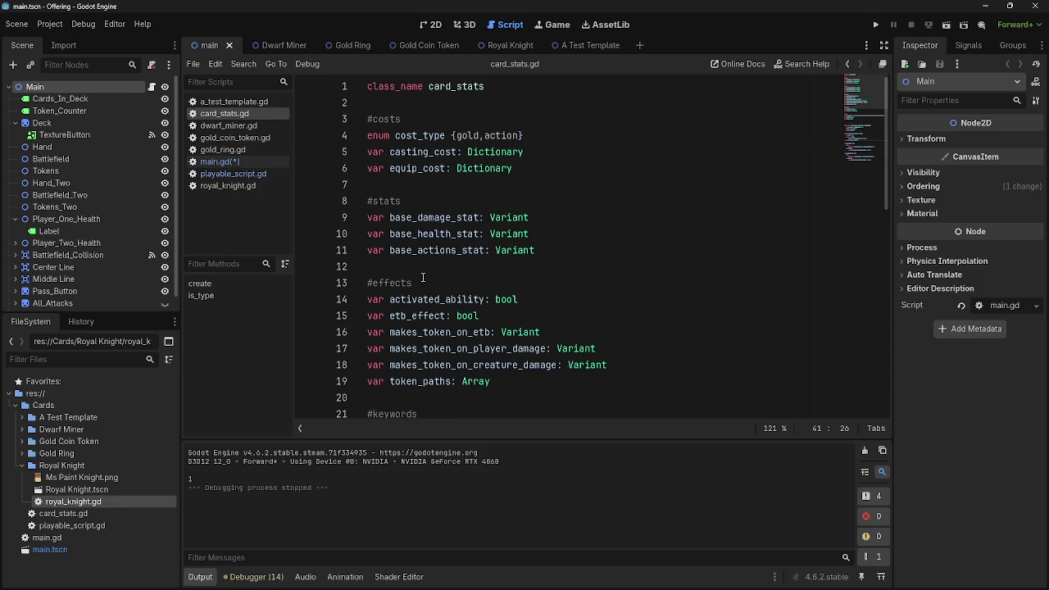
pyautogui.scroll(-1, 423, 279)
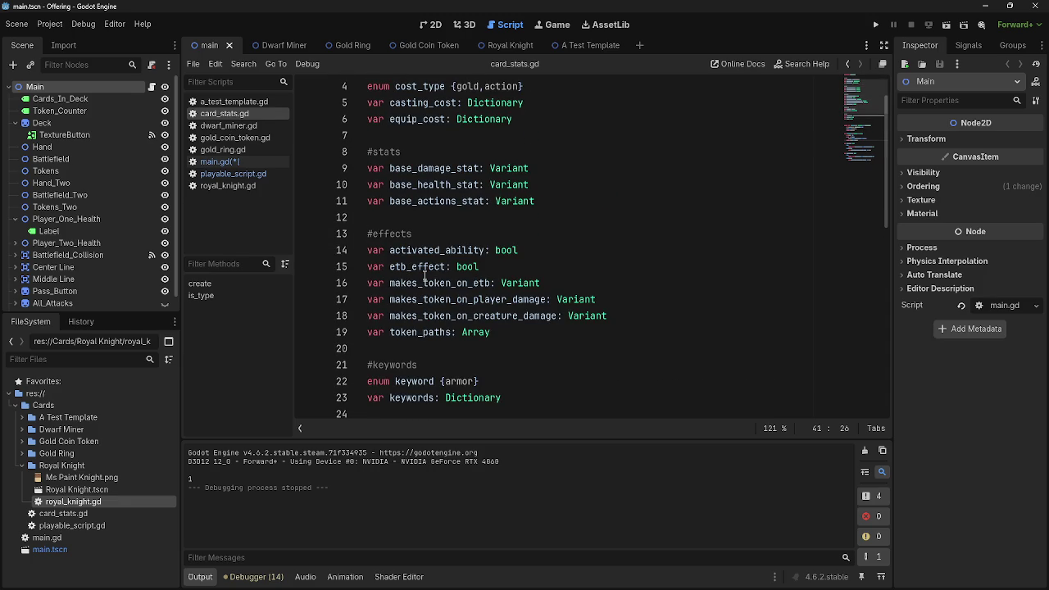
pyautogui.scroll(1, 424, 276)
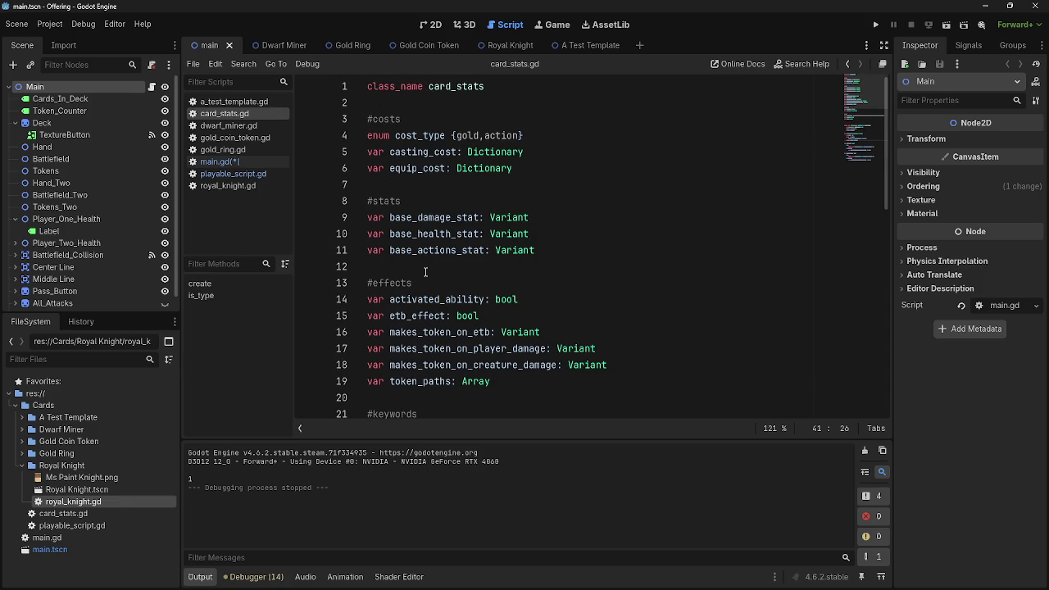
pyautogui.doubleClick(420, 227)
pyautogui.click(457, 218)
pyautogui.doubleClick(441, 234)
pyautogui.click(434, 249)
pyautogui.doubleClick(434, 234)
pyautogui.doubleClick(431, 217)
pyautogui.doubleClick(424, 233)
pyautogui.doubleClick(433, 249)
pyautogui.doubleClick(424, 233)
pyautogui.doubleClick(432, 218)
pyautogui.doubleClick(424, 234)
pyautogui.doubleClick(422, 248)
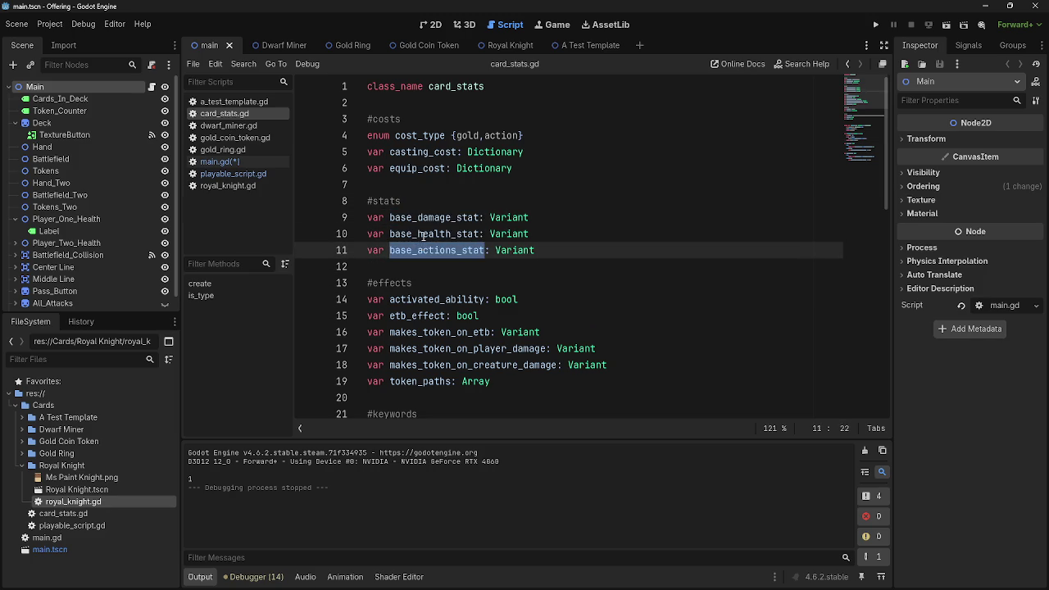
pyautogui.doubleClick(424, 234)
pyautogui.doubleClick(434, 218)
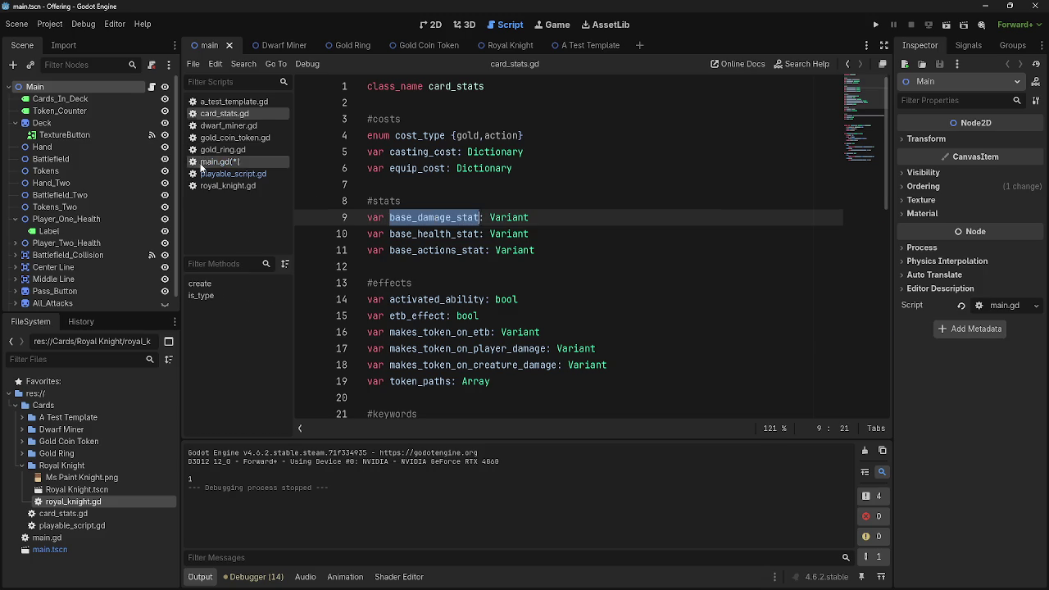
# In main.gd, replace attack on line 258 with base_damage_stat.
pyautogui.click(219, 161)
pyautogui.moveTo(646, 332); pyautogui.dragTo(611, 332)
pyautogui.write('ba')
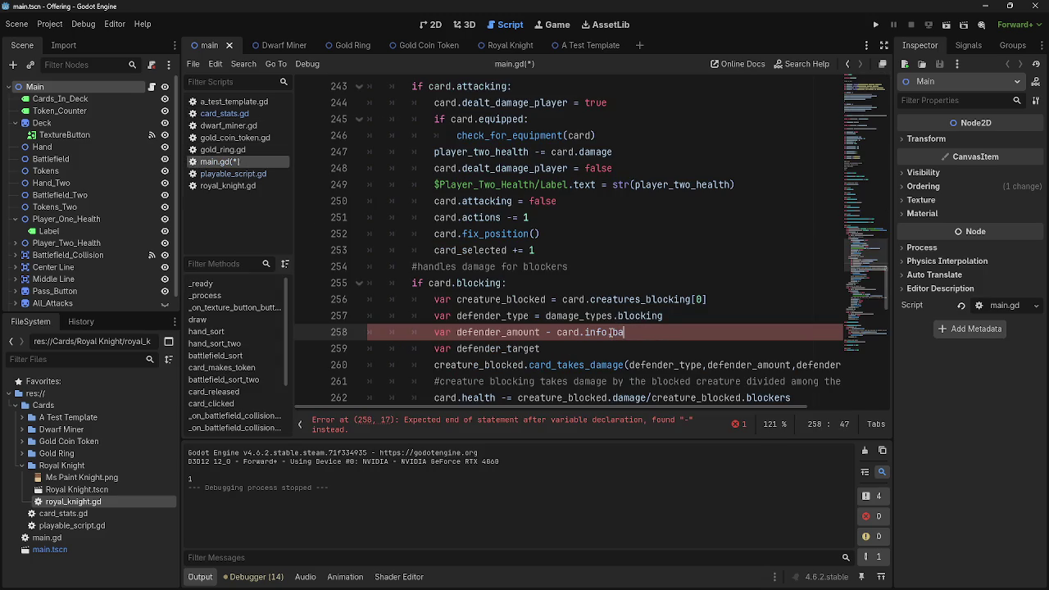
pyautogui.write('se_damage_')
pyautogui.write('stat')
# Read the line 258 error and replace the '-' after defender_amount with '='.
pyautogui.click(482, 430)
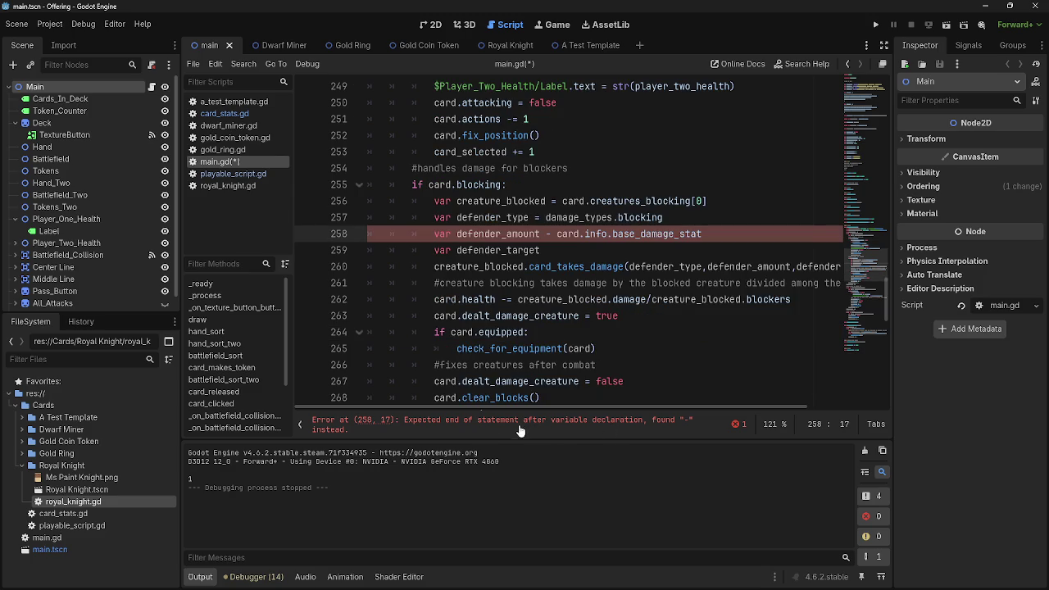
pyautogui.moveTo(431, 425); pyautogui.dragTo(622, 427)
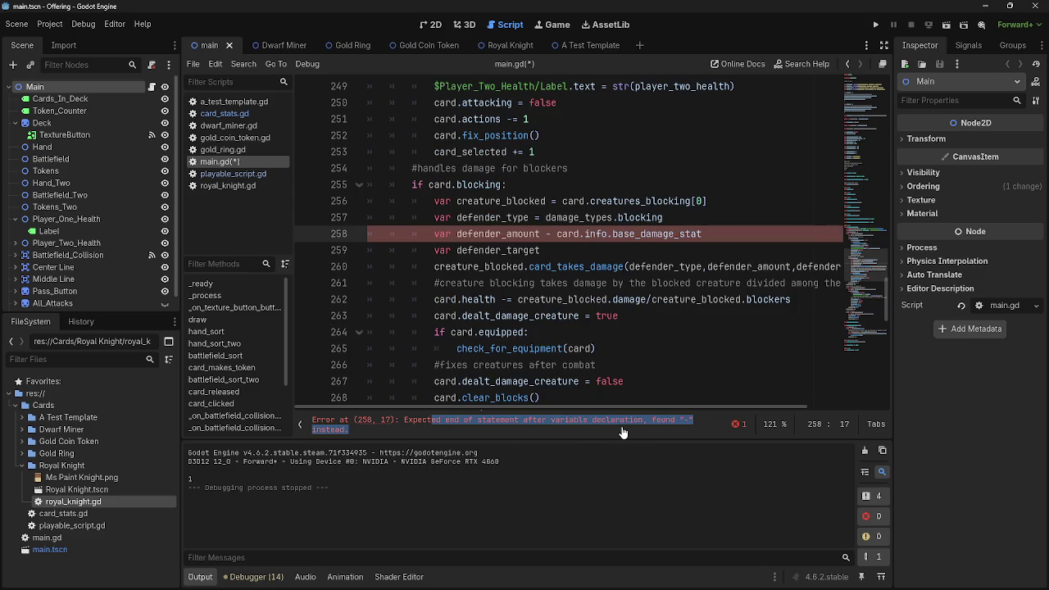
pyautogui.click(623, 427)
pyautogui.moveTo(551, 233); pyautogui.dragTo(547, 234)
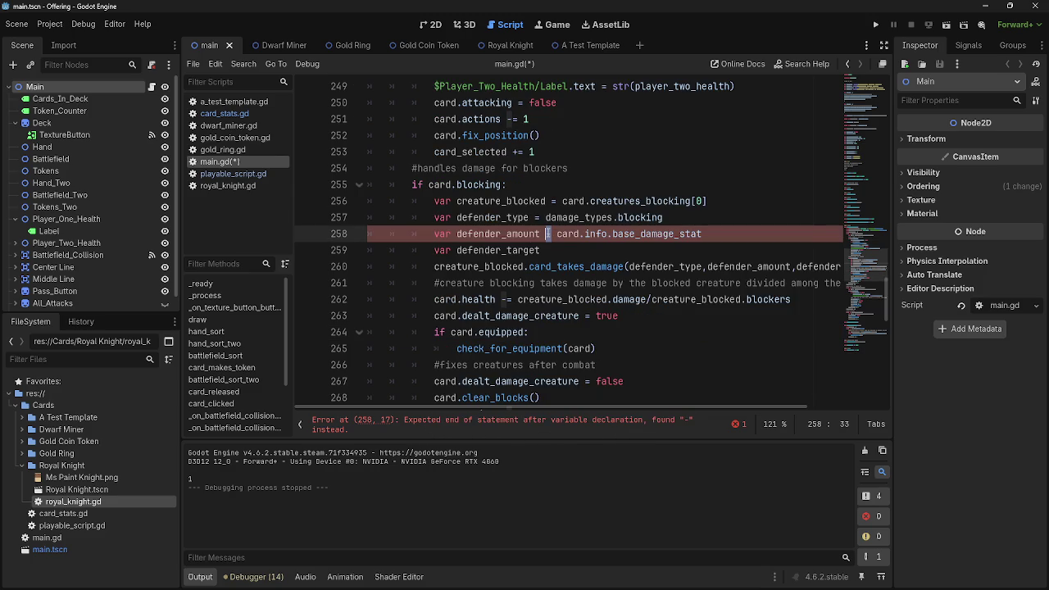
pyautogui.click(551, 233)
pyautogui.moveTo(700, 234); pyautogui.dragTo(545, 235)
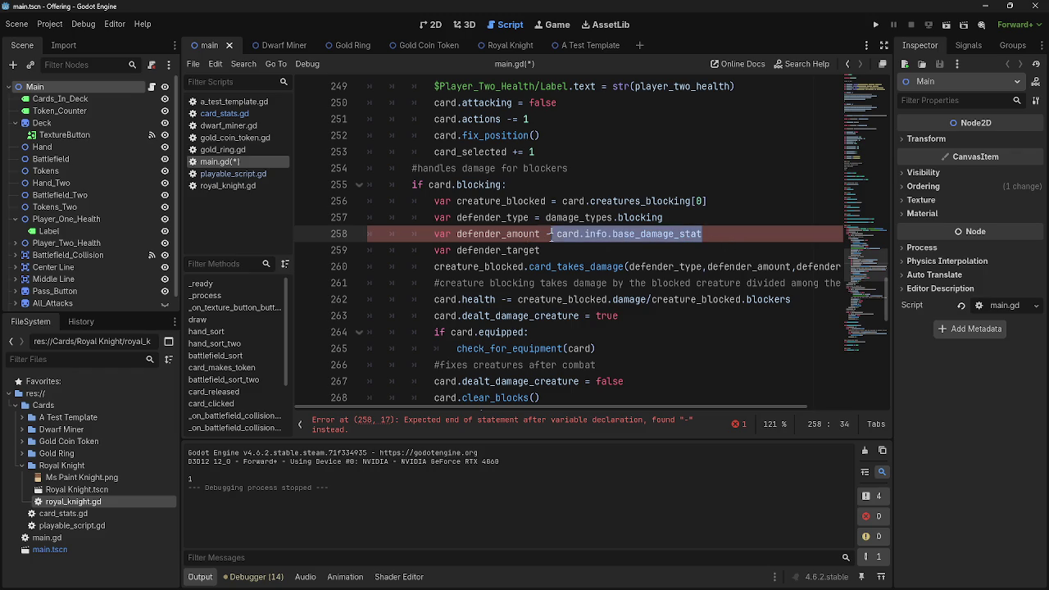
pyautogui.click(546, 234)
pyautogui.press('Delete')
pyautogui.write('=')
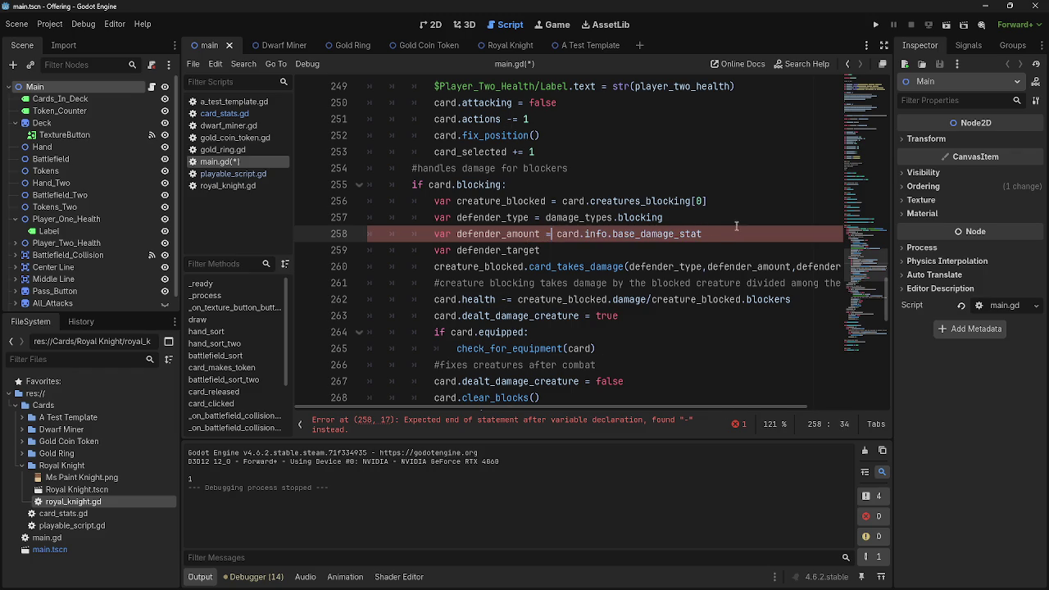
pyautogui.click(733, 234)
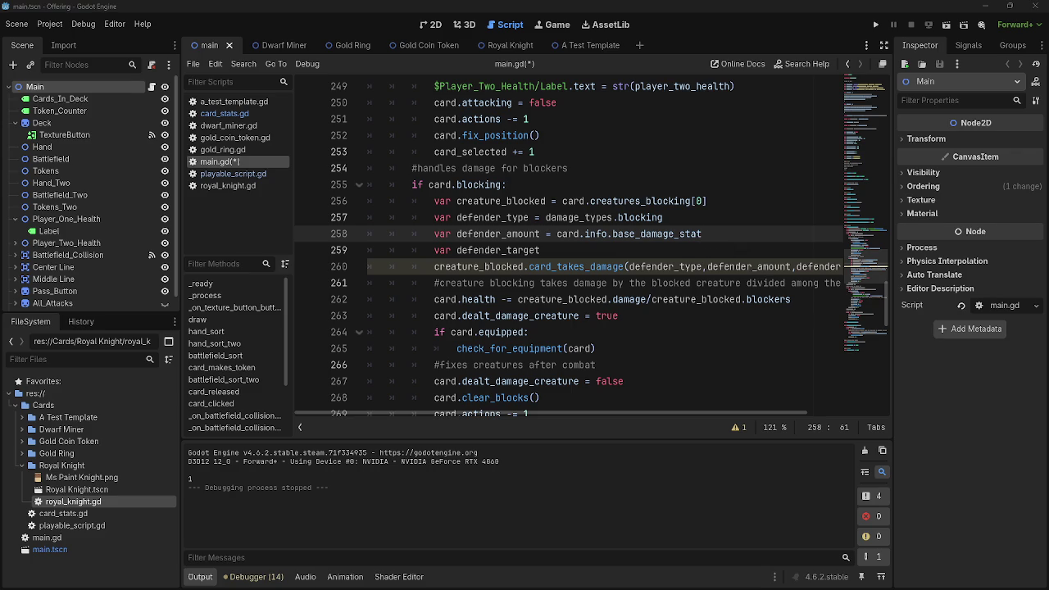
# Cycle through the open windows with Alt+Tab and stay in Godot.
pyautogui.hotkey('alt', 'Tab')
pyautogui.press('Tab')
pyautogui.press('Escape')
# View the Gold Ring and Gold Coin Token card scenes.
pyautogui.click(350, 46)
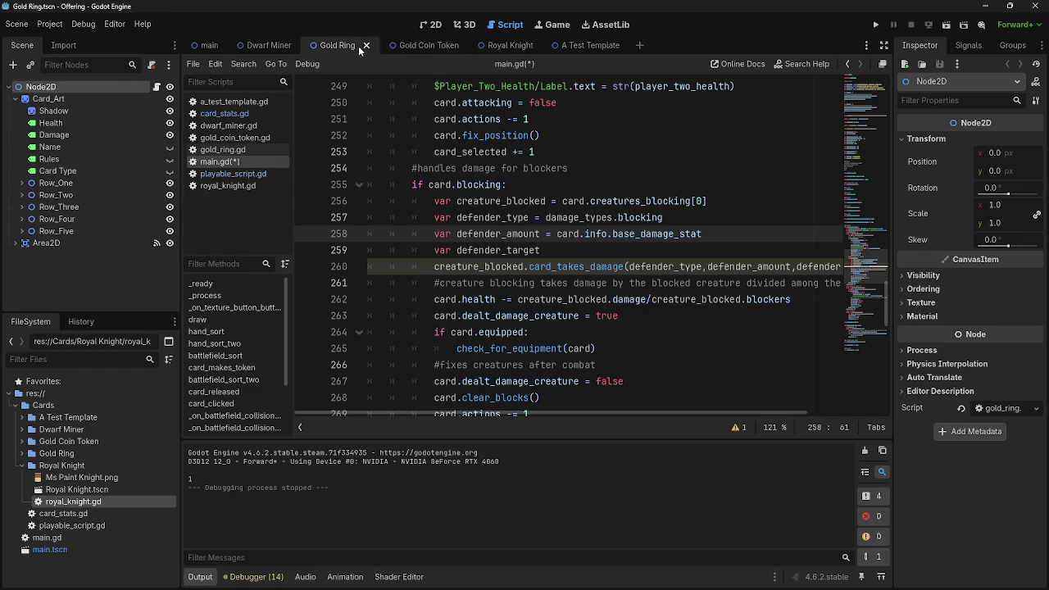
pyautogui.click(432, 24)
pyautogui.scroll(2, 505, 293)
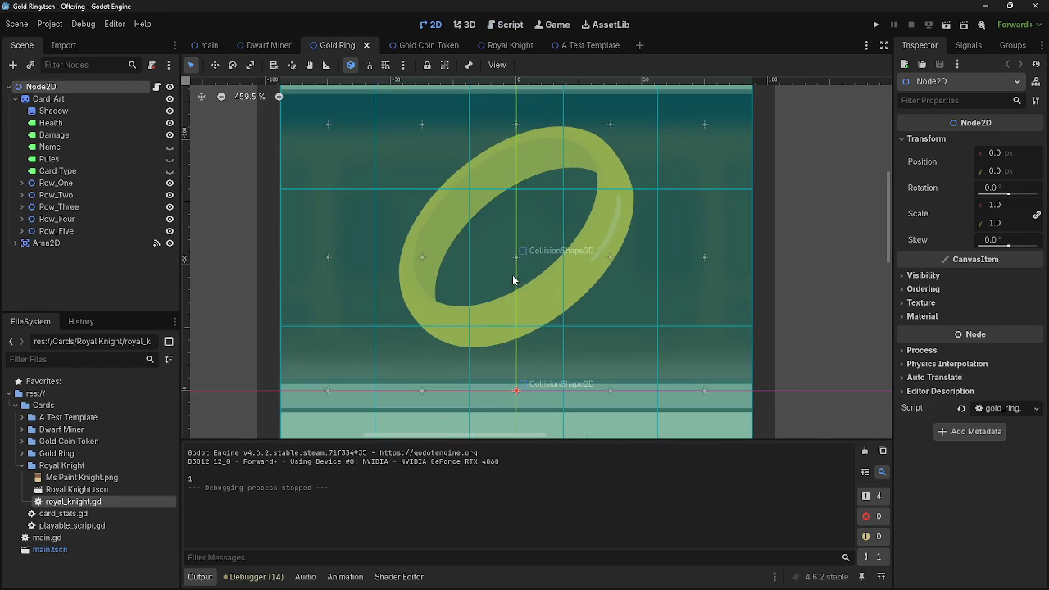
pyautogui.click(414, 45)
pyautogui.scroll(7, 516, 230)
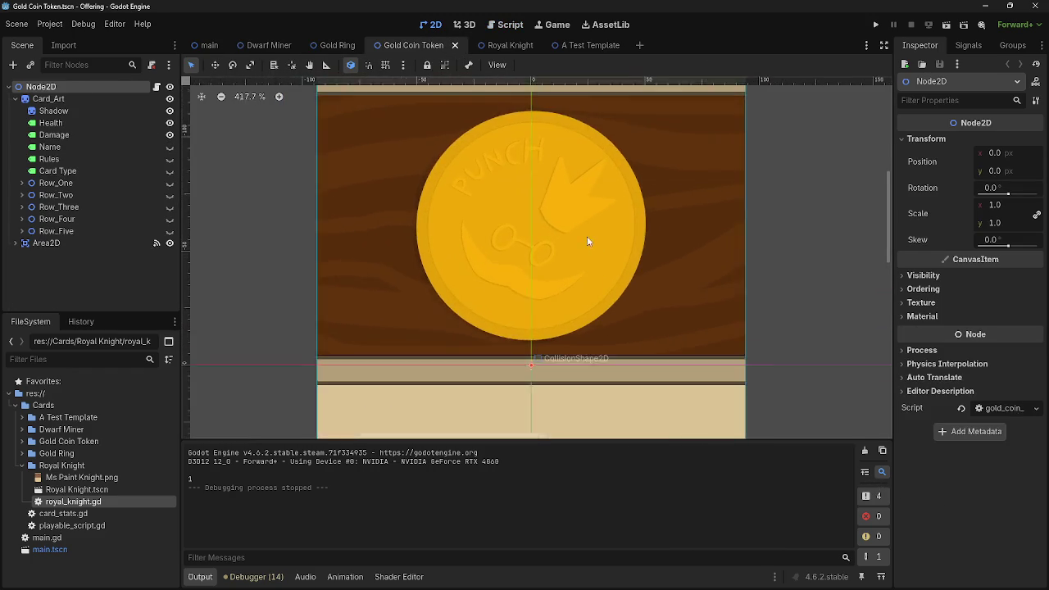
pyautogui.scroll(-5, 524, 211)
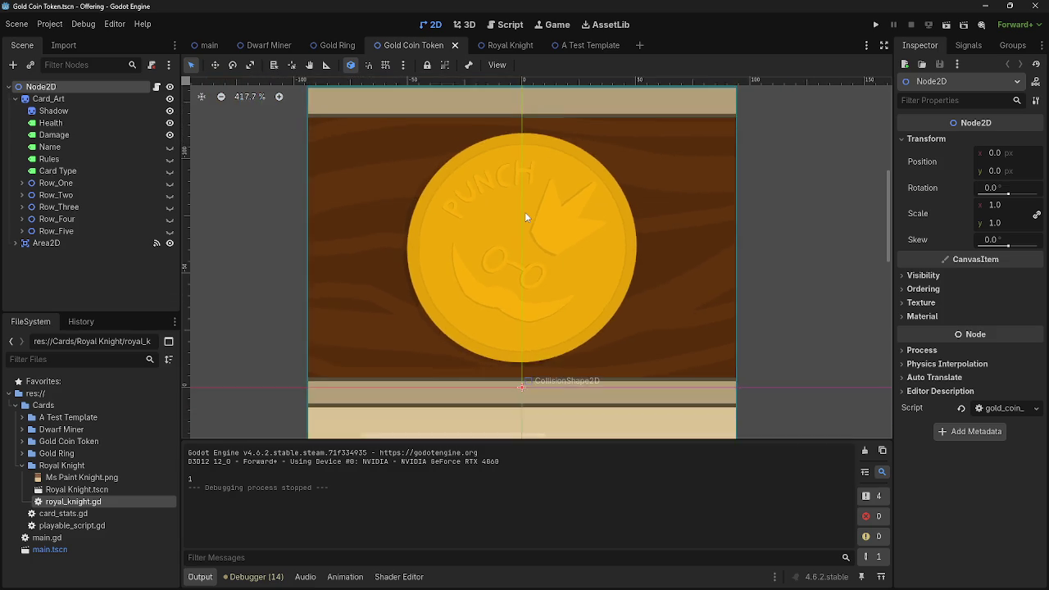
# Browse the Dwarf Miner, Royal Knight and A Test Template scenes, then return to main.gd's script.
pyautogui.click(269, 45)
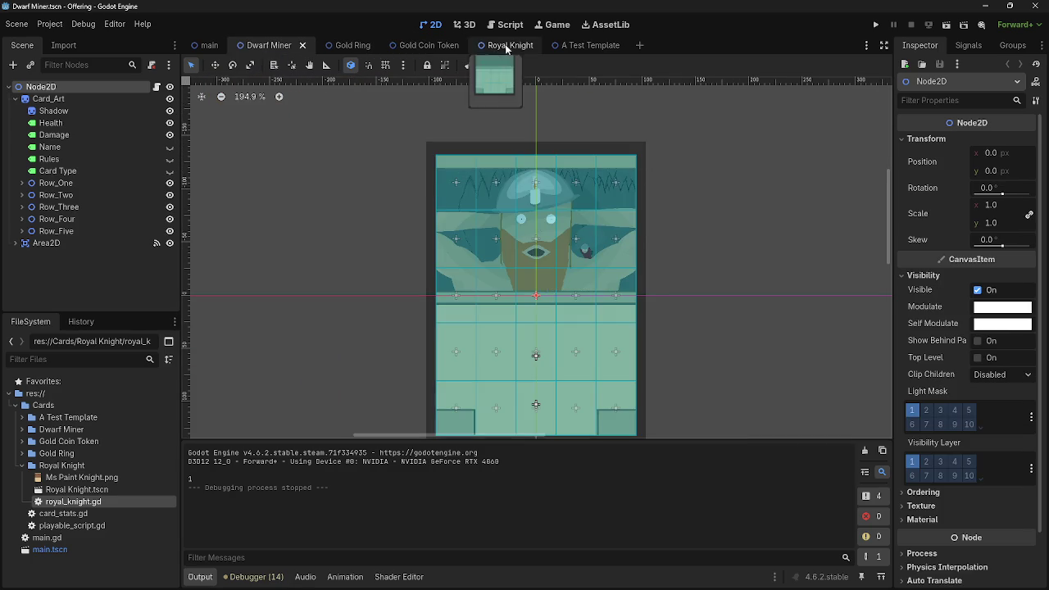
pyautogui.click(509, 45)
pyautogui.click(587, 45)
pyautogui.scroll(5, 589, 171)
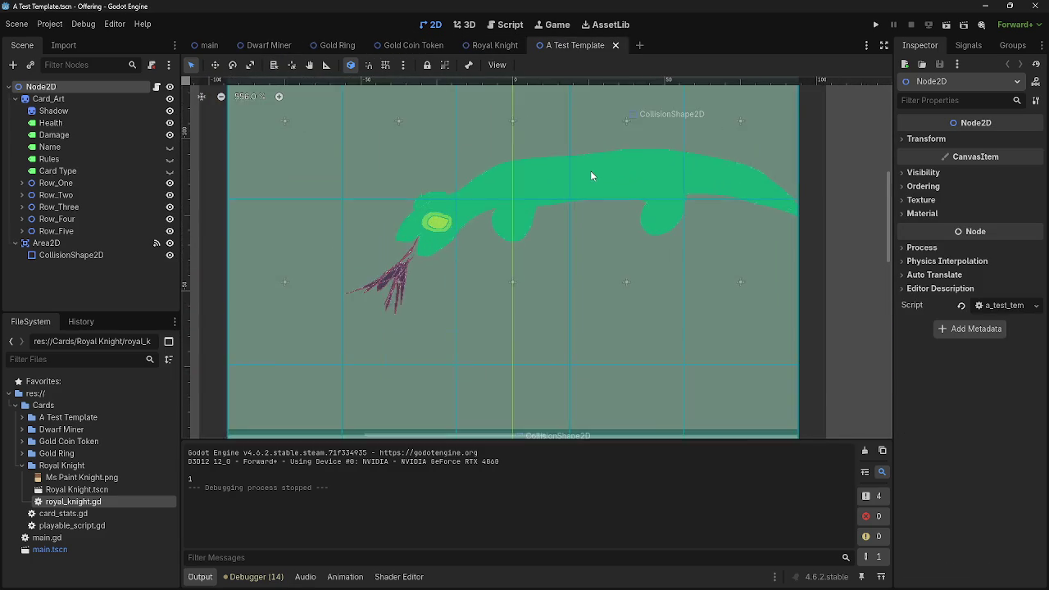
pyautogui.click(267, 46)
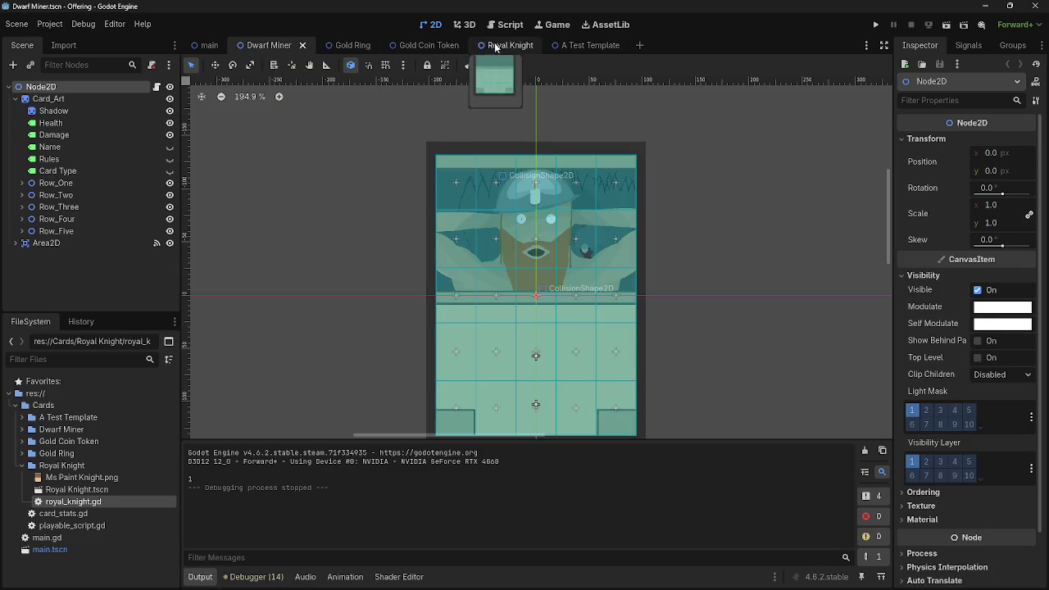
pyautogui.click(508, 45)
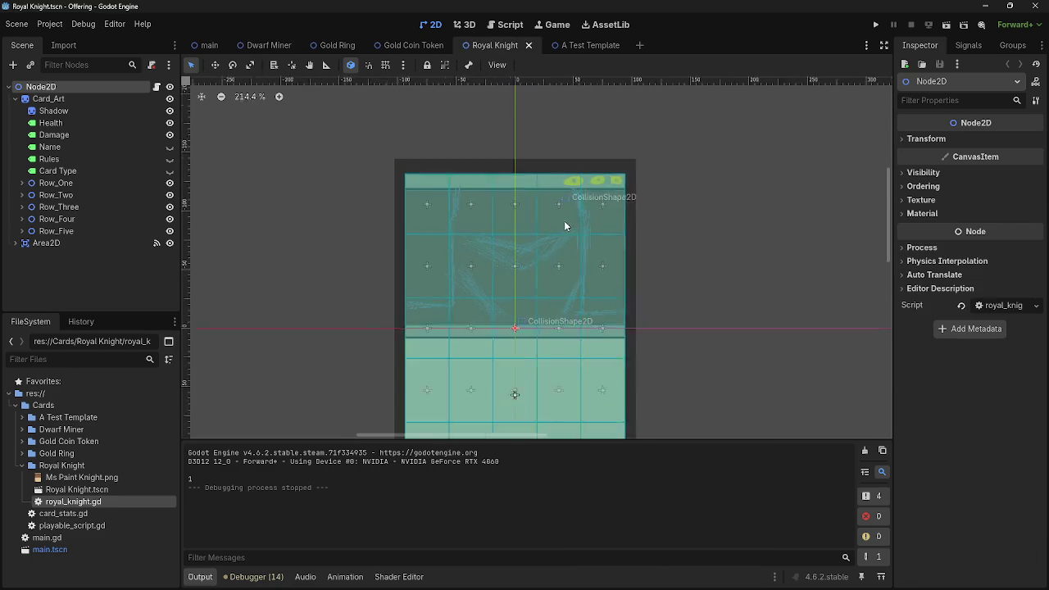
pyautogui.click(570, 45)
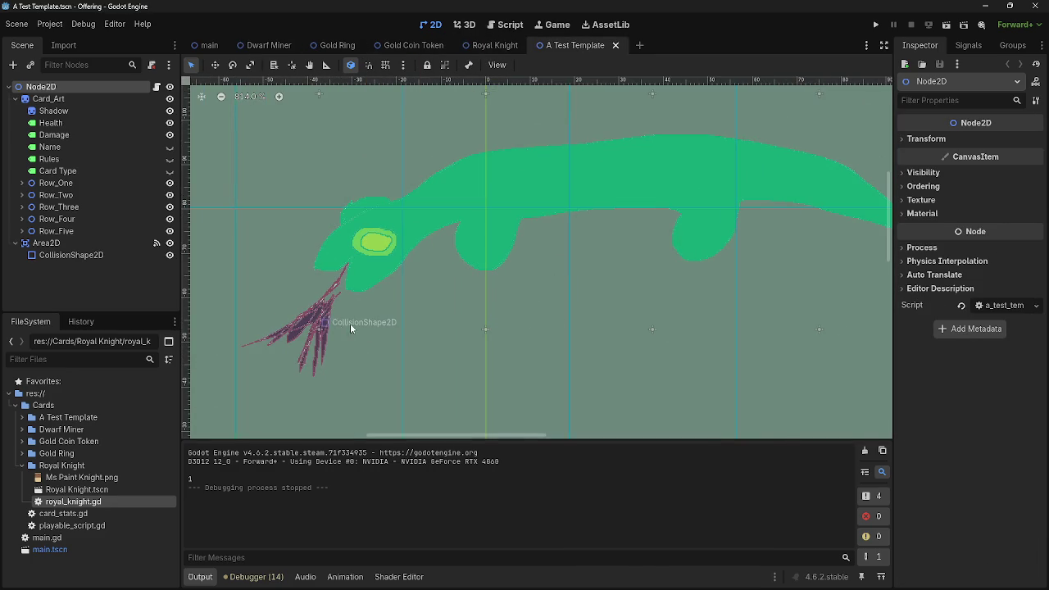
pyautogui.scroll(-5, 379, 322)
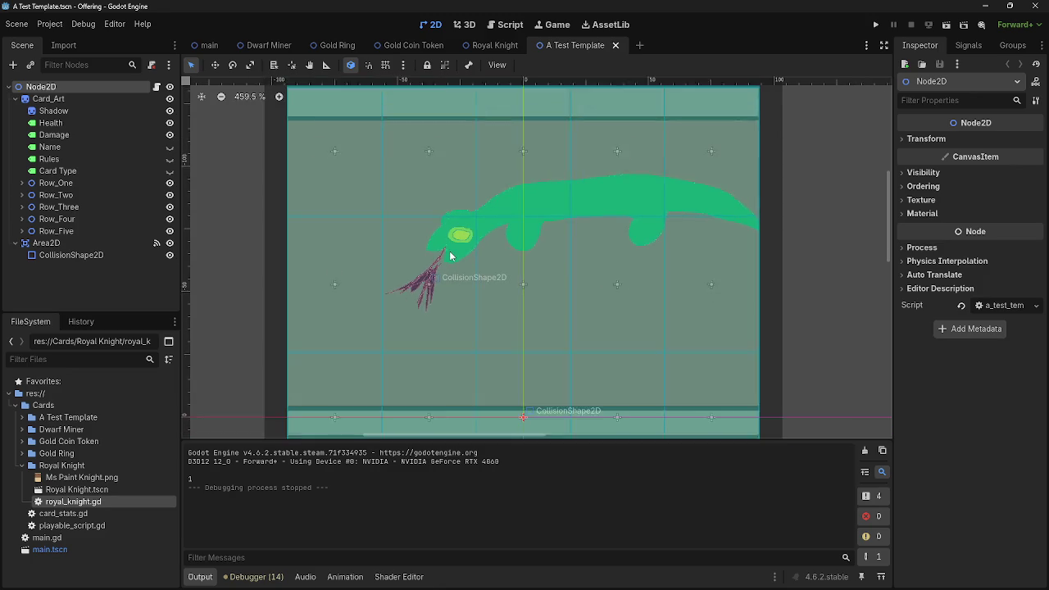
pyautogui.click(508, 26)
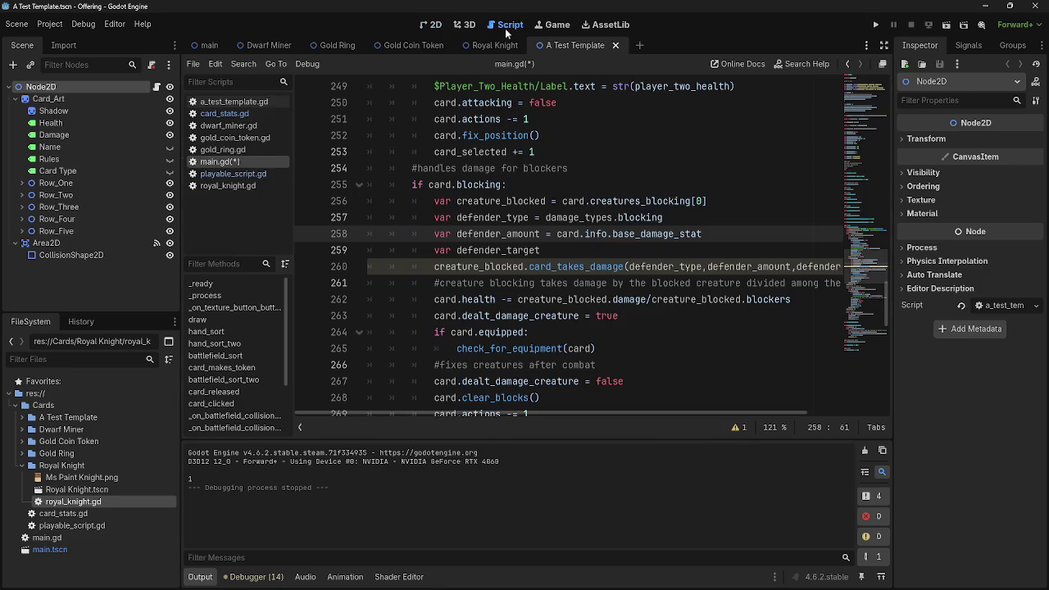
# Complete line 259 so it reads 'var defender_target = card'.
pyautogui.click(676, 255)
pyautogui.click(704, 235)
pyautogui.click(593, 261)
pyautogui.click(600, 254)
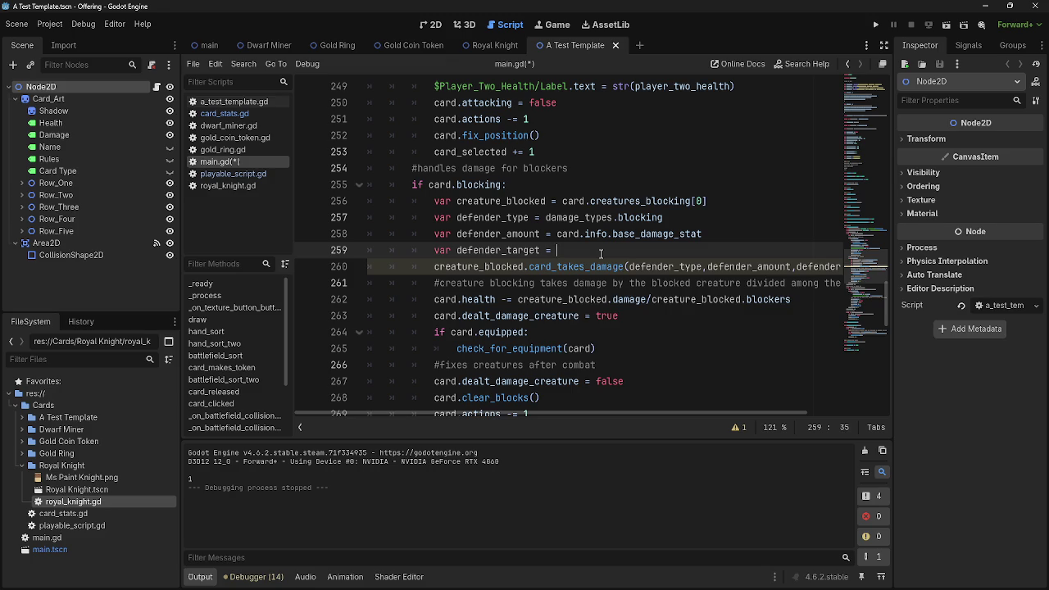
pyautogui.write('card')
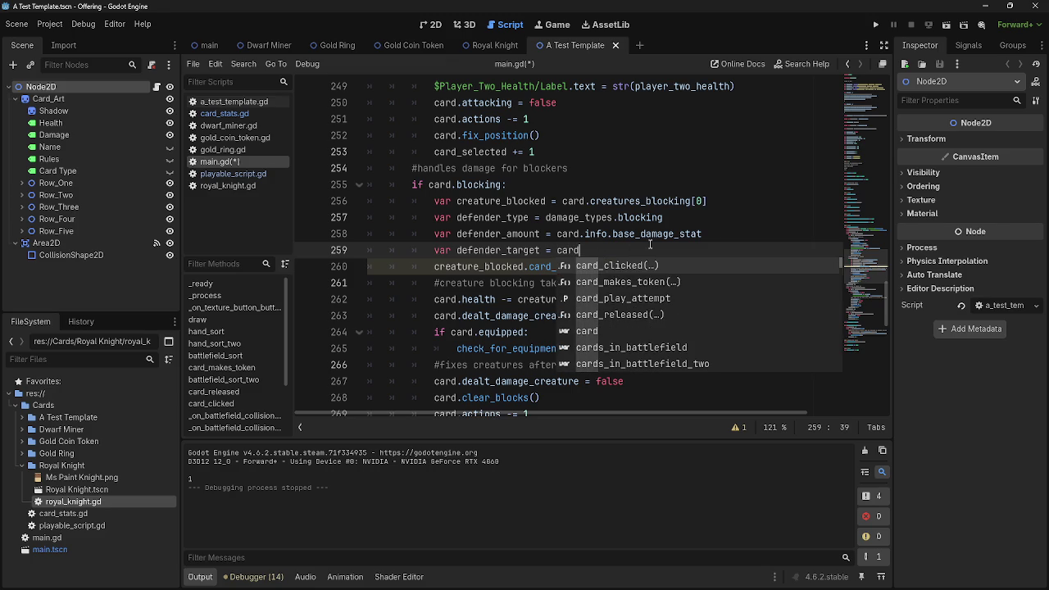
pyautogui.click(749, 235)
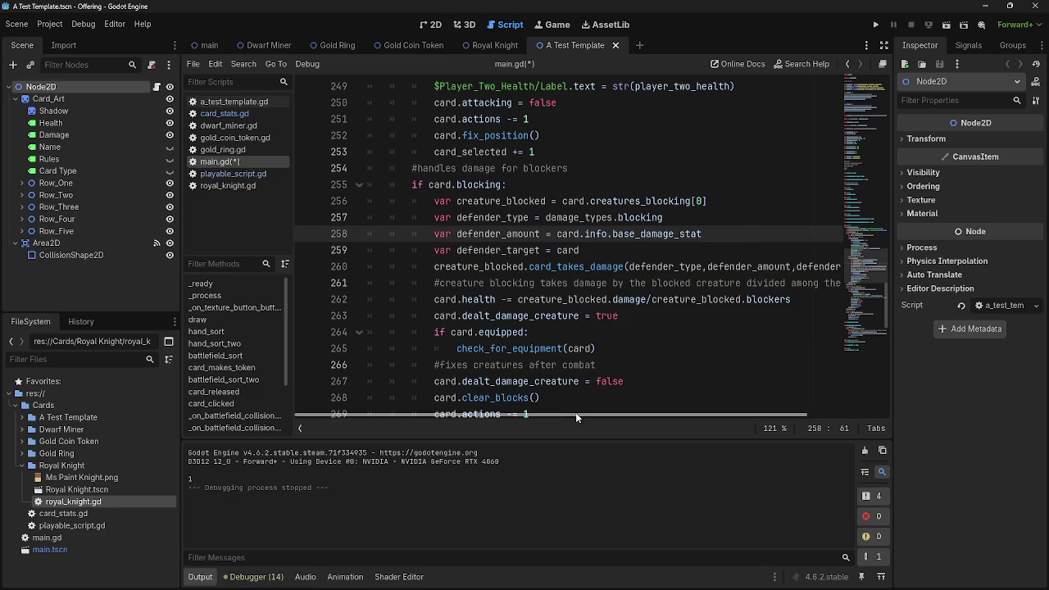
# Glance at playable_script.gd, then scroll back up in main.gd.
pyautogui.click(227, 175)
pyautogui.click(221, 162)
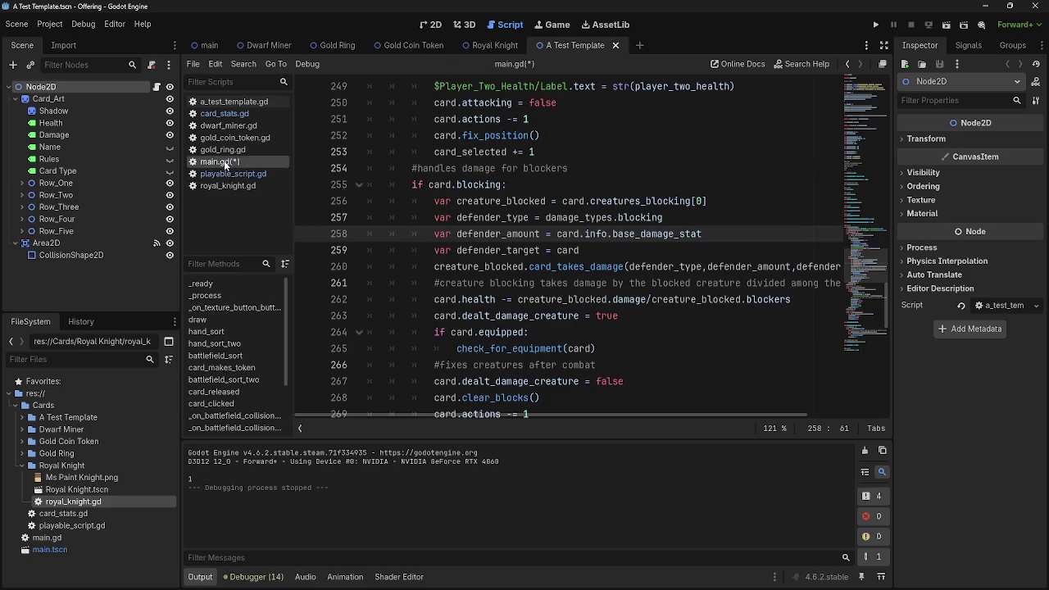
pyautogui.scroll(3, 529, 350)
pyautogui.scroll(5, 528, 351)
pyautogui.scroll(-6, 528, 351)
pyautogui.scroll(4, 528, 351)
pyautogui.scroll(-5, 528, 350)
pyautogui.scroll(-6, 528, 351)
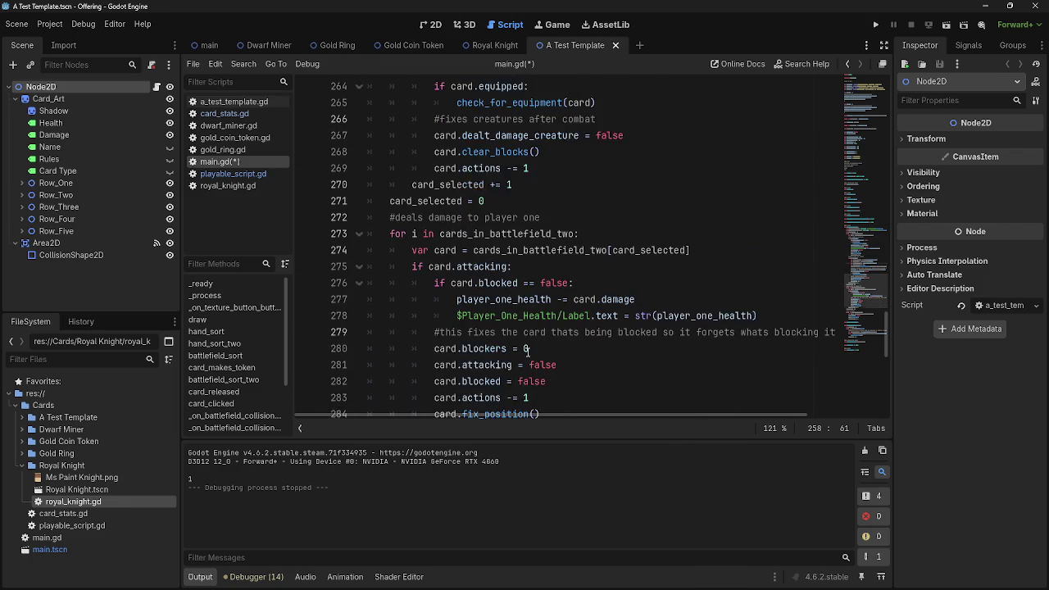
pyautogui.scroll(8, 528, 351)
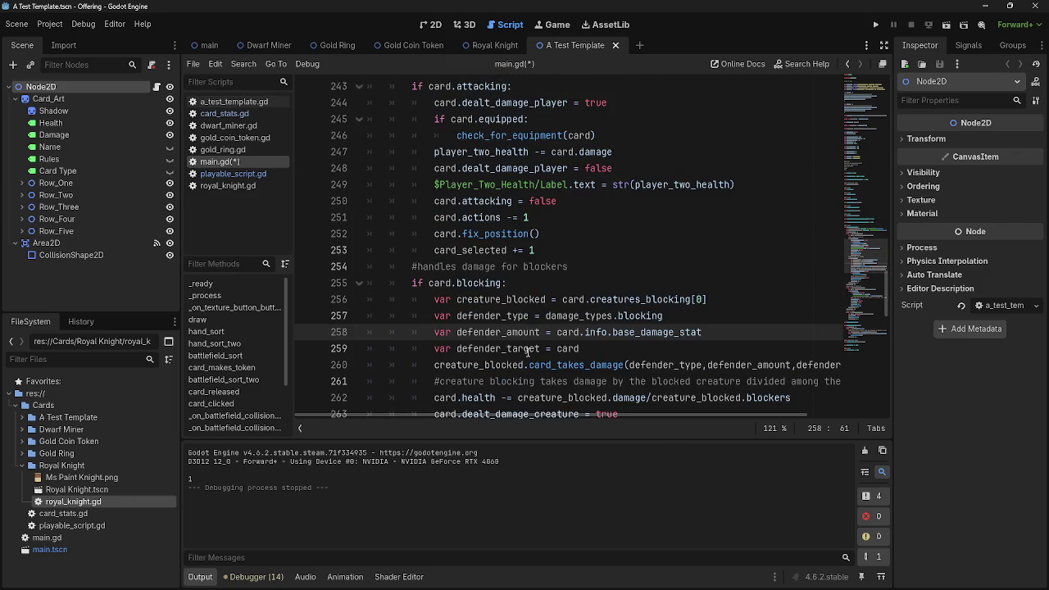
pyautogui.scroll(-3, 529, 351)
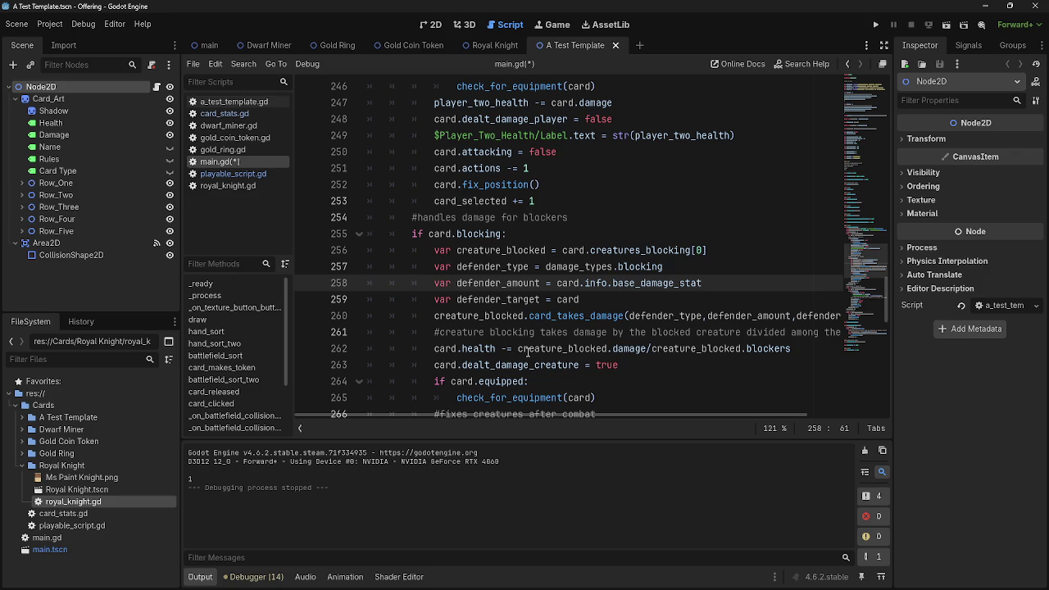
pyautogui.scroll(-15, 524, 353)
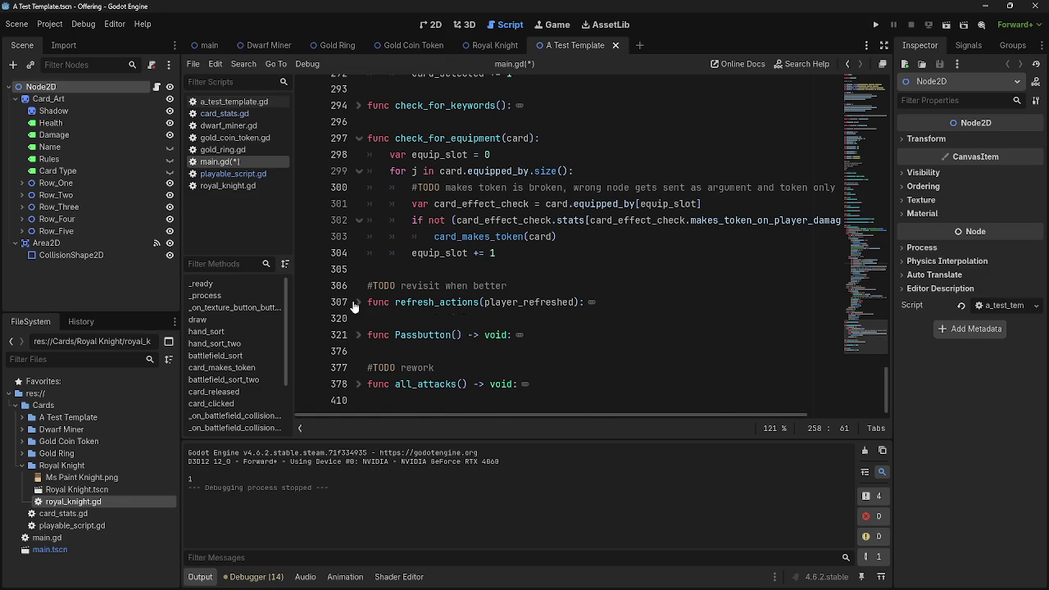
pyautogui.click(358, 302)
pyautogui.click(357, 302)
pyautogui.scroll(15, 501, 326)
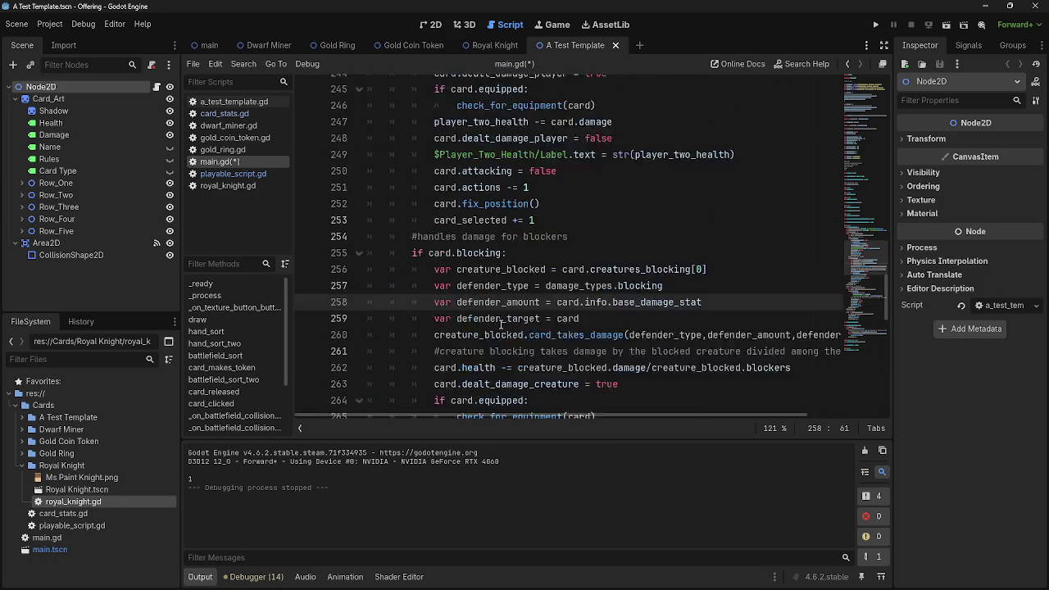
pyautogui.scroll(6, 501, 325)
pyautogui.click(437, 154)
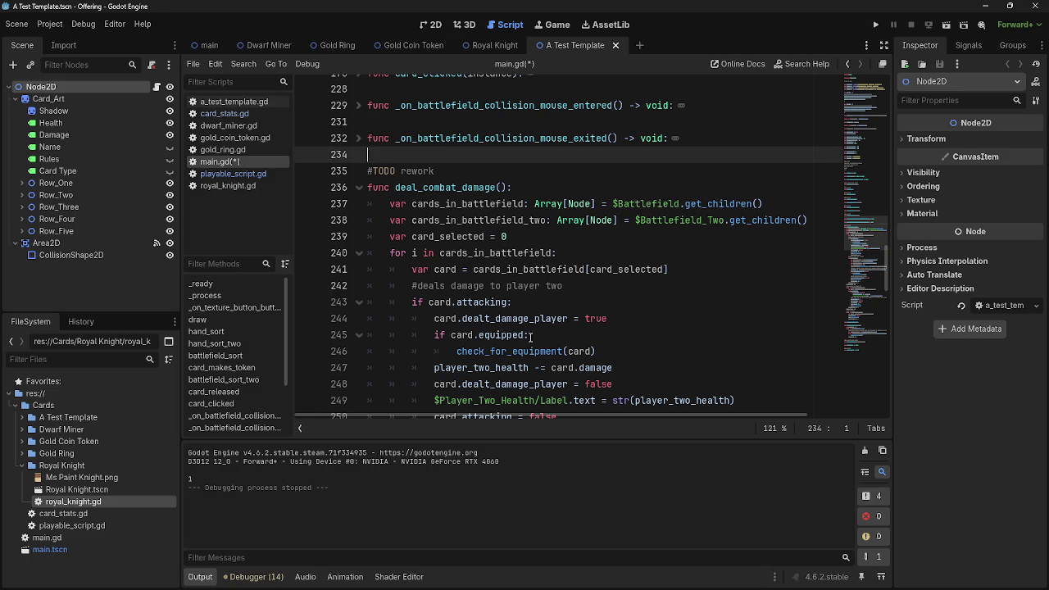
pyautogui.moveTo(548, 357)
pyautogui.scroll(-18, 548, 356)
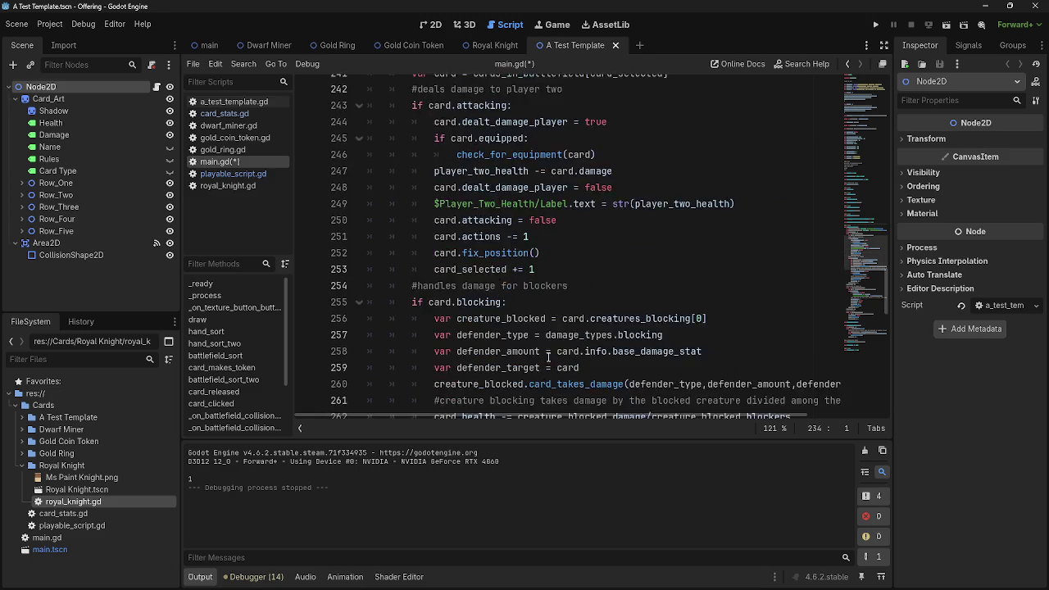
pyautogui.scroll(9, 395, 303)
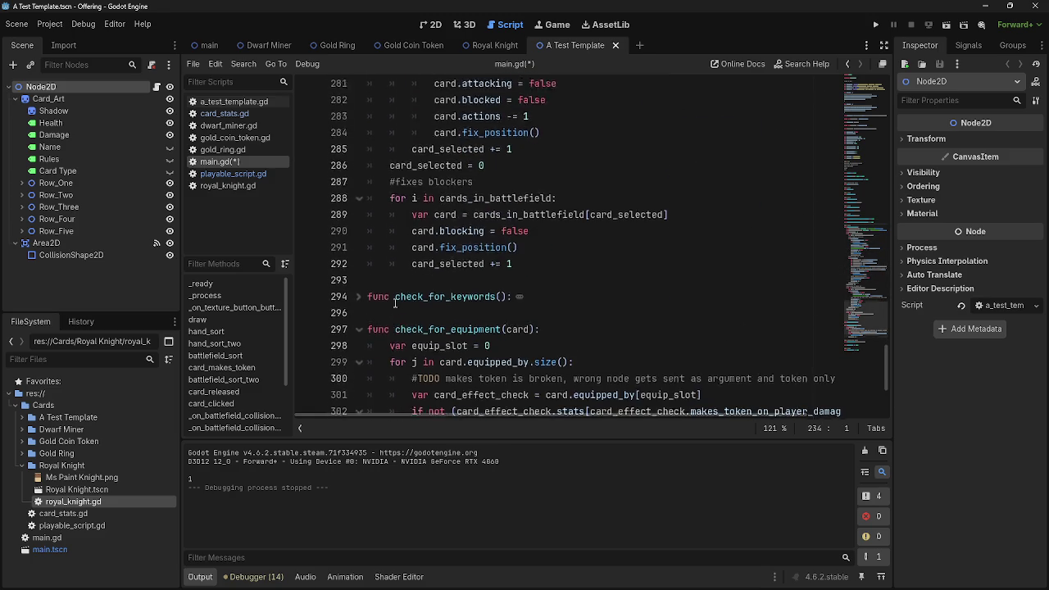
pyautogui.scroll(7, 512, 339)
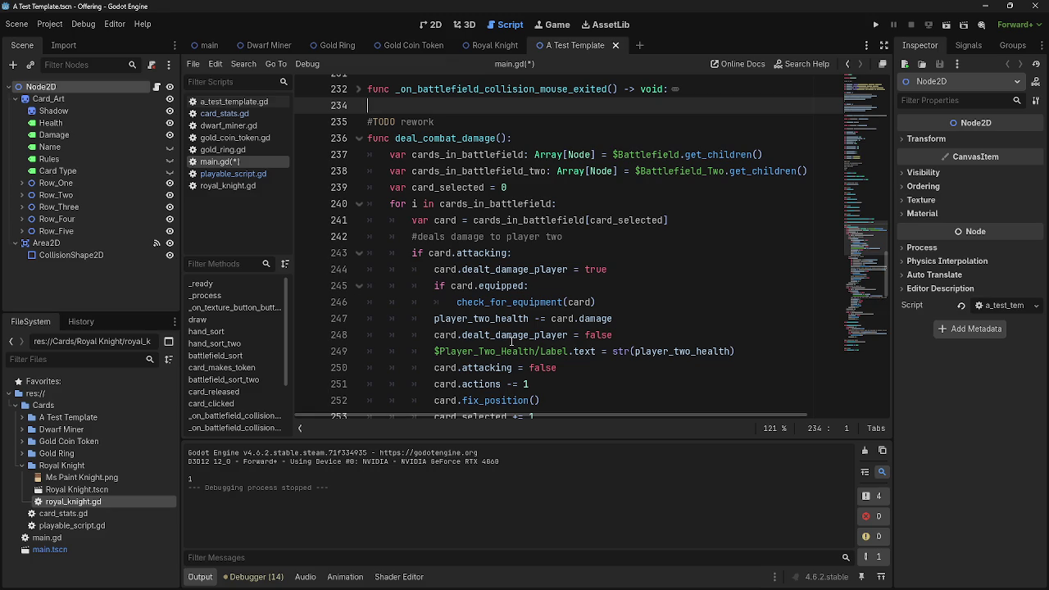
pyautogui.scroll(-7, 512, 338)
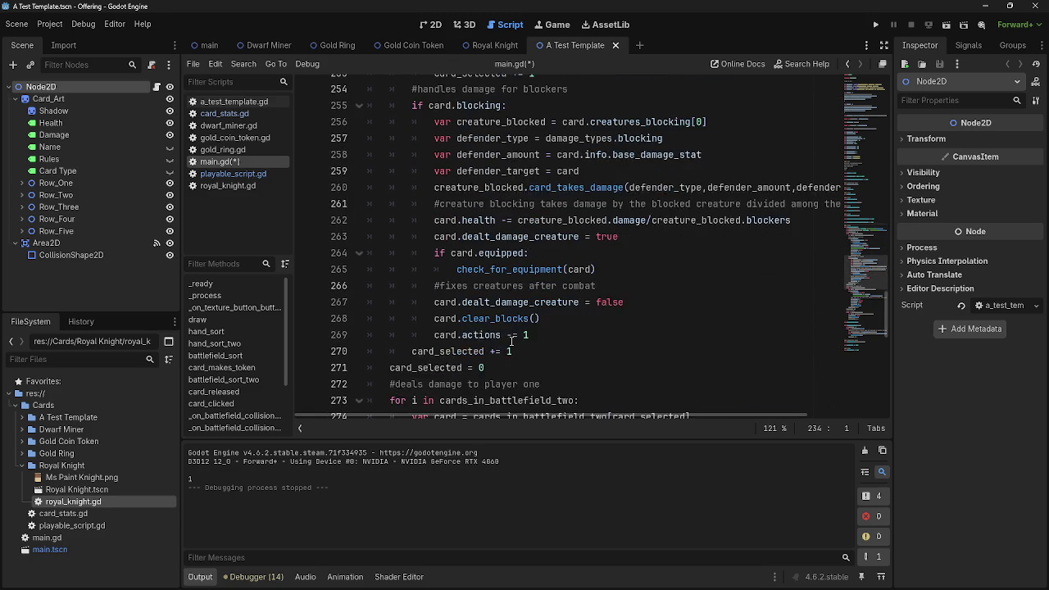
pyautogui.scroll(1, 512, 342)
pyautogui.moveTo(538, 415); pyautogui.dragTo(603, 413)
pyautogui.doubleClick(491, 286)
pyautogui.moveTo(514, 415)
pyautogui.mouseDown()
pyautogui.moveTo(472, 416)
pyautogui.moveTo(527, 414)
pyautogui.mouseUp()
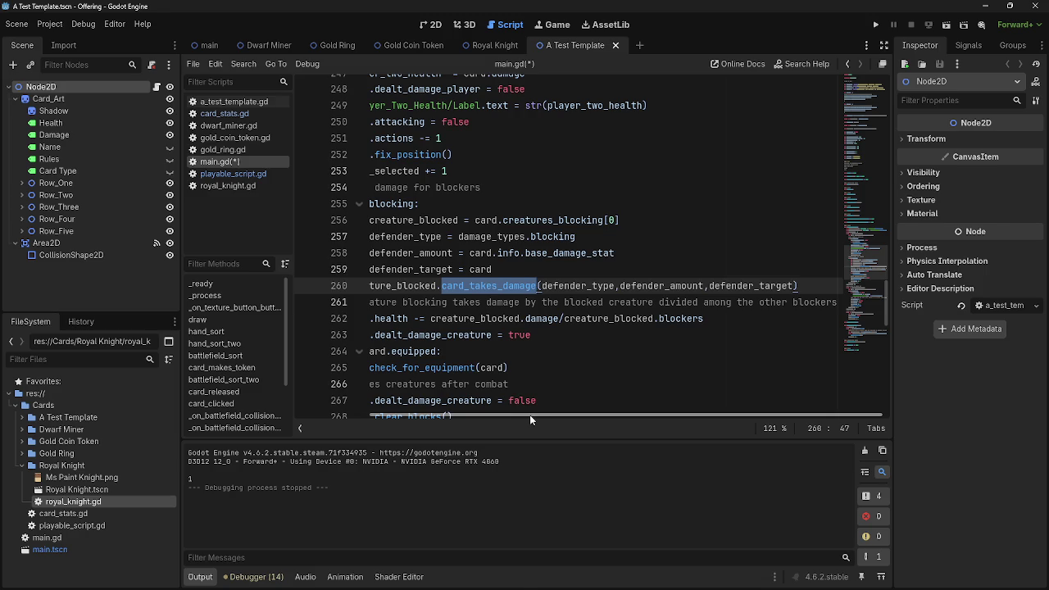
pyautogui.click(232, 173)
# Add print(type), print(amount) and print(target) as the first lines of card_takes_damage.
pyautogui.scroll(-3, 556, 325)
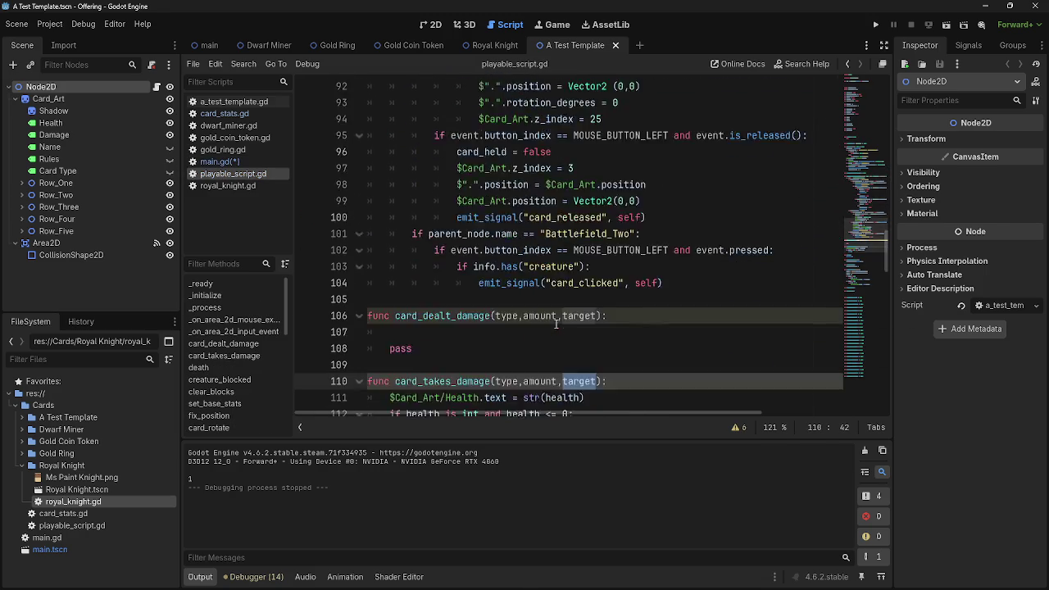
pyautogui.scroll(-5, 556, 324)
pyautogui.scroll(3, 555, 325)
pyautogui.click(490, 232)
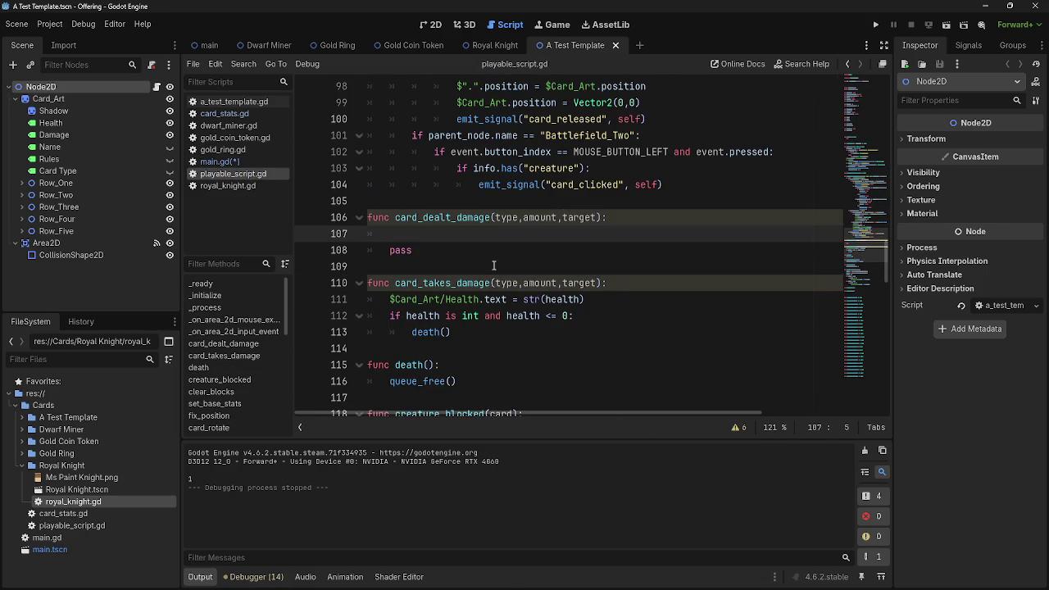
pyautogui.click(639, 285)
pyautogui.press('Return')
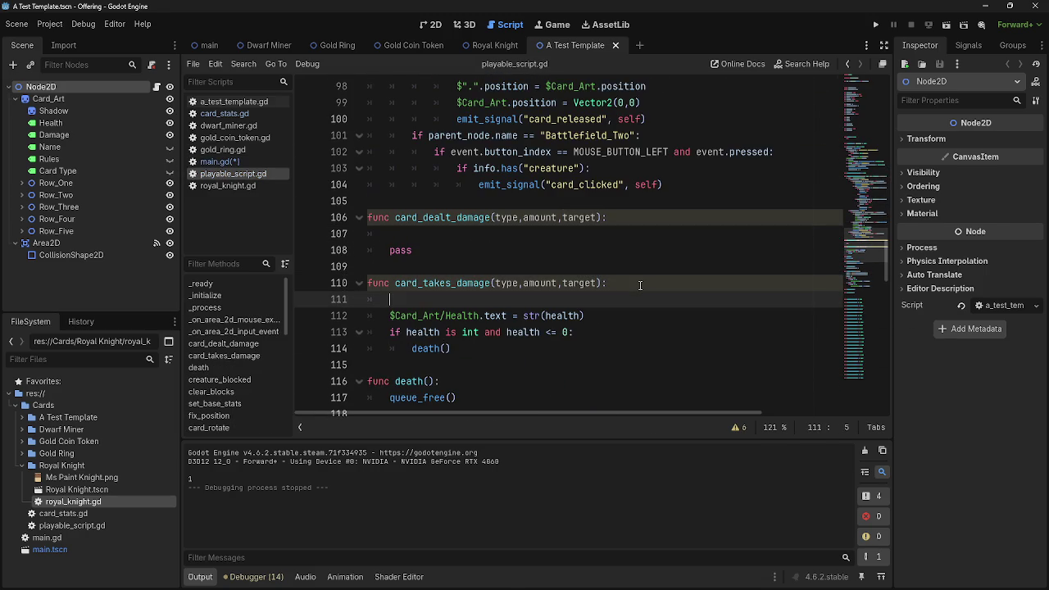
pyautogui.write('print(')
pyautogui.write('type)')
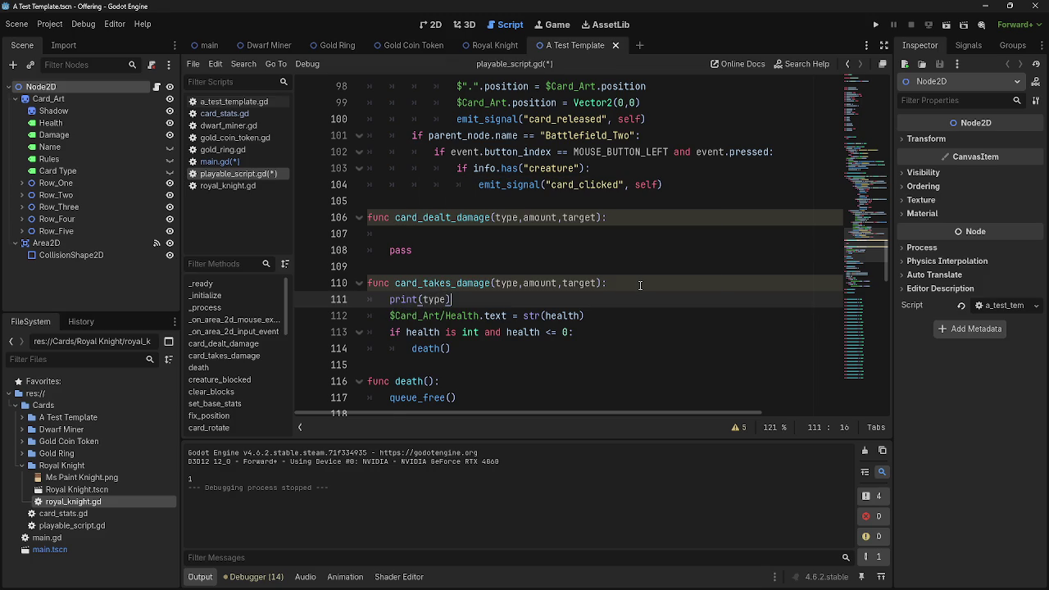
pyautogui.press('Return')
pyautogui.write('print(amount)')
pyautogui.press('Return')
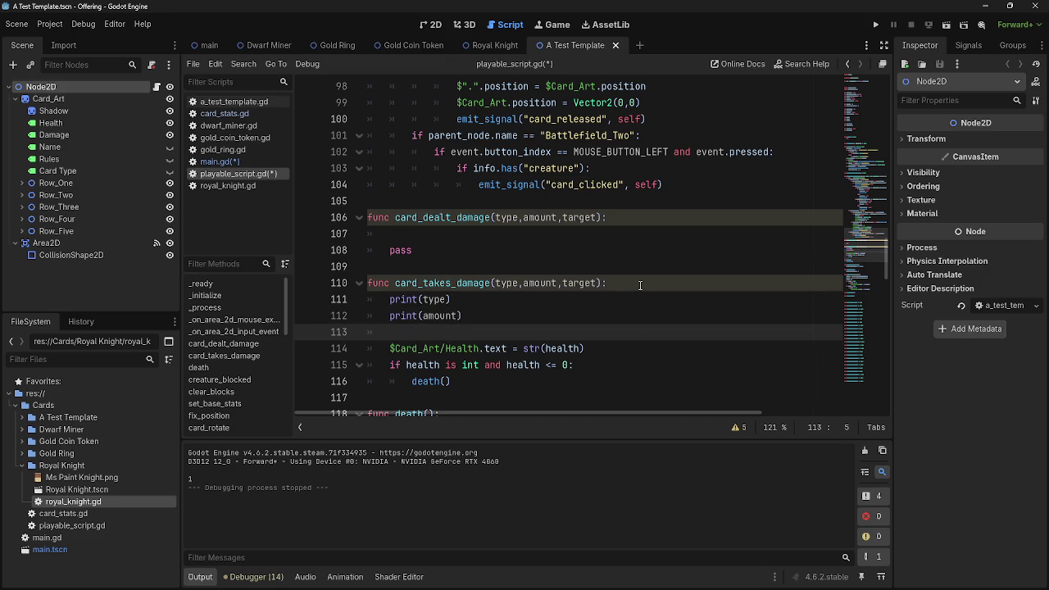
pyautogui.write('print')
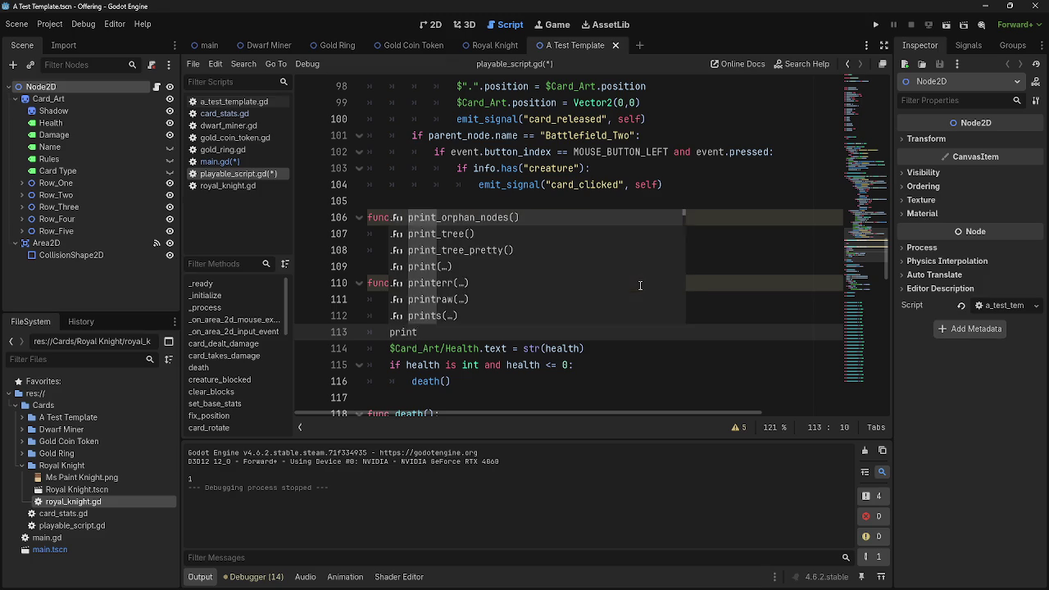
pyautogui.write('(target')
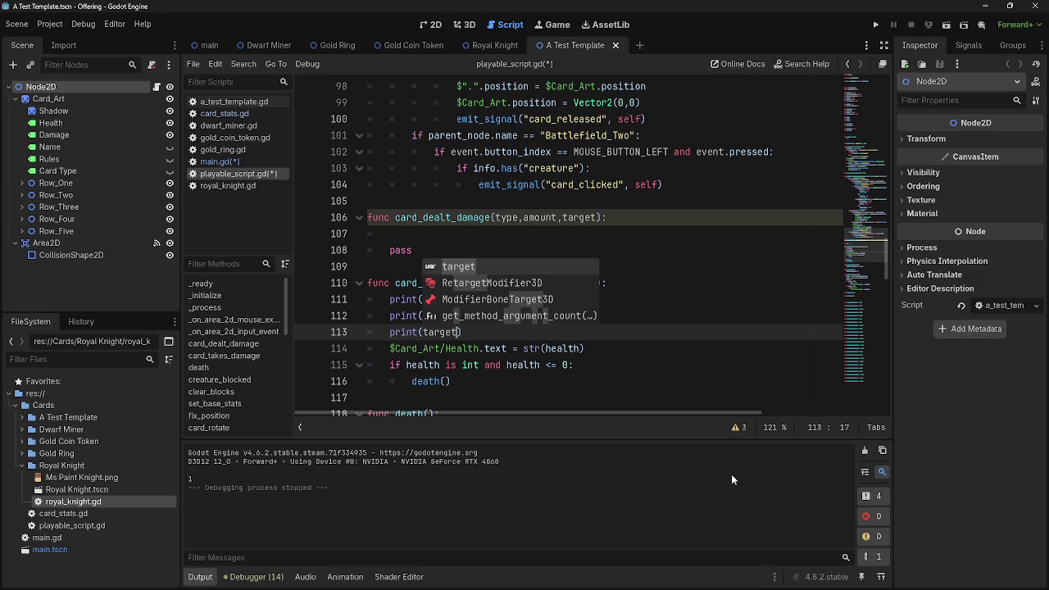
pyautogui.write(')')
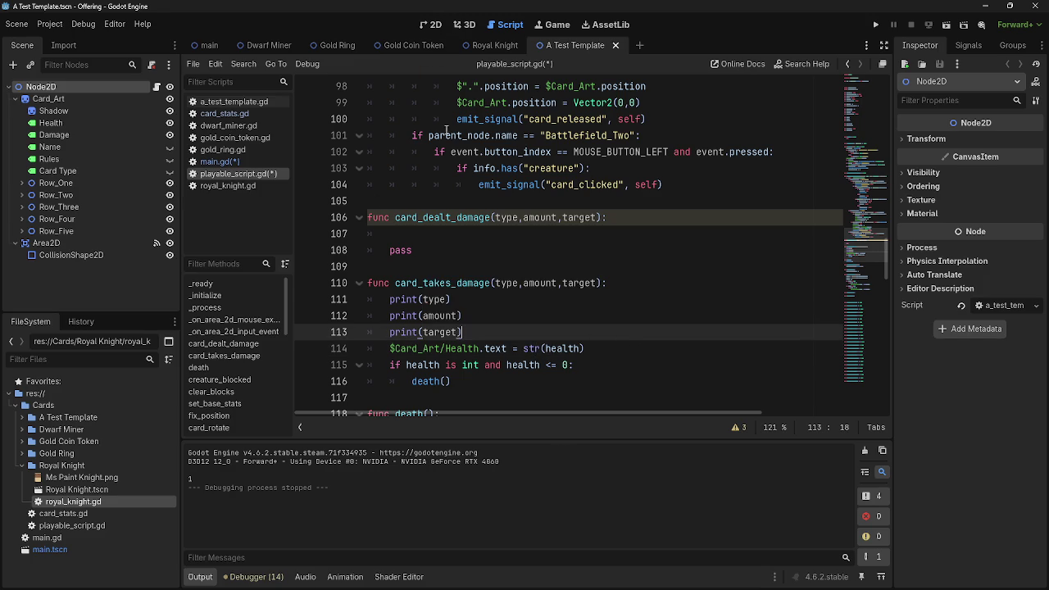
pyautogui.click(435, 236)
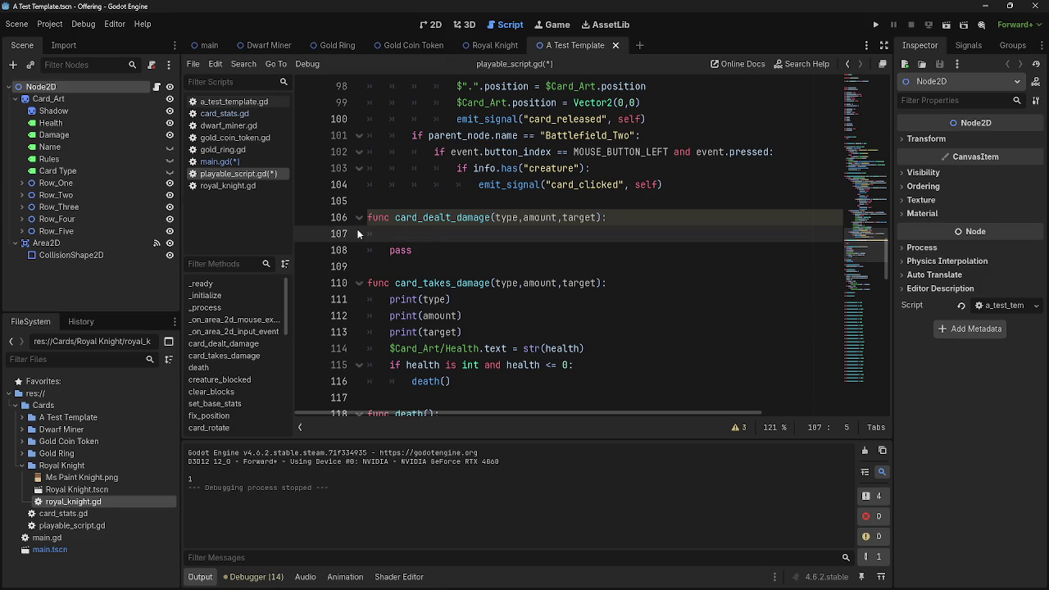
pyautogui.click(236, 162)
# Save the changes to both scripts.
pyautogui.click(621, 315)
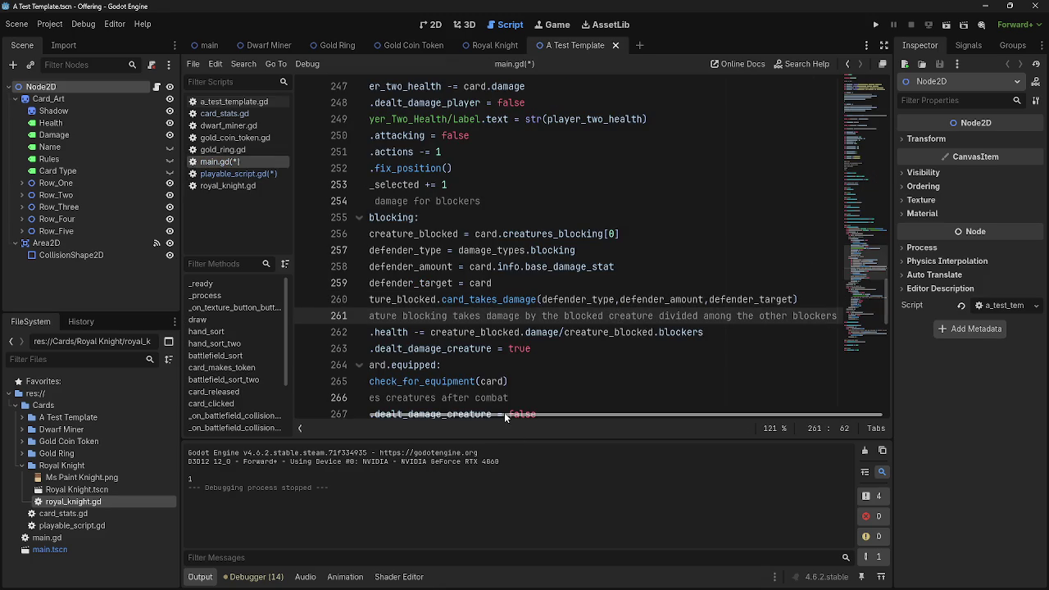
pyautogui.moveTo(503, 412); pyautogui.dragTo(435, 387)
pyautogui.hotkey('ctrl', 's')
pyautogui.scroll(-2, 526, 264)
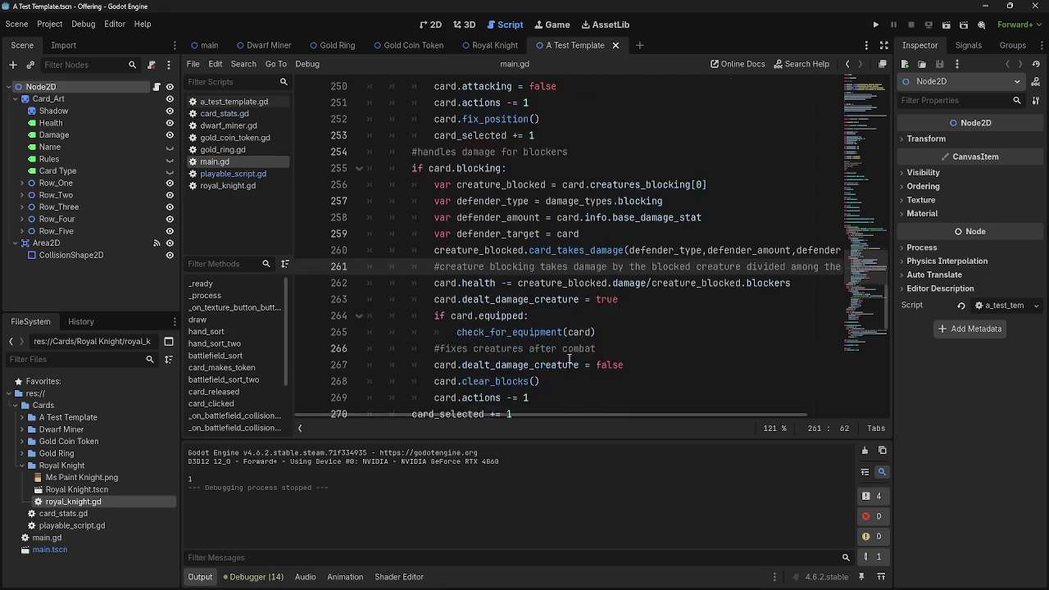
pyautogui.scroll(1, 526, 264)
pyautogui.moveTo(649, 299); pyautogui.dragTo(370, 282)
pyautogui.scroll(-1, 639, 351)
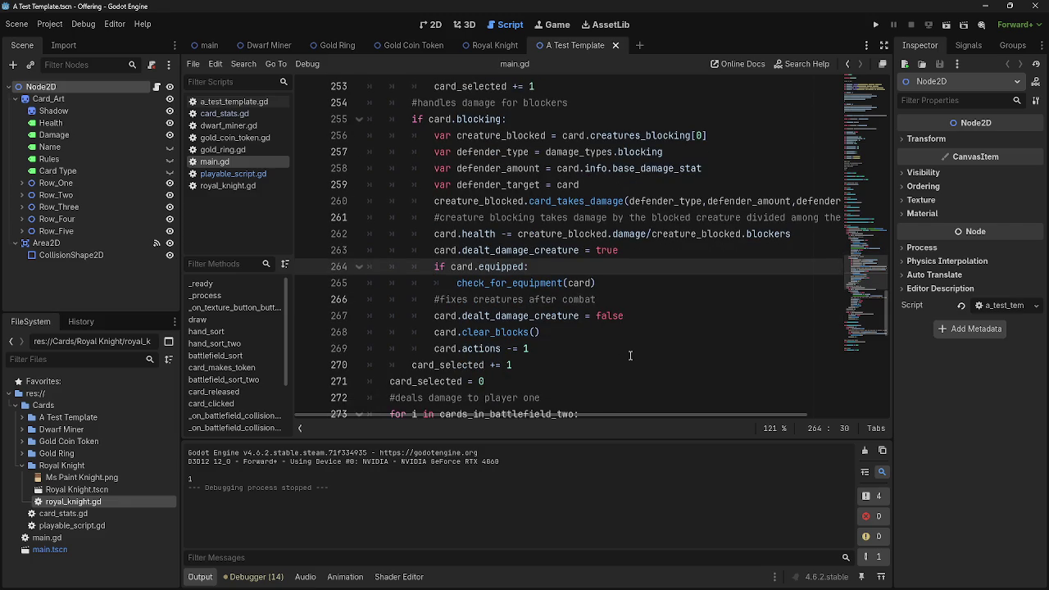
# Delete the dealt_damage_creature = true line, then undo the deletion.
pyautogui.click(637, 249)
pyautogui.press('Down')
pyautogui.press('Home')
pyautogui.press('Home')
pyautogui.hotkey('shift', 'Up')
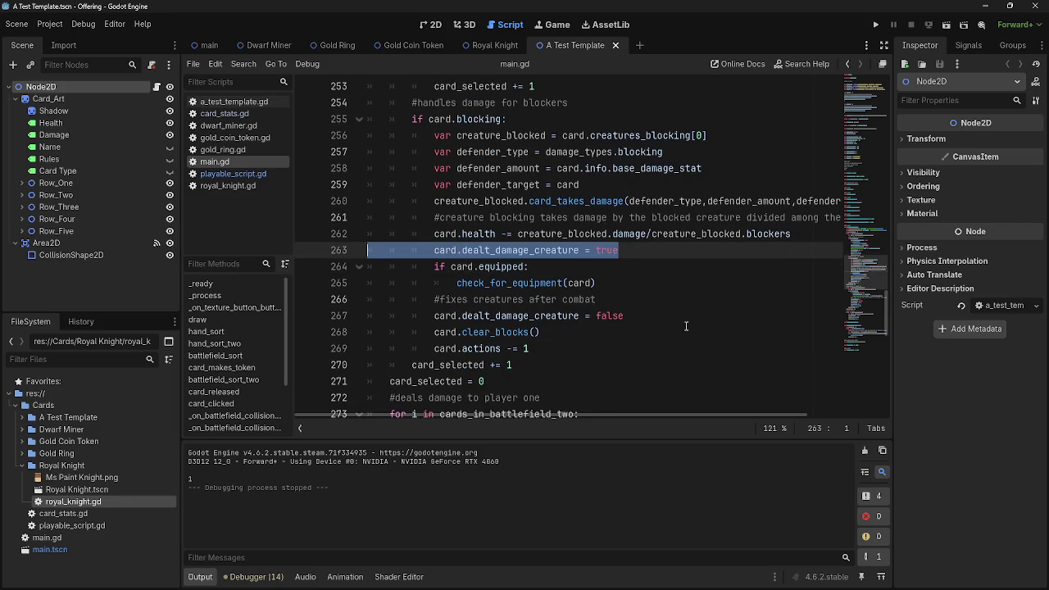
pyautogui.press('BackSpace')
pyautogui.press('BackSpace')
pyautogui.scroll(6, 631, 312)
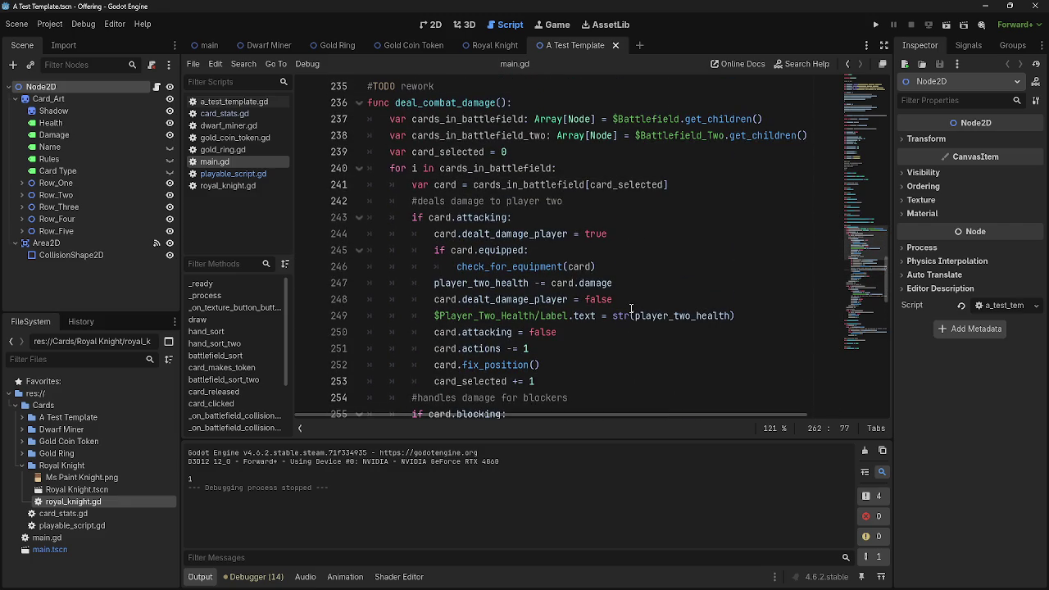
pyautogui.hotkey('ctrl', 'z')
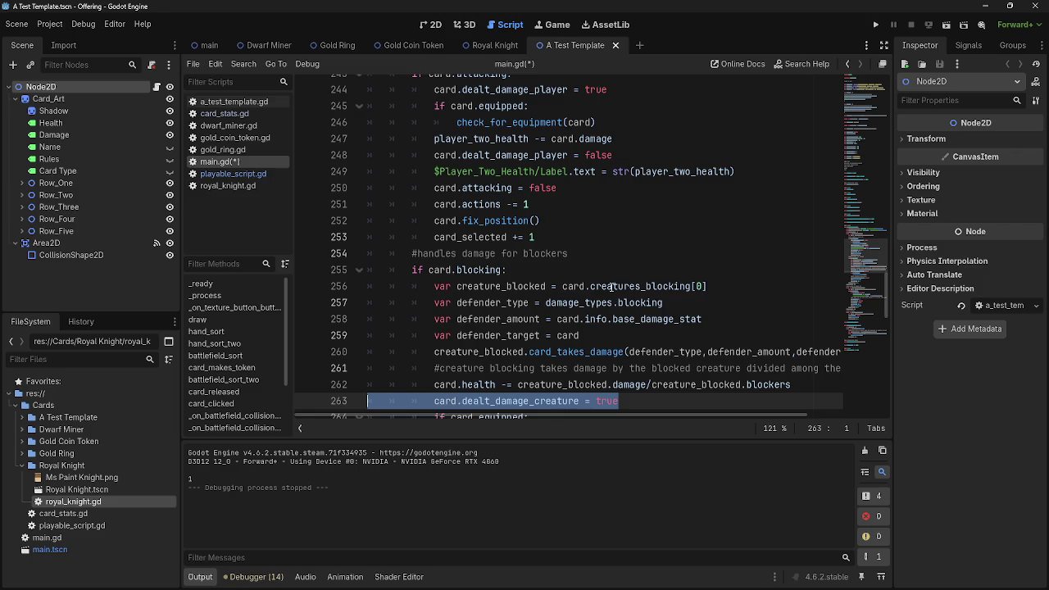
pyautogui.scroll(-2, 588, 270)
# Move 'card.dealt_damage_creature = true' to just under 'if card.blocking:' and remove the leftover blank line.
pyautogui.click(560, 236)
pyautogui.click(571, 219)
pyautogui.press('Return')
pyautogui.moveTo(645, 367); pyautogui.dragTo(607, 367)
pyautogui.tripleClick(541, 367)
pyautogui.moveTo(541, 367); pyautogui.dragTo(458, 237)
pyautogui.click(548, 217)
pyautogui.click(354, 367)
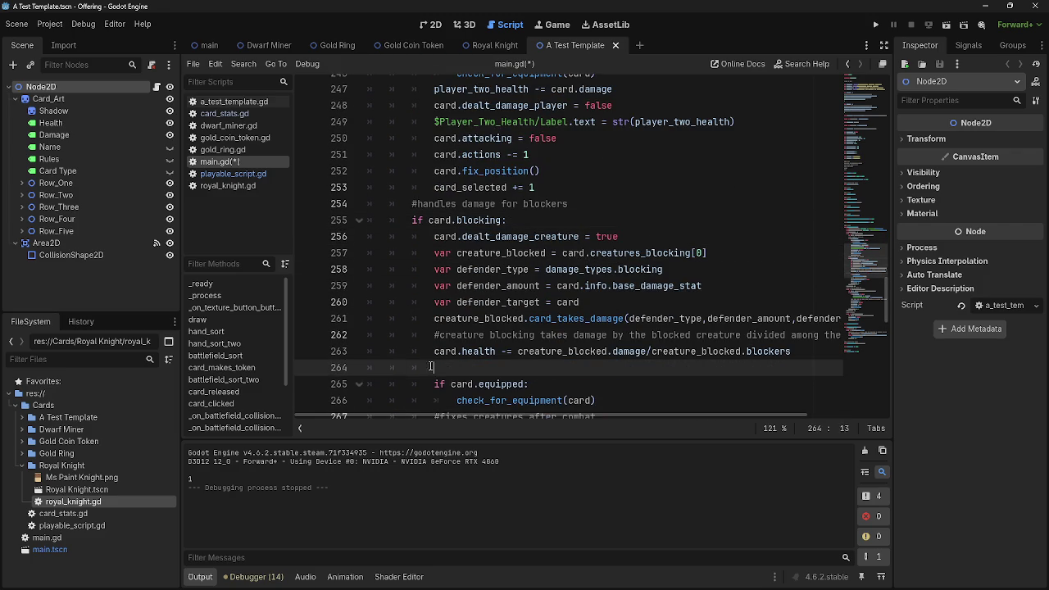
pyautogui.press('BackSpace')
pyautogui.scroll(-1, 717, 351)
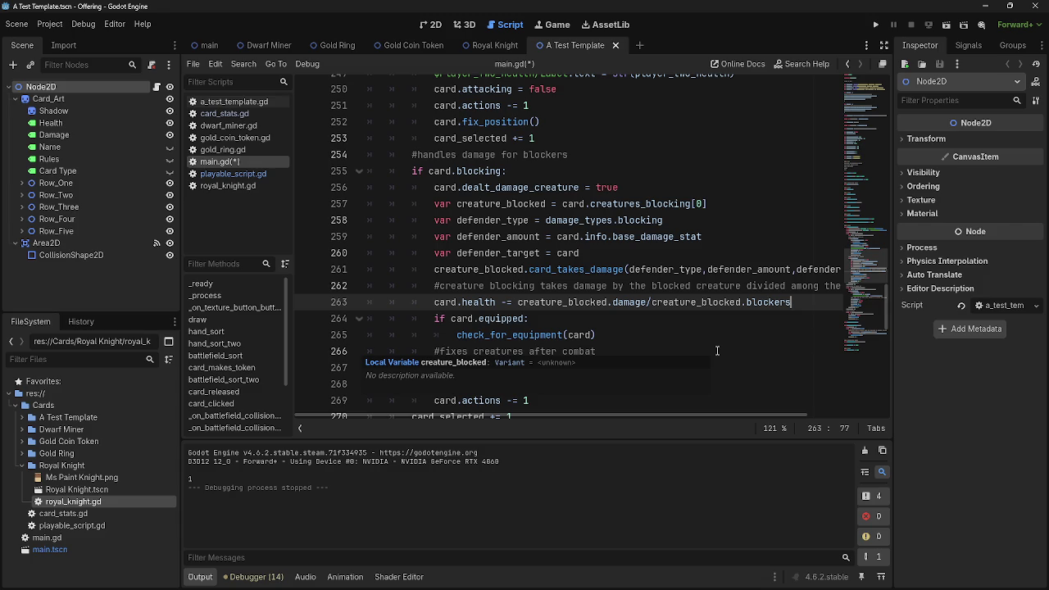
pyautogui.scroll(1, 672, 369)
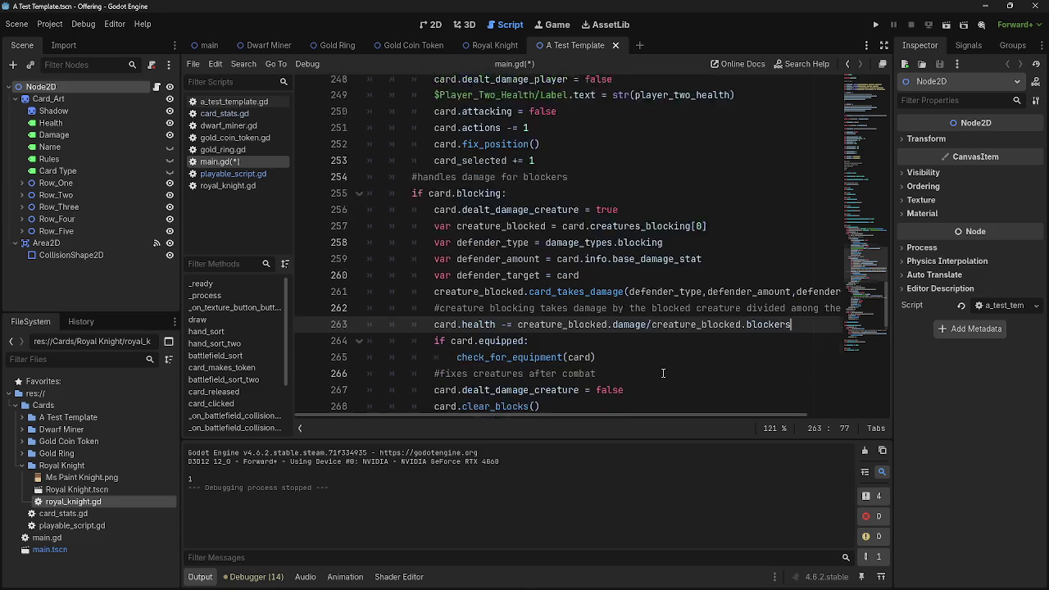
pyautogui.scroll(-2, 647, 395)
pyautogui.scroll(1, 632, 399)
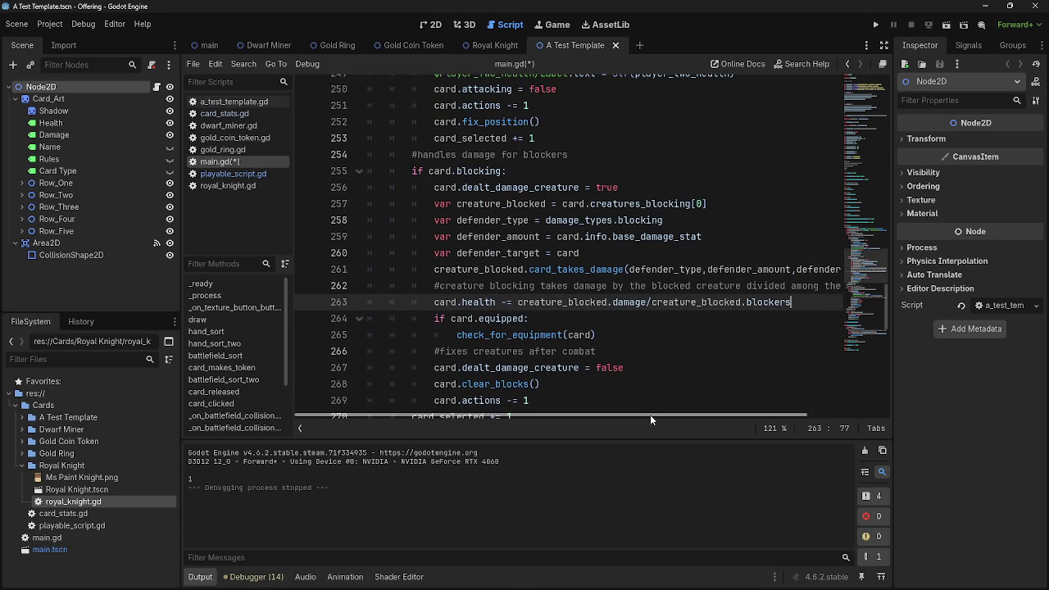
# Check card_dealt_damage in playable_script.gd, then indent 'card_selected = 0' one level deeper in main.gd.
pyautogui.moveTo(650, 415)
pyautogui.mouseDown()
pyautogui.moveTo(759, 419)
pyautogui.moveTo(685, 416)
pyautogui.mouseUp()
pyautogui.scroll(-2, 595, 380)
pyautogui.scroll(1, 596, 379)
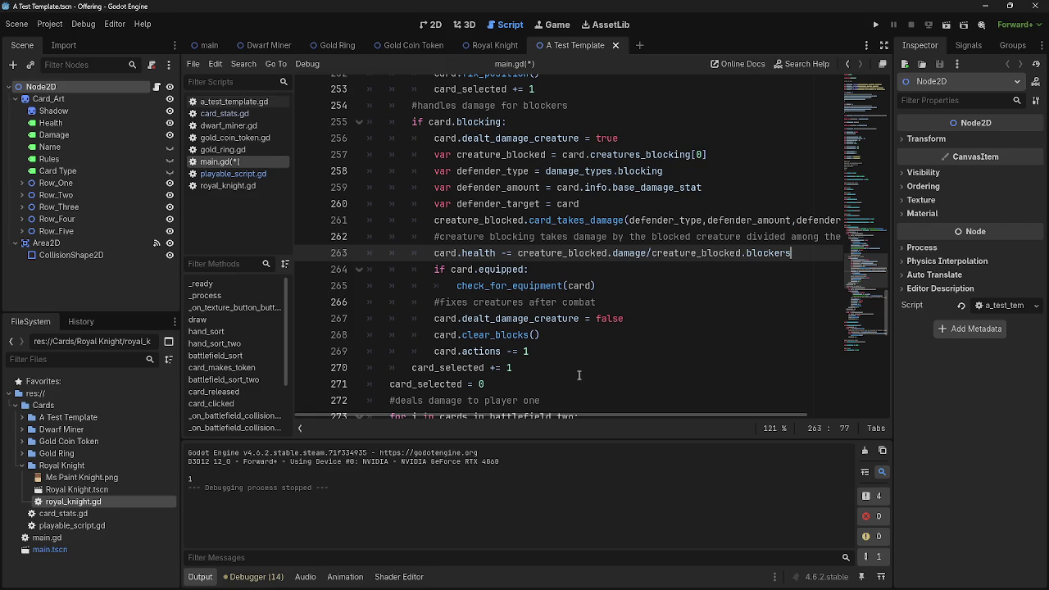
pyautogui.click(233, 174)
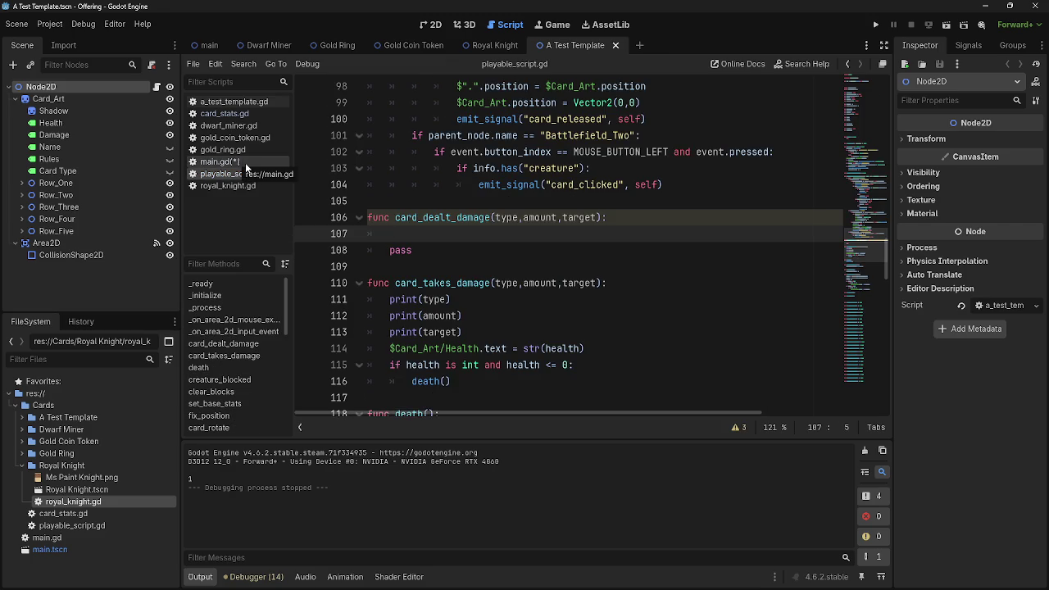
pyautogui.click(244, 164)
pyautogui.click(628, 287)
pyautogui.moveTo(628, 296); pyautogui.dragTo(352, 281)
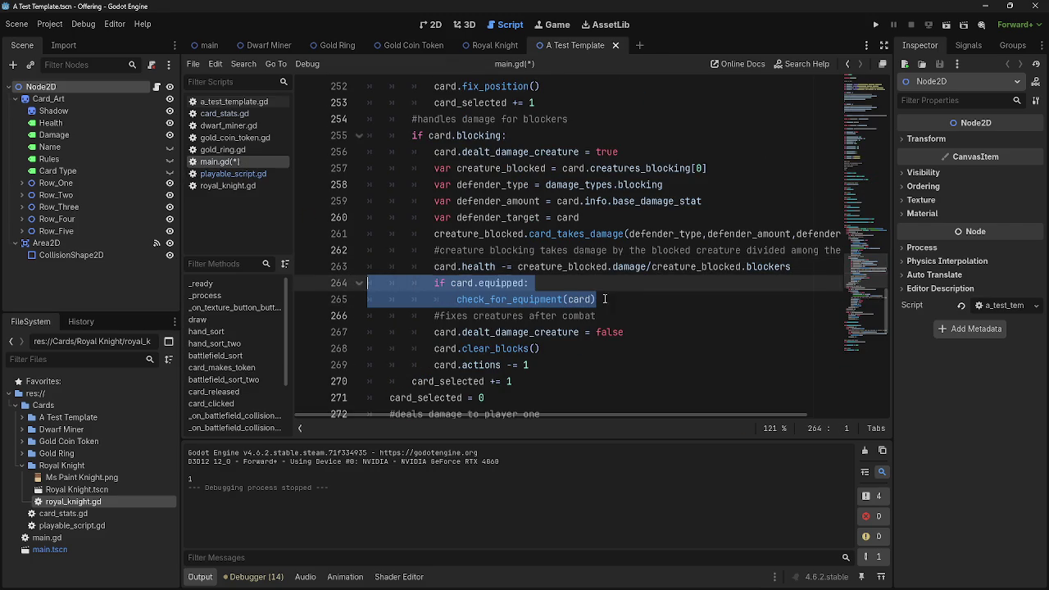
pyautogui.press('Right')
pyautogui.click(388, 397)
pyautogui.press('Tab')
# Fold the deal_combat_damage function using its gutter arrow.
pyautogui.scroll(-2, 607, 376)
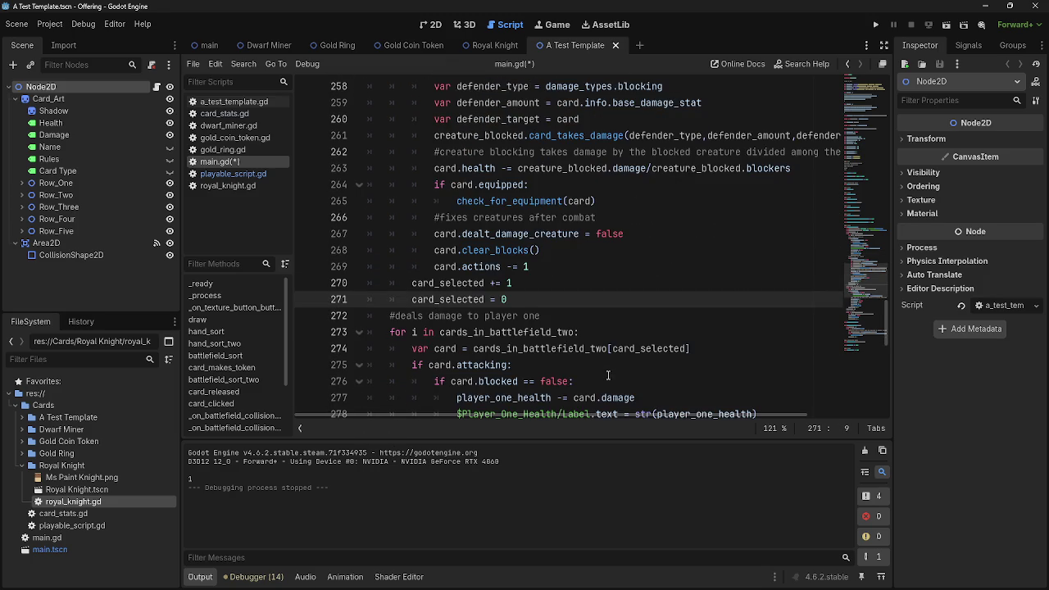
pyautogui.click(557, 315)
pyautogui.scroll(-6, 549, 344)
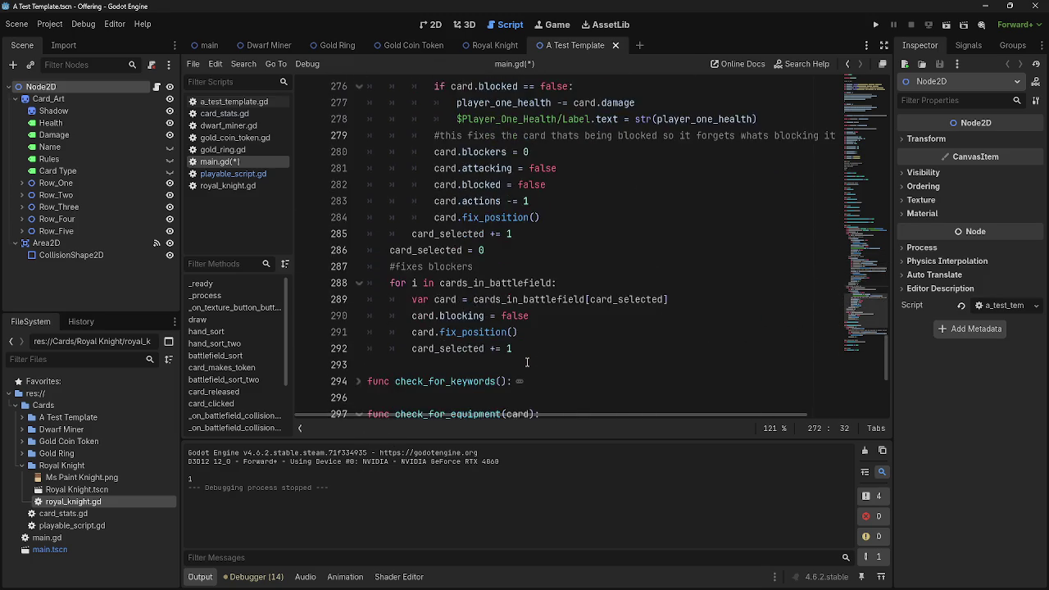
pyautogui.scroll(6, 527, 363)
pyautogui.scroll(12, 527, 363)
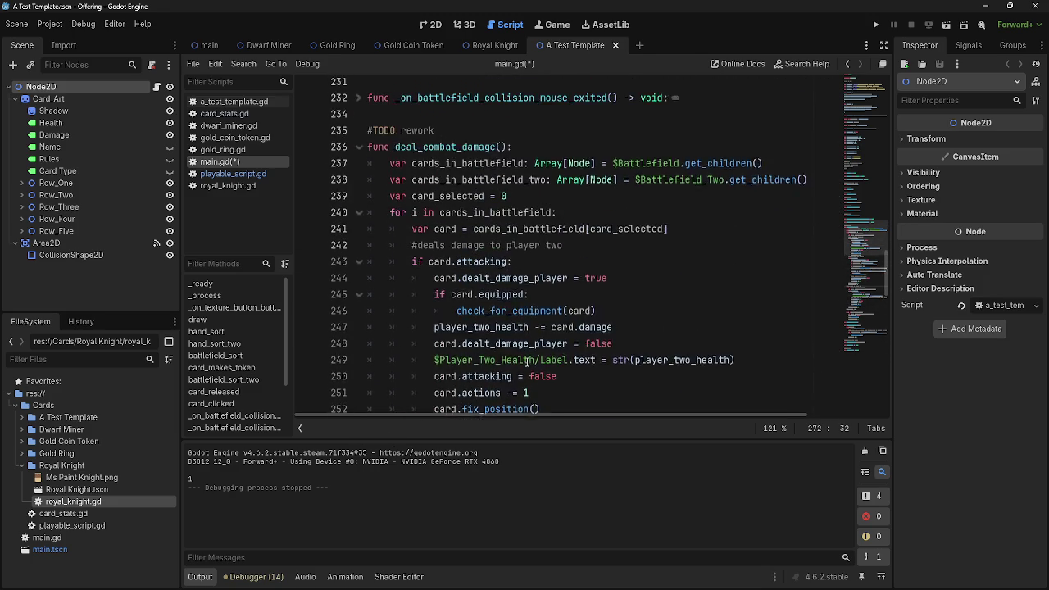
pyautogui.scroll(-5, 527, 362)
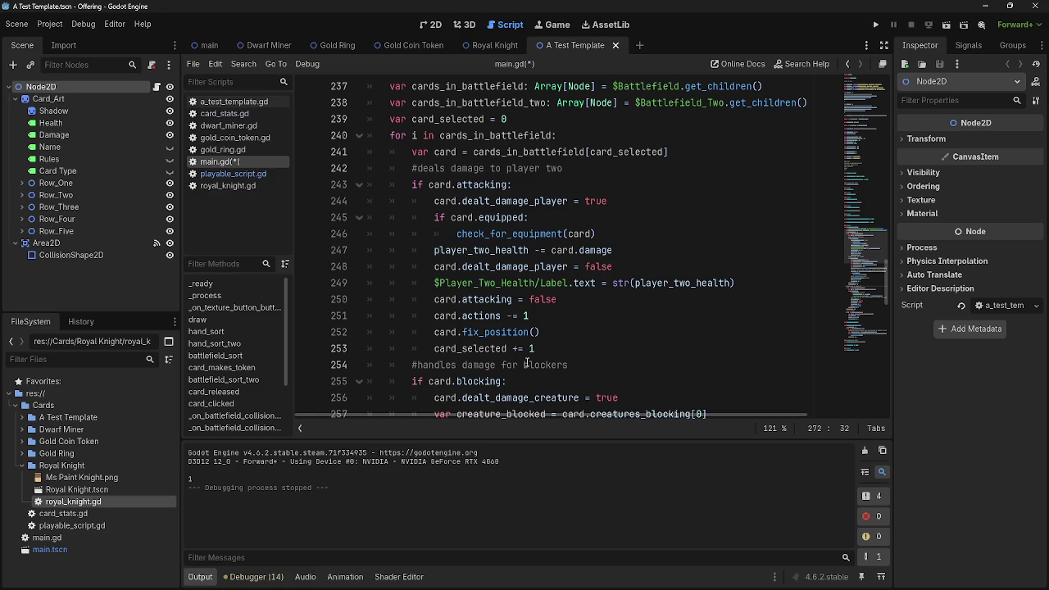
pyautogui.scroll(-1, 527, 363)
pyautogui.scroll(2, 527, 362)
pyautogui.scroll(-2, 527, 363)
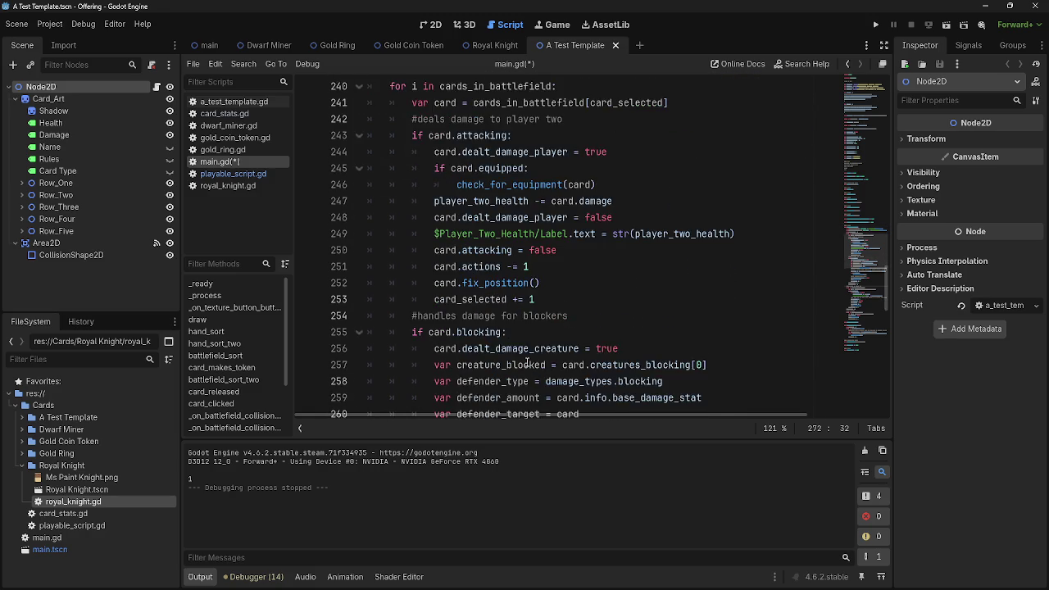
pyautogui.scroll(-5, 526, 362)
pyautogui.scroll(-6, 527, 362)
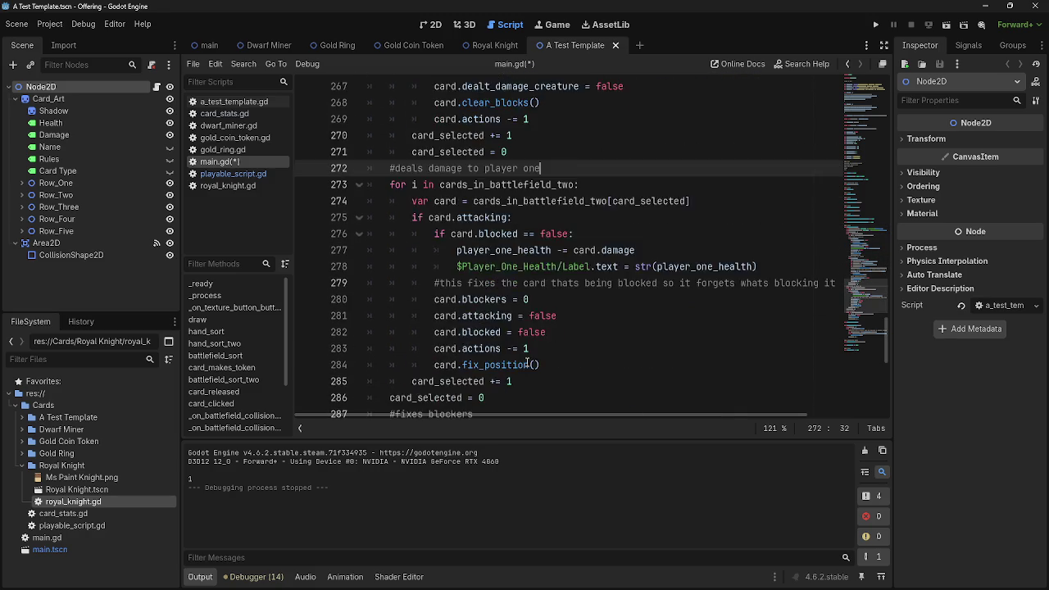
pyautogui.scroll(-7, 527, 363)
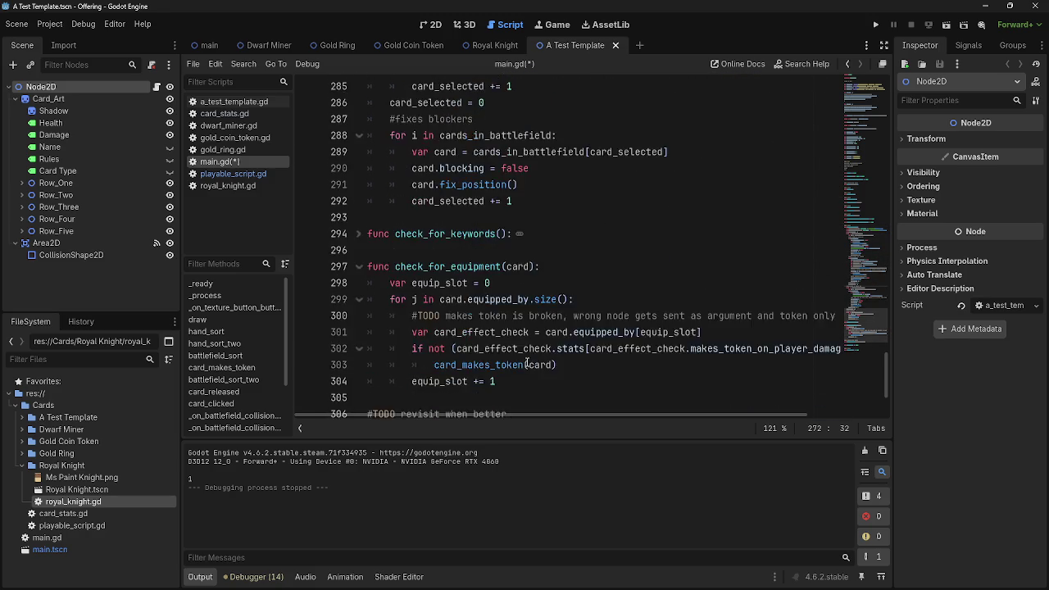
pyautogui.scroll(20, 527, 362)
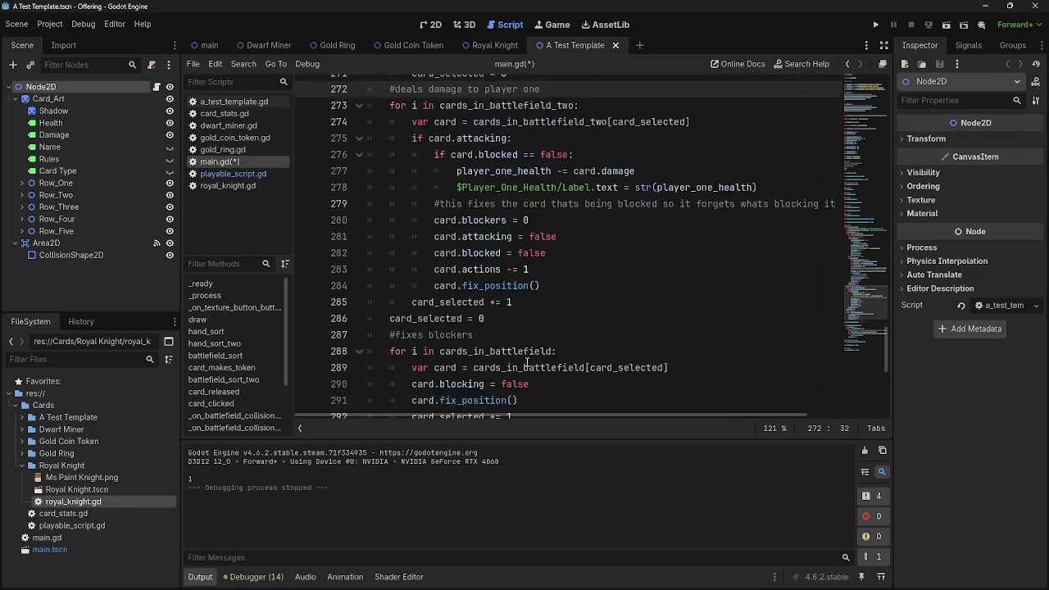
pyautogui.scroll(4, 527, 363)
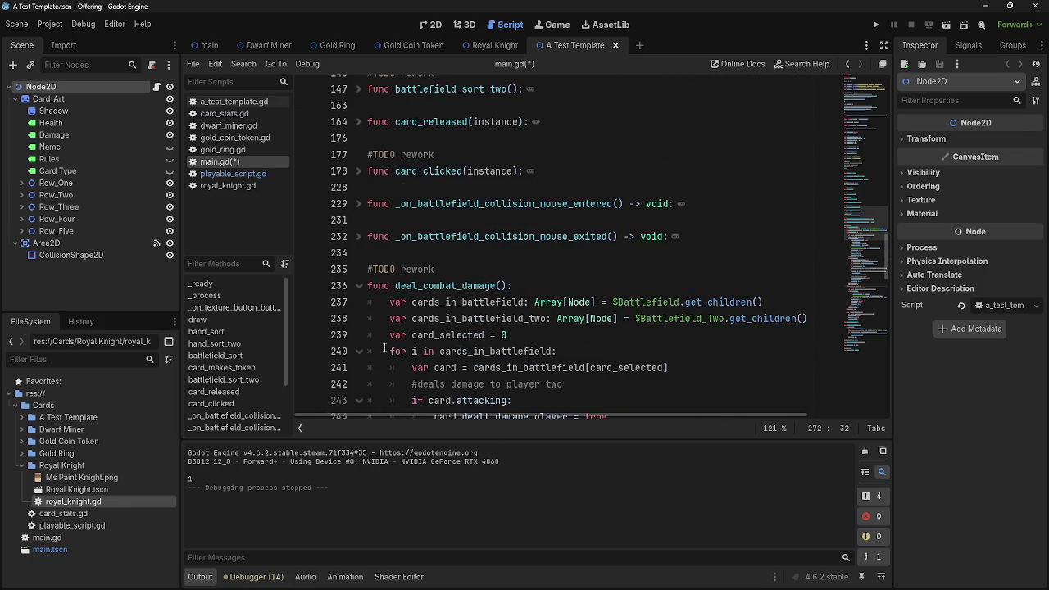
pyautogui.click(358, 398)
pyautogui.scroll(1, 459, 380)
pyautogui.scroll(-8, 462, 380)
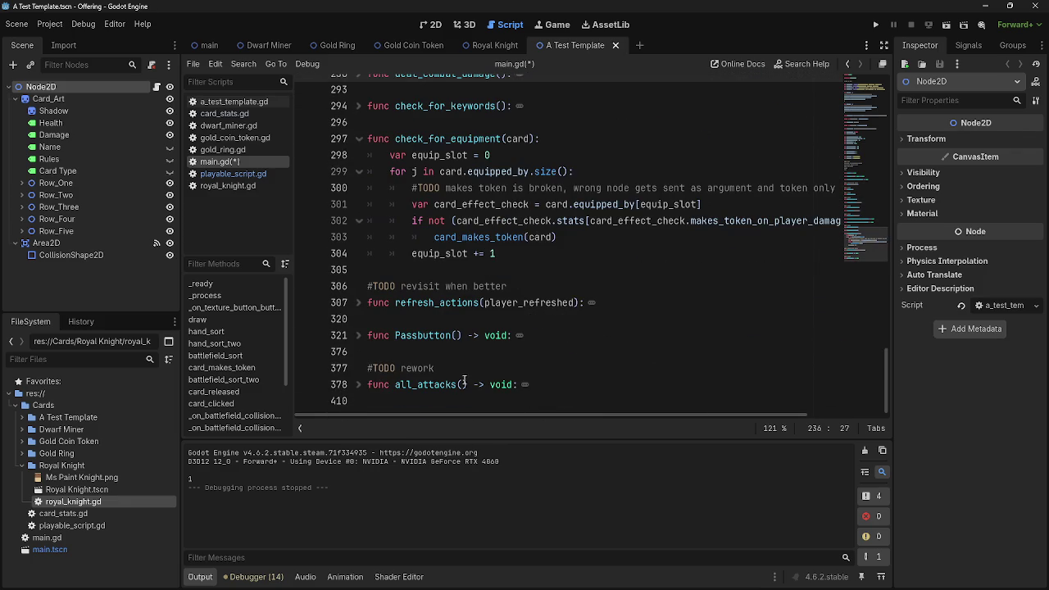
pyautogui.click(451, 400)
pyautogui.scroll(1, 469, 357)
# Select the '#TODO rework' and all_attacks lines at the file's end and drag them up toward deal_combat_damage.
pyautogui.scroll(-1, 472, 362)
pyautogui.moveTo(575, 385)
pyautogui.mouseDown()
pyautogui.moveTo(357, 370)
pyautogui.moveTo(410, 327)
pyautogui.moveTo(352, 270)
pyautogui.moveTo(381, 243)
pyautogui.moveTo(470, 240)
pyautogui.mouseUp()
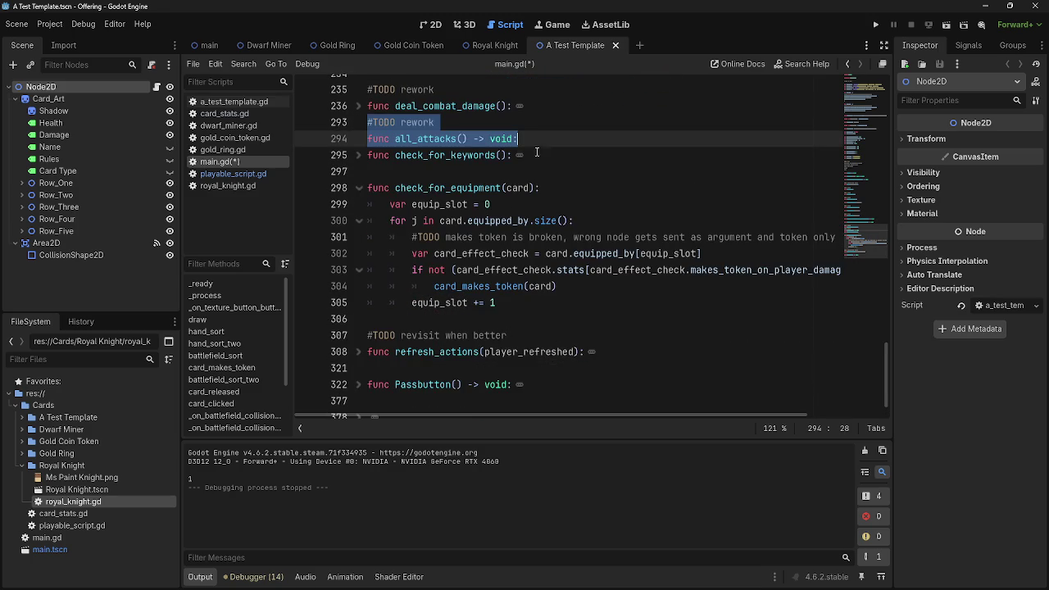
pyautogui.scroll(1, 557, 152)
pyautogui.click(557, 152)
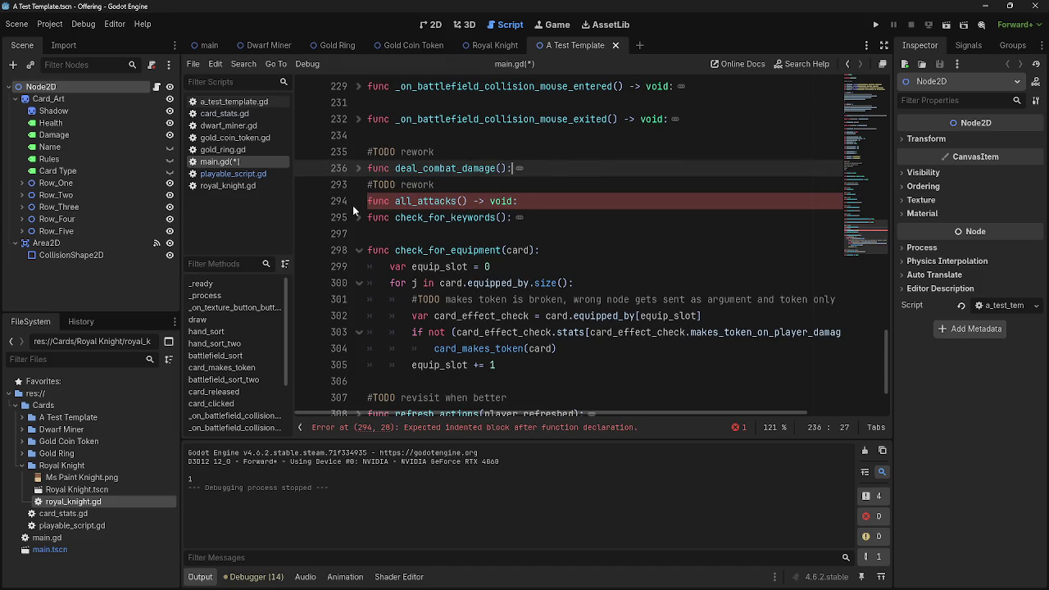
pyautogui.moveTo(352, 211); pyautogui.dragTo(367, 184)
pyautogui.moveTo(443, 201)
pyautogui.mouseDown()
pyautogui.moveTo(373, 406)
pyautogui.moveTo(371, 393)
pyautogui.mouseUp()
pyautogui.click(358, 397)
# Add a blank line after deal_combat_damage, drop all_attacks there, and fold it.
pyautogui.scroll(-10, 594, 353)
pyautogui.scroll(8, 594, 353)
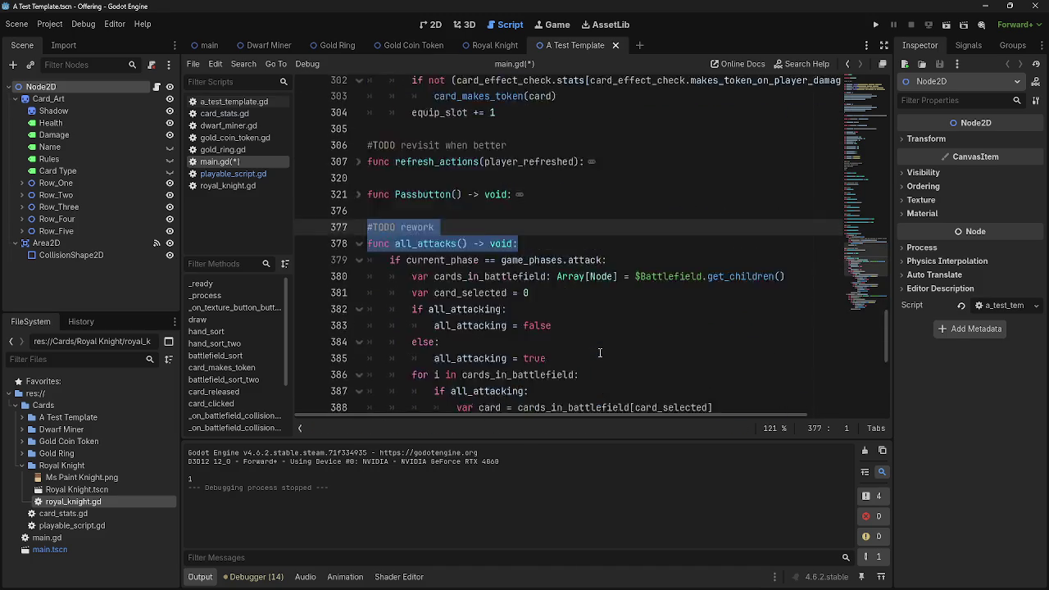
pyautogui.scroll(15, 467, 284)
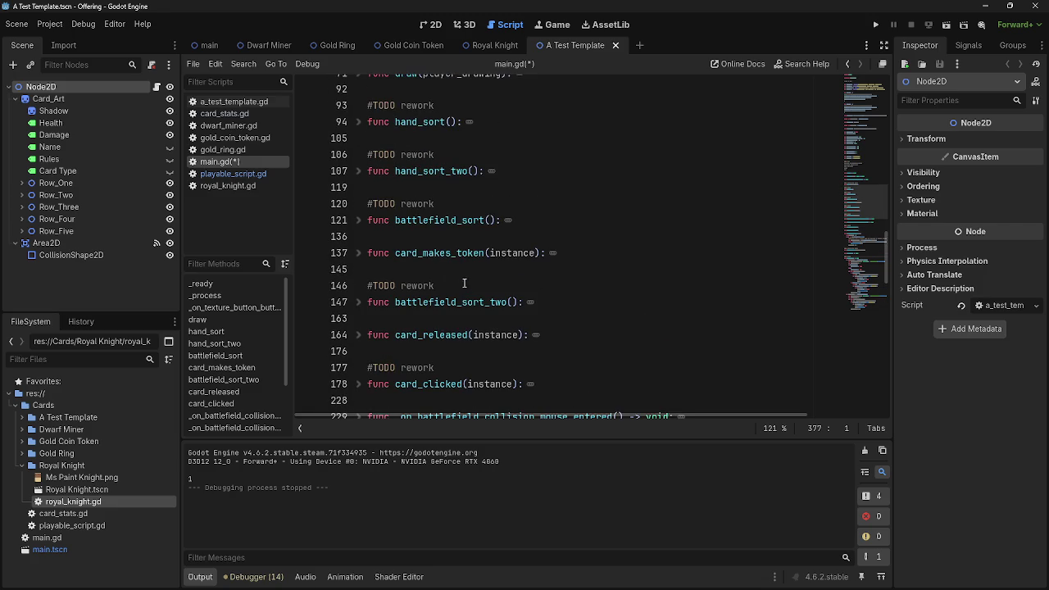
pyautogui.scroll(-10, 417, 271)
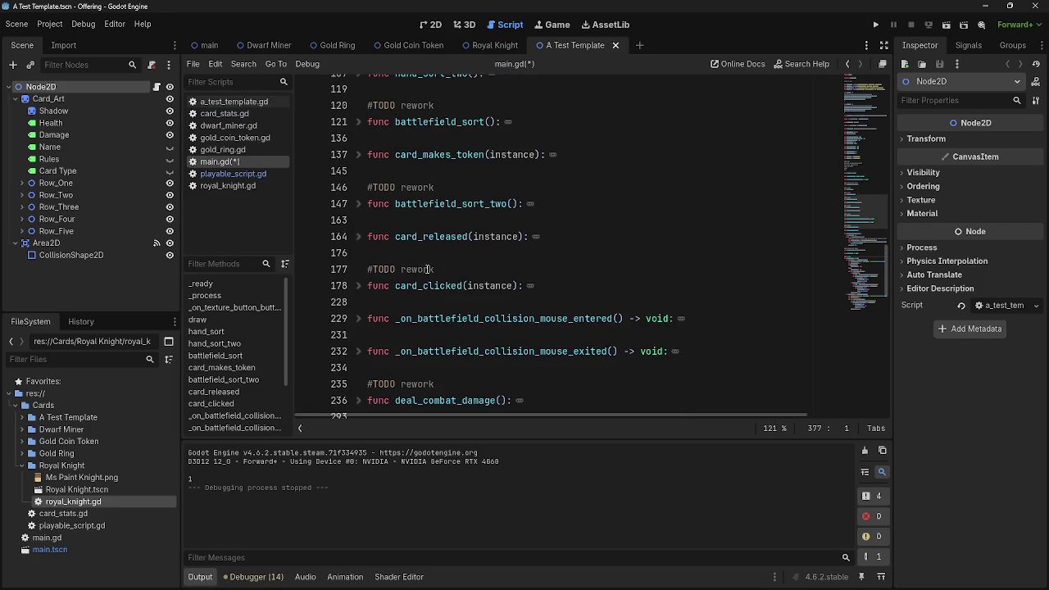
pyautogui.click(432, 269)
pyautogui.press('Return')
pyautogui.press('Return')
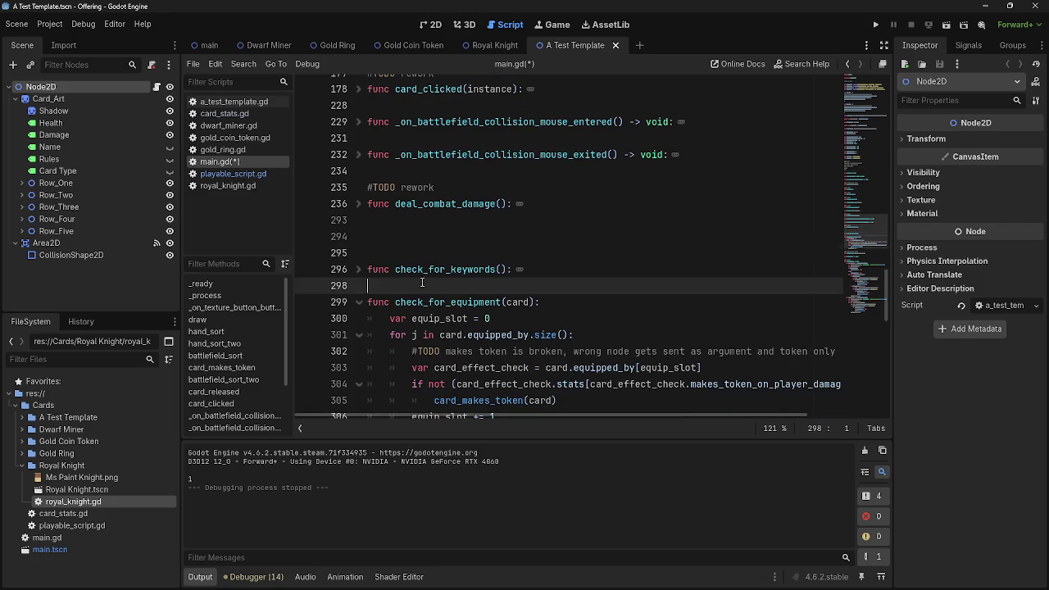
pyautogui.scroll(-15, 553, 281)
pyautogui.moveTo(596, 396)
pyautogui.mouseDown()
pyautogui.moveTo(530, 404)
pyautogui.moveTo(369, 78)
pyautogui.moveTo(358, 257)
pyautogui.moveTo(443, 200)
pyautogui.mouseUp()
pyautogui.scroll(8, 442, 205)
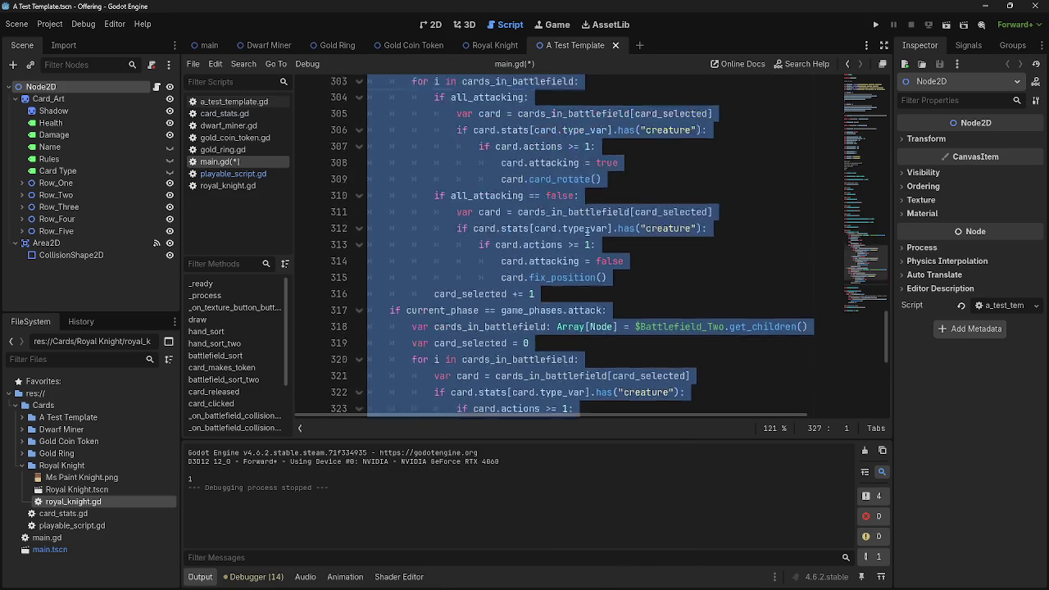
pyautogui.click(422, 234)
pyautogui.click(358, 268)
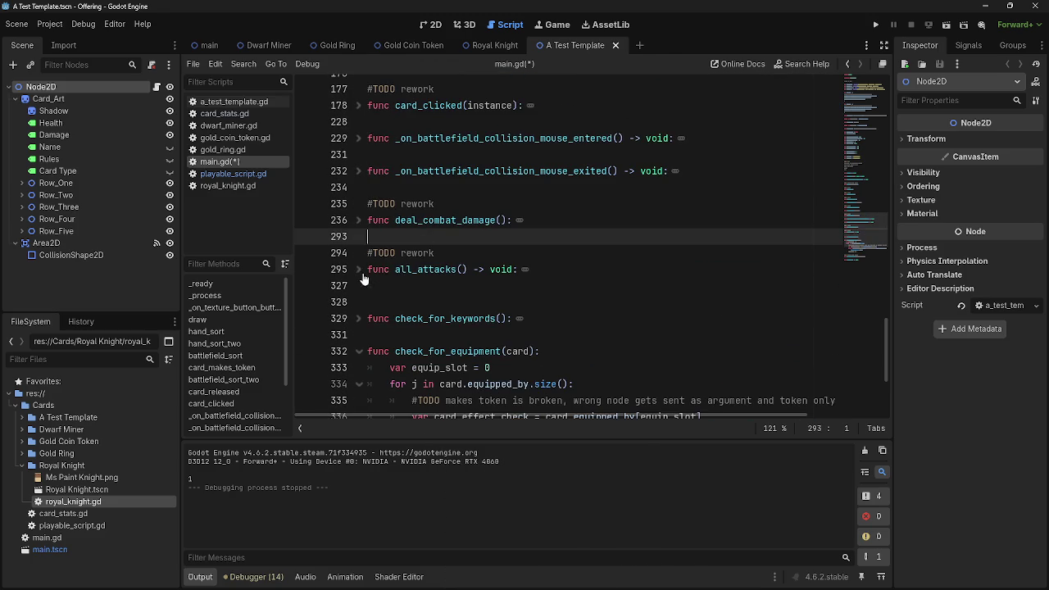
pyautogui.click(528, 289)
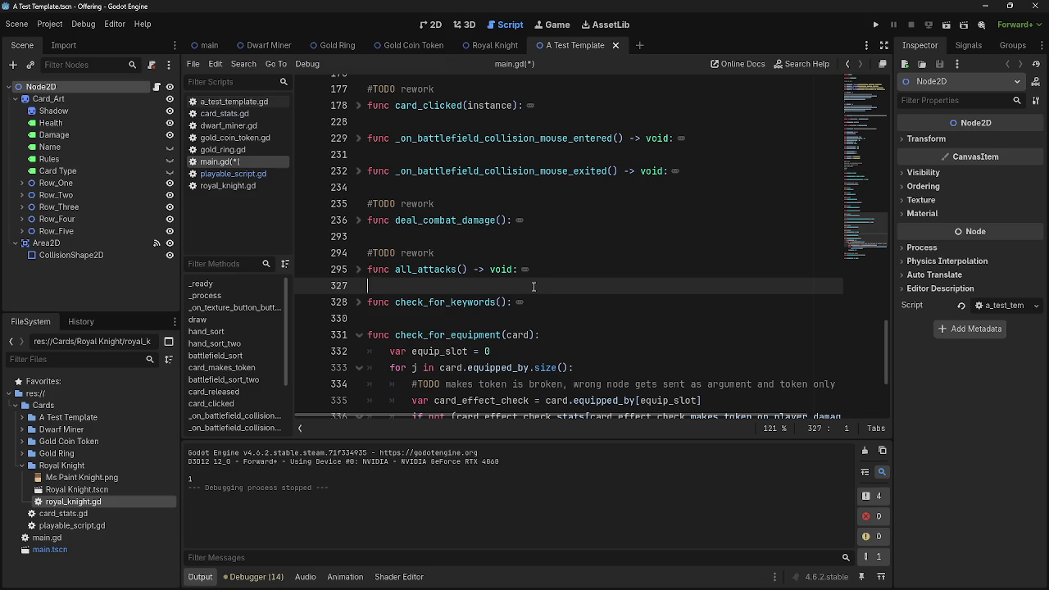
pyautogui.scroll(-5, 534, 286)
pyautogui.scroll(20, 534, 286)
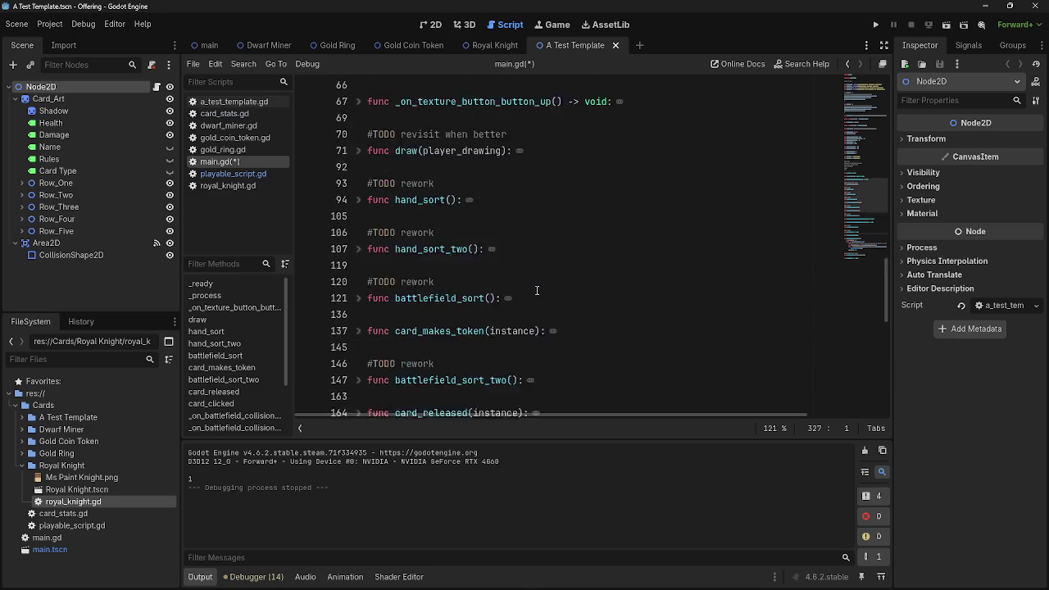
pyautogui.scroll(10, 539, 293)
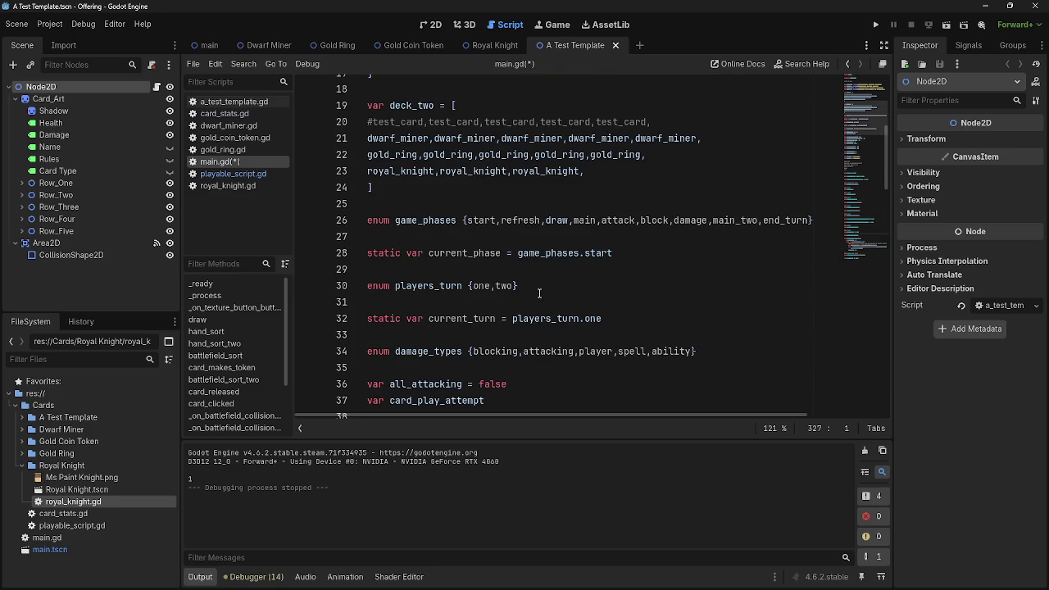
pyautogui.scroll(-15, 539, 292)
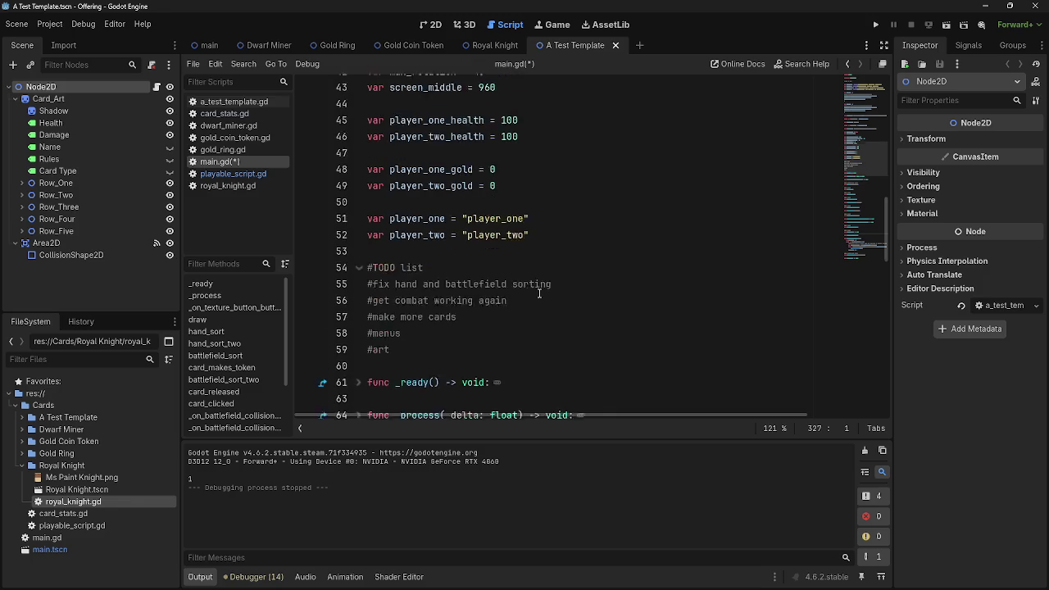
pyautogui.scroll(-1, 539, 292)
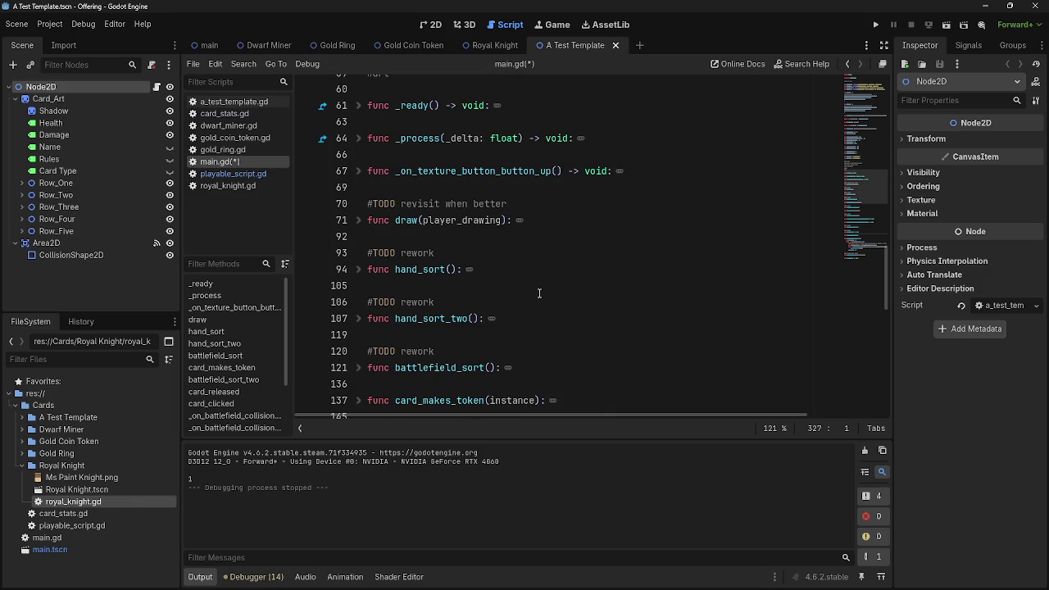
pyautogui.click(360, 222)
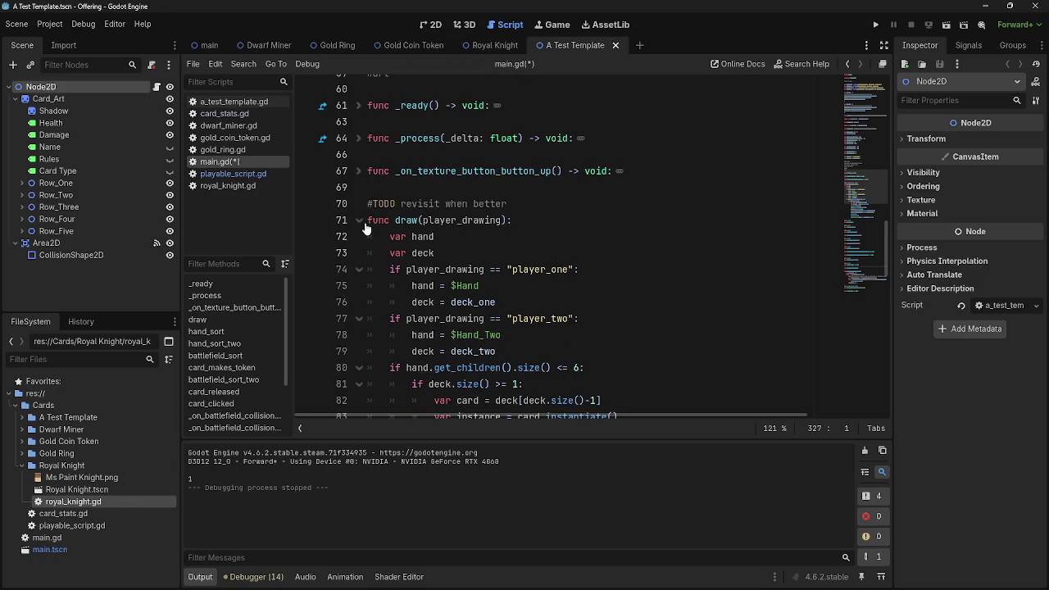
pyautogui.click(361, 221)
pyautogui.scroll(-10, 456, 237)
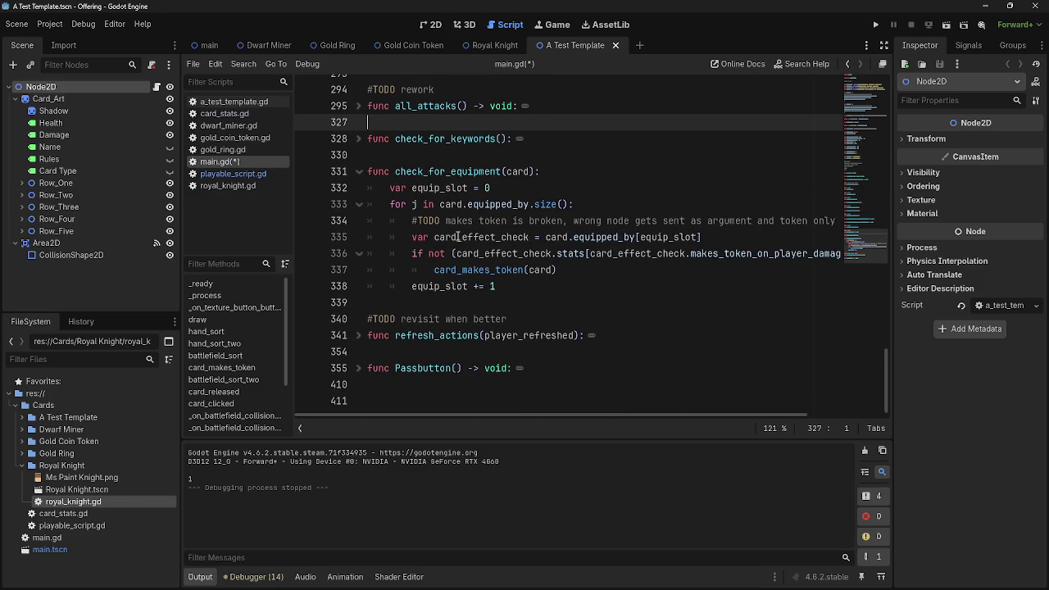
pyautogui.click(358, 368)
pyautogui.scroll(-4, 500, 274)
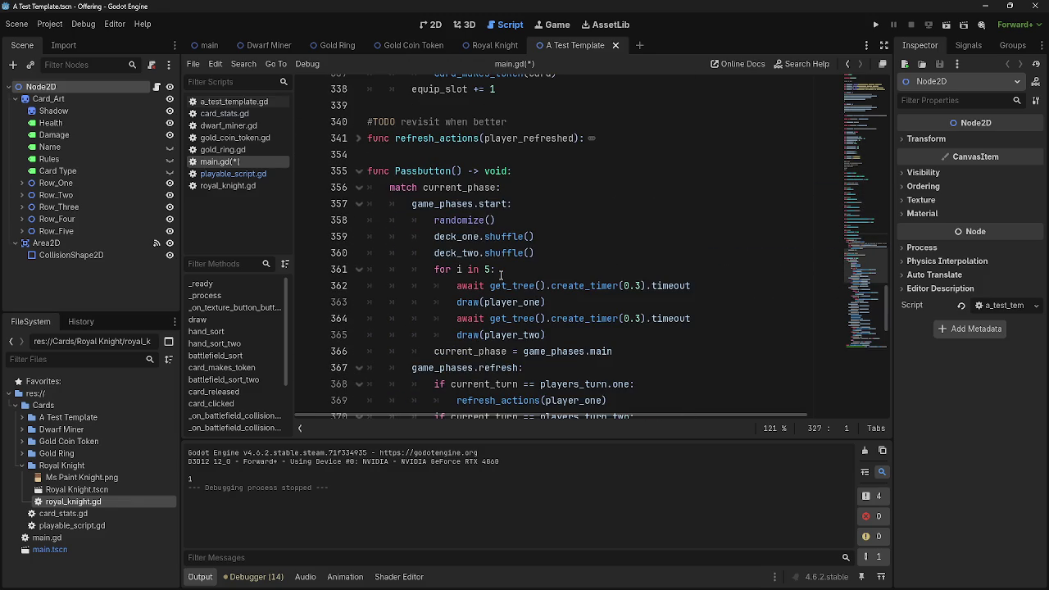
pyautogui.scroll(-9, 501, 274)
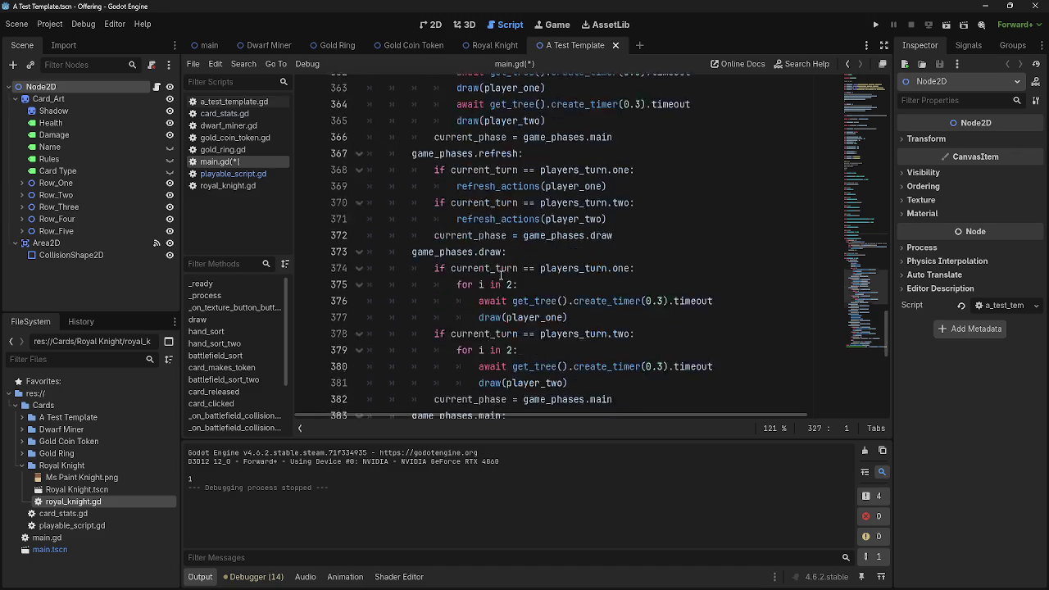
pyautogui.scroll(-2, 500, 274)
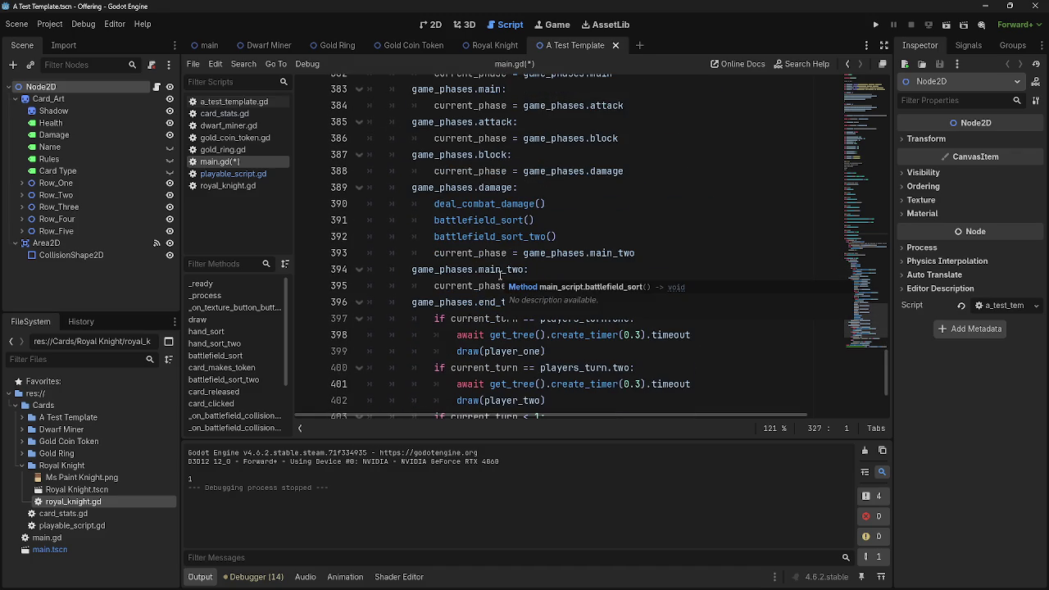
pyautogui.scroll(-3, 719, 275)
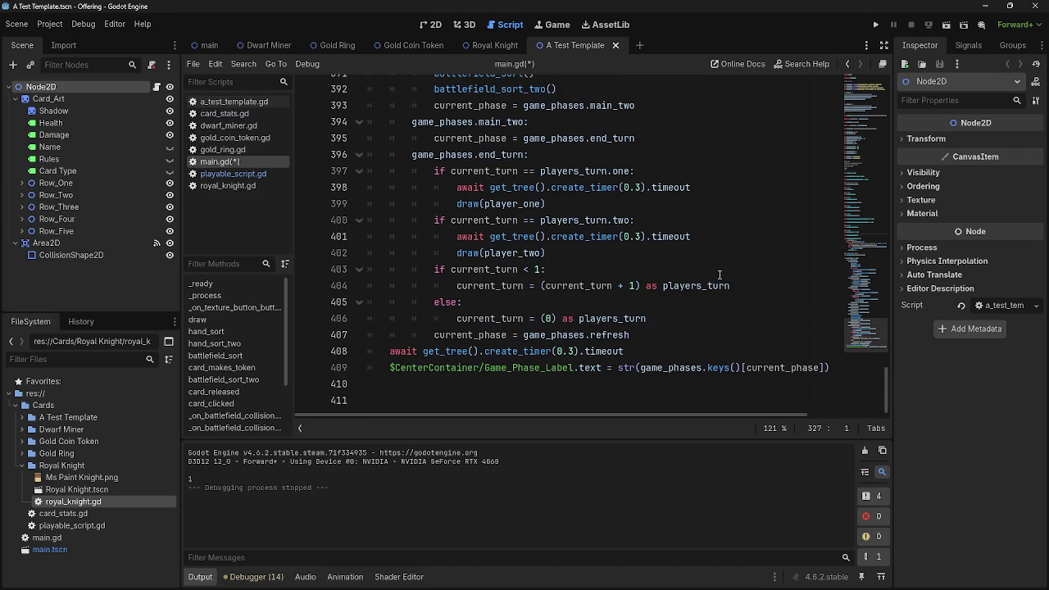
pyautogui.scroll(15, 720, 274)
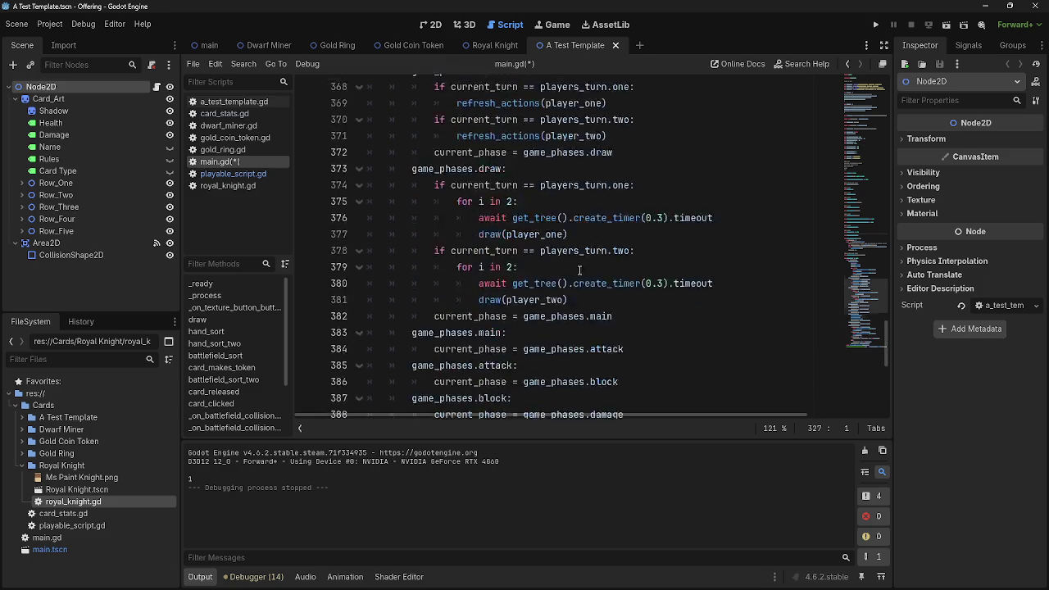
pyautogui.click(358, 368)
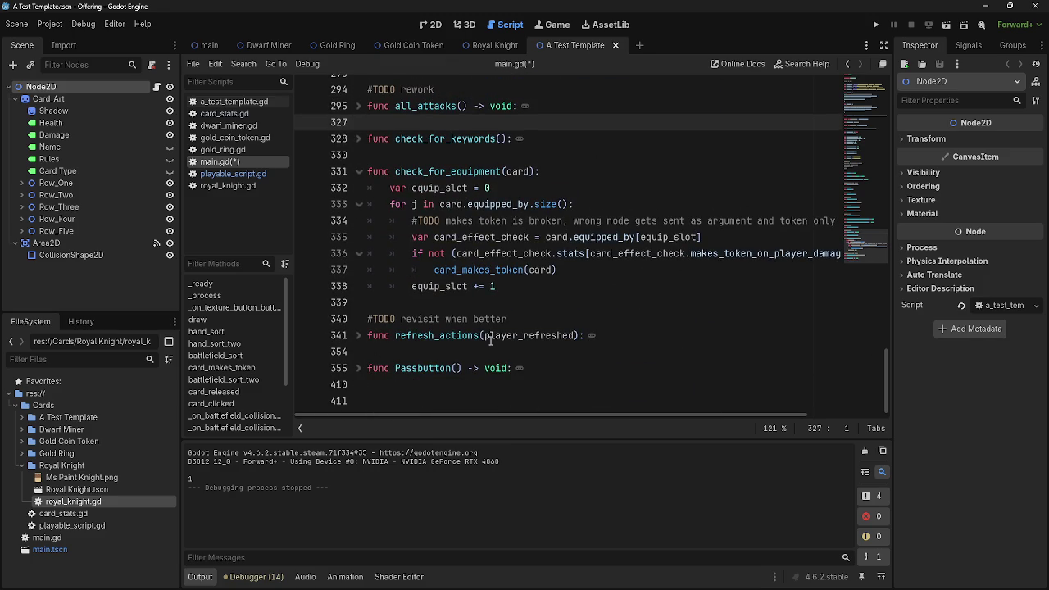
pyautogui.click(490, 350)
pyautogui.scroll(10, 532, 328)
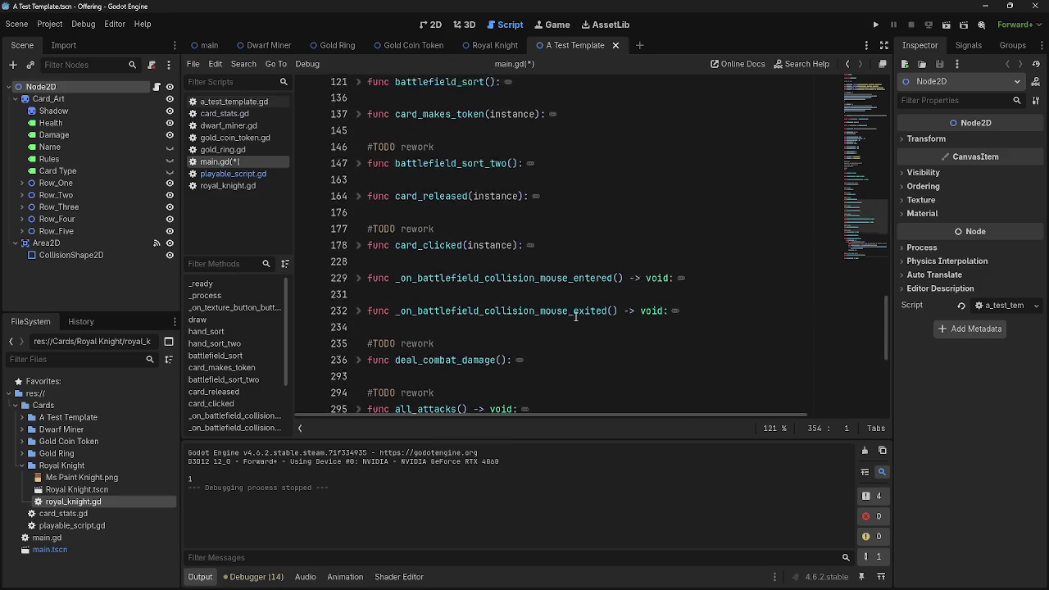
pyautogui.scroll(7, 575, 317)
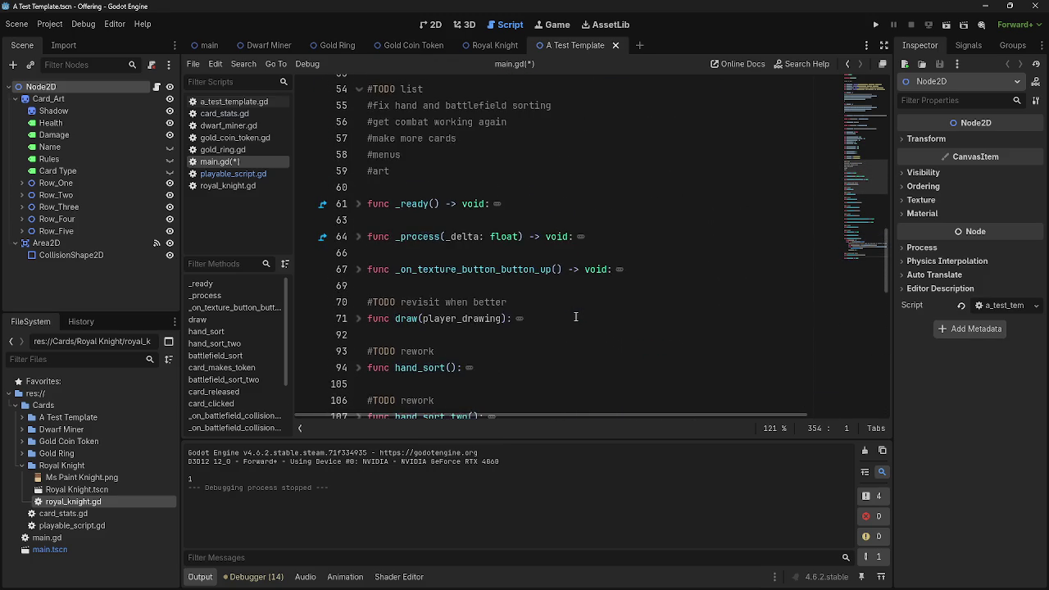
pyautogui.scroll(2, 576, 316)
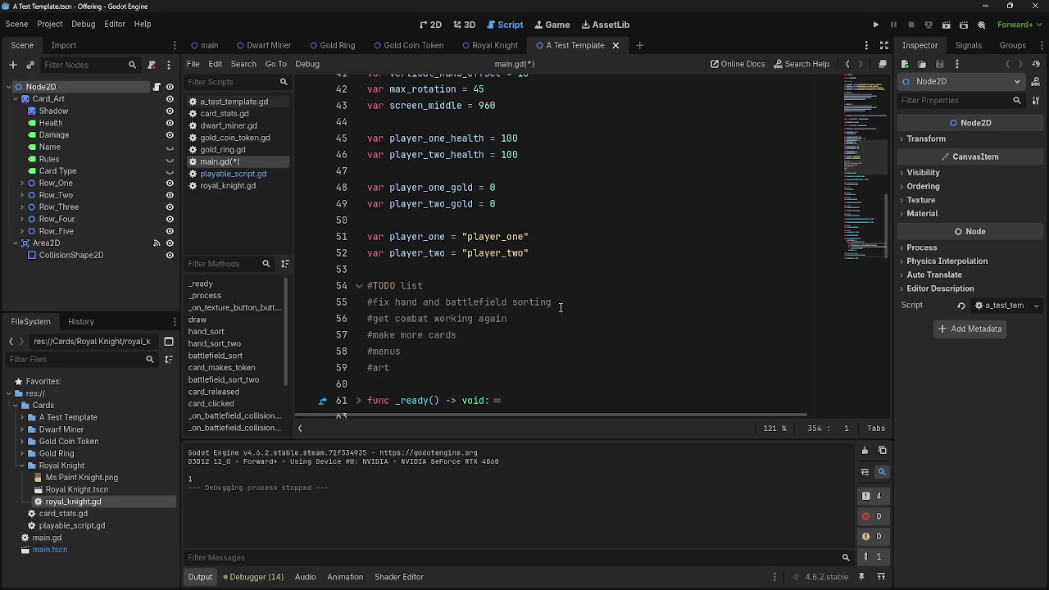
pyautogui.click(421, 371)
pyautogui.click(405, 352)
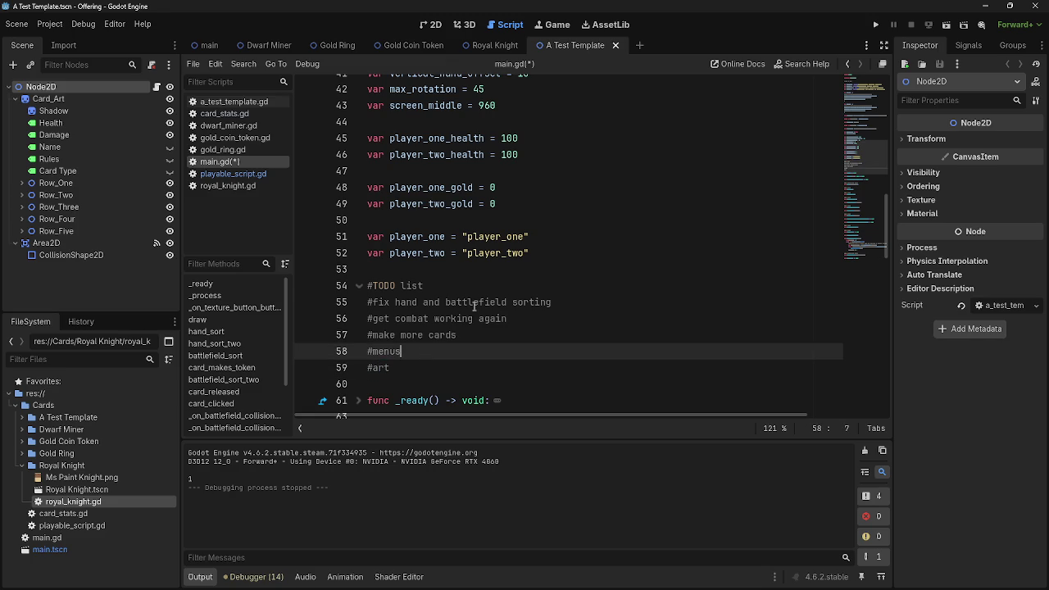
pyautogui.click(560, 302)
pyautogui.moveTo(560, 302); pyautogui.dragTo(356, 303)
pyautogui.click(554, 320)
pyautogui.scroll(-5, 541, 271)
pyautogui.scroll(-1, 532, 270)
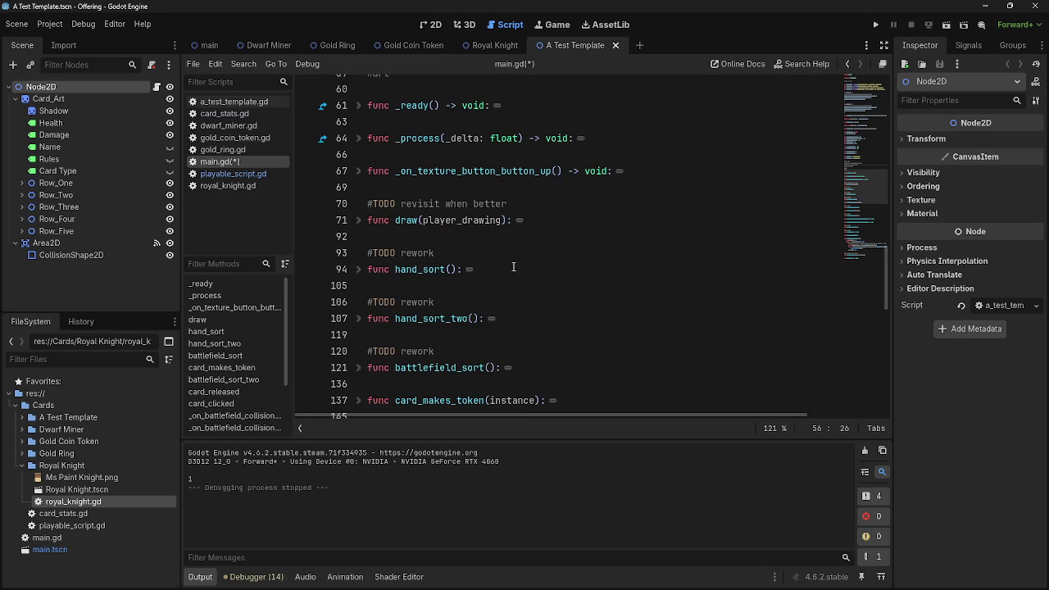
pyautogui.click(351, 220)
pyautogui.click(359, 236)
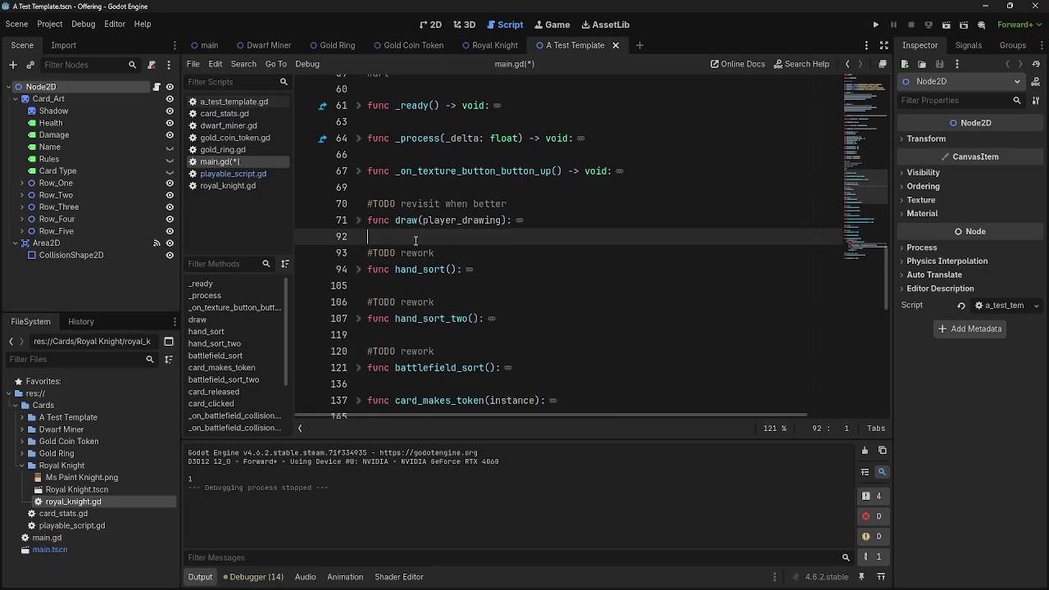
pyautogui.scroll(-10, 452, 252)
pyautogui.click(409, 384)
pyautogui.press('Return')
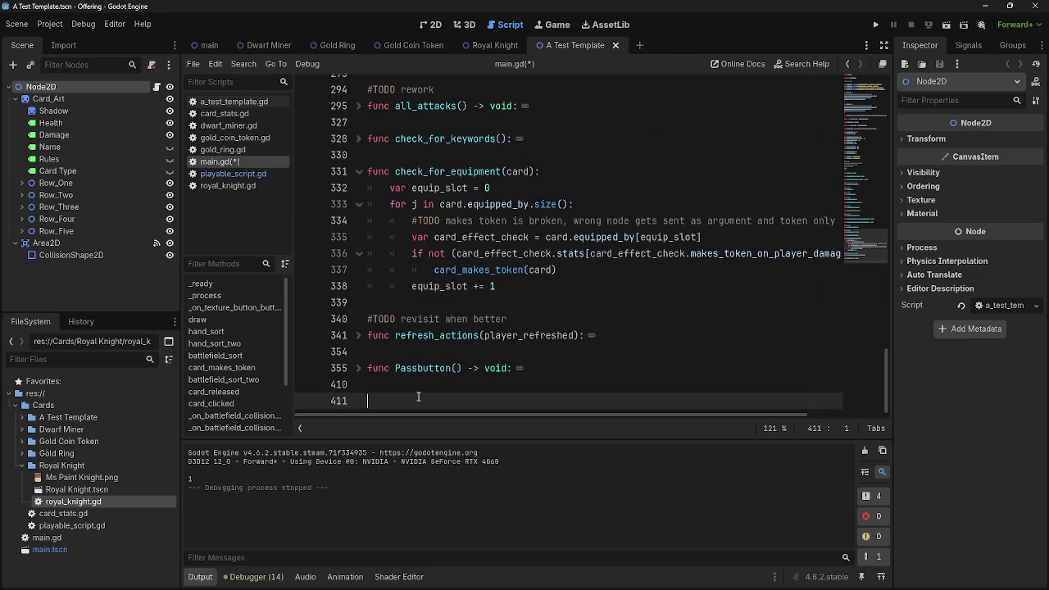
# Add 'func bot_decision():' with a 'pass' body at the end of main.gd.
pyautogui.write('func')
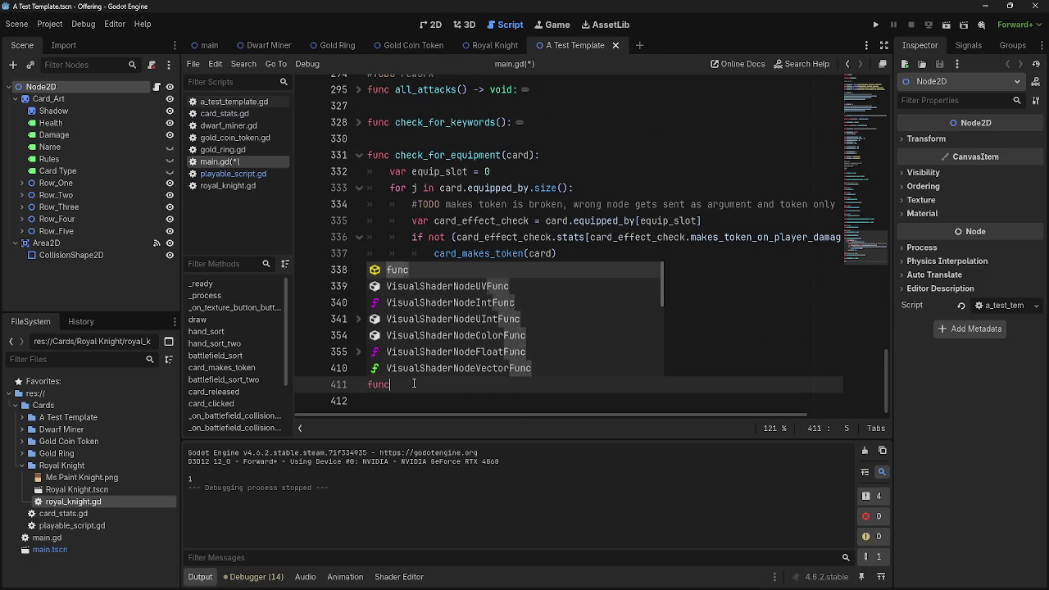
pyautogui.write(' bot')
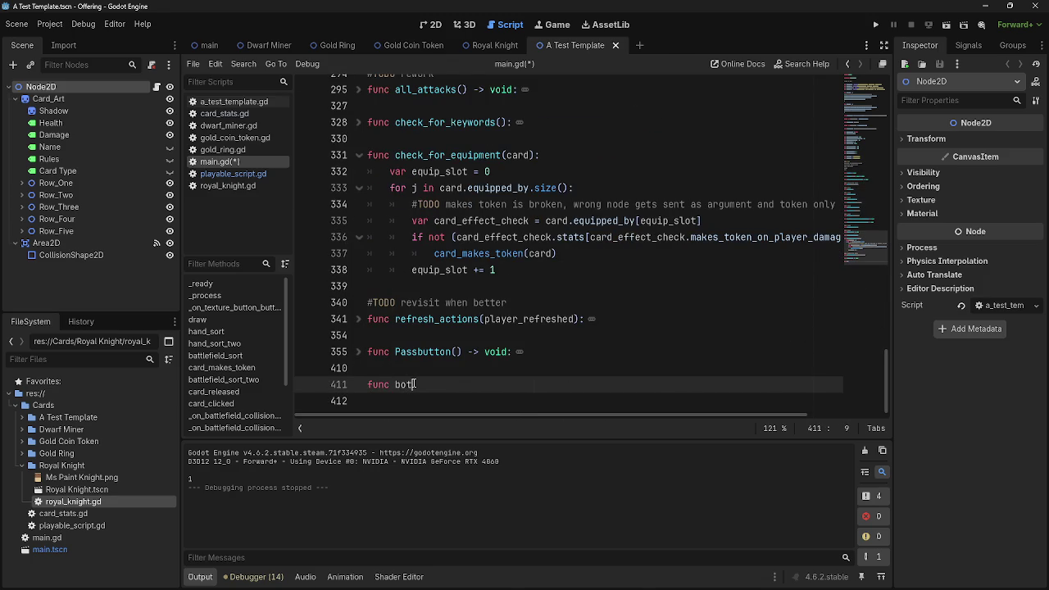
pyautogui.write('tecision')
pyautogui.write('):')
pyautogui.press('Return')
pyautogui.write('pass')
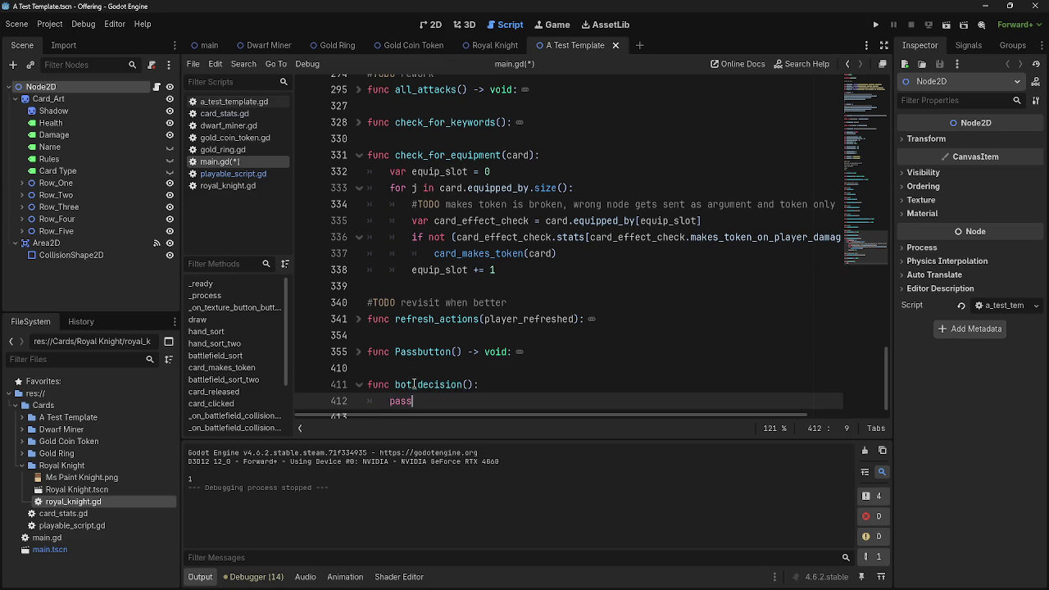
pyautogui.doubleClick(414, 384)
pyautogui.hotkey('alt', 'Tab')
pyautogui.press('Escape')
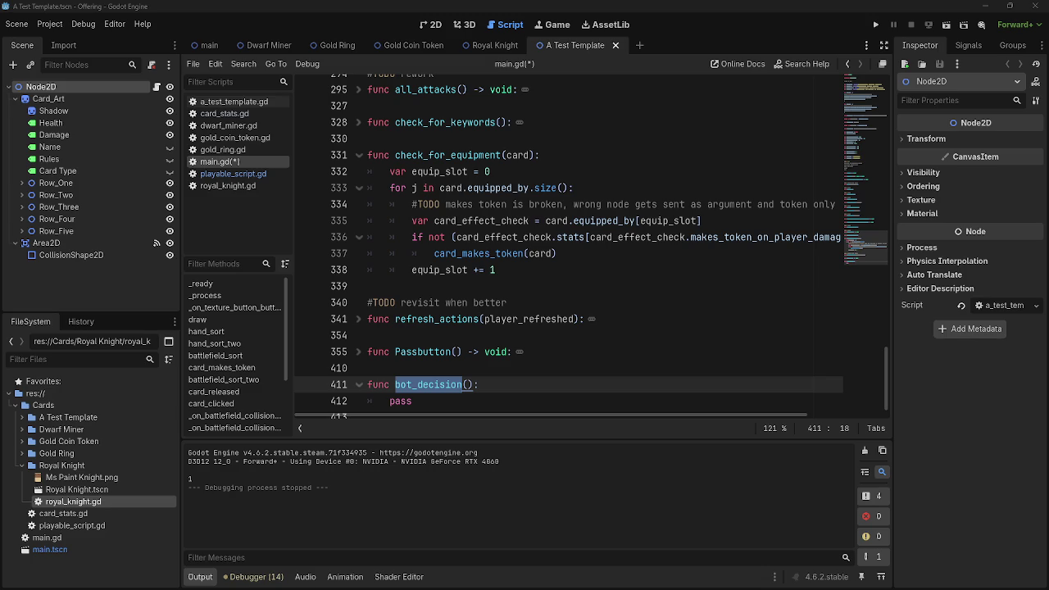
# Insert a new empty line after 'func bot_decision():' above its pass.
pyautogui.click(522, 382)
pyautogui.scroll(-1, 504, 365)
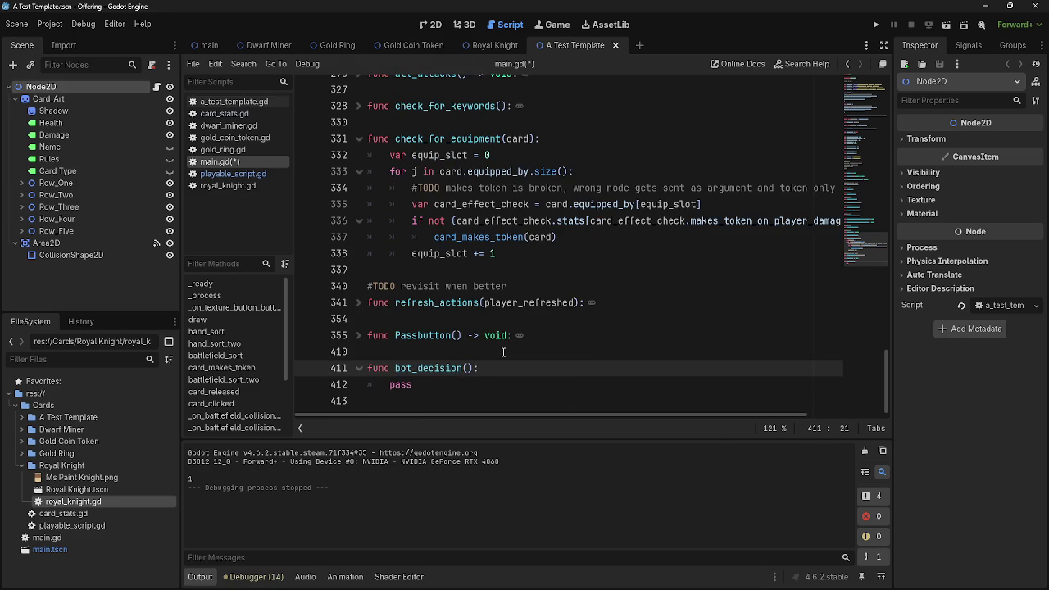
pyautogui.press('Return')
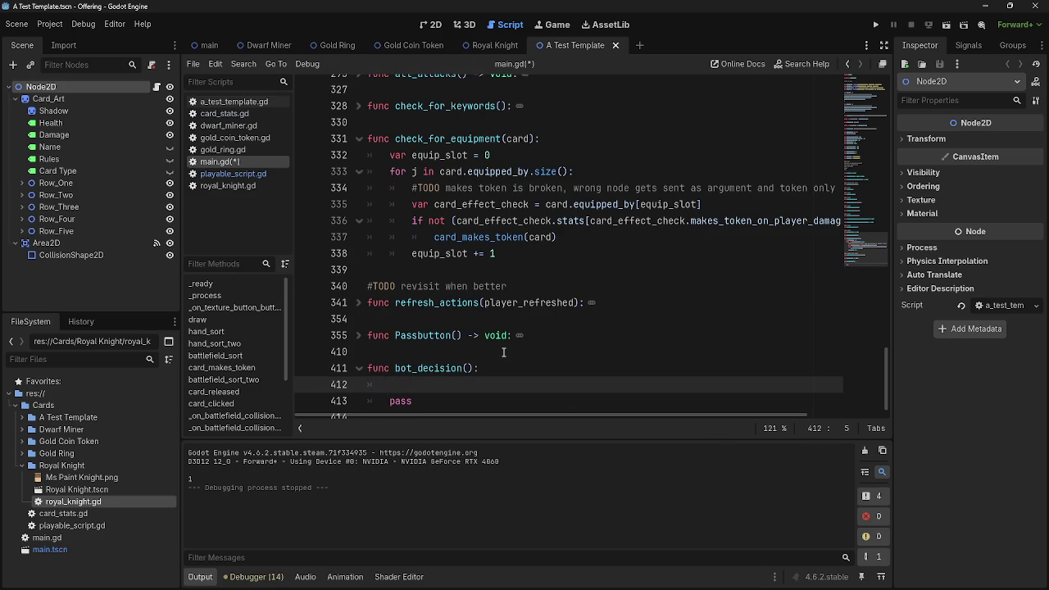
# Expand the refresh_actions function to review it, then fold it back up.
pyautogui.click(358, 303)
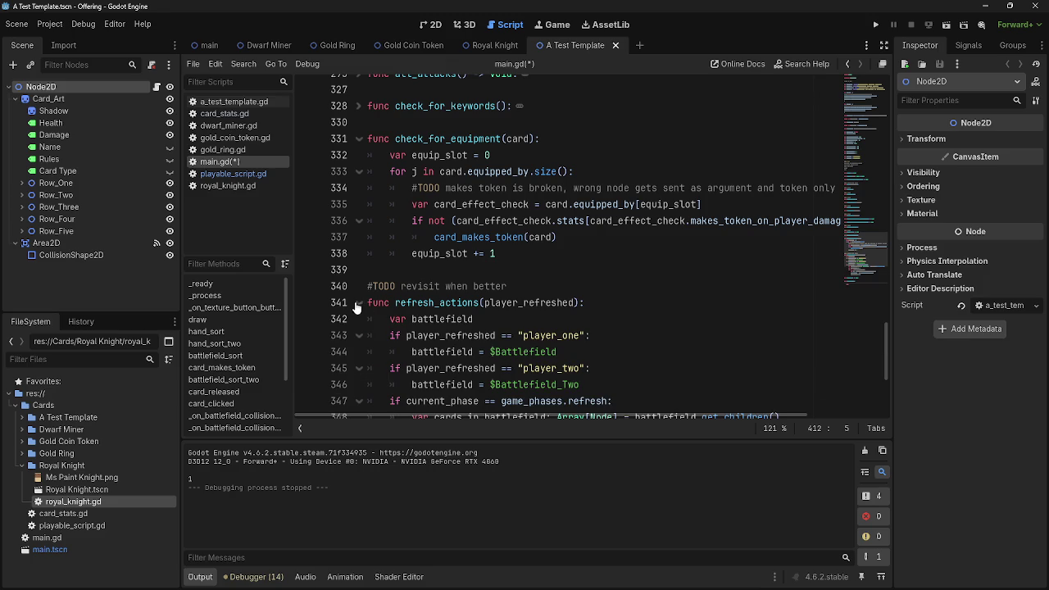
pyautogui.scroll(-3, 356, 306)
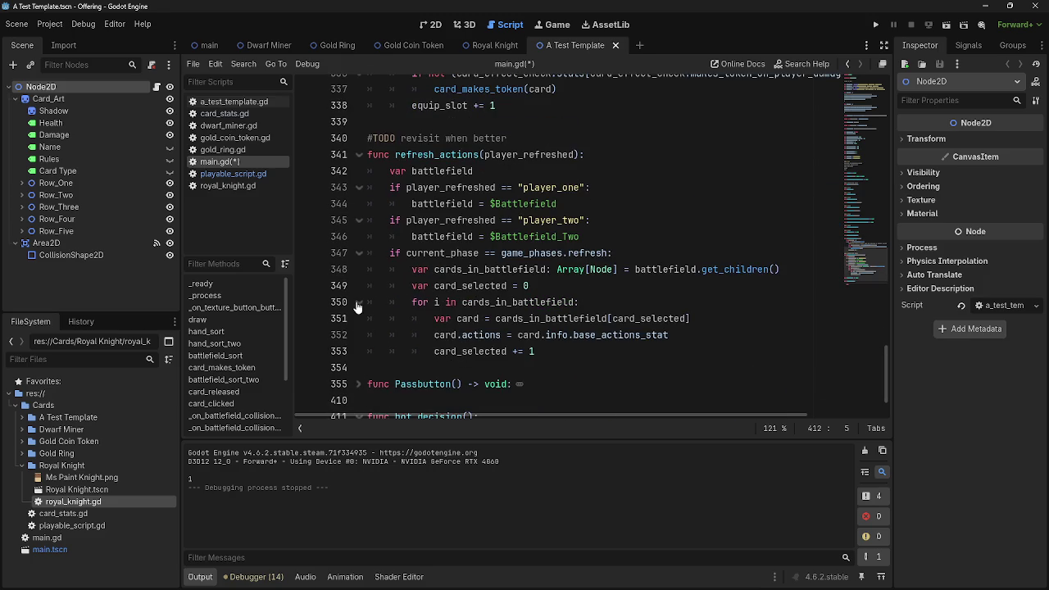
pyautogui.click(358, 155)
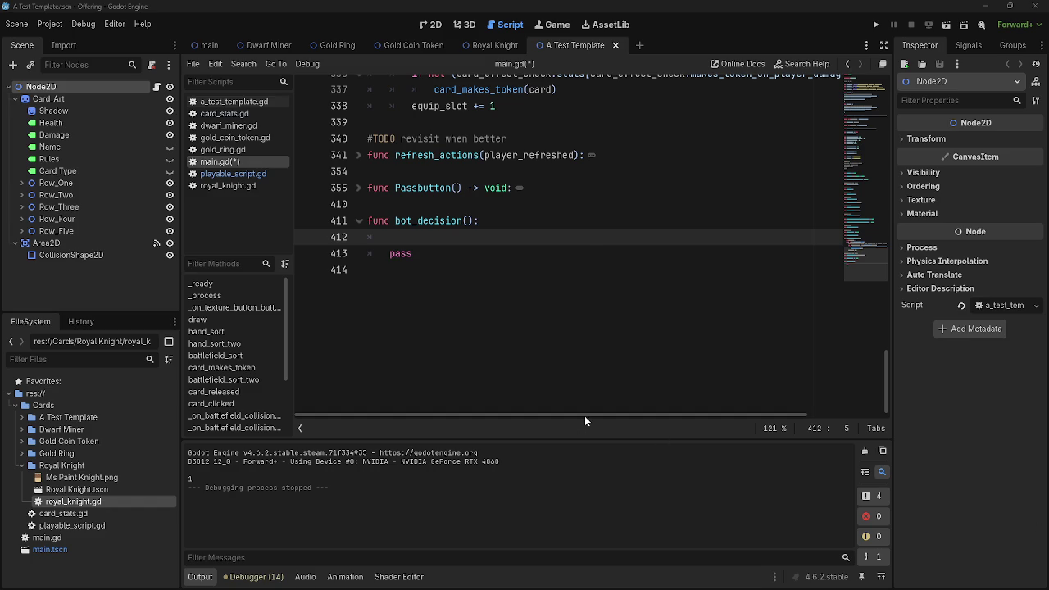
pyautogui.scroll(4, 550, 396)
pyautogui.scroll(-1, 536, 392)
# Put the caret on the new empty line in bot_decision and run the project.
pyautogui.click(516, 381)
pyautogui.click(513, 374)
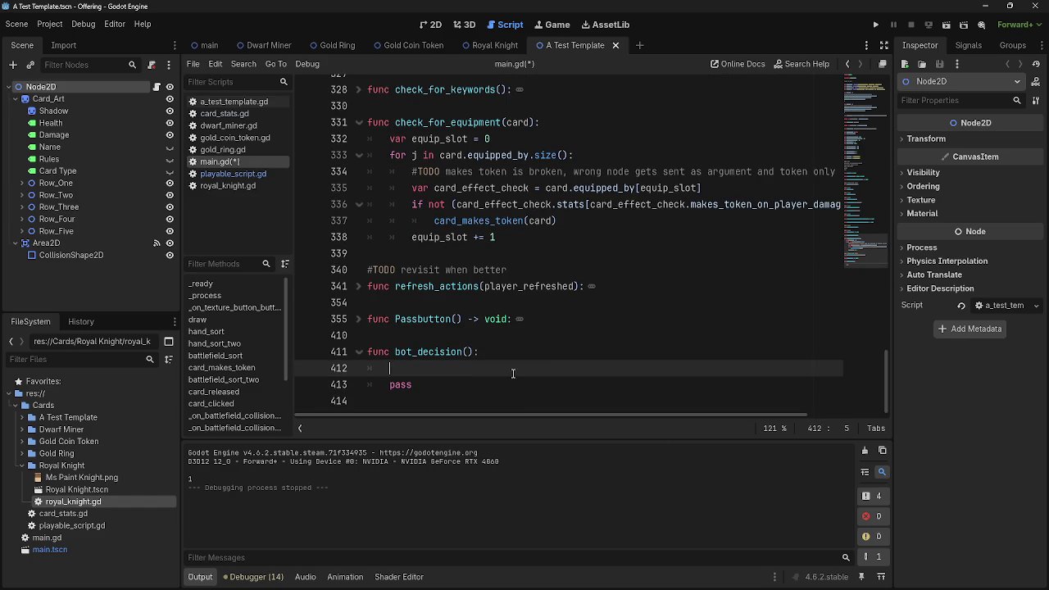
pyautogui.scroll(5, 513, 374)
pyautogui.scroll(-5, 838, 86)
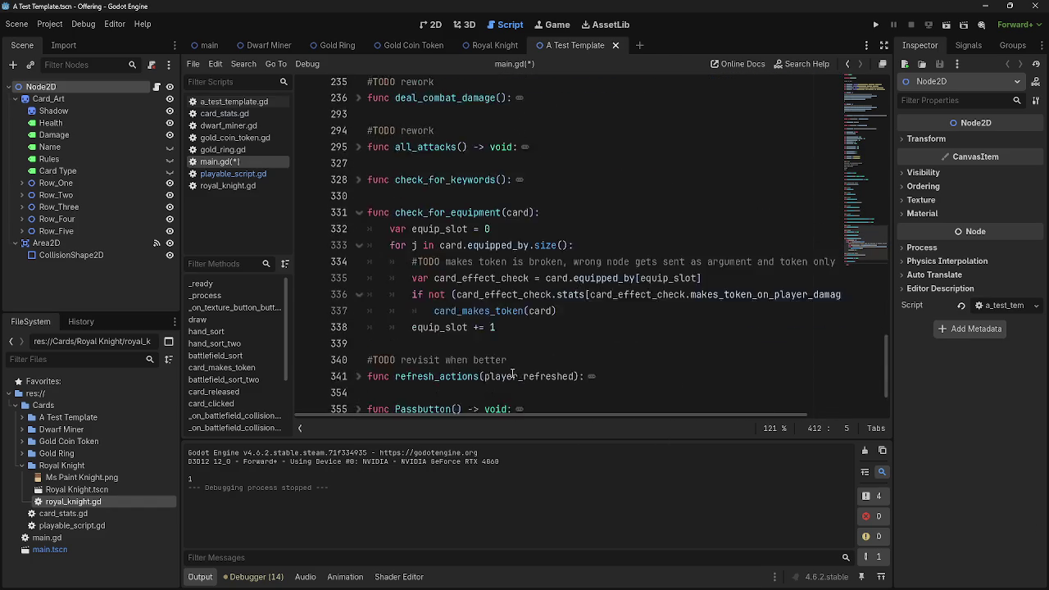
pyautogui.click(876, 26)
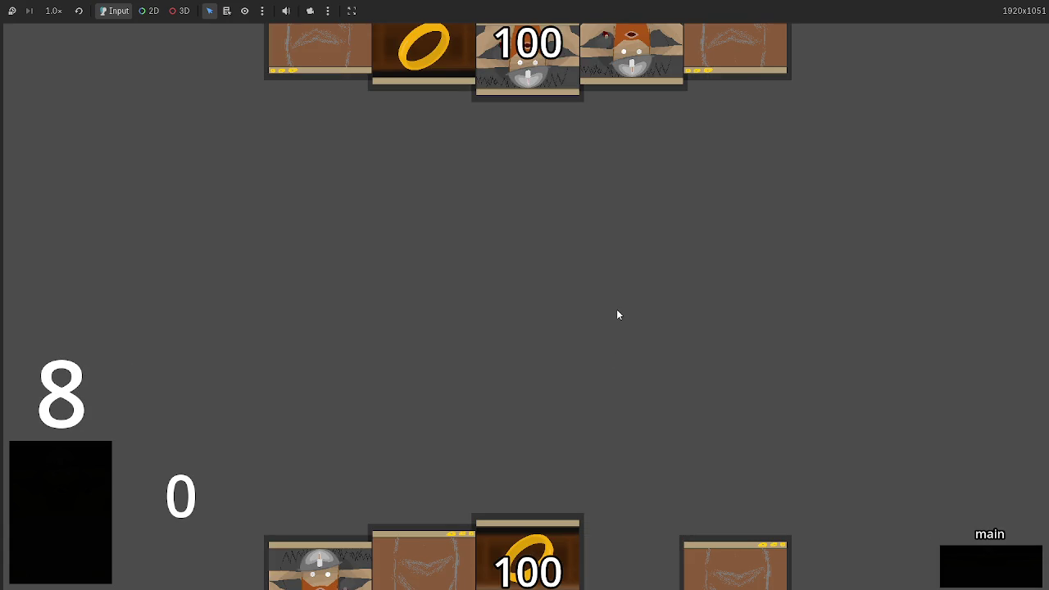
# Restart the game and play three cards, including a dwarf, onto the battlefield.
pyautogui.press('F5')
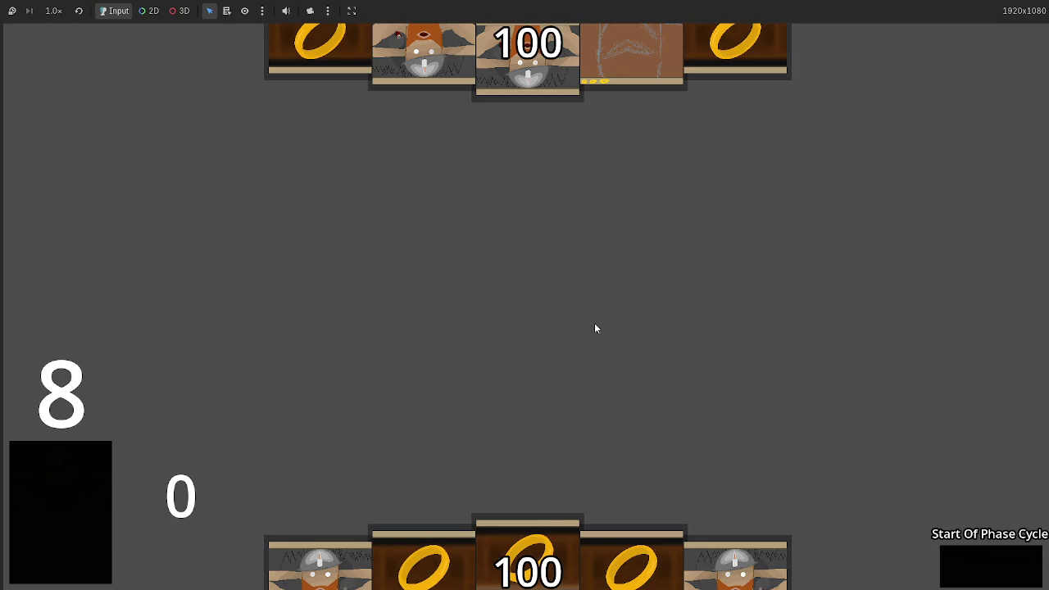
pyautogui.moveTo(727, 535)
pyautogui.mouseDown()
pyautogui.moveTo(725, 338)
pyautogui.moveTo(713, 352)
pyautogui.mouseUp()
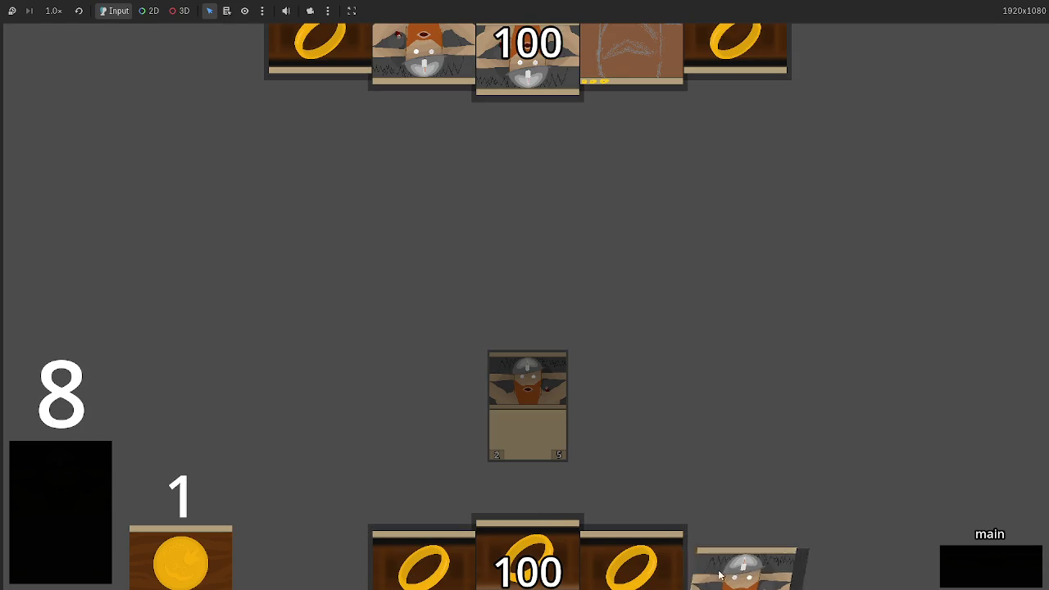
pyautogui.moveTo(737, 566); pyautogui.dragTo(653, 429)
pyautogui.moveTo(423, 557); pyautogui.dragTo(440, 410)
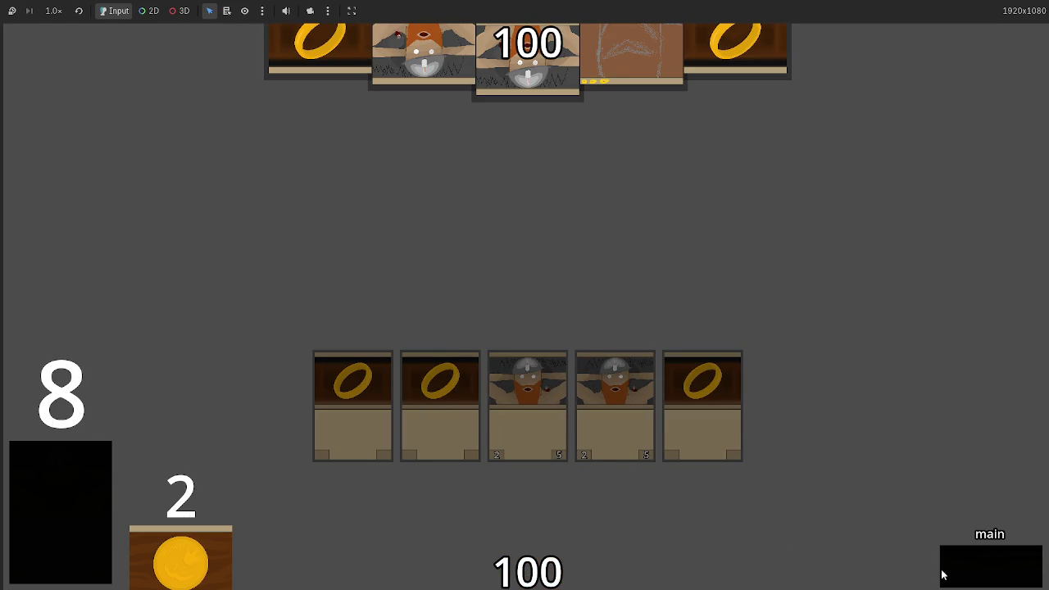
# Play the ring cards, advance the phases to attack, and return to the editor.
pyautogui.click(972, 580)
pyautogui.click(971, 580)
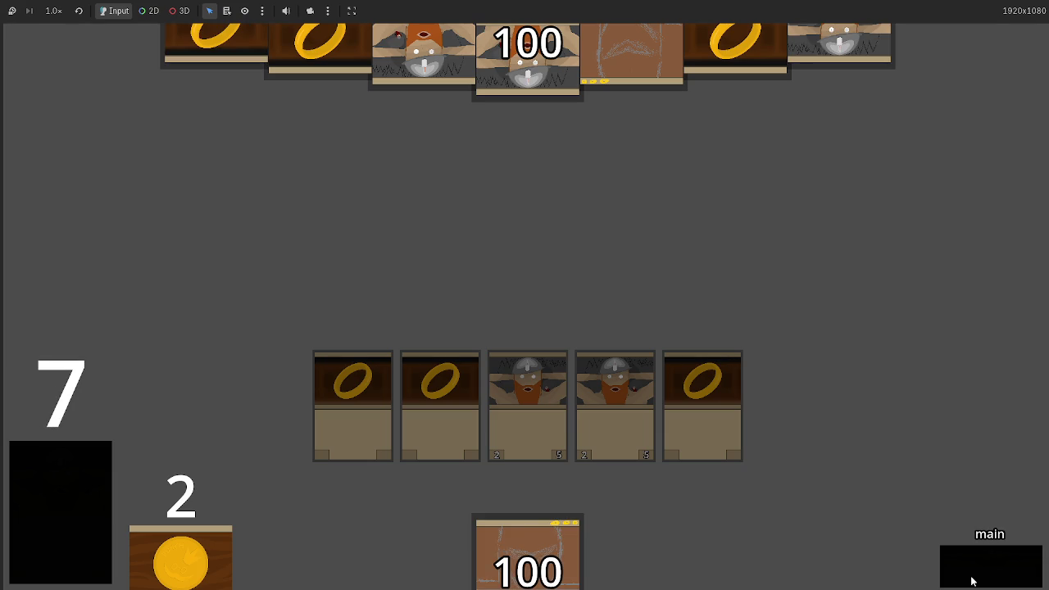
pyautogui.click(972, 580)
pyautogui.hotkey('alt', 'Tab')
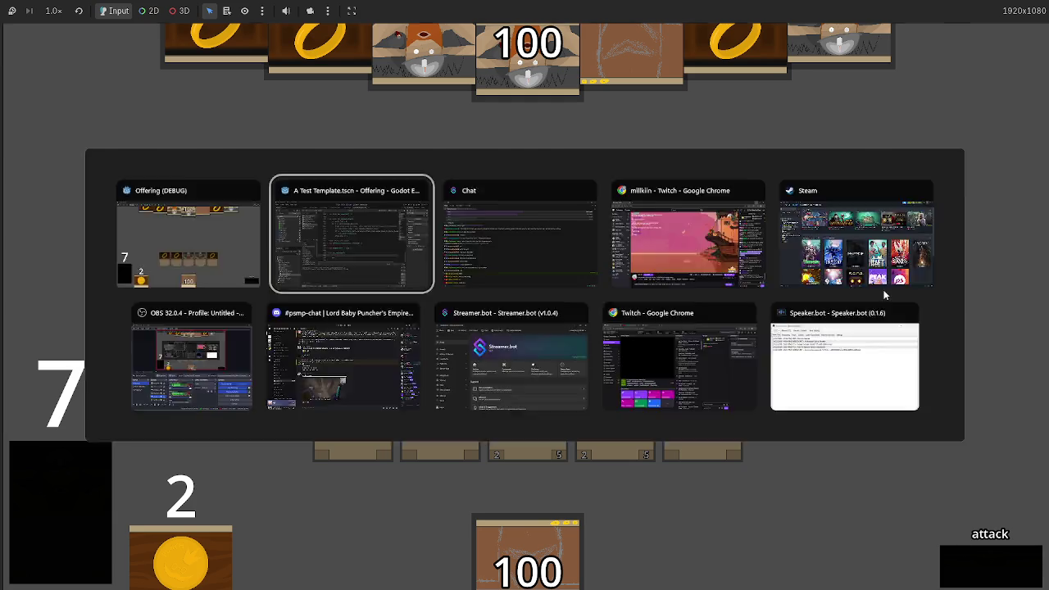
# Scroll to the top of main.gd and inspect the players_turn and damage_types enums.
pyautogui.scroll(20, 466, 374)
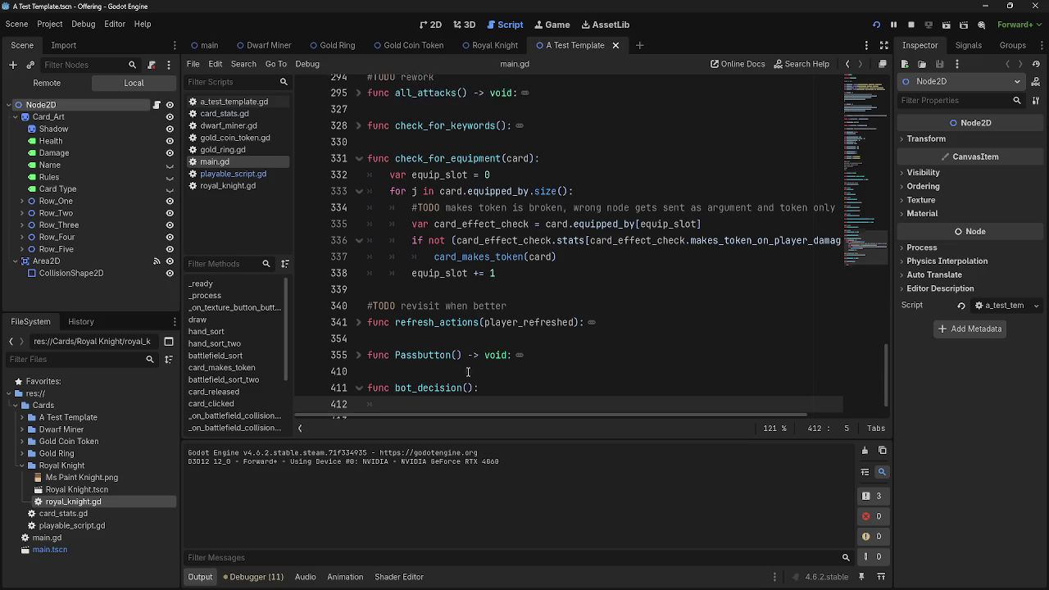
pyautogui.scroll(10, 527, 360)
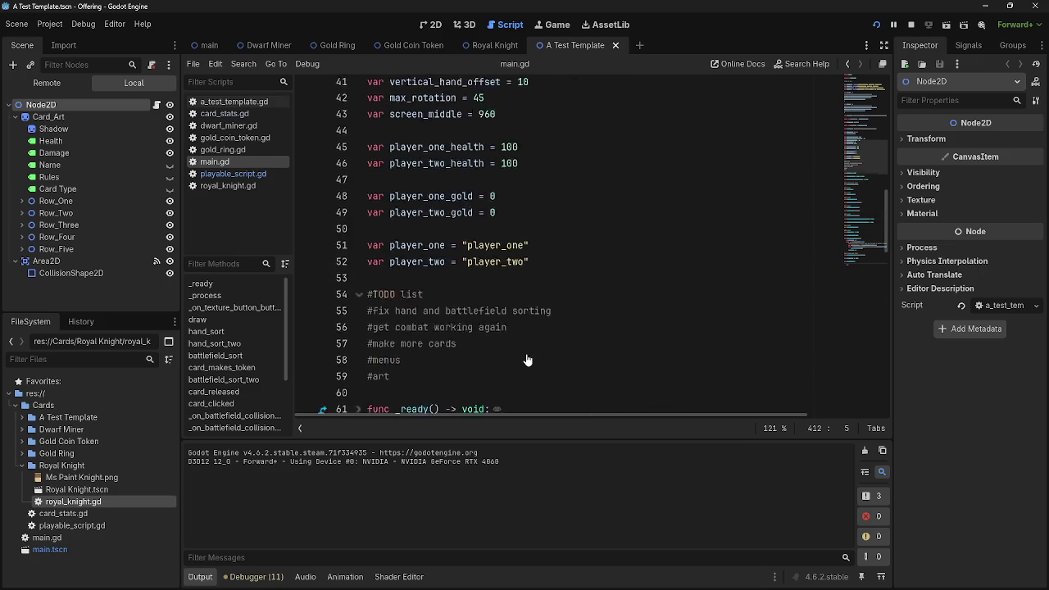
pyautogui.scroll(3, 527, 360)
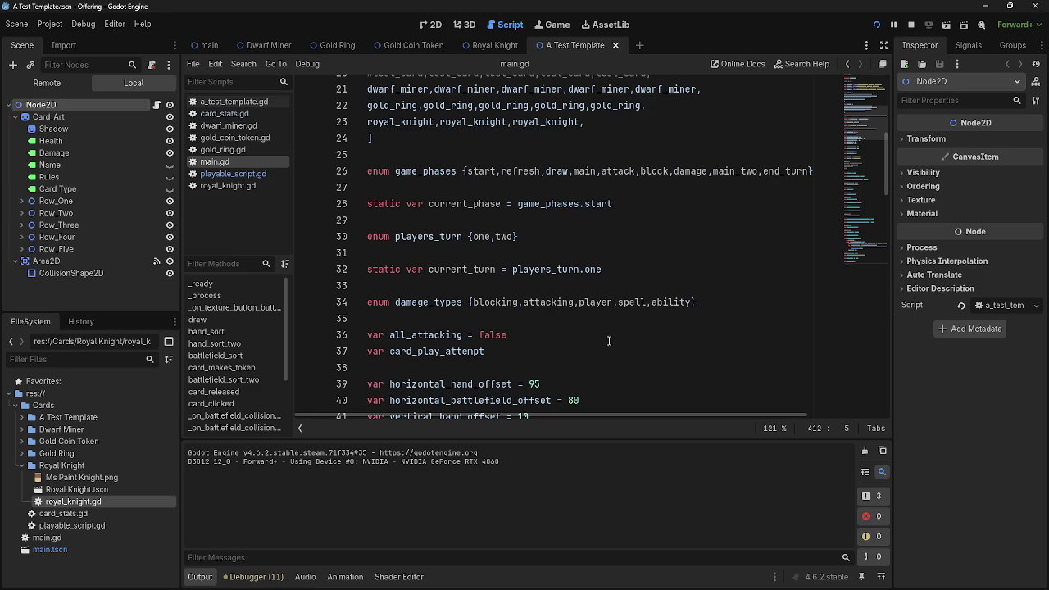
pyautogui.click(445, 236)
pyautogui.click(538, 235)
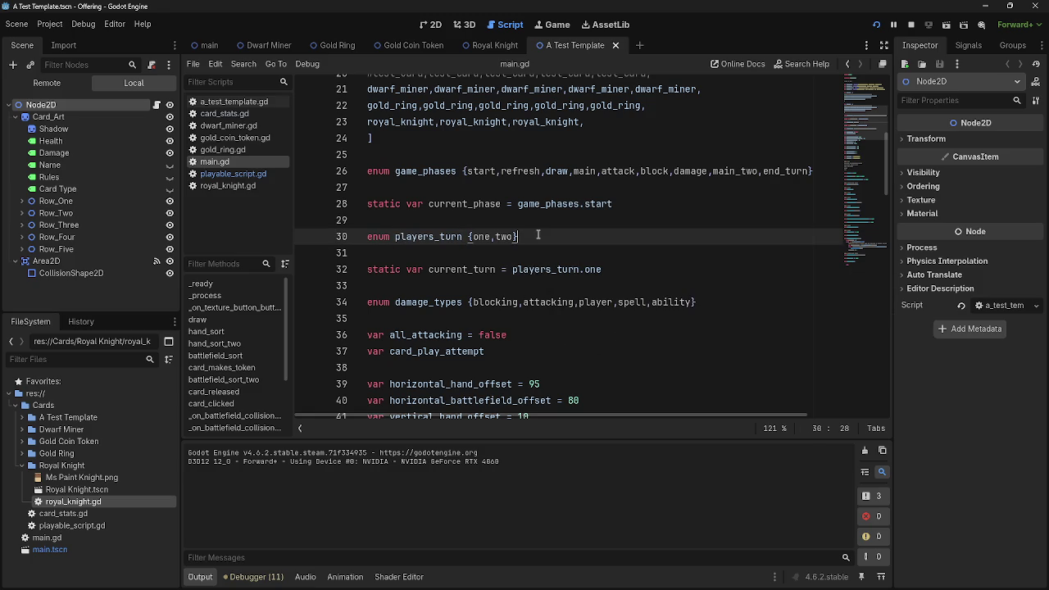
pyautogui.moveTo(731, 311); pyautogui.dragTo(369, 295)
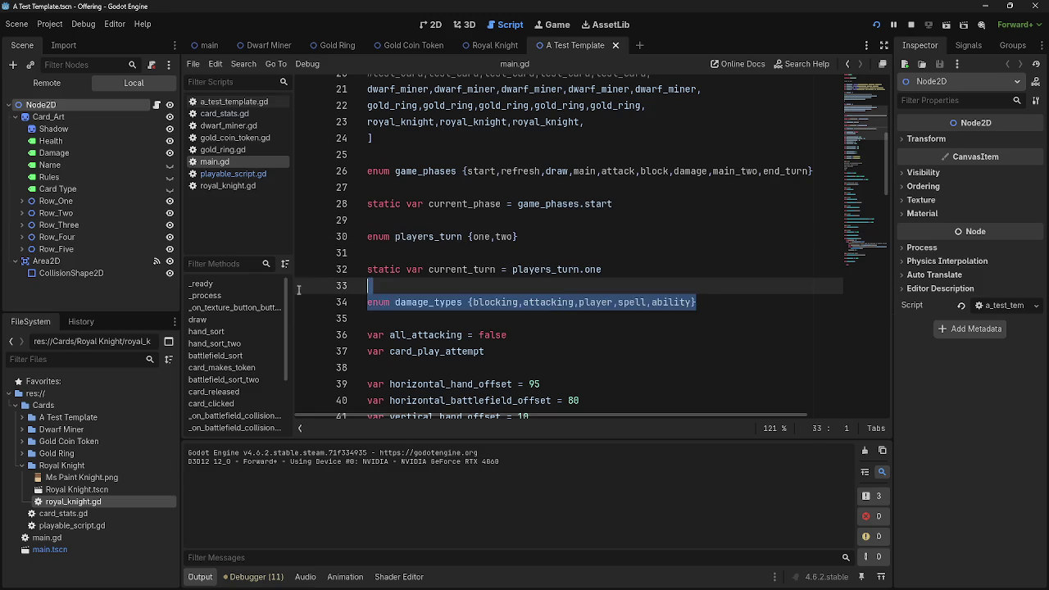
pyautogui.click(525, 237)
pyautogui.scroll(-2, 605, 258)
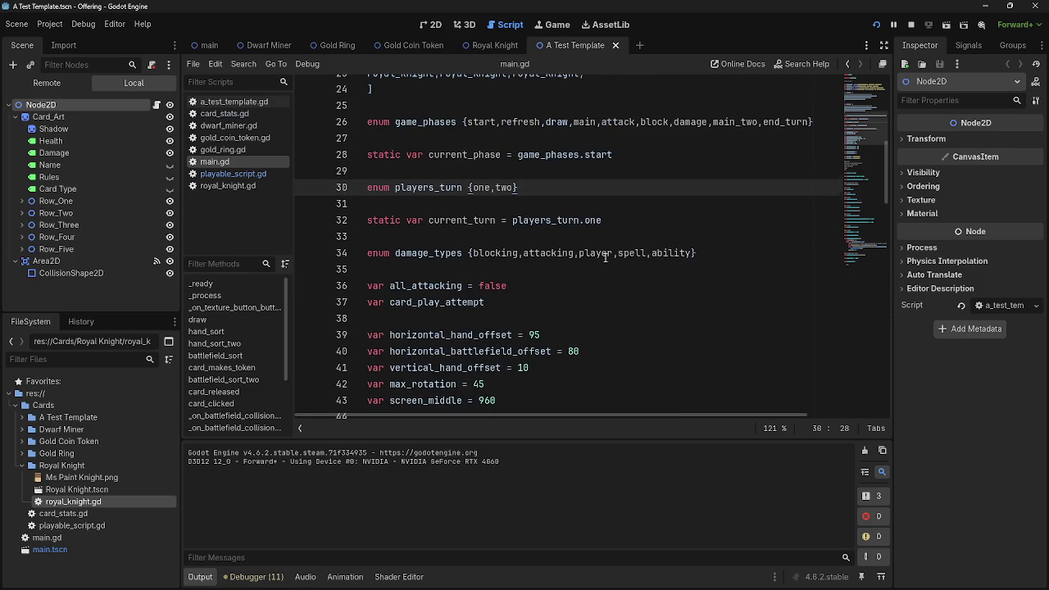
pyautogui.scroll(2, 605, 258)
# Delete the blank lines following the players_turn and game_phases enums.
pyautogui.click(510, 265)
pyautogui.click(572, 254)
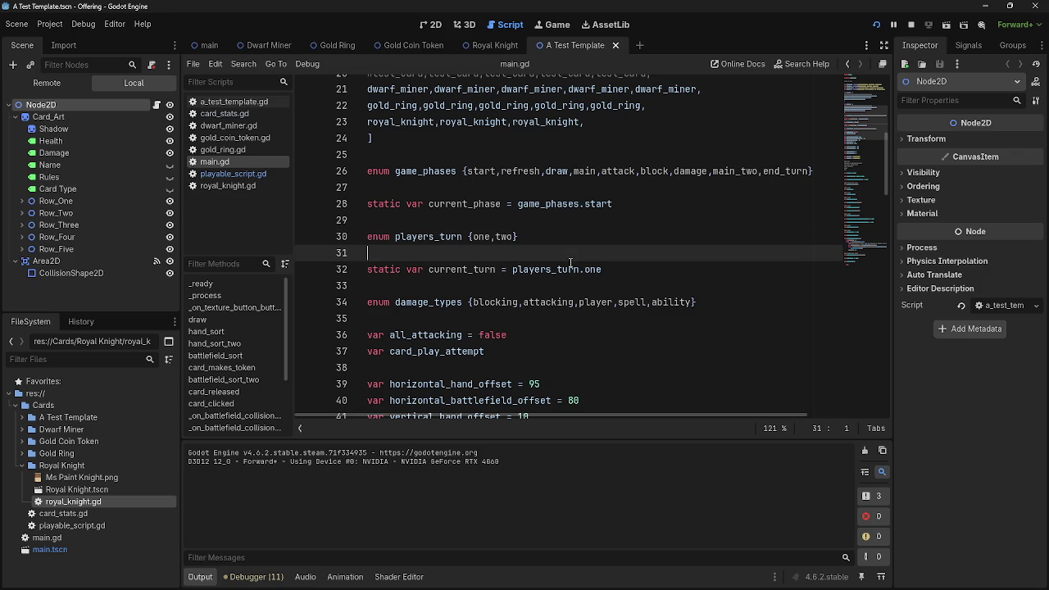
pyautogui.click(555, 281)
pyautogui.click(508, 253)
pyautogui.press('BackSpace')
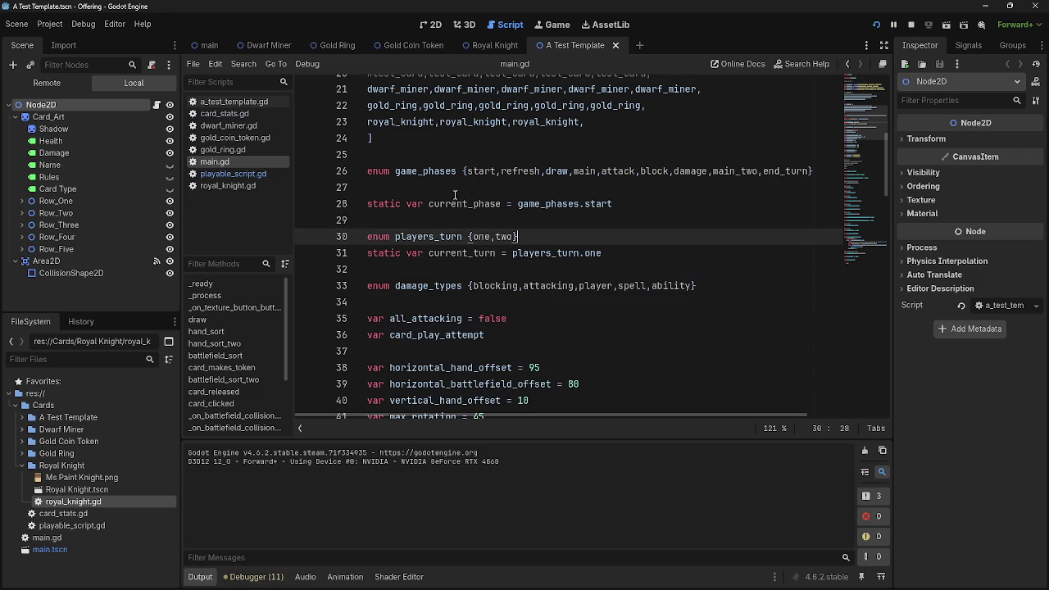
pyautogui.click(455, 187)
pyautogui.press('BackSpace')
pyautogui.click(496, 204)
pyautogui.click(488, 238)
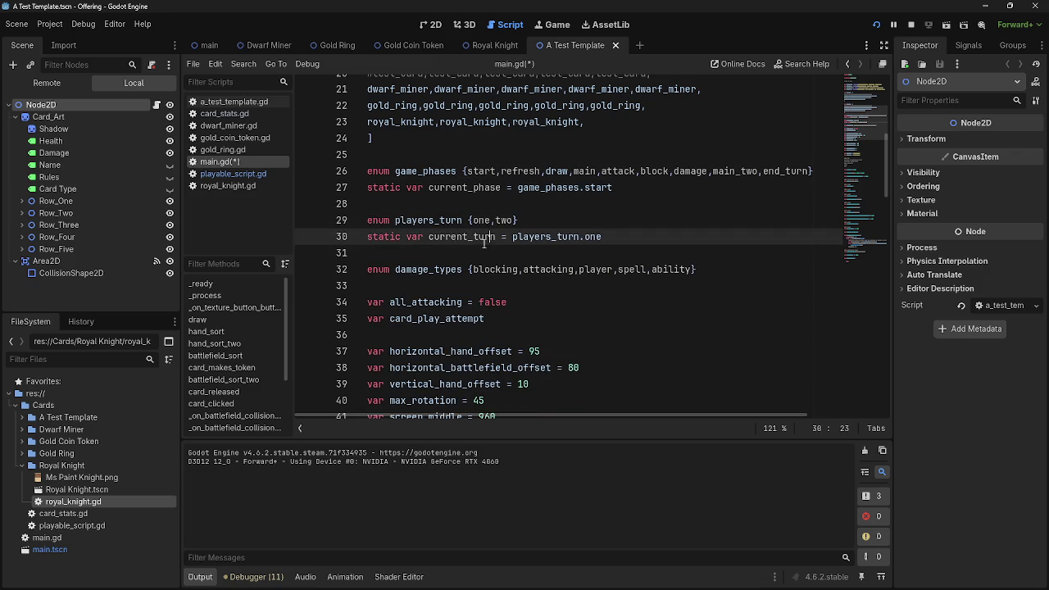
pyautogui.click(477, 255)
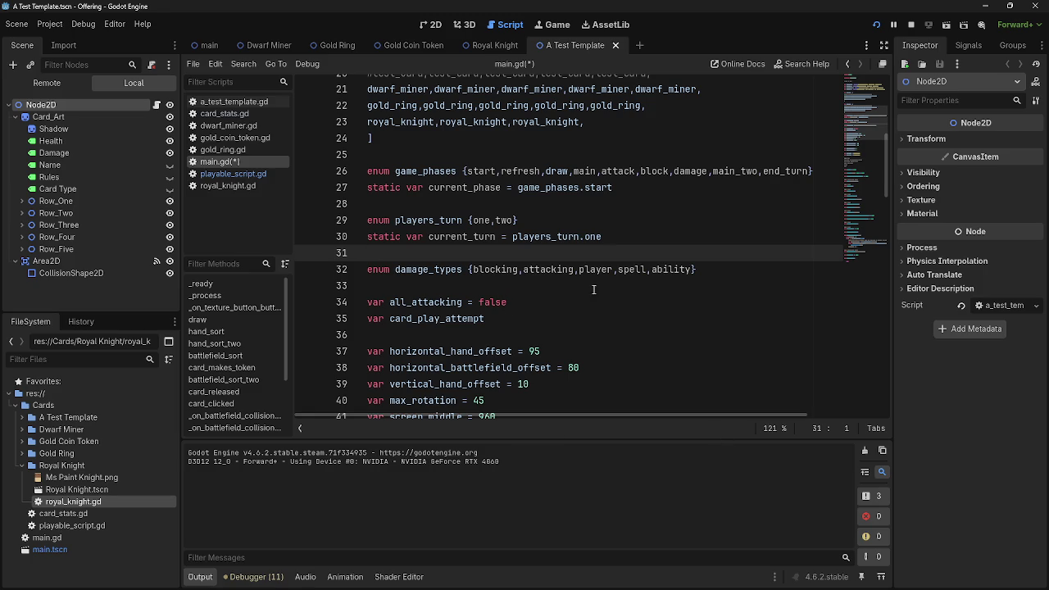
pyautogui.scroll(-6, 486, 259)
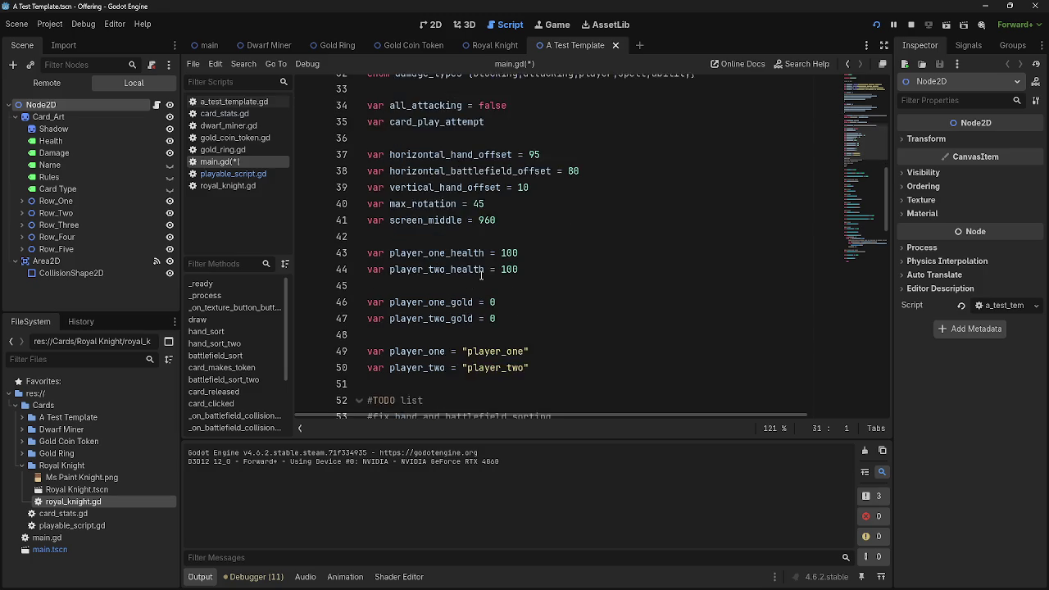
pyautogui.scroll(1, 481, 274)
pyautogui.click(481, 239)
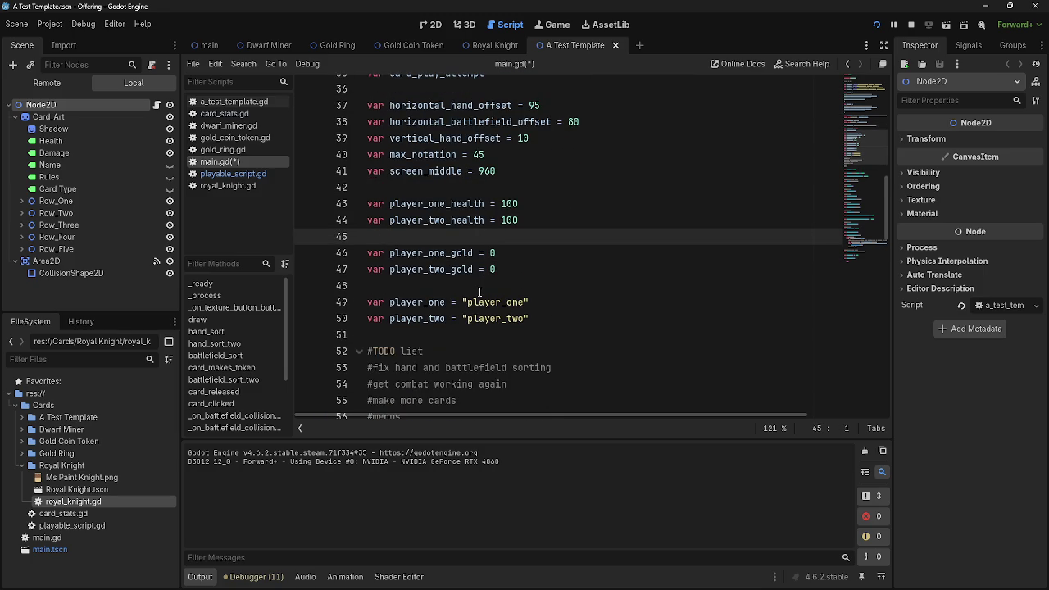
pyautogui.scroll(-3, 480, 292)
pyautogui.scroll(7, 479, 291)
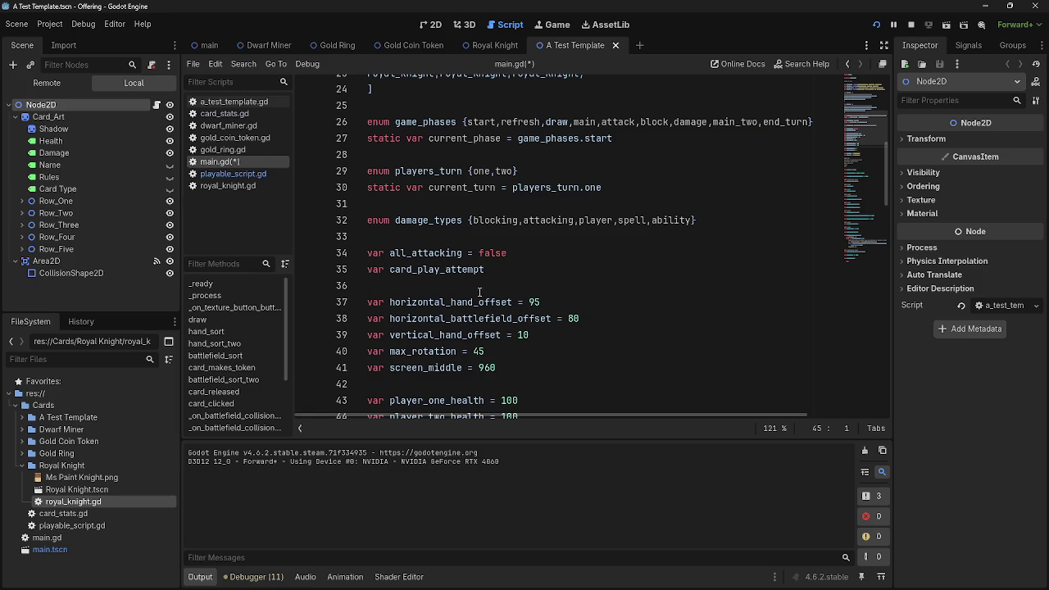
pyautogui.scroll(1, 479, 291)
pyautogui.click(467, 282)
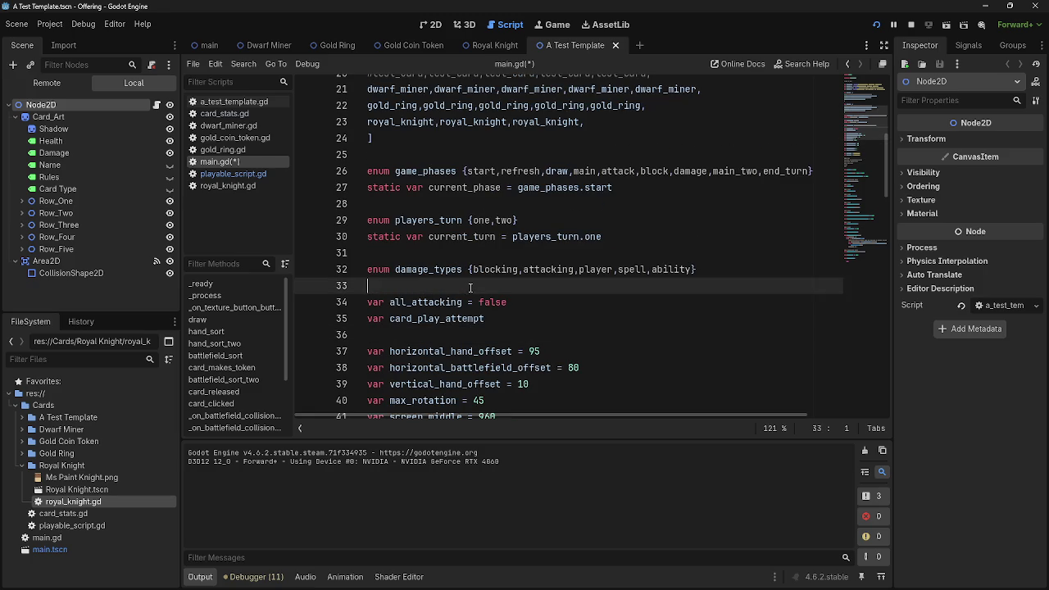
pyautogui.click(469, 331)
pyautogui.click(464, 285)
pyautogui.click(468, 331)
pyautogui.click(464, 286)
pyautogui.click(457, 336)
pyautogui.click(464, 285)
pyautogui.click(460, 254)
pyautogui.click(464, 285)
pyautogui.click(461, 254)
pyautogui.click(464, 285)
pyautogui.doubleClick(456, 271)
pyautogui.doubleClick(496, 271)
pyautogui.doubleClick(548, 270)
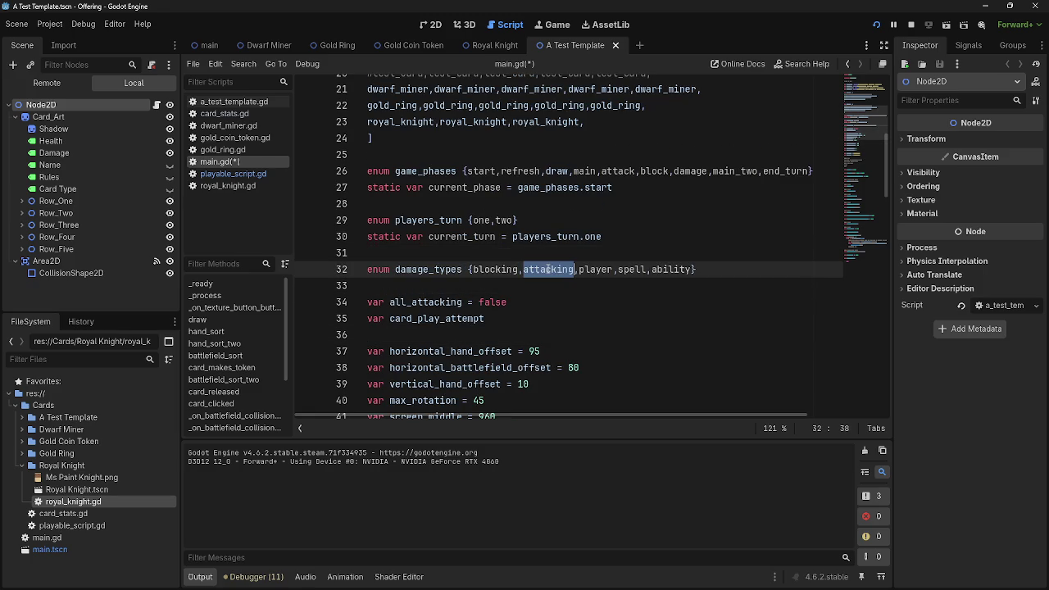
pyautogui.click(464, 302)
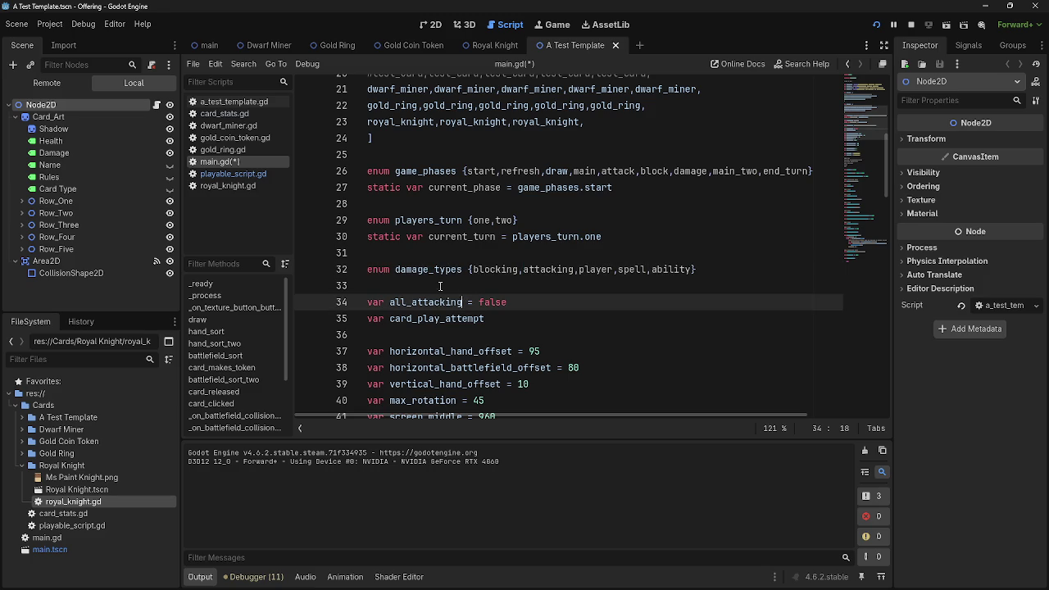
pyautogui.click(440, 269)
pyautogui.click(440, 286)
pyautogui.doubleClick(442, 269)
pyautogui.click(447, 285)
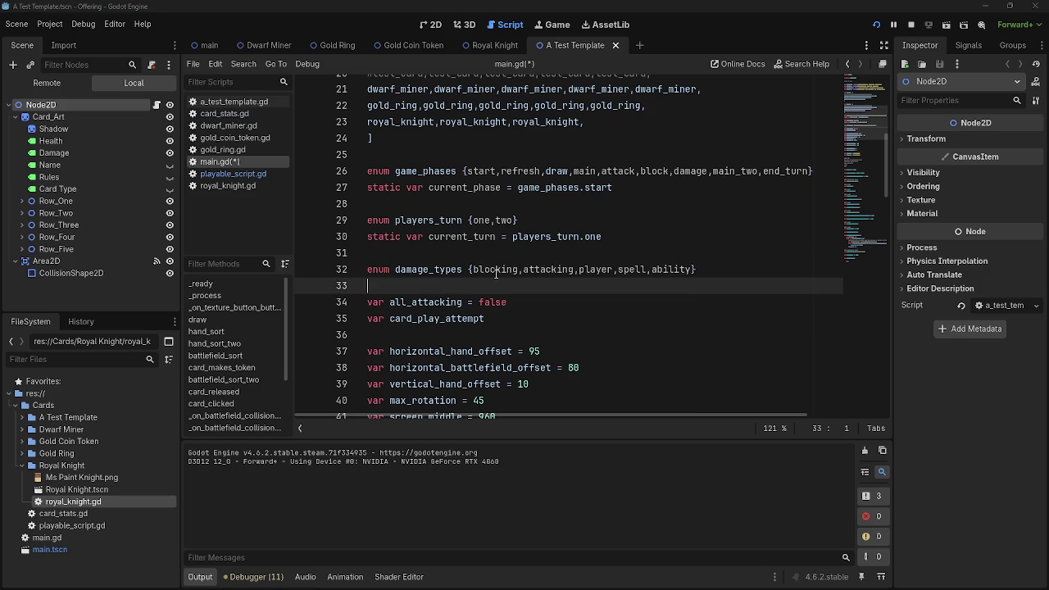
pyautogui.hotkey('alt', 'Tab')
# Bring up the prediction management page and load wheelofnames.com in a new tab.
pyautogui.click(712, 98)
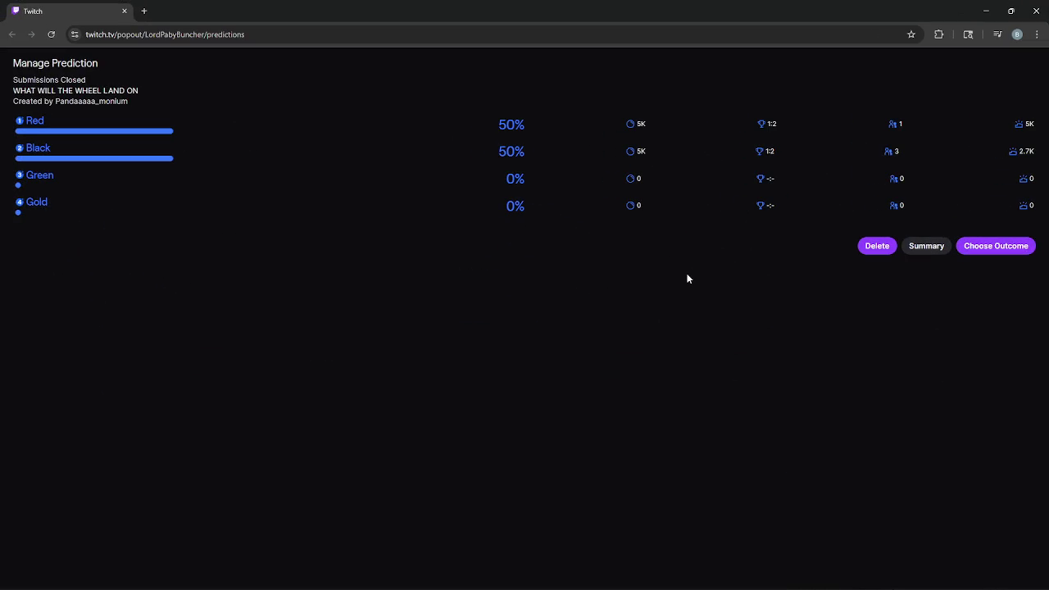
pyautogui.click(144, 11)
pyautogui.write('wh')
pyautogui.press('Return')
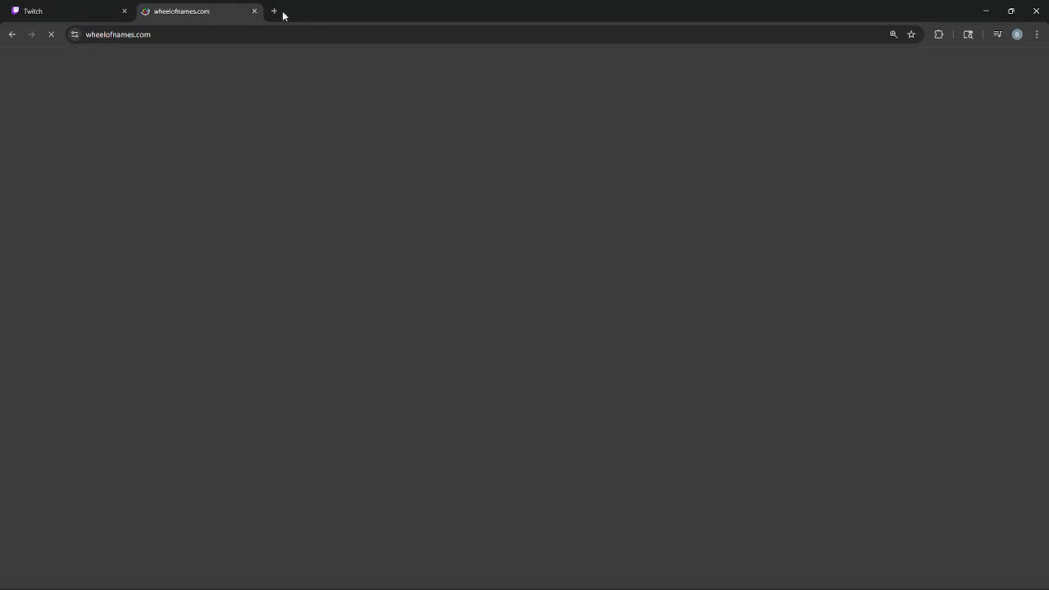
# Return to the Twitch prediction page, operate items on it, then switch to the Roulette wheel.
pyautogui.click(275, 12)
pyautogui.click(150, 9)
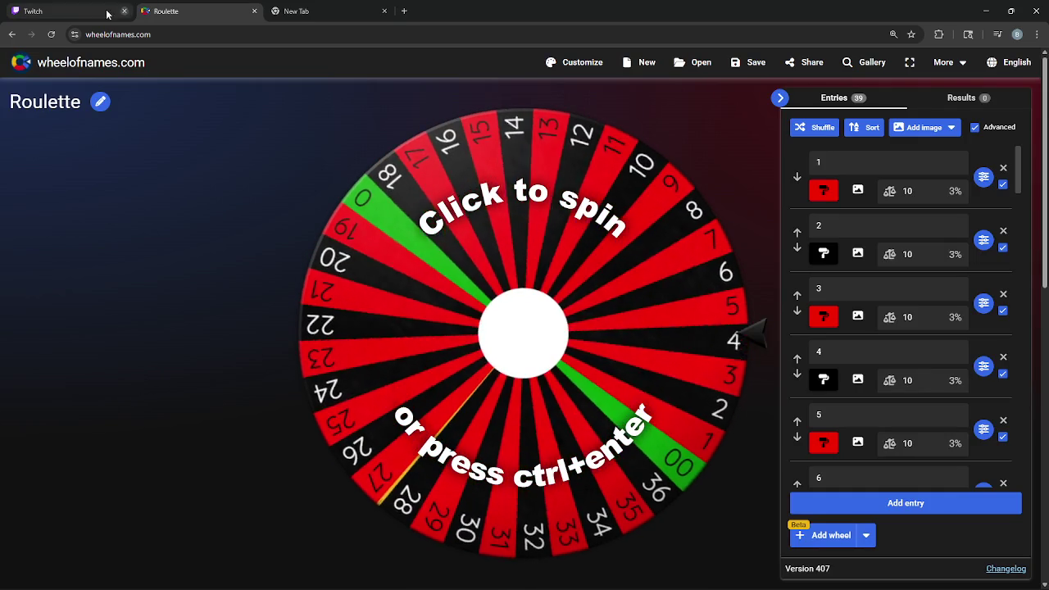
pyautogui.click(72, 6)
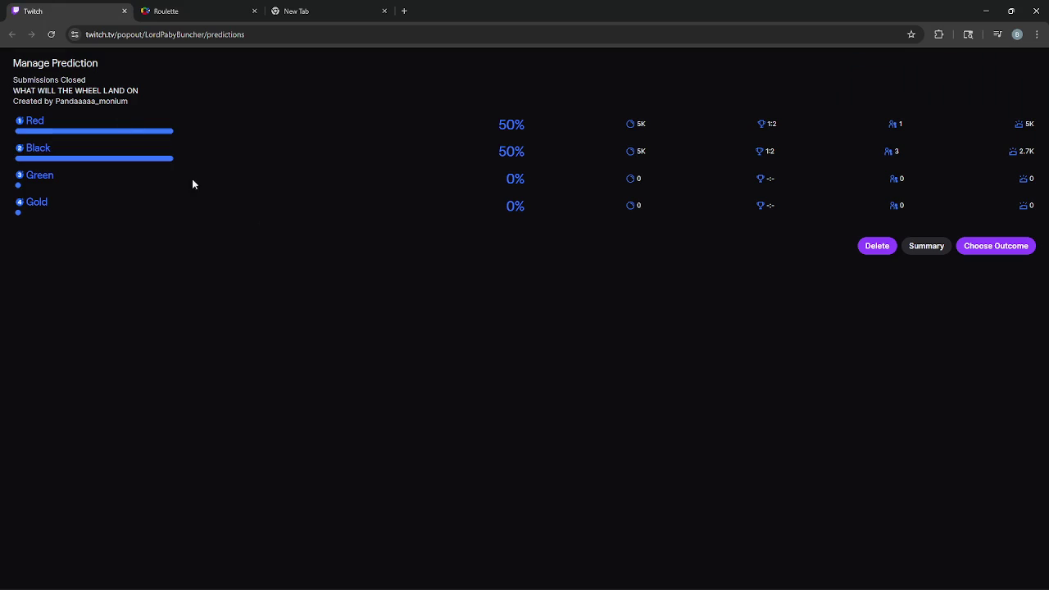
pyautogui.tripleClick(696, 149)
pyautogui.click(697, 155)
pyautogui.moveTo(683, 154); pyautogui.dragTo(479, 115)
pyautogui.click(442, 111)
pyautogui.moveTo(630, 193); pyautogui.dragTo(531, 234)
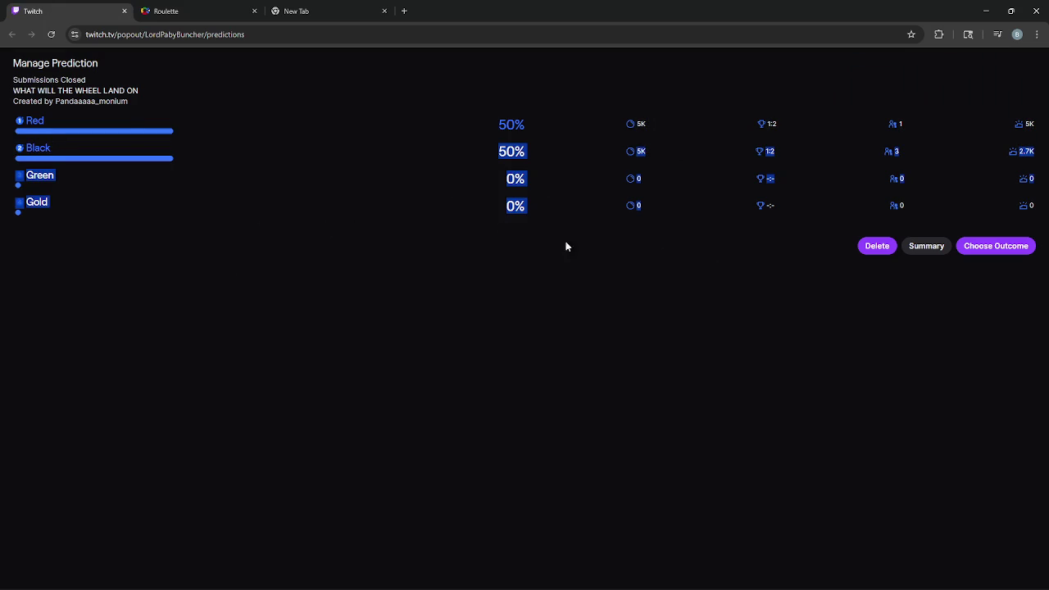
pyautogui.click(723, 265)
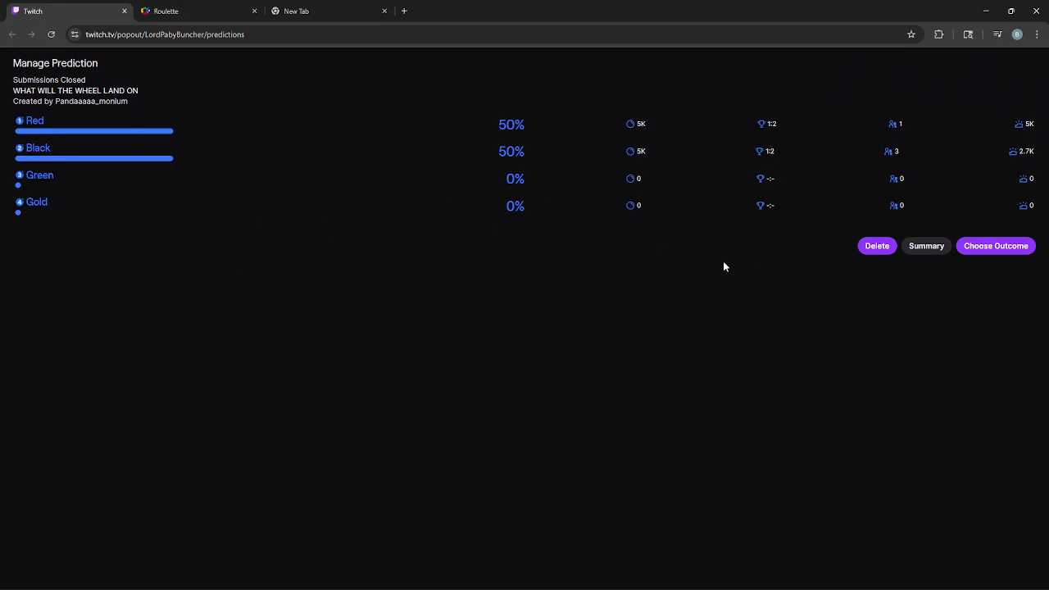
pyautogui.click(170, 8)
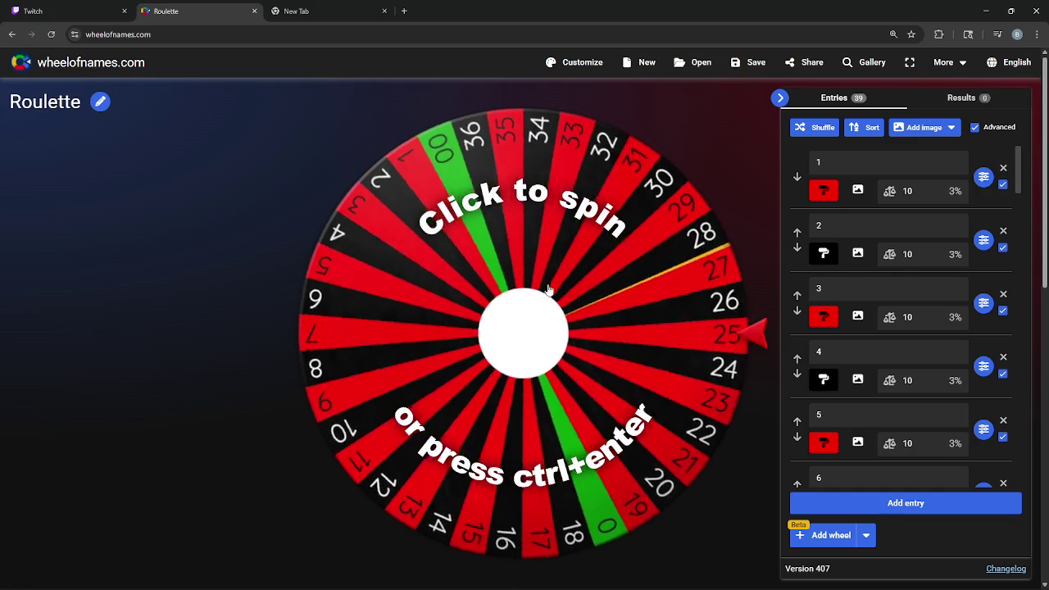
# Spin the Roulette wheel to land on red 1, close the winner dialog, and return to Twitch.
pyautogui.click(440, 383)
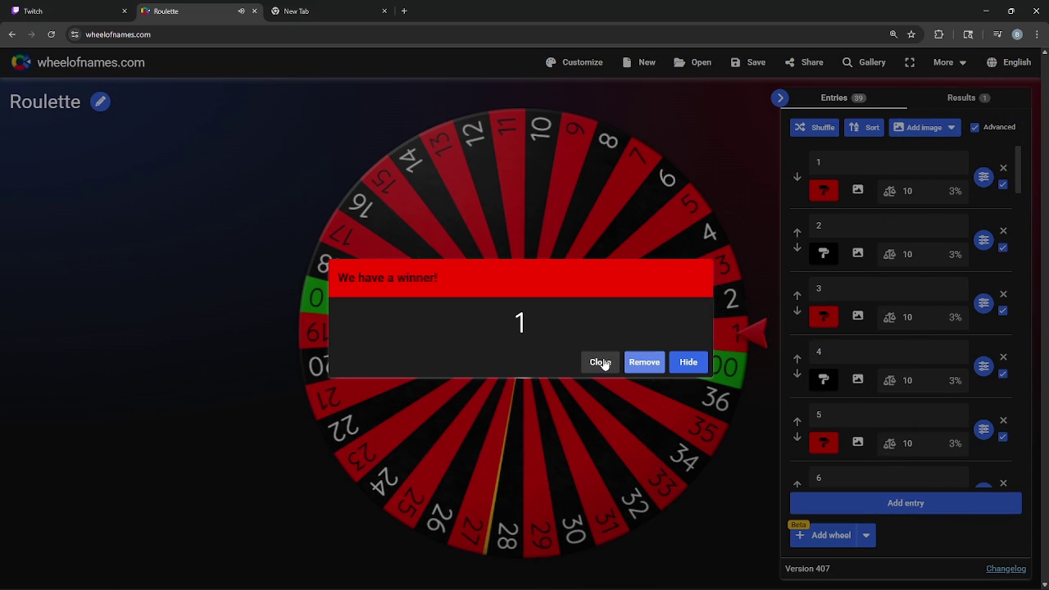
pyautogui.click(601, 362)
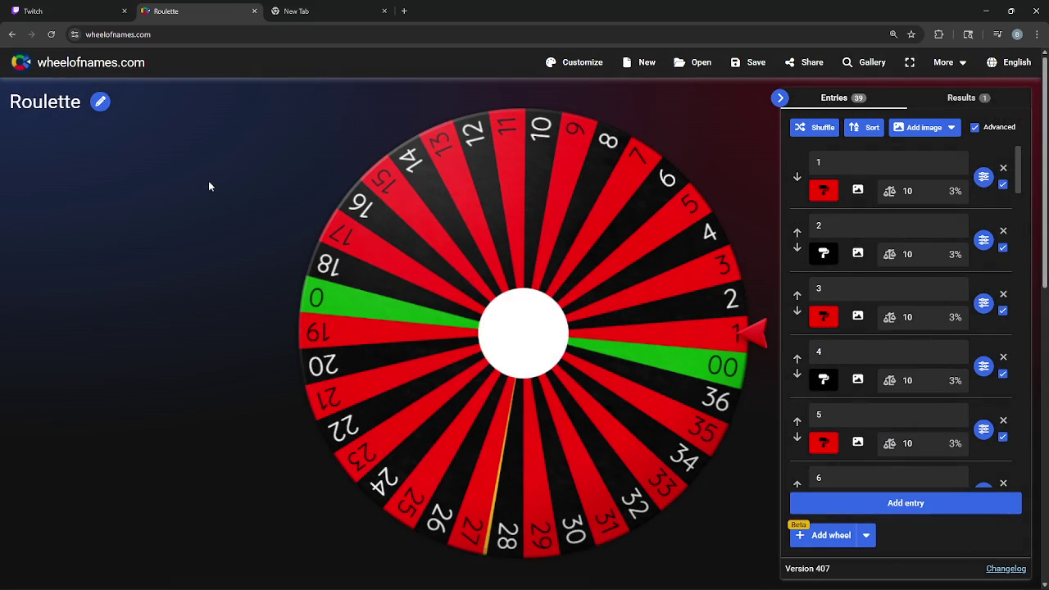
pyautogui.click(96, 9)
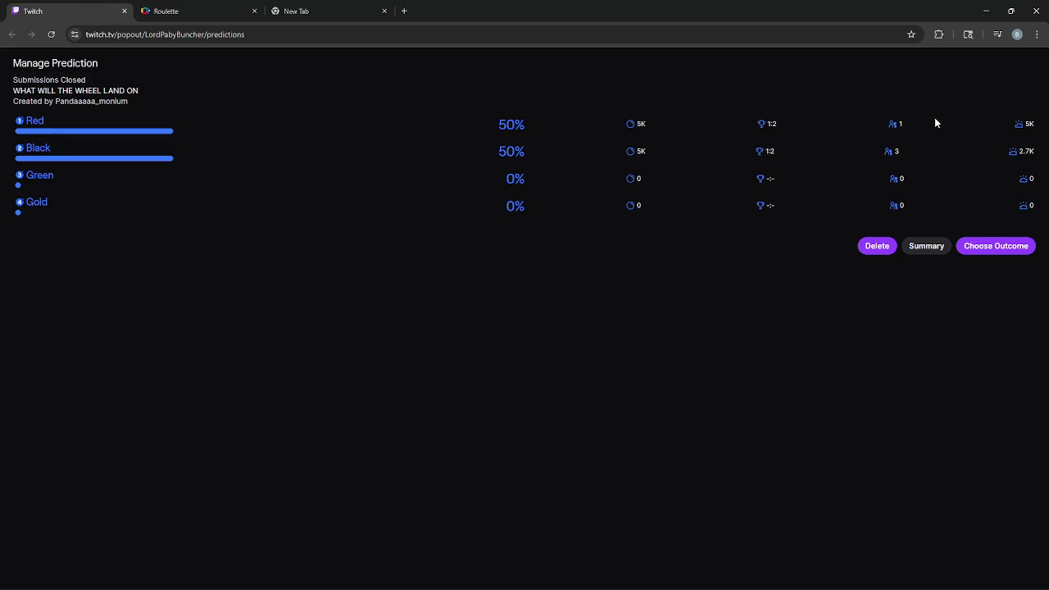
pyautogui.moveTo(1027, 124)
pyautogui.click(168, 11)
pyautogui.click(90, 8)
# Pick Red as the prediction's winning outcome and start completing the prediction.
pyautogui.moveTo(1029, 152)
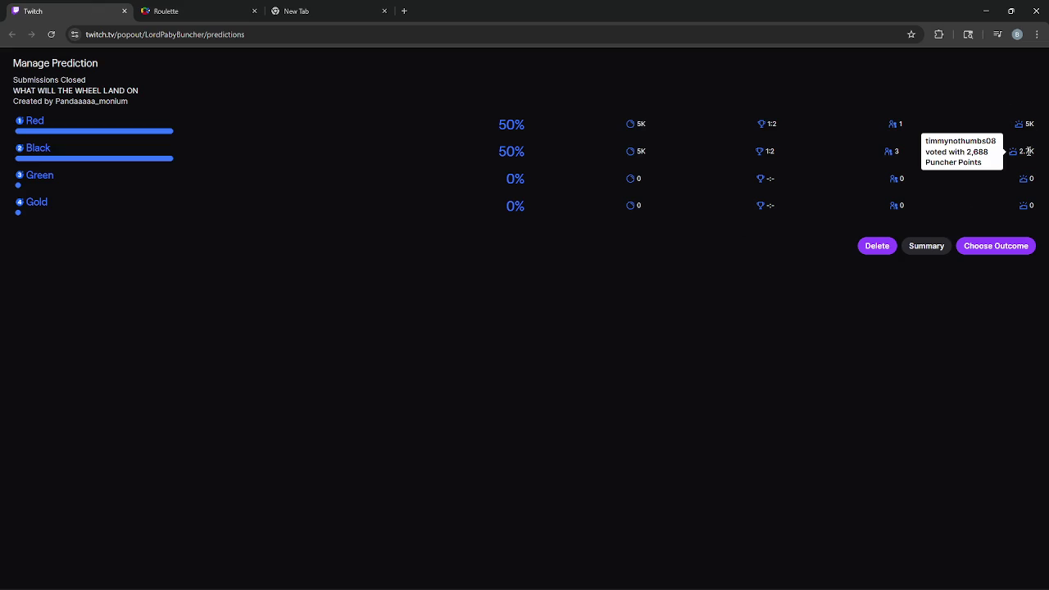
pyautogui.click(168, 11)
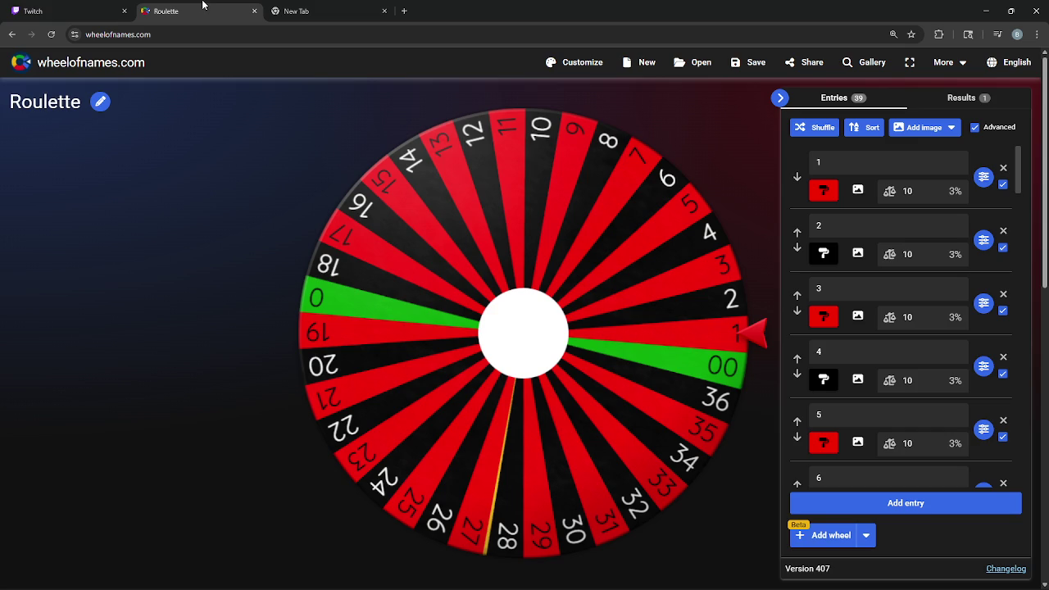
pyautogui.click(65, 4)
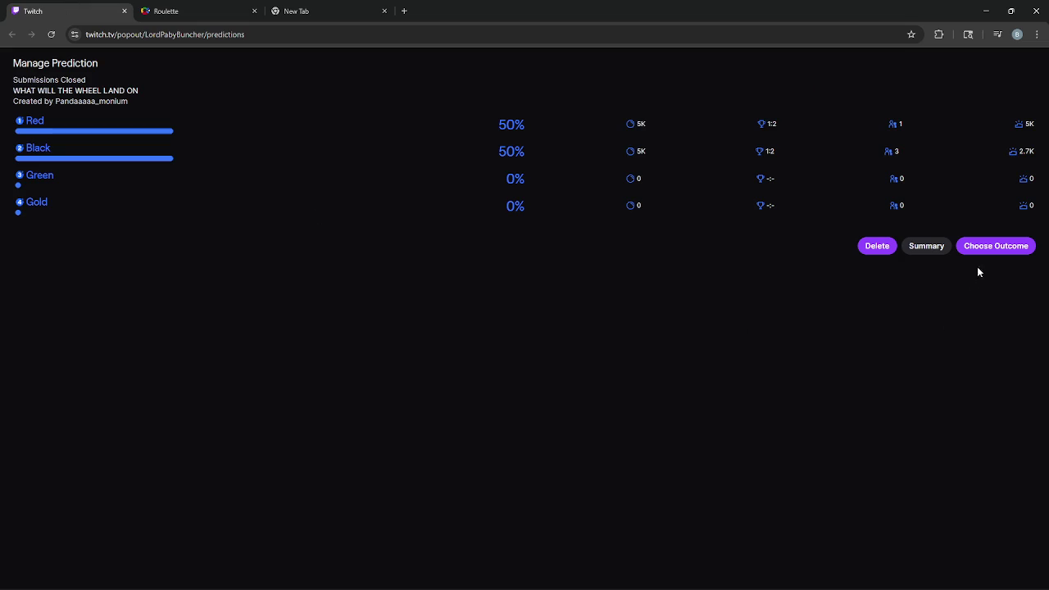
pyautogui.click(990, 245)
pyautogui.click(407, 122)
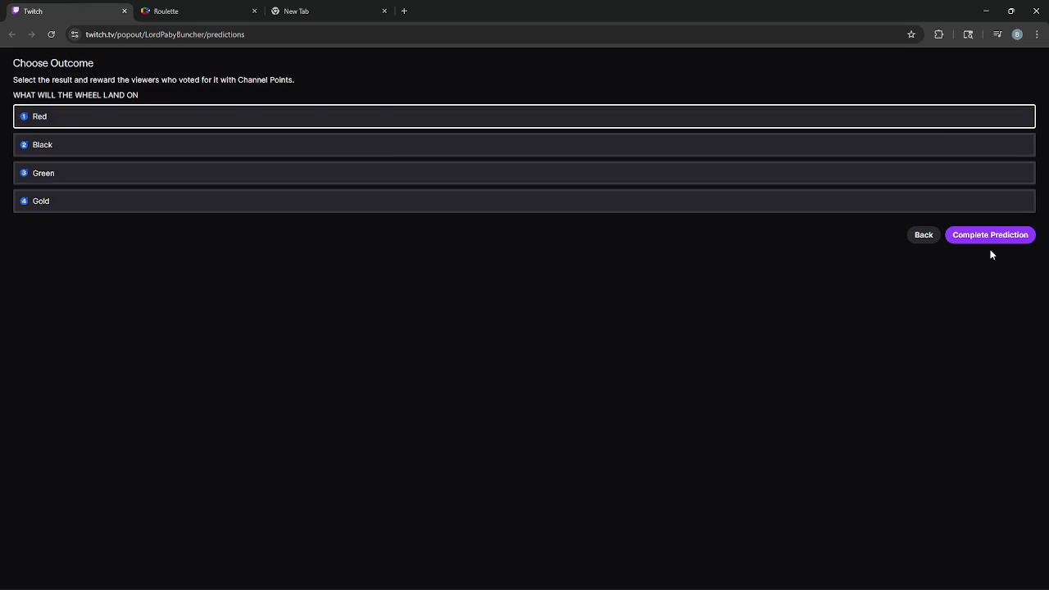
pyautogui.click(989, 235)
# Confirm Red as the winner, then close the Twitch tab and minimize the browser.
pyautogui.click(168, 11)
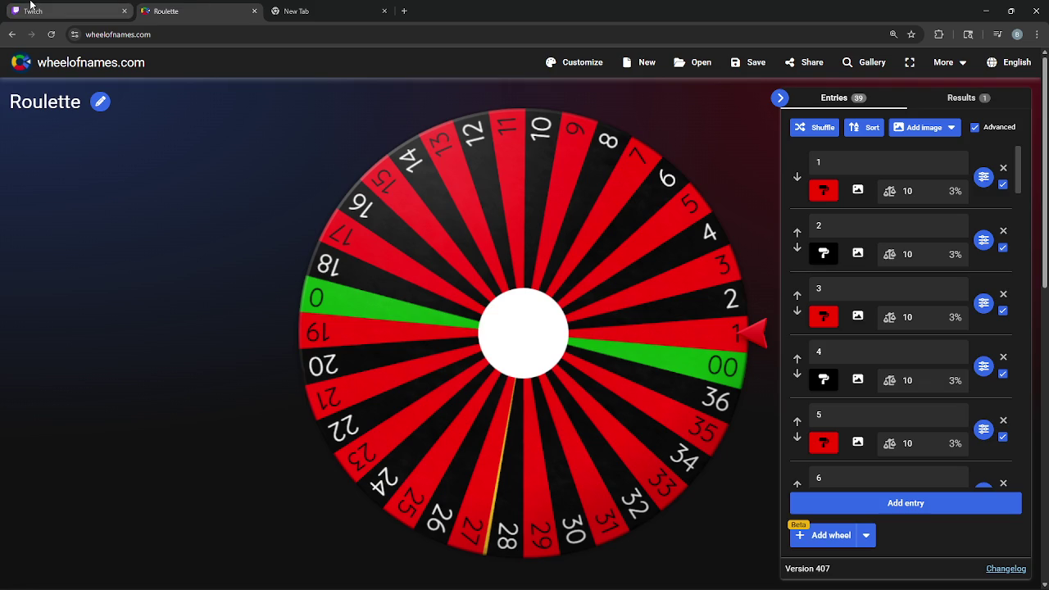
pyautogui.click(50, 11)
pyautogui.click(985, 151)
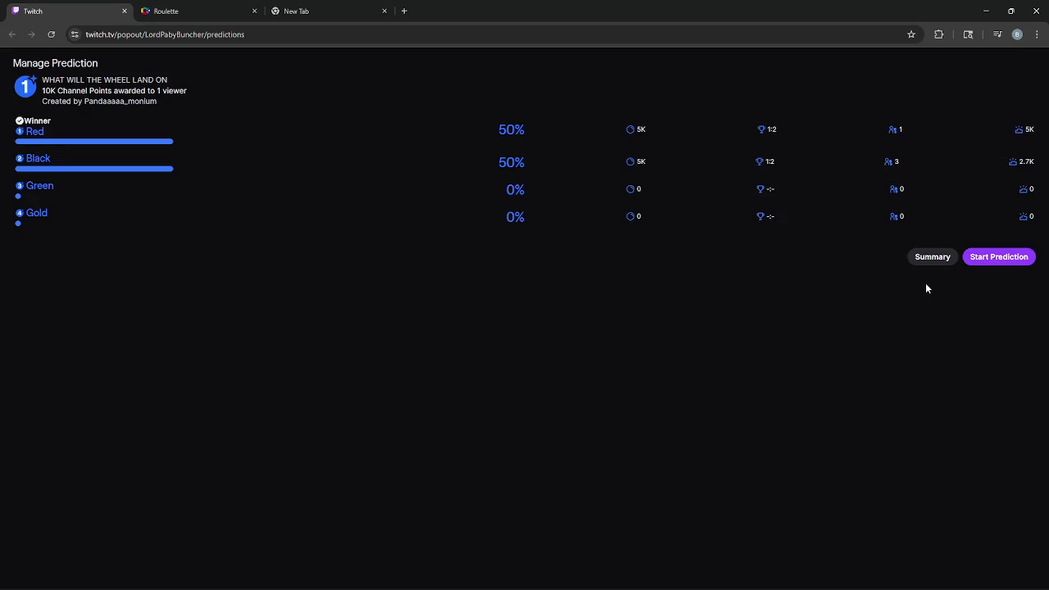
pyautogui.click(124, 11)
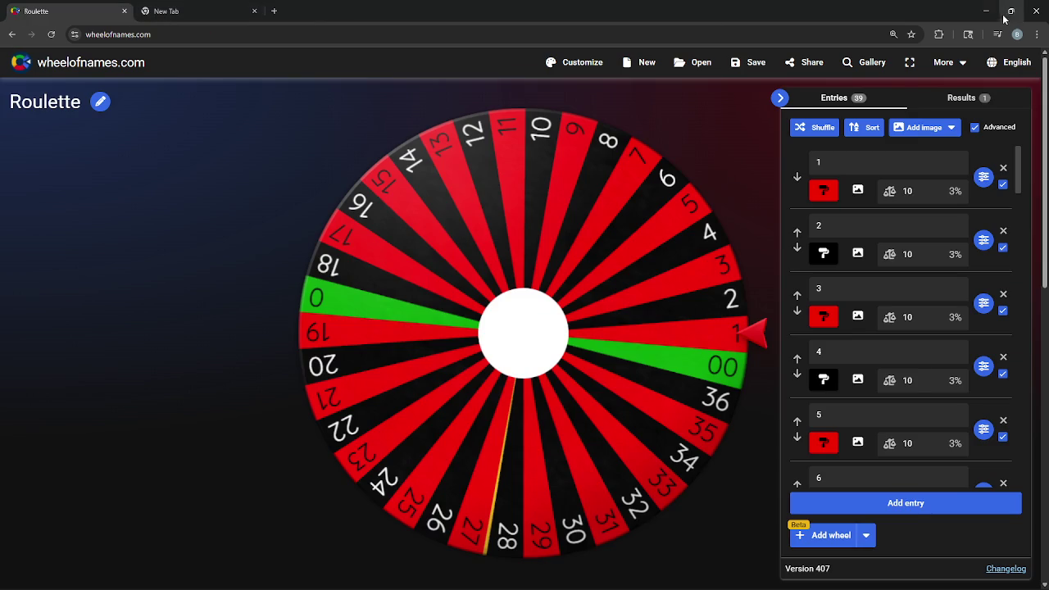
pyautogui.click(988, 11)
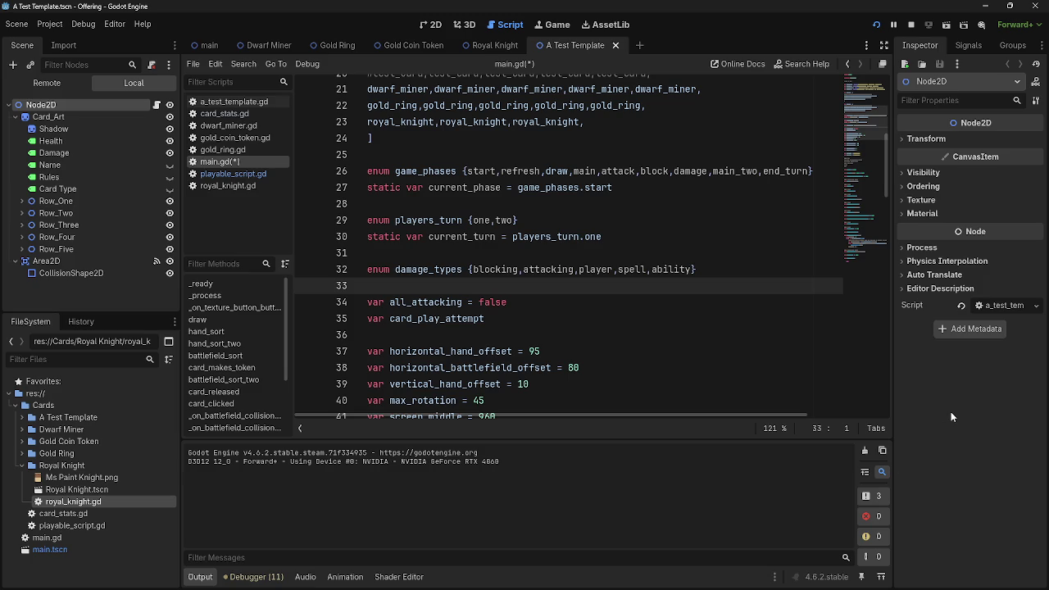
# Scroll through main.gd and repeatedly click across several of its code lines.
pyautogui.scroll(2, 496, 391)
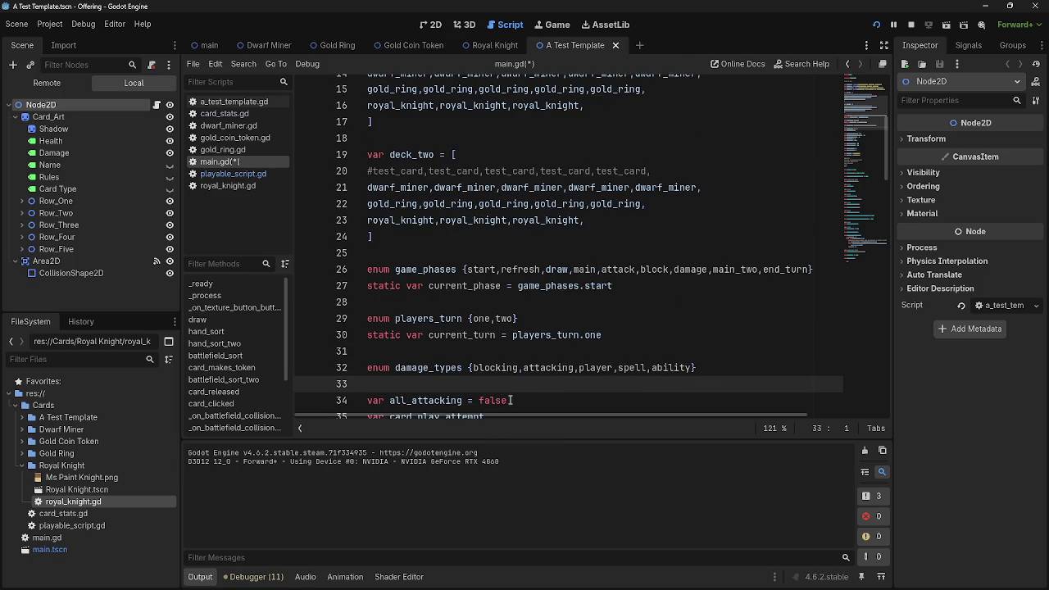
pyautogui.scroll(-2, 512, 400)
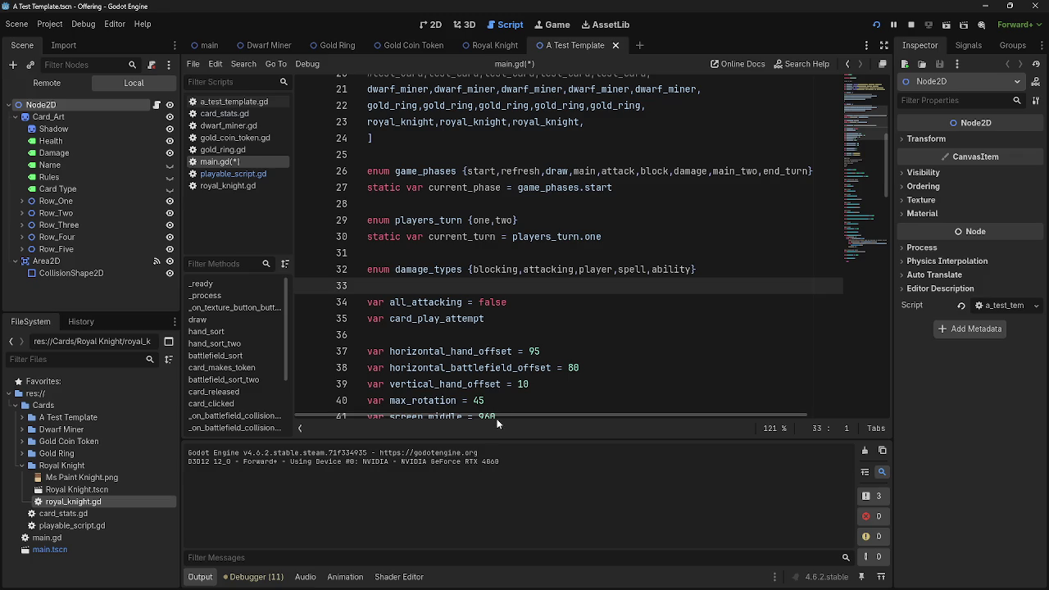
pyautogui.click(451, 334)
pyautogui.scroll(-5, 456, 384)
pyautogui.scroll(5, 456, 383)
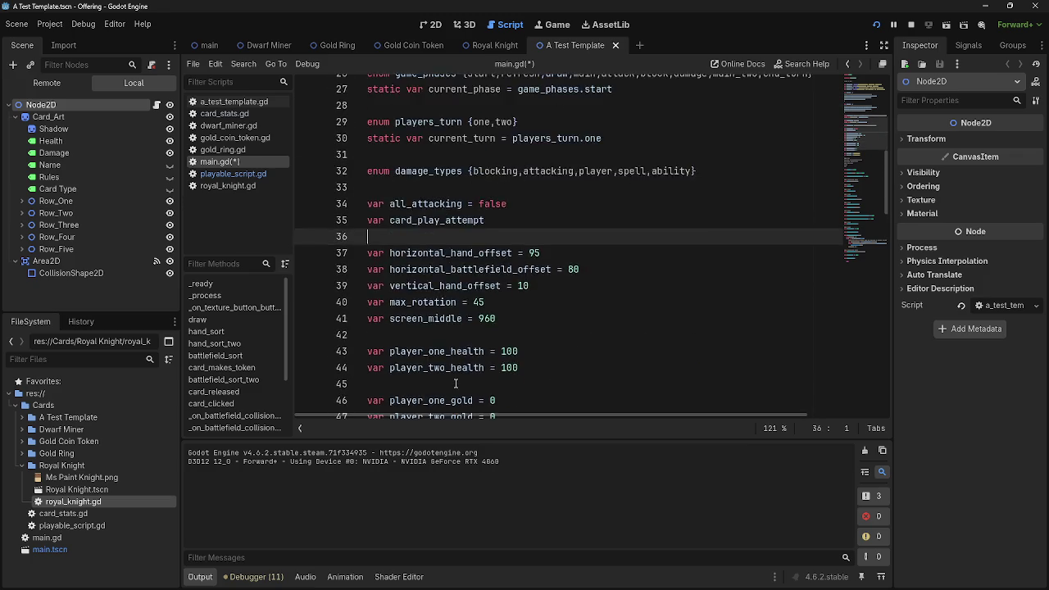
pyautogui.scroll(-4, 455, 384)
pyautogui.click(459, 337)
pyautogui.click(461, 297)
pyautogui.click(450, 321)
pyautogui.click(437, 324)
pyautogui.click(430, 285)
pyautogui.click(436, 320)
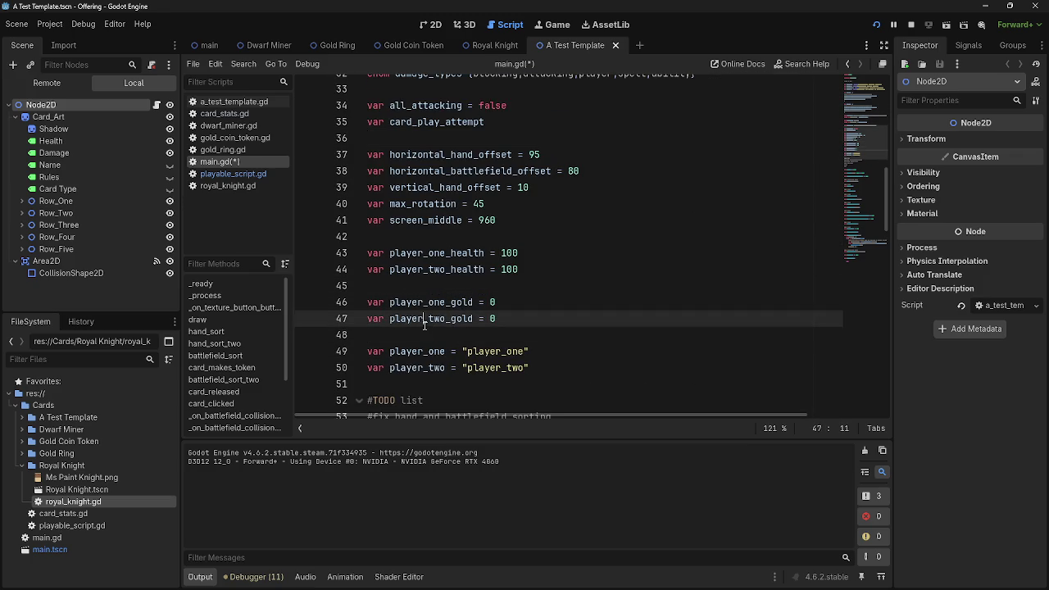
pyautogui.click(430, 285)
pyautogui.click(435, 334)
pyautogui.click(423, 287)
pyautogui.click(434, 237)
pyautogui.click(430, 286)
pyautogui.click(434, 319)
pyautogui.click(434, 285)
pyautogui.click(439, 252)
pyautogui.click(442, 304)
pyautogui.click(442, 332)
pyautogui.click(430, 285)
pyautogui.click(439, 334)
pyautogui.click(430, 285)
pyautogui.click(438, 238)
pyautogui.click(430, 285)
pyautogui.moveTo(439, 219); pyautogui.dragTo(441, 235)
pyautogui.click(430, 285)
pyautogui.click(438, 238)
pyautogui.click(430, 285)
pyautogui.click(439, 335)
pyautogui.click(434, 287)
pyautogui.click(438, 334)
pyautogui.scroll(-3, 437, 366)
pyautogui.scroll(-4, 438, 366)
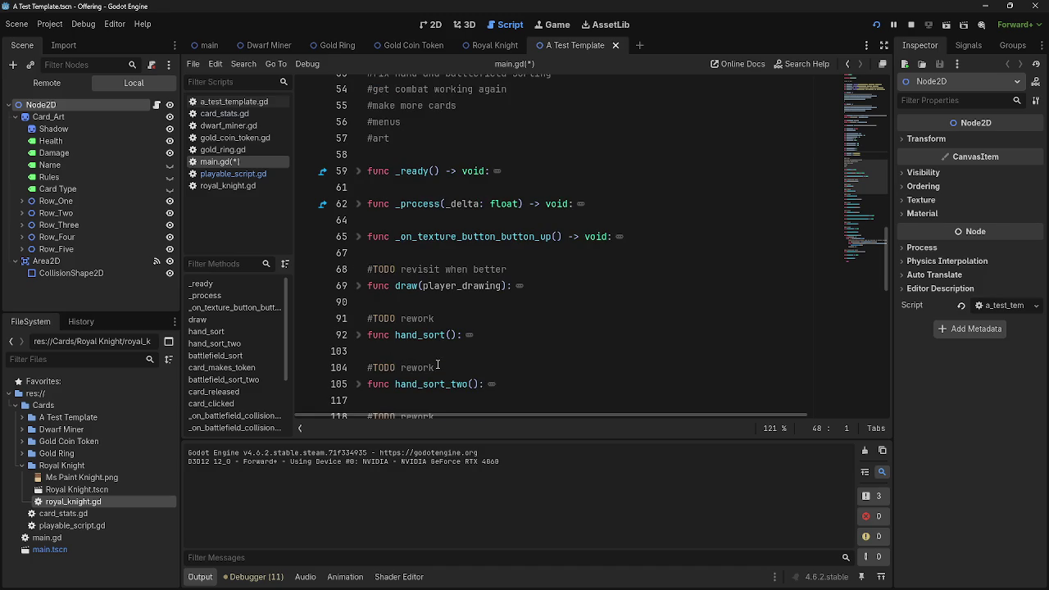
# Expand and re-collapse the draw function, then collapse check_for_equipment.
pyautogui.click(359, 286)
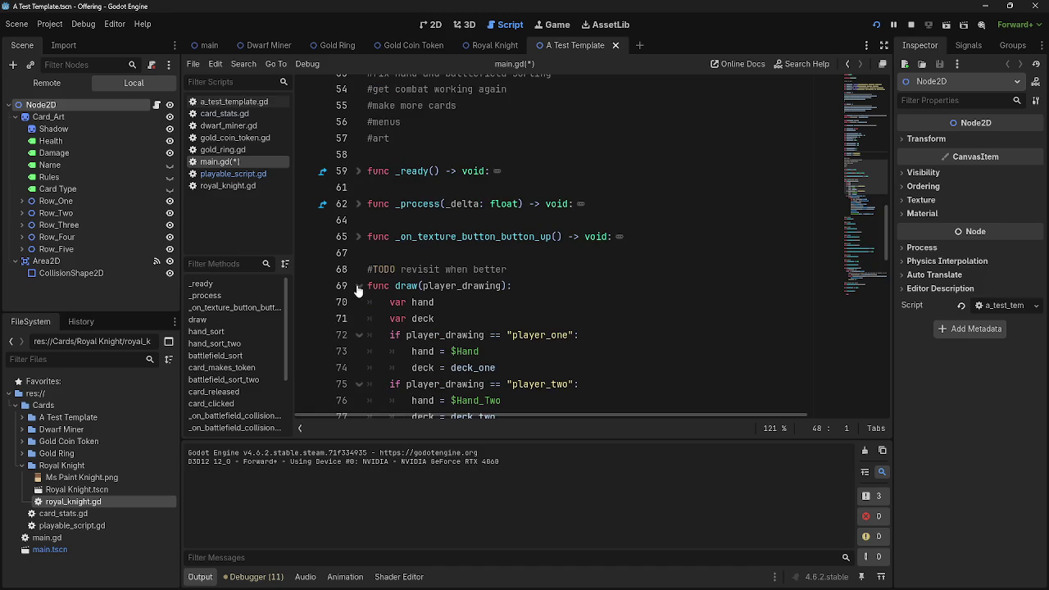
pyautogui.scroll(-3, 358, 290)
pyautogui.click(352, 138)
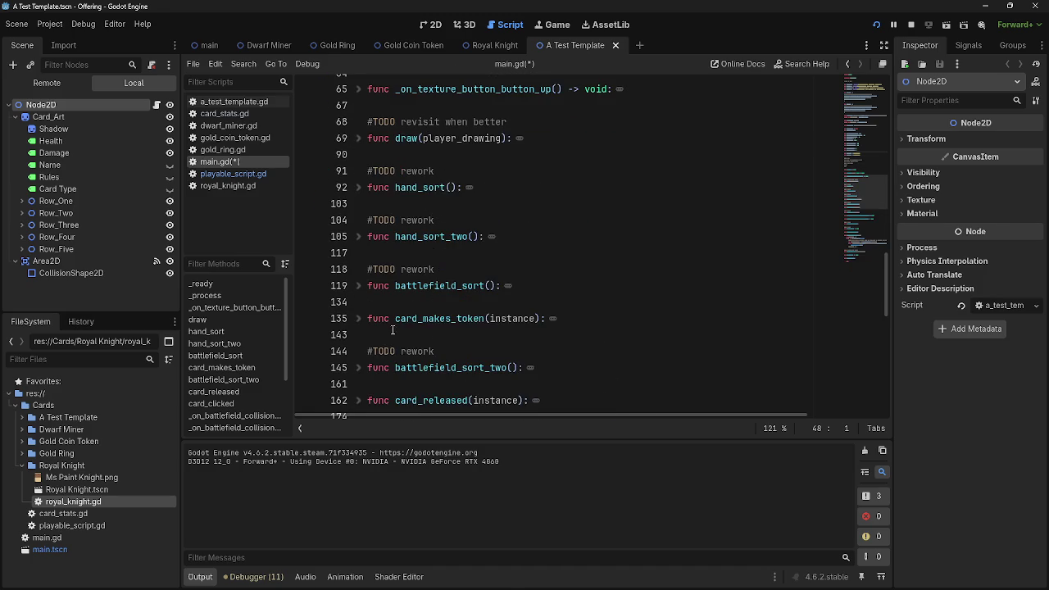
pyautogui.scroll(-5, 405, 352)
pyautogui.scroll(-2, 405, 354)
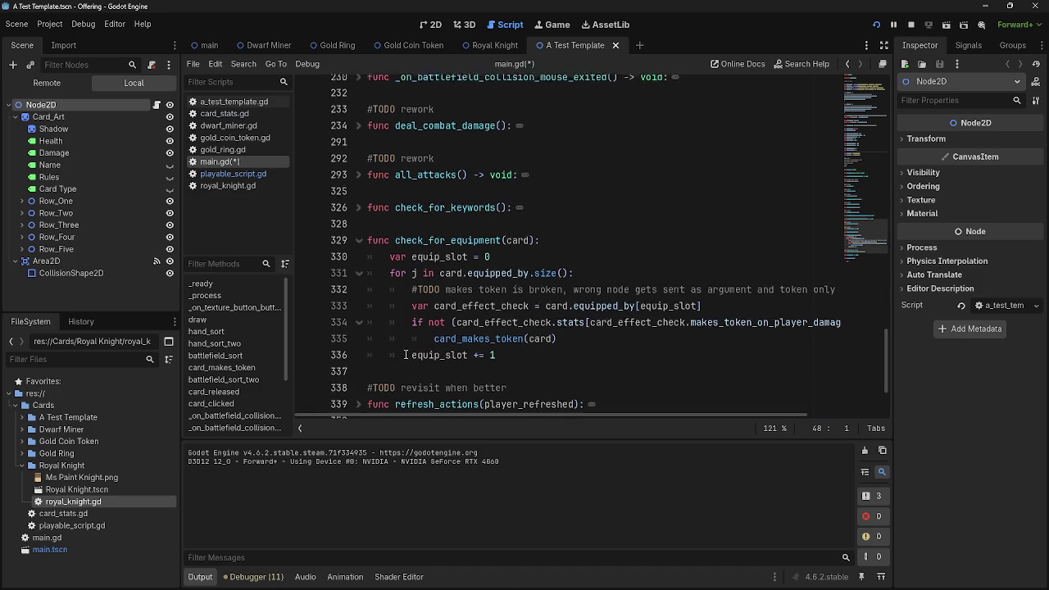
pyautogui.click(359, 237)
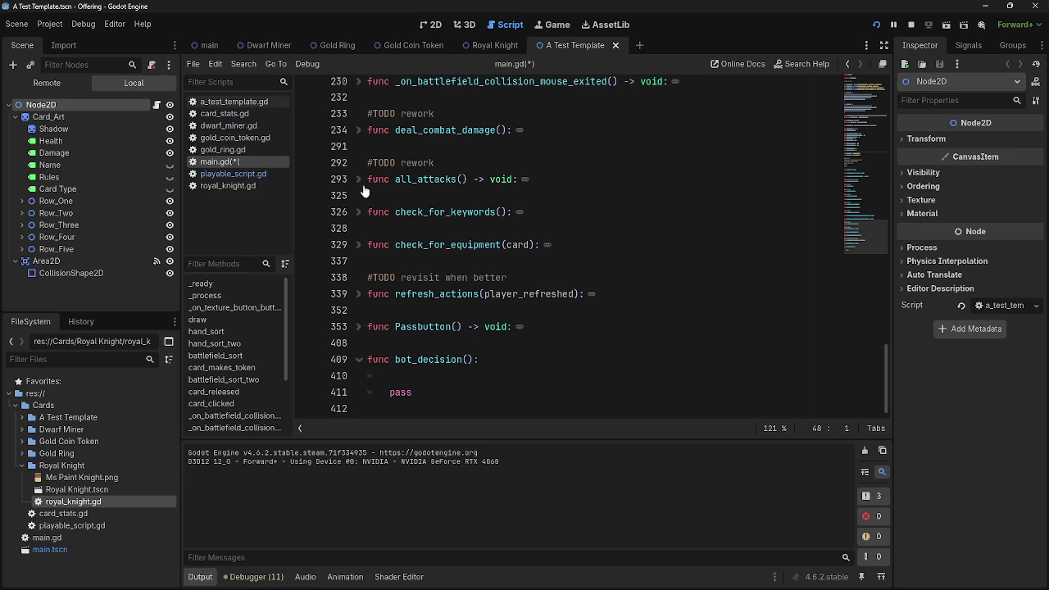
pyautogui.click(360, 129)
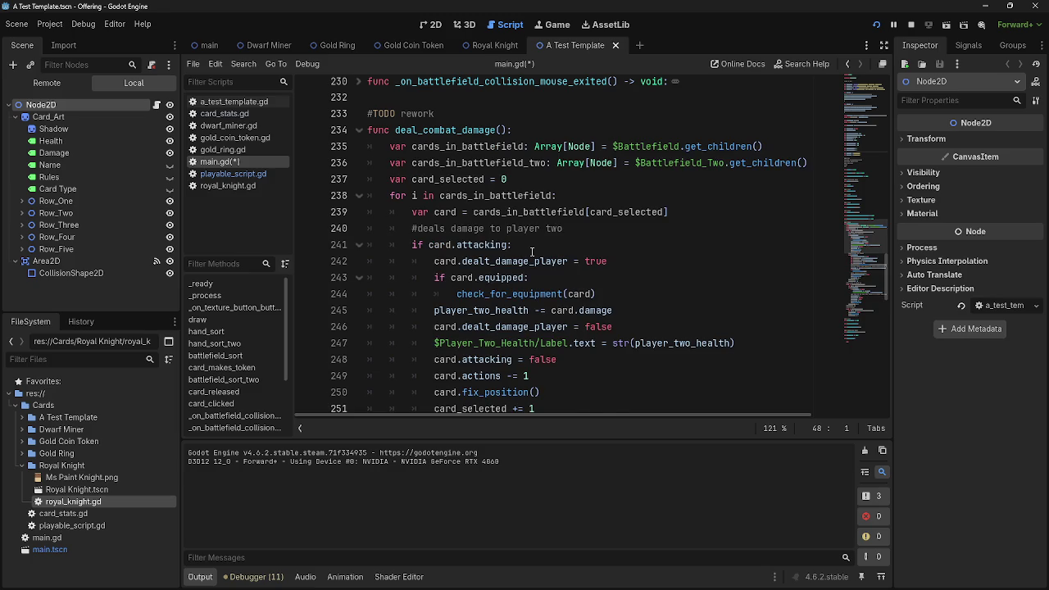
pyautogui.scroll(-1, 532, 251)
pyautogui.moveTo(381, 145)
pyautogui.mouseDown()
pyautogui.moveTo(573, 168)
pyautogui.moveTo(541, 197)
pyautogui.moveTo(508, 160)
pyautogui.moveTo(584, 201)
pyautogui.moveTo(589, 217)
pyautogui.mouseUp()
pyautogui.scroll(8, 591, 219)
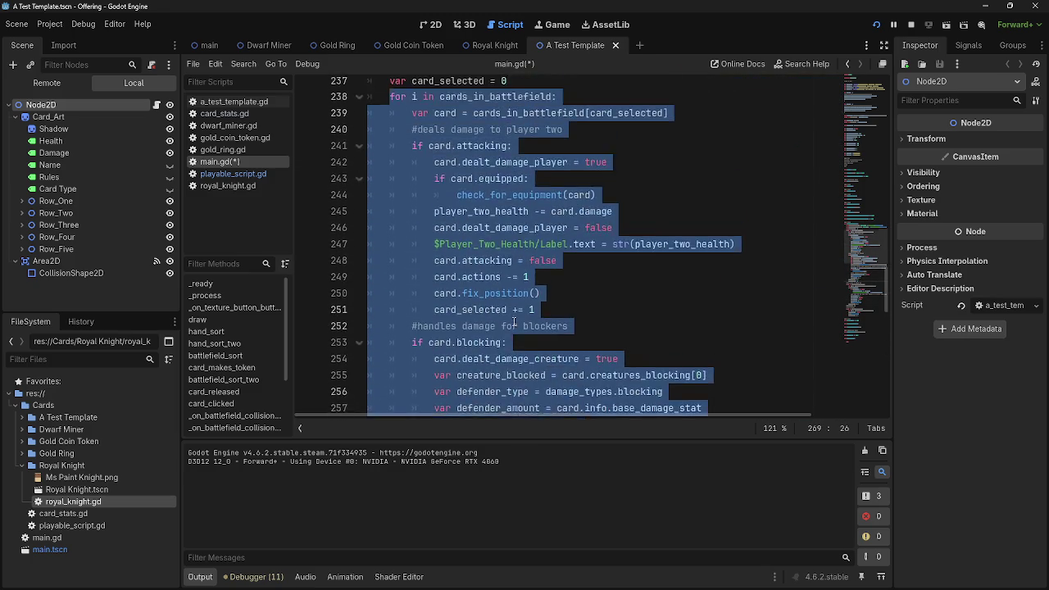
pyautogui.click(360, 195)
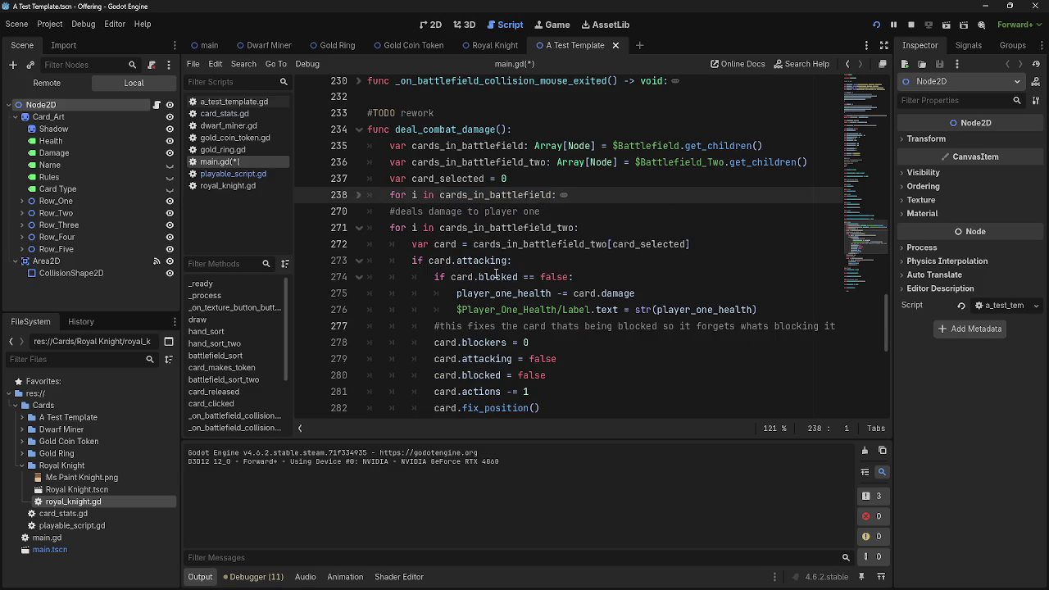
pyautogui.moveTo(391, 227); pyautogui.dragTo(529, 343)
pyautogui.click(529, 343)
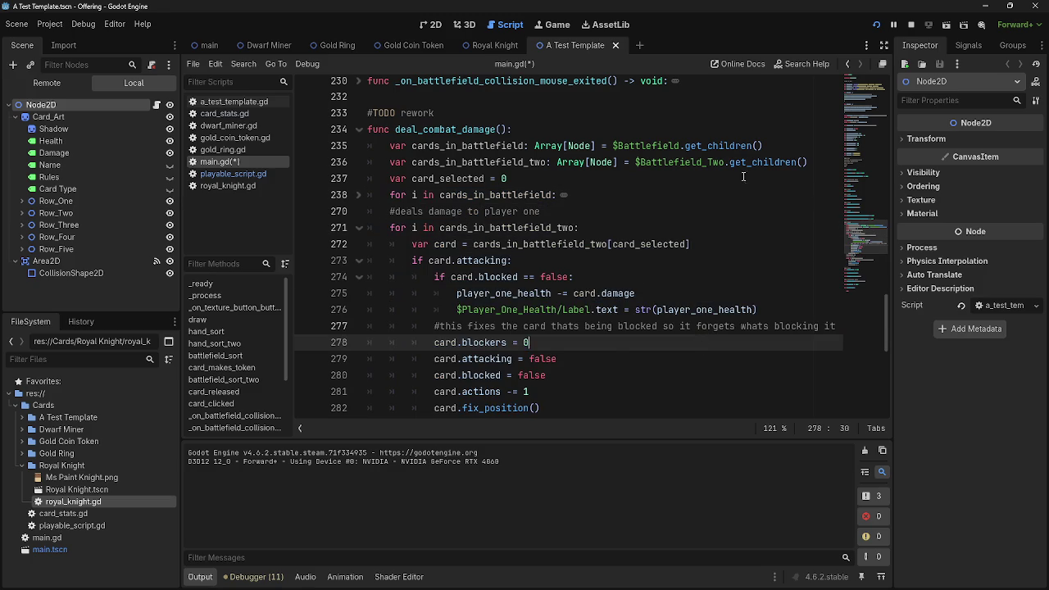
pyautogui.moveTo(814, 162); pyautogui.dragTo(403, 145)
pyautogui.click(524, 195)
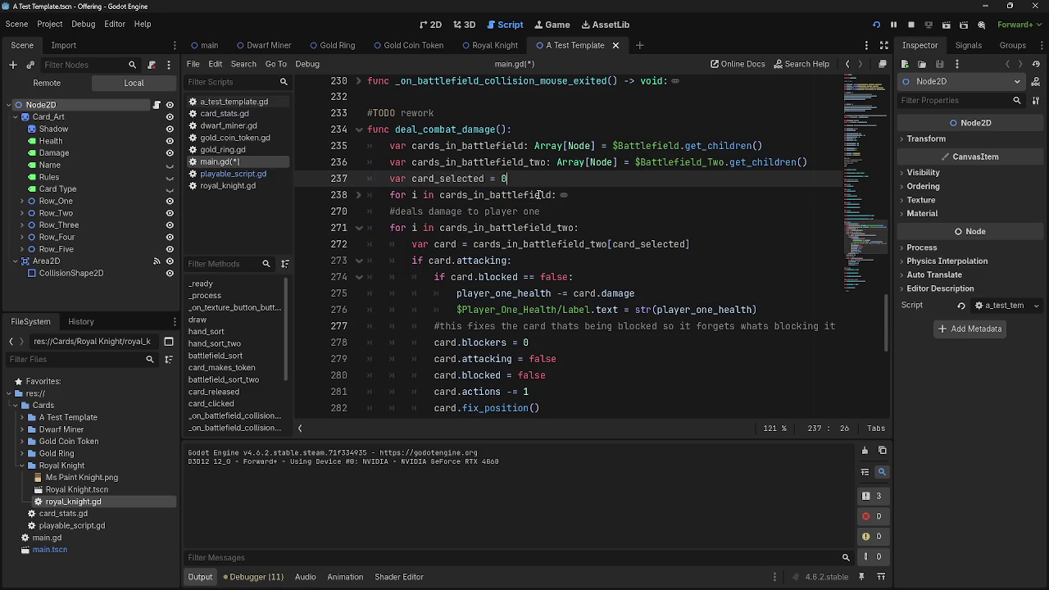
pyautogui.moveTo(557, 195); pyautogui.dragTo(342, 194)
pyautogui.click(435, 195)
pyautogui.click(357, 197)
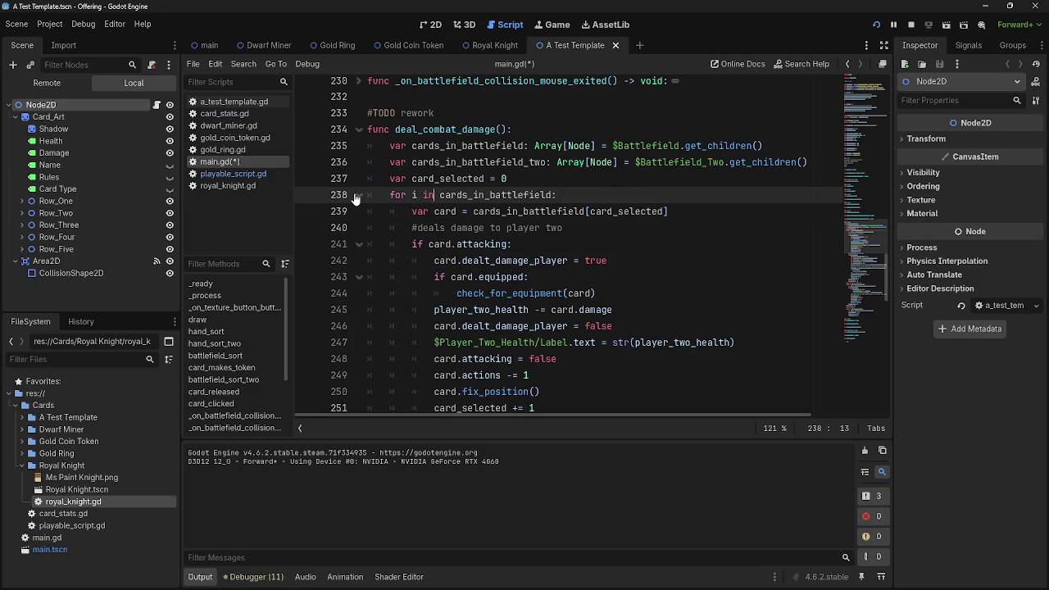
pyautogui.doubleClick(529, 197)
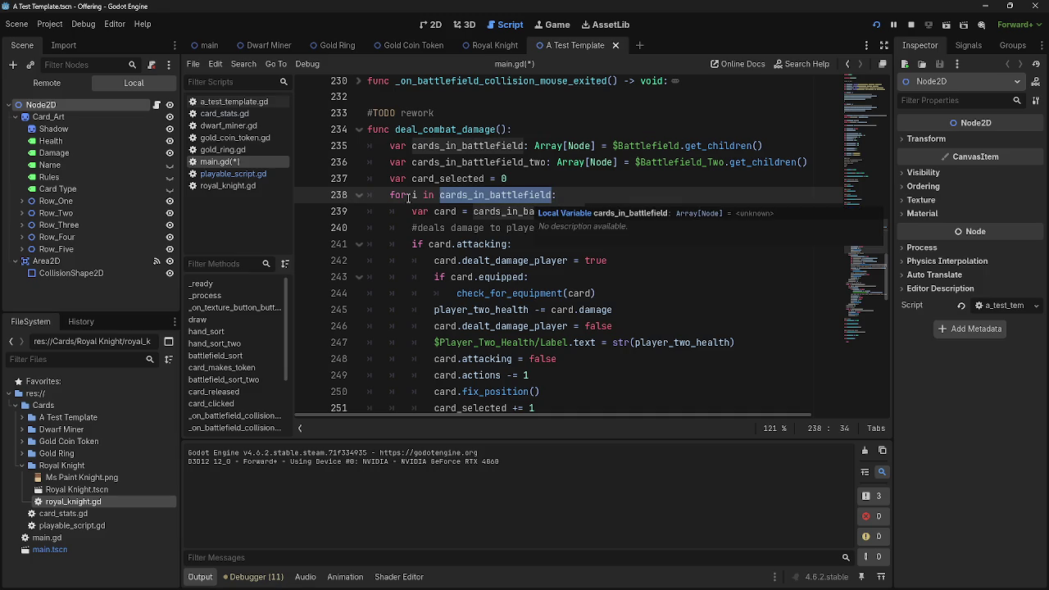
pyautogui.click(547, 162)
pyautogui.doubleClick(475, 146)
pyautogui.doubleClick(479, 162)
pyautogui.doubleClick(475, 146)
pyautogui.click(473, 162)
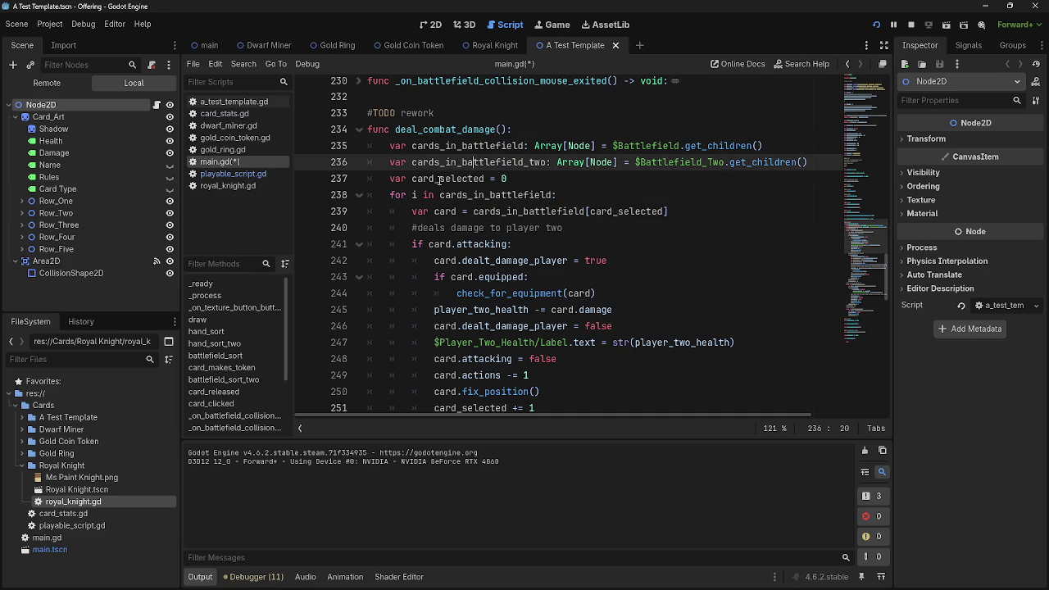
pyautogui.click(358, 195)
pyautogui.doubleClick(496, 195)
pyautogui.moveTo(385, 195); pyautogui.dragTo(602, 195)
pyautogui.click(484, 195)
pyautogui.doubleClick(483, 195)
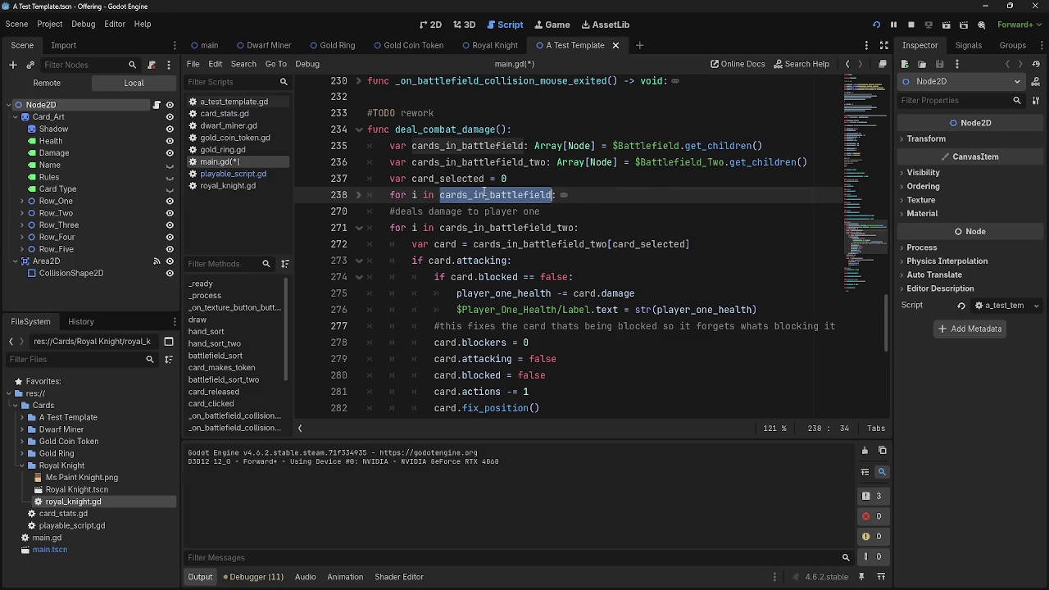
pyautogui.doubleClick(500, 193)
pyautogui.doubleClick(483, 157)
pyautogui.click(483, 197)
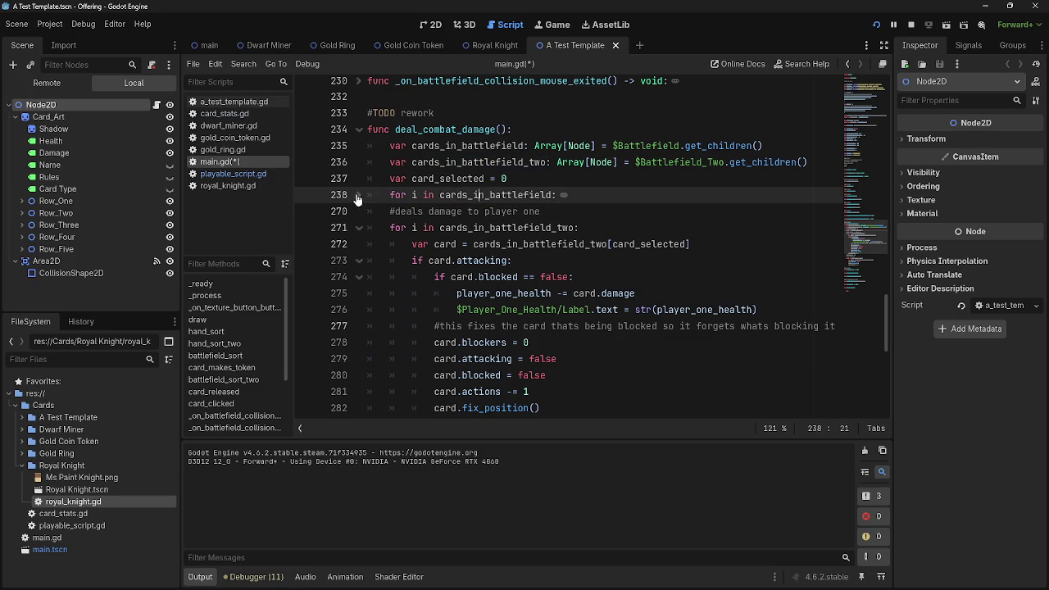
pyautogui.doubleClick(691, 161)
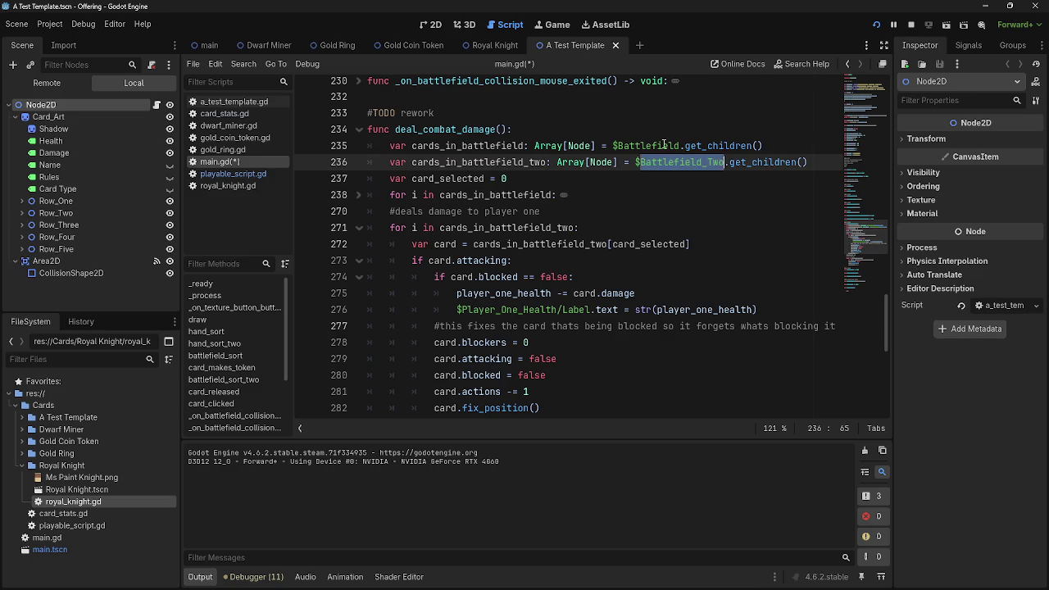
pyautogui.doubleClick(647, 146)
pyautogui.click(386, 195)
pyautogui.click(358, 195)
pyautogui.click(358, 195)
pyautogui.click(358, 195)
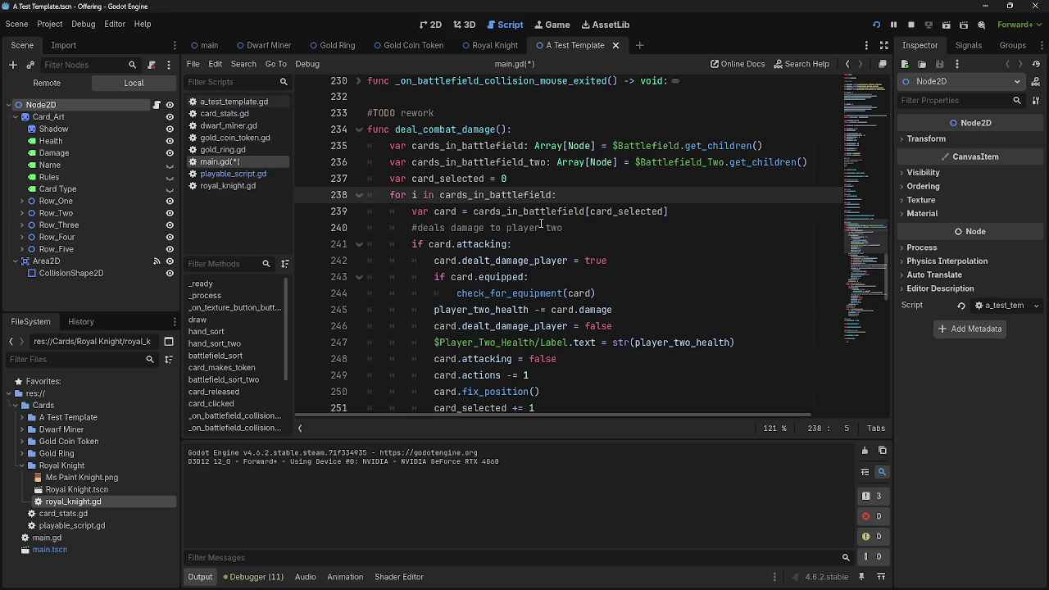
pyautogui.moveTo(361, 205)
pyautogui.mouseDown()
pyautogui.moveTo(508, 246)
pyautogui.moveTo(623, 262)
pyautogui.mouseUp()
pyautogui.click(623, 261)
pyautogui.doubleClick(524, 212)
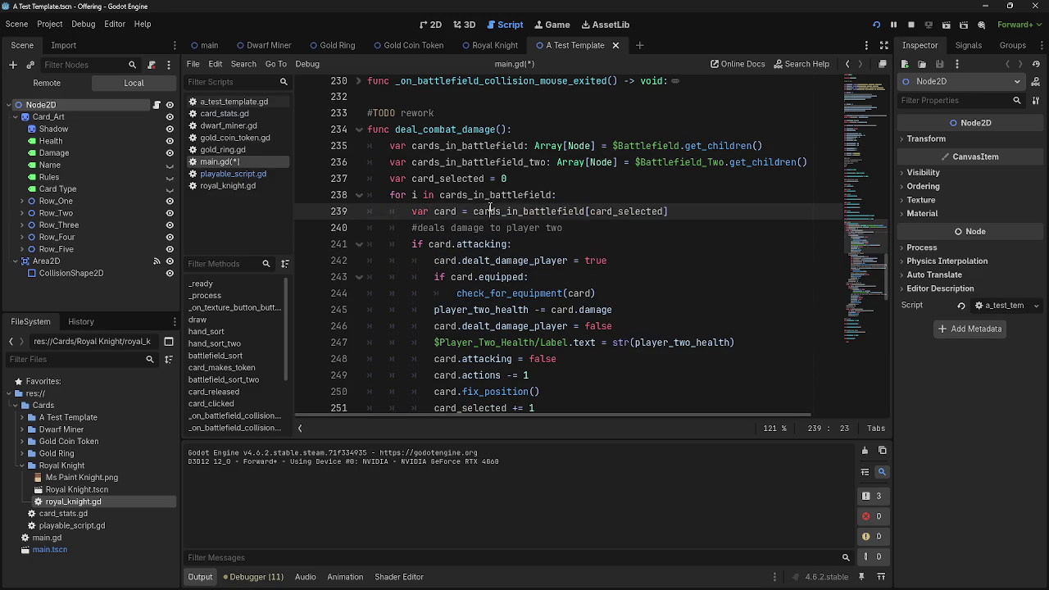
pyautogui.scroll(-9, 623, 259)
pyautogui.scroll(-4, 623, 259)
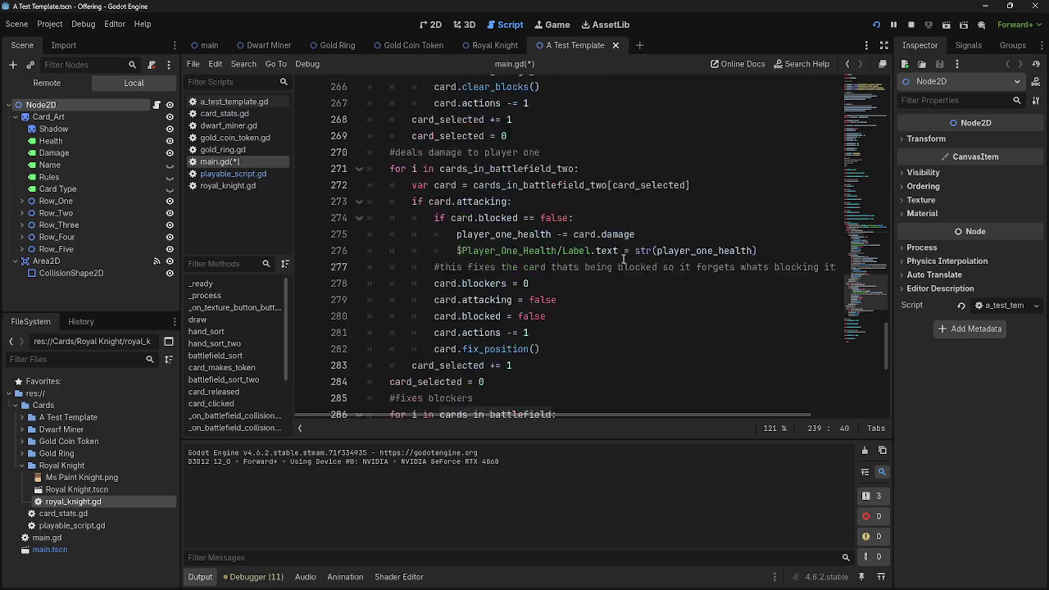
pyautogui.scroll(8, 623, 259)
pyautogui.scroll(7, 623, 259)
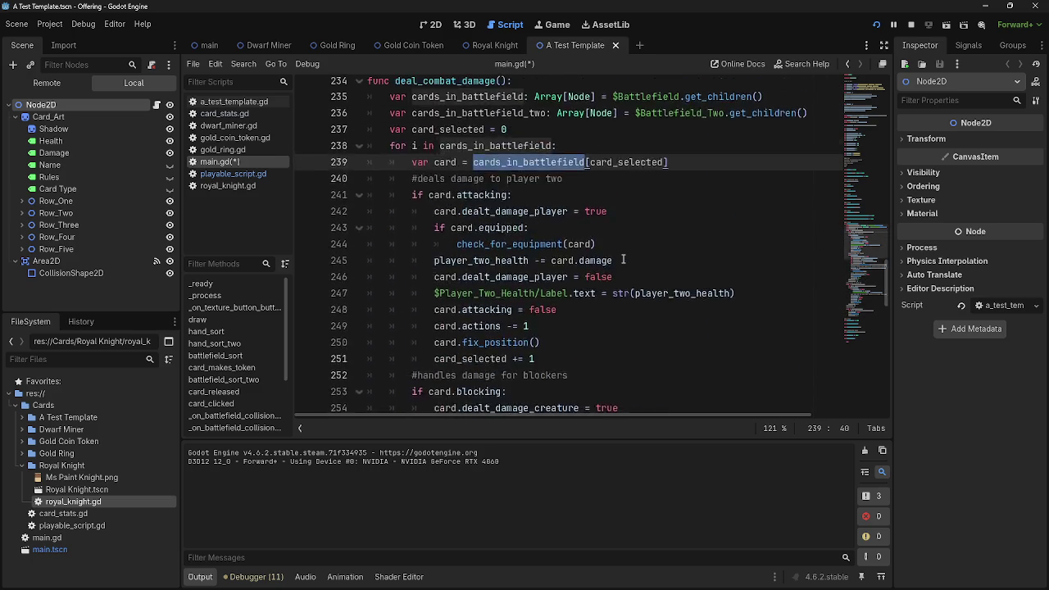
pyautogui.moveTo(672, 260); pyautogui.dragTo(342, 249)
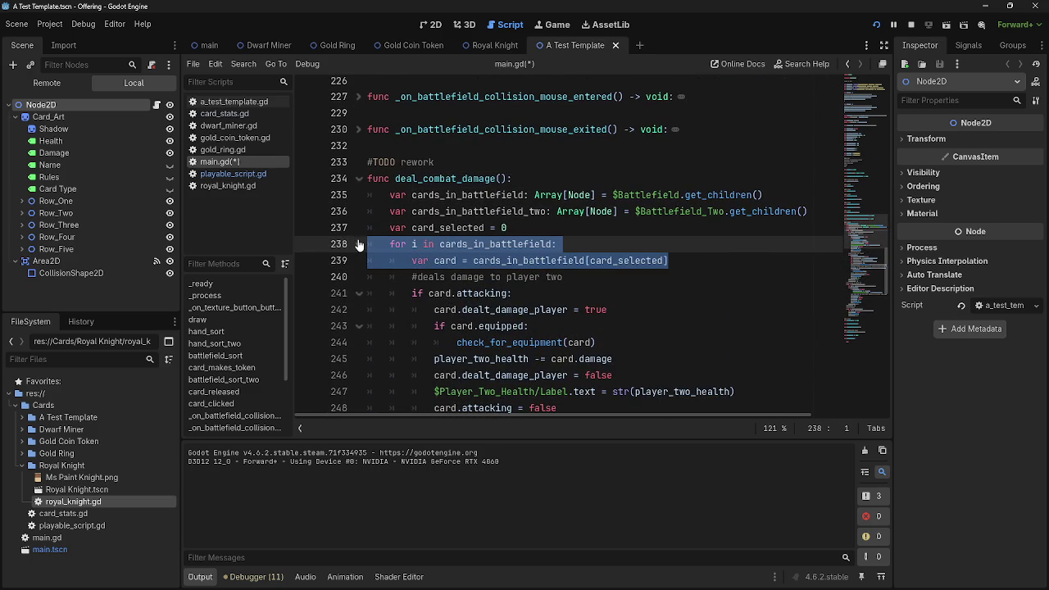
pyautogui.click(358, 244)
pyautogui.moveTo(735, 292)
pyautogui.mouseDown()
pyautogui.moveTo(471, 293)
pyautogui.moveTo(346, 279)
pyautogui.mouseUp()
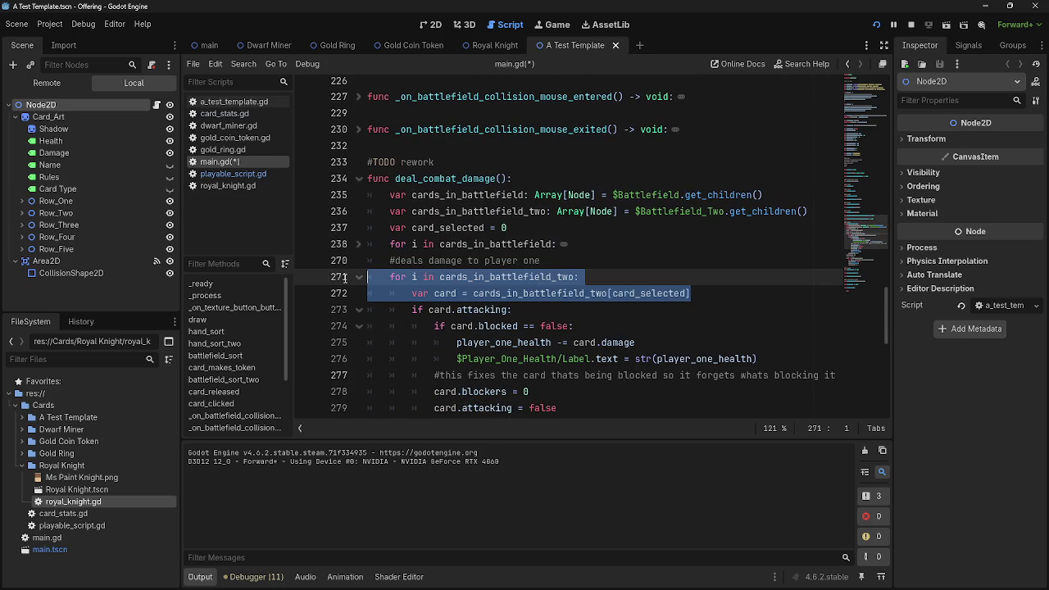
pyautogui.click(358, 244)
pyautogui.moveTo(671, 260); pyautogui.dragTo(323, 249)
pyautogui.click(371, 244)
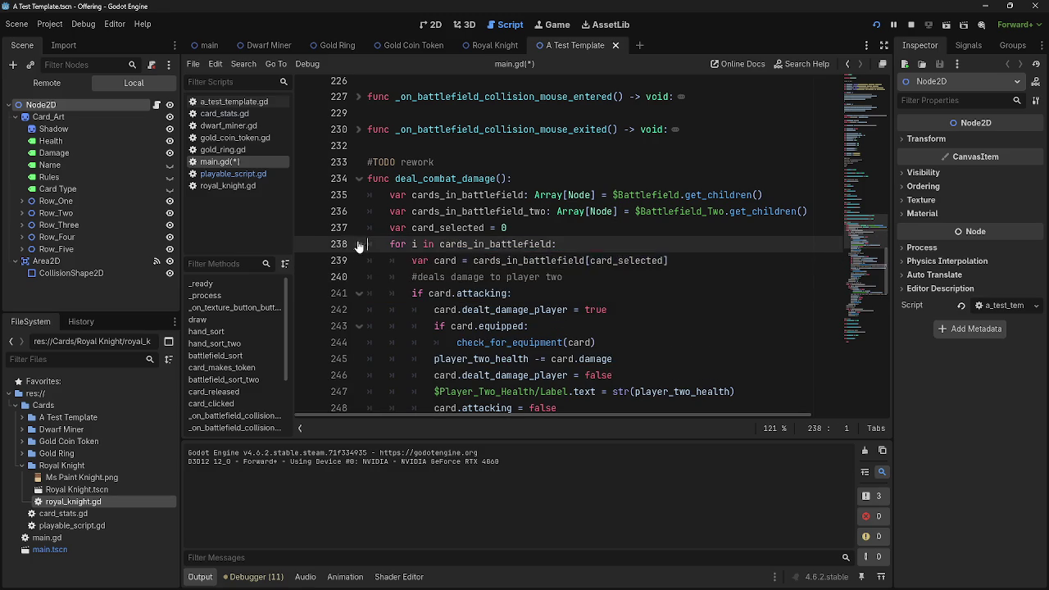
pyautogui.click(358, 244)
pyautogui.scroll(-2, 418, 227)
pyautogui.moveTo(414, 211)
pyautogui.mouseDown()
pyautogui.moveTo(573, 234)
pyautogui.moveTo(525, 410)
pyautogui.moveTo(626, 247)
pyautogui.mouseUp()
pyautogui.scroll(4, 626, 247)
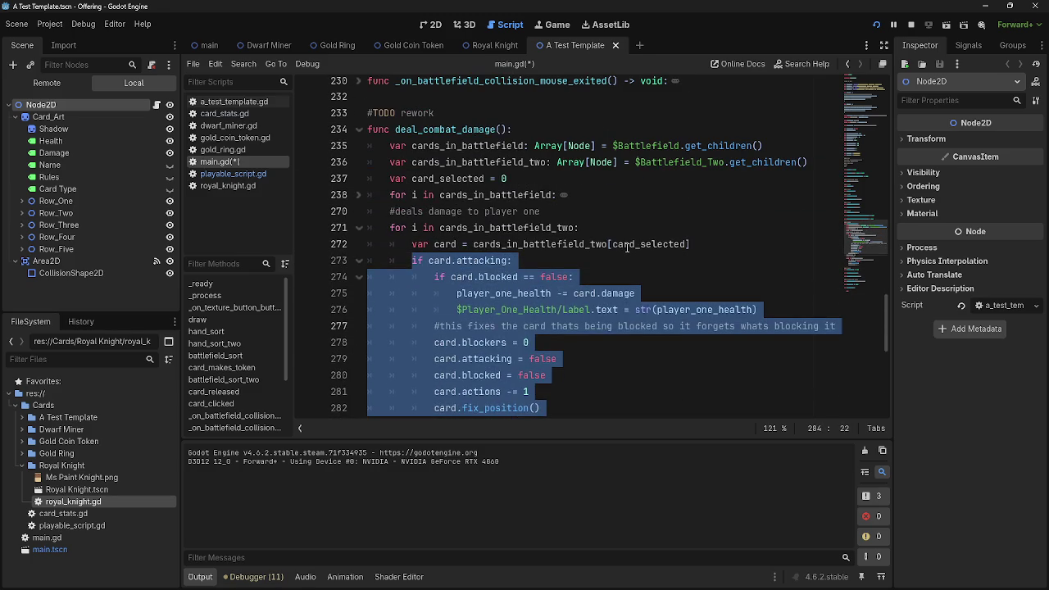
pyautogui.click(559, 259)
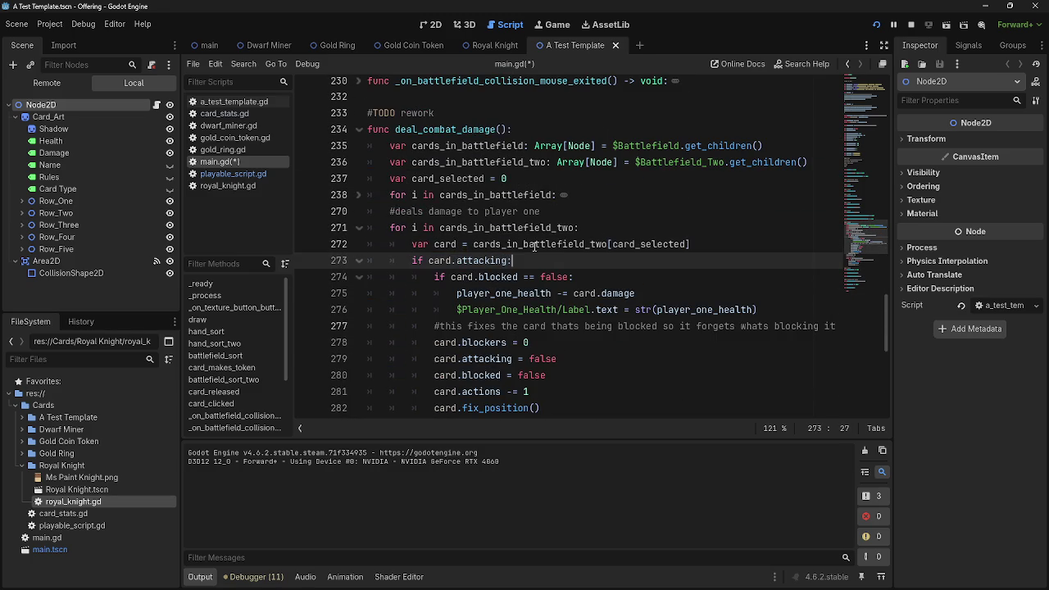
pyautogui.click(361, 229)
pyautogui.click(363, 200)
pyautogui.scroll(-6, 363, 200)
pyautogui.scroll(5, 363, 200)
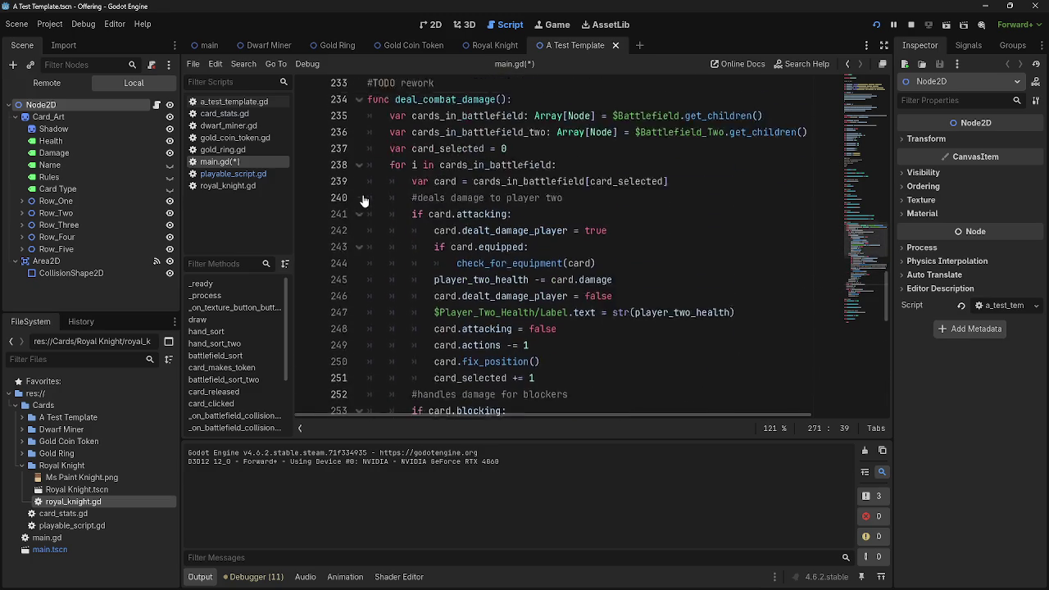
pyautogui.scroll(3, 363, 200)
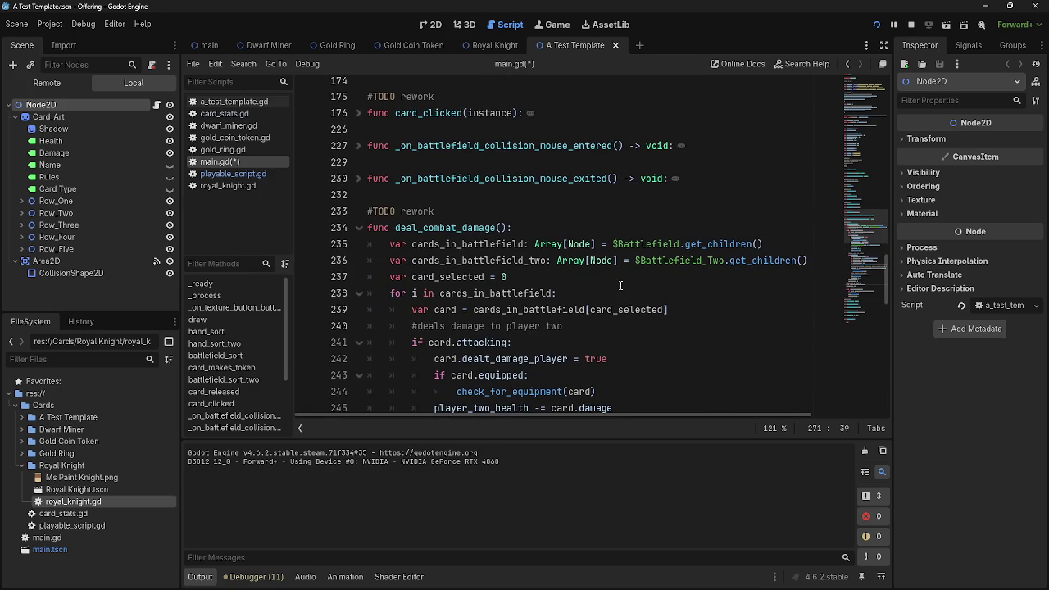
pyautogui.moveTo(692, 309); pyautogui.dragTo(367, 293)
pyautogui.click(591, 296)
pyautogui.click(738, 323)
pyautogui.moveTo(738, 324); pyautogui.dragTo(367, 293)
pyautogui.click(358, 292)
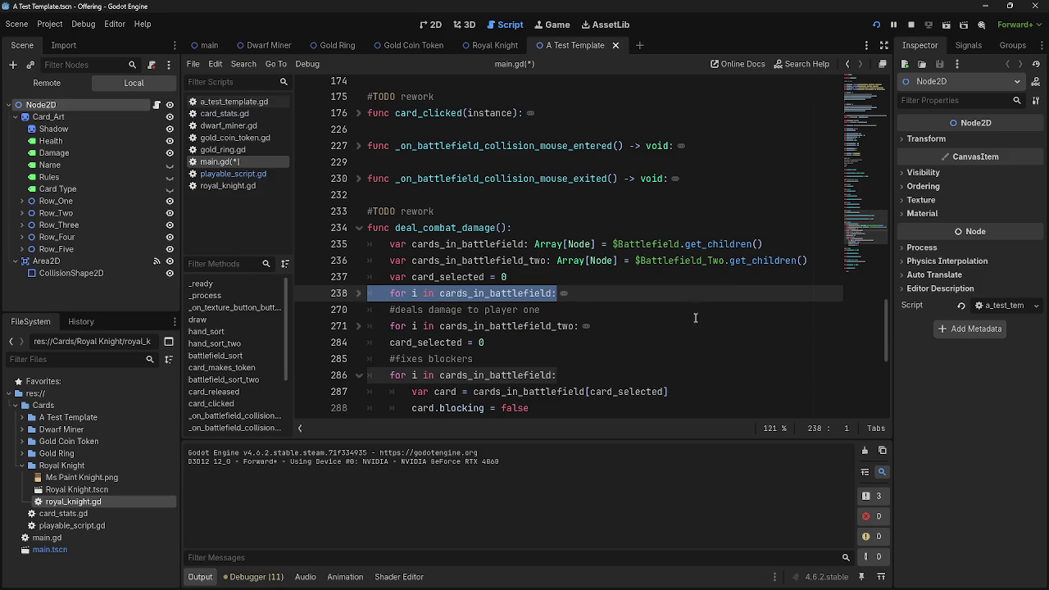
pyautogui.press('Right')
pyautogui.click(358, 292)
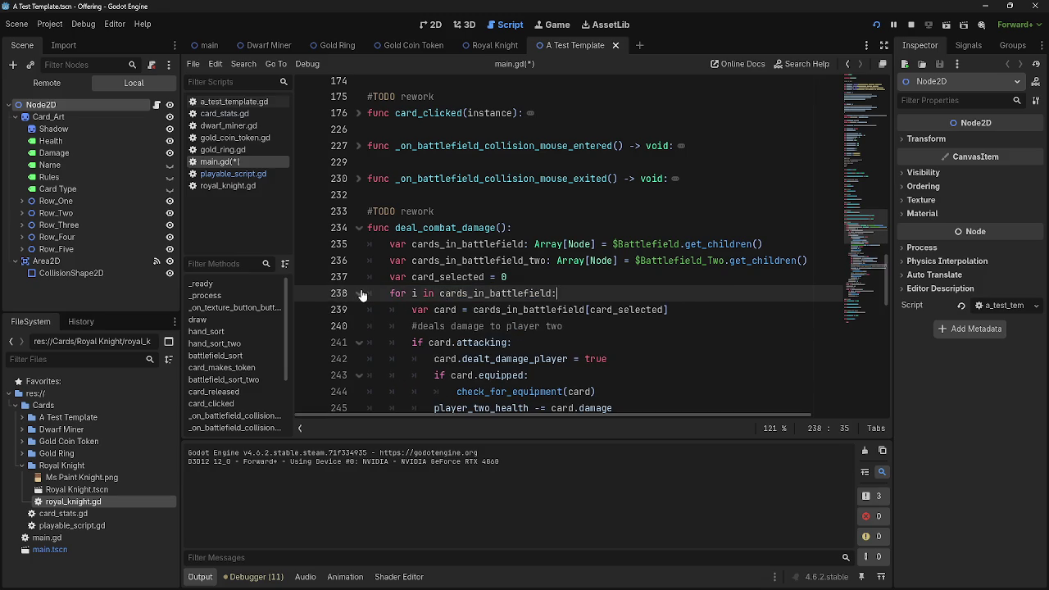
pyautogui.click(359, 293)
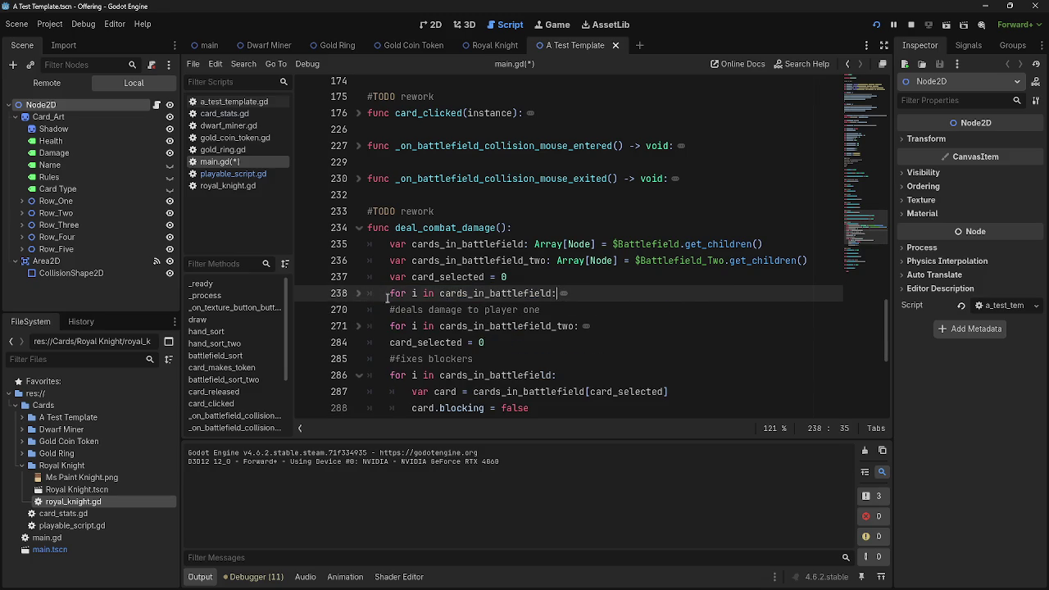
pyautogui.click(358, 293)
pyautogui.scroll(-3, 356, 299)
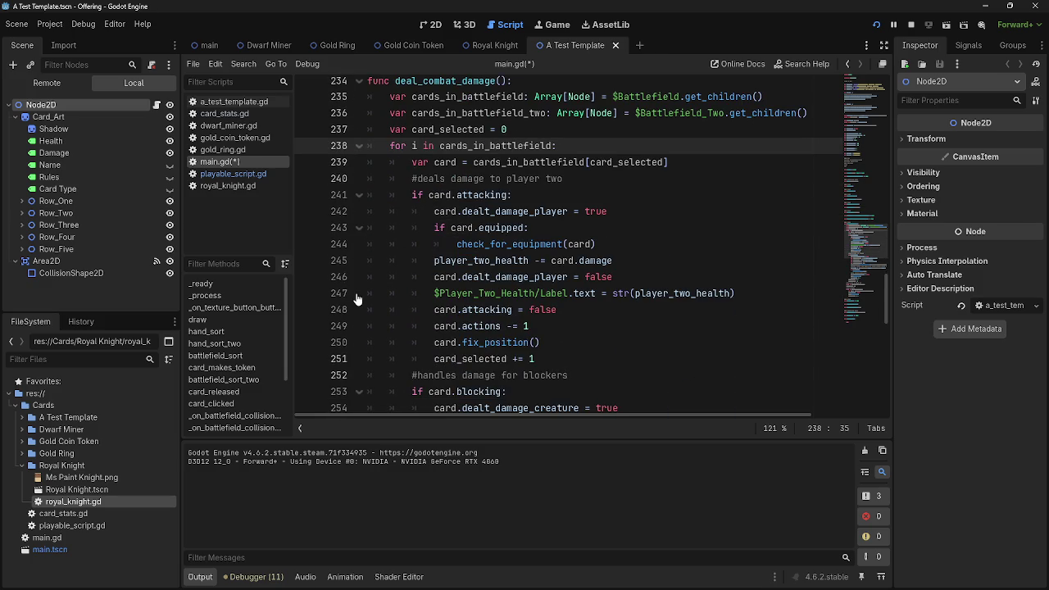
pyautogui.scroll(-7, 356, 299)
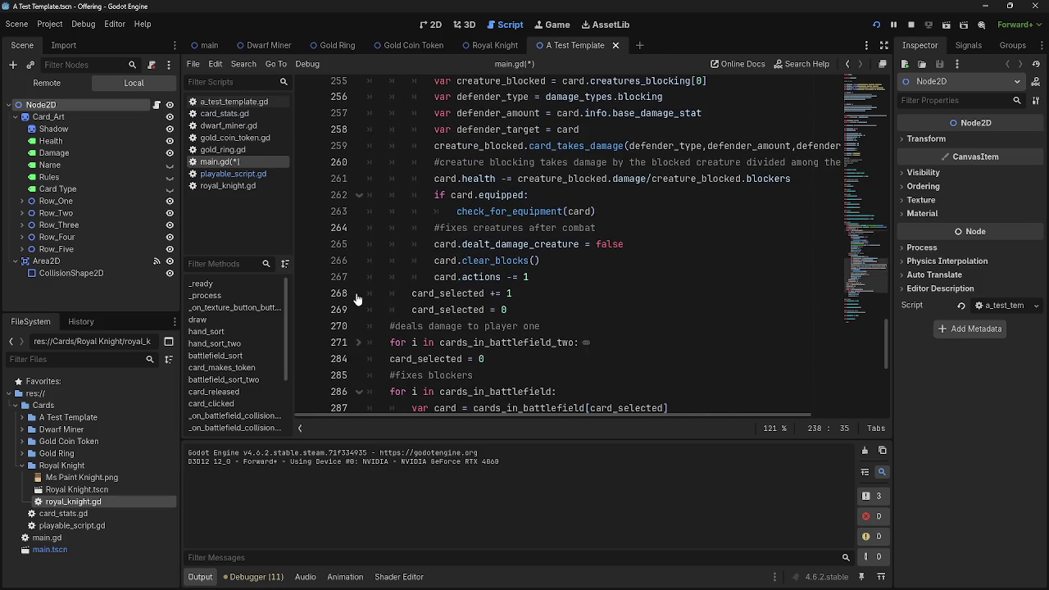
pyautogui.scroll(2, 356, 297)
pyautogui.scroll(5, 356, 291)
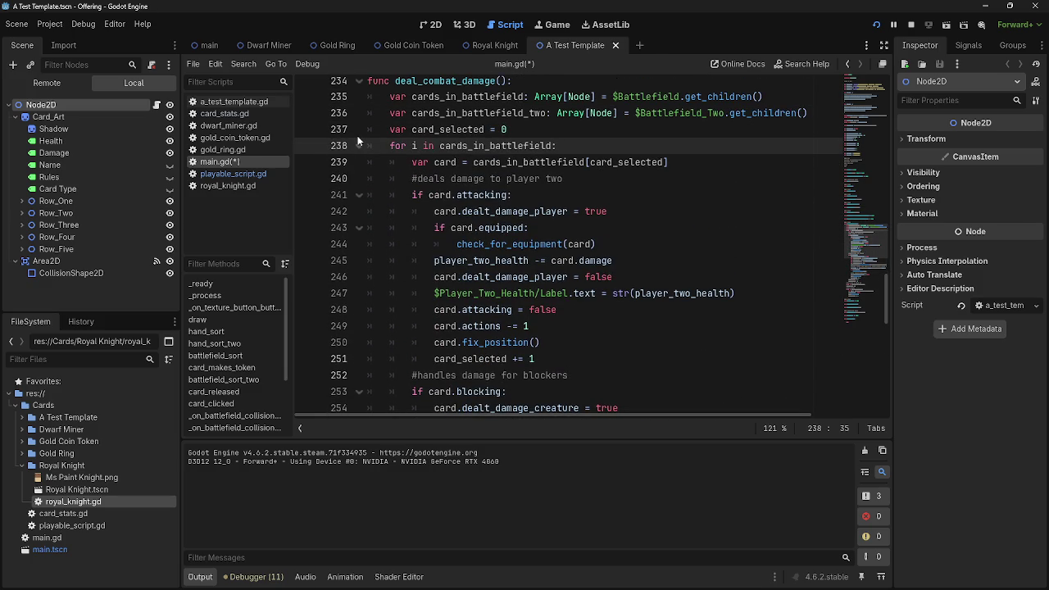
pyautogui.moveTo(715, 162); pyautogui.dragTo(369, 150)
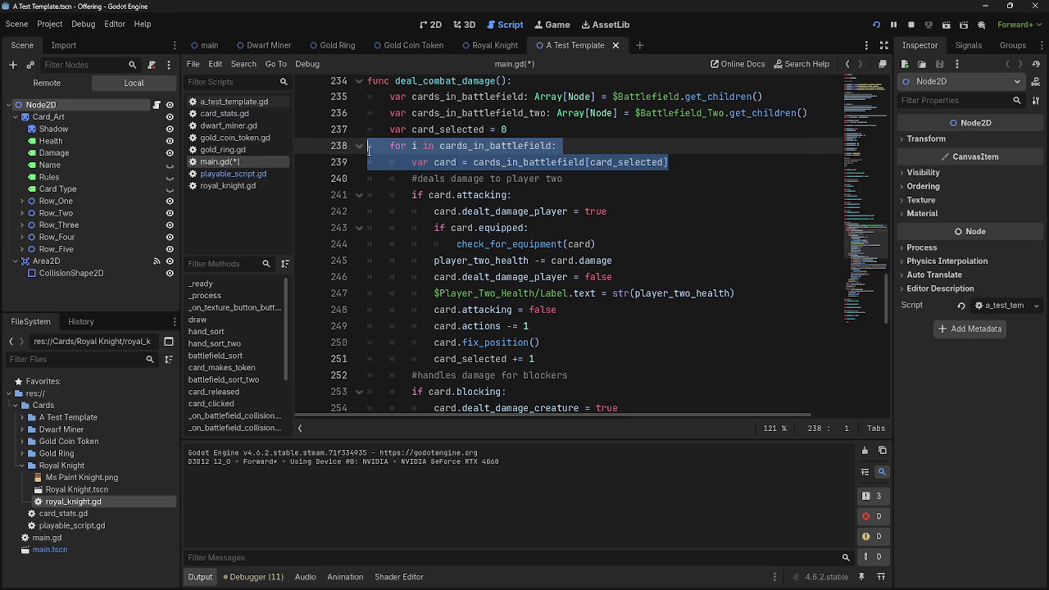
pyautogui.doubleClick(672, 113)
pyautogui.doubleClick(643, 97)
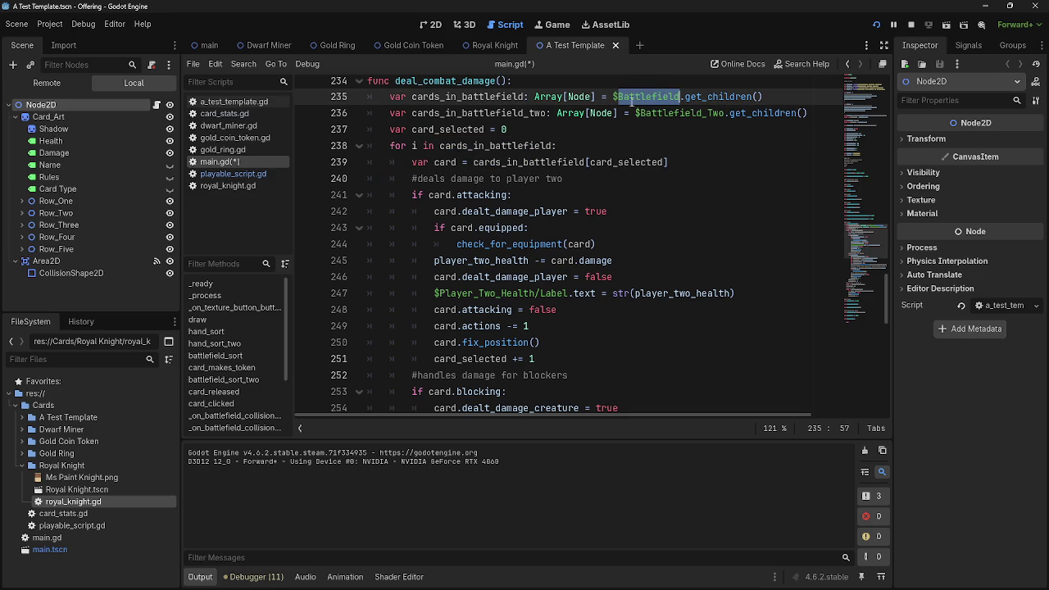
pyautogui.doubleClick(678, 113)
pyautogui.doubleClick(484, 113)
pyautogui.doubleClick(484, 96)
pyautogui.click(484, 113)
pyautogui.doubleClick(484, 113)
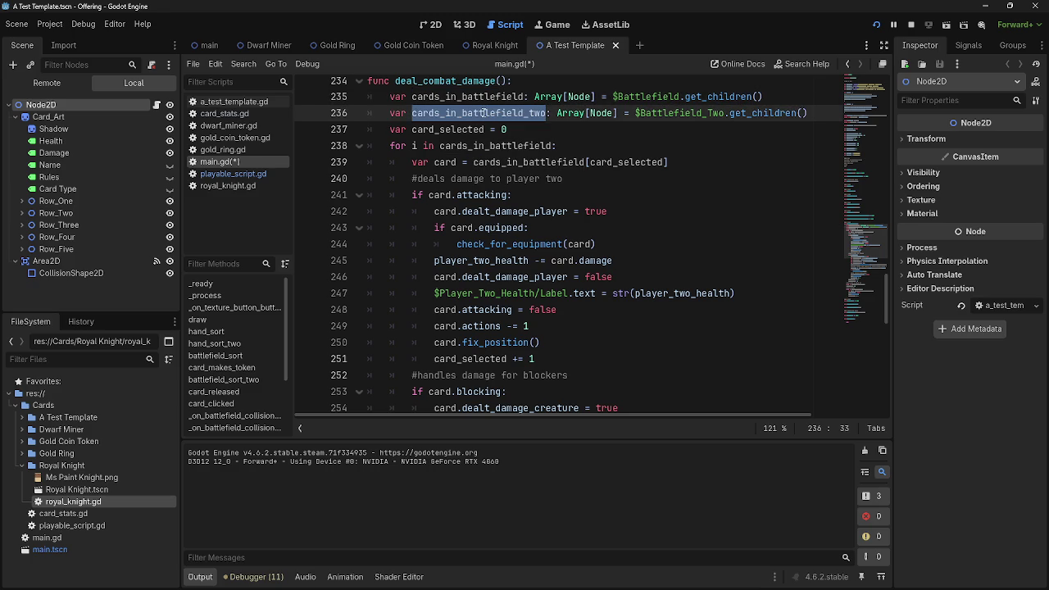
pyautogui.click(473, 97)
pyautogui.click(358, 148)
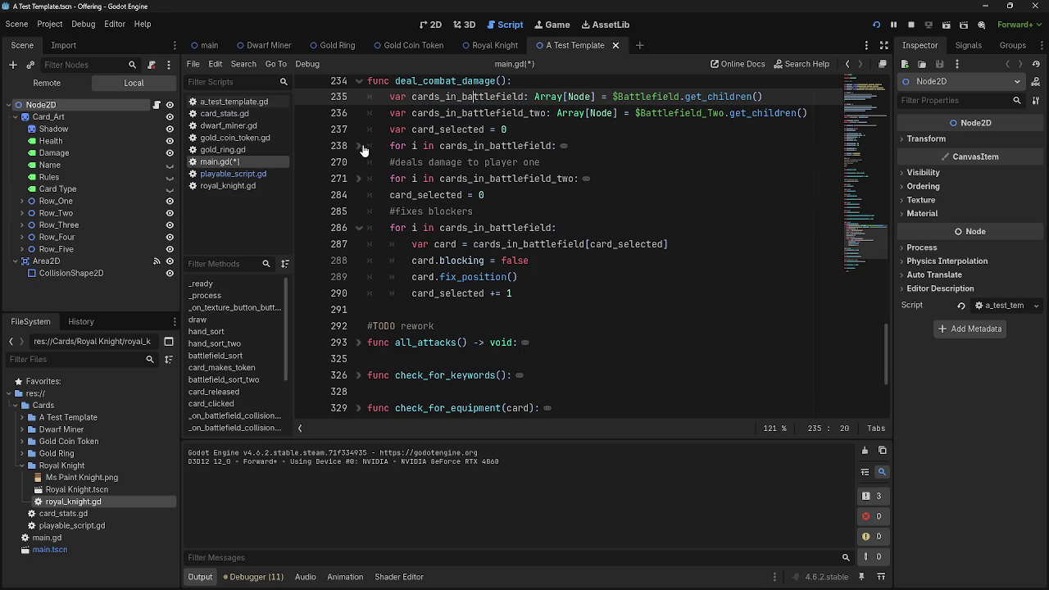
pyautogui.click(668, 180)
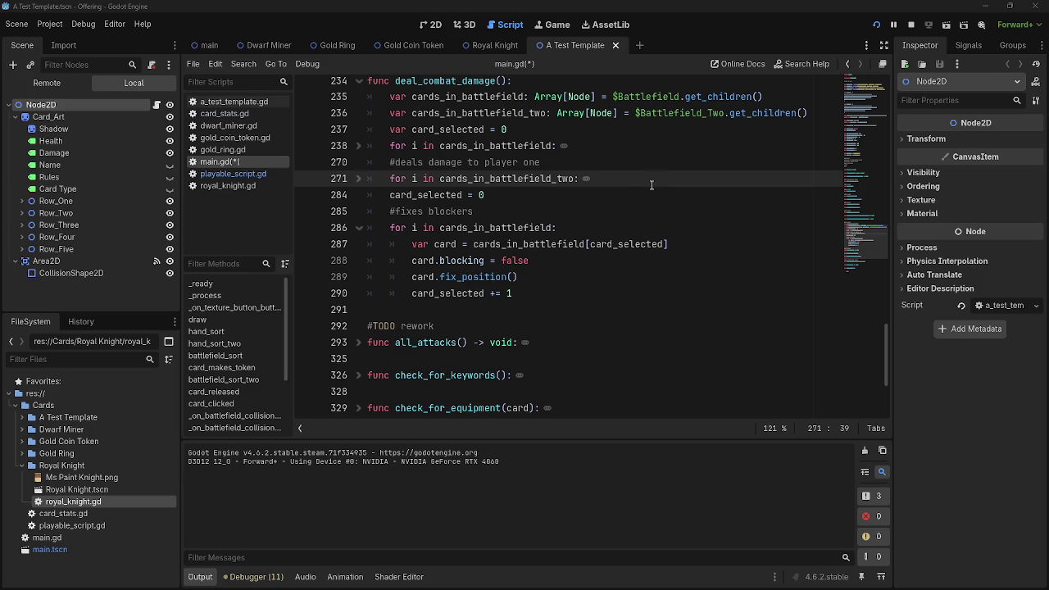
pyautogui.scroll(3, 639, 185)
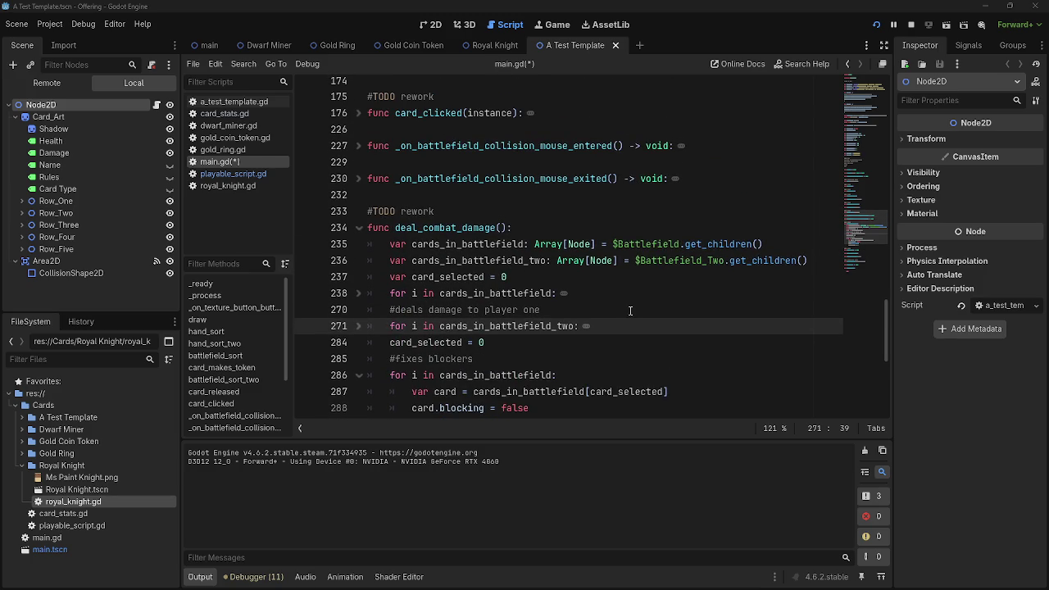
pyautogui.scroll(-1, 630, 310)
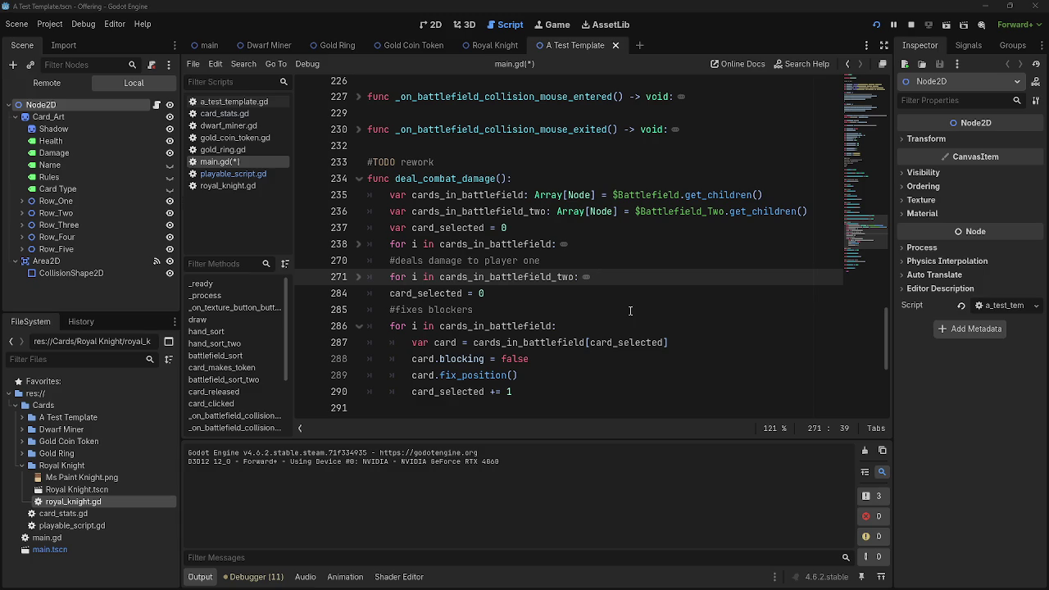
pyautogui.click(358, 180)
pyautogui.click(562, 277)
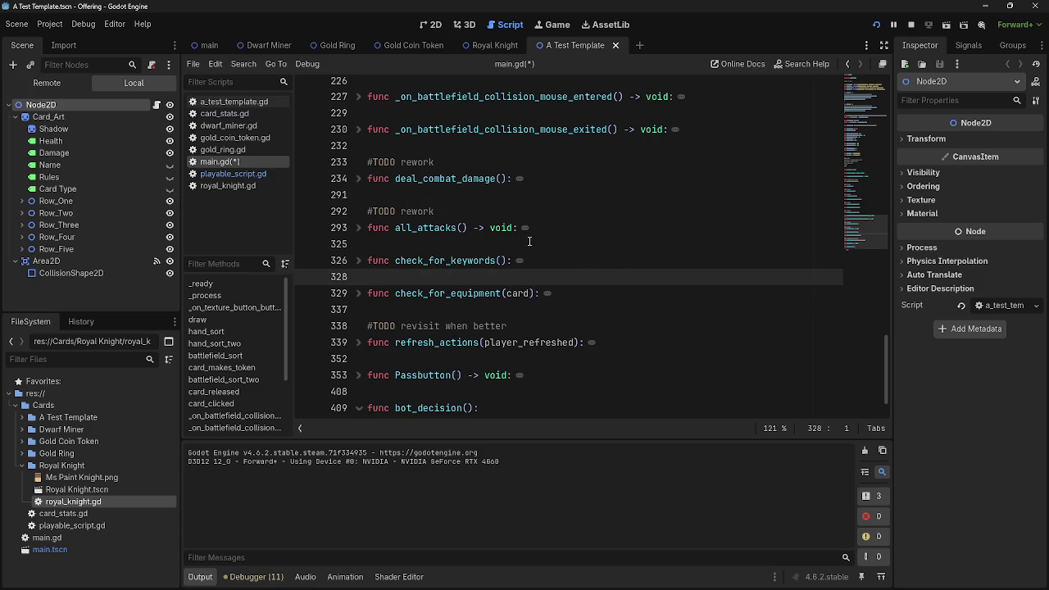
pyautogui.click(490, 243)
pyautogui.scroll(-1, 435, 287)
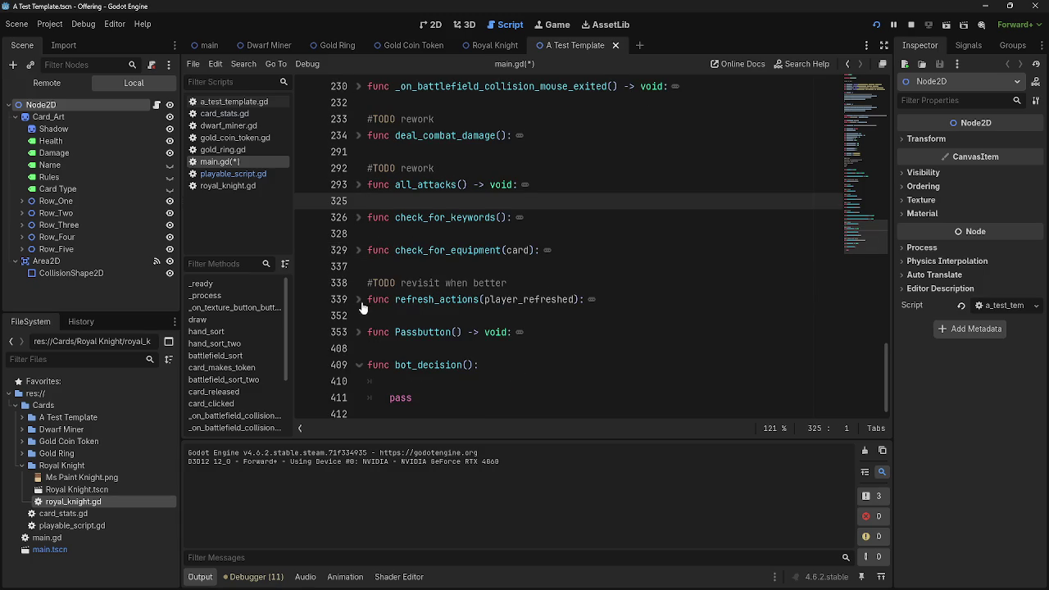
pyautogui.click(466, 367)
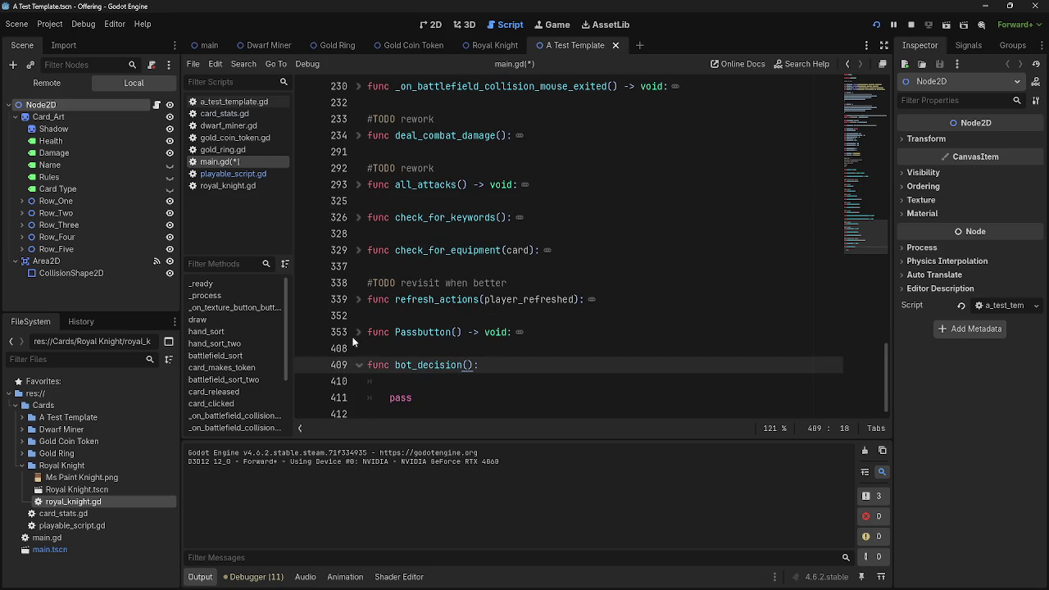
pyautogui.click(446, 379)
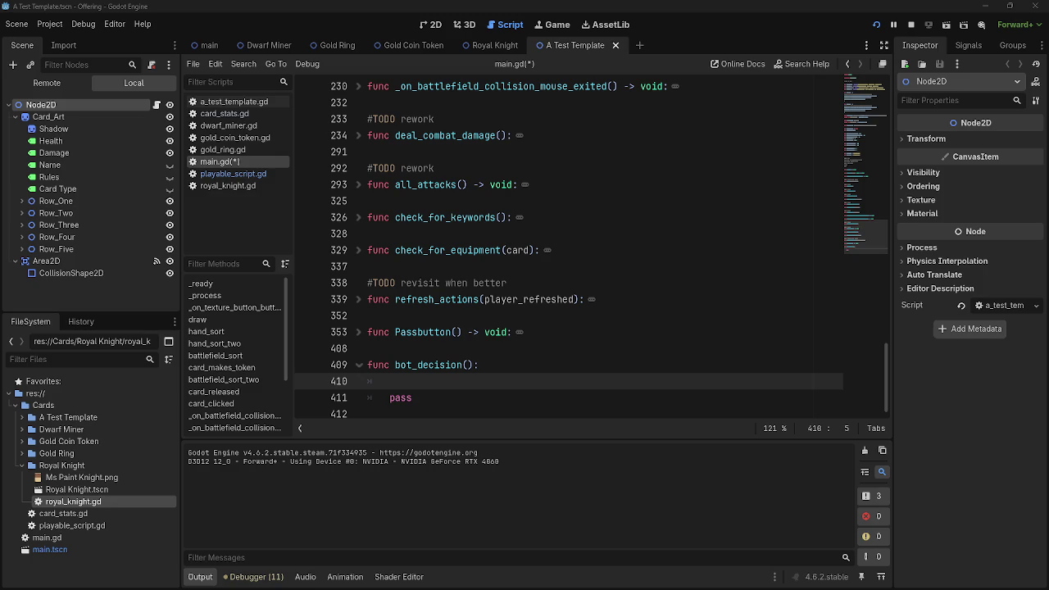
pyautogui.scroll(4, 468, 330)
pyautogui.scroll(-2, 419, 322)
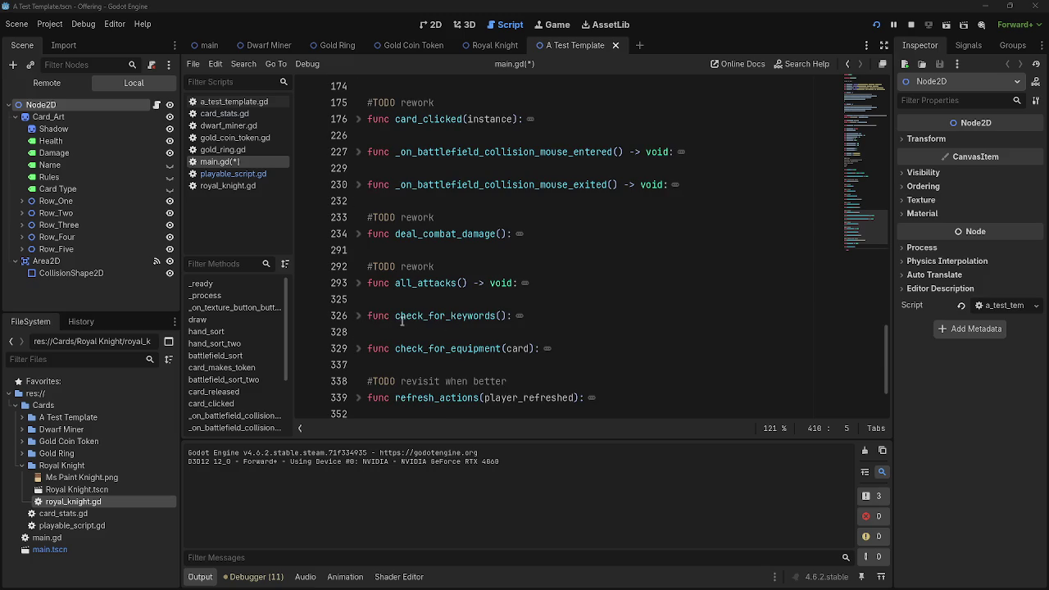
# Expand all_attacks to view its #TODO rework comment, then collapse it again.
pyautogui.click(369, 283)
pyautogui.click(359, 283)
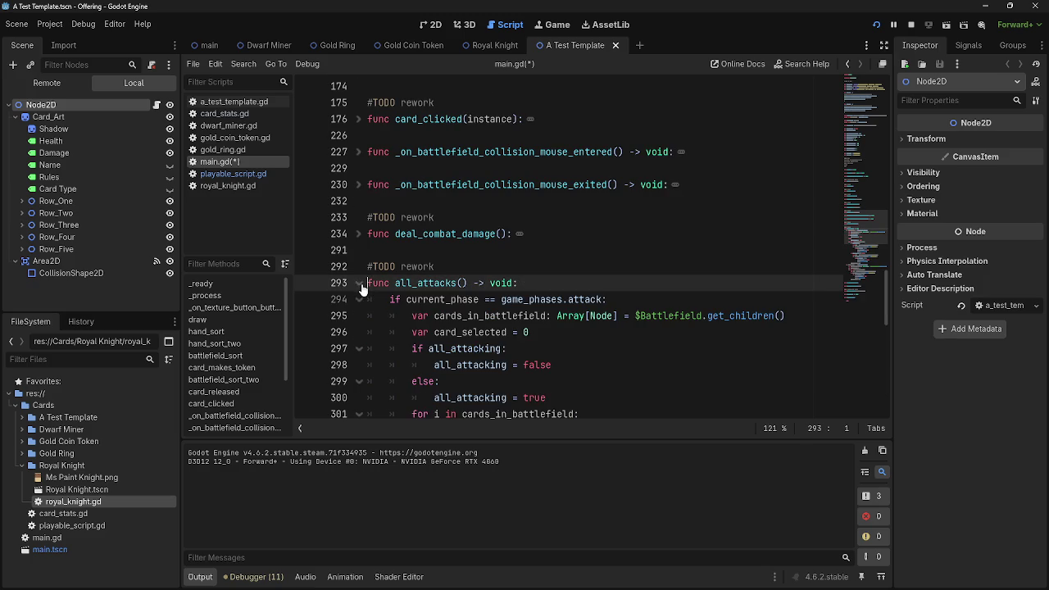
pyautogui.click(478, 261)
pyautogui.click(358, 283)
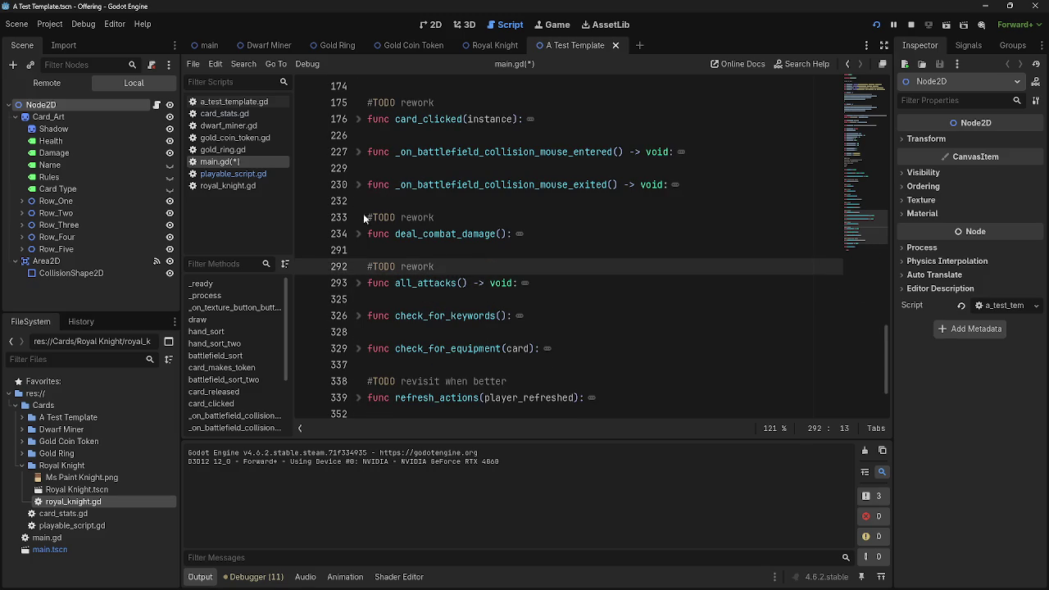
pyautogui.scroll(-1, 362, 247)
pyautogui.scroll(-3, 358, 277)
pyautogui.scroll(3, 358, 283)
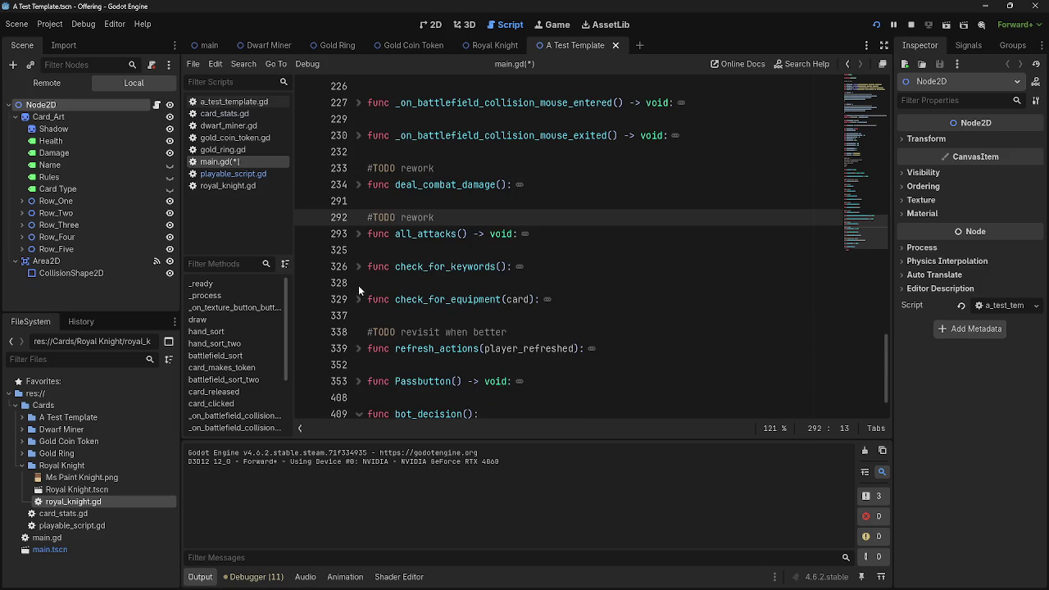
# Unfold deal_combat_damage and select through its body to review the damage loops.
pyautogui.click(358, 186)
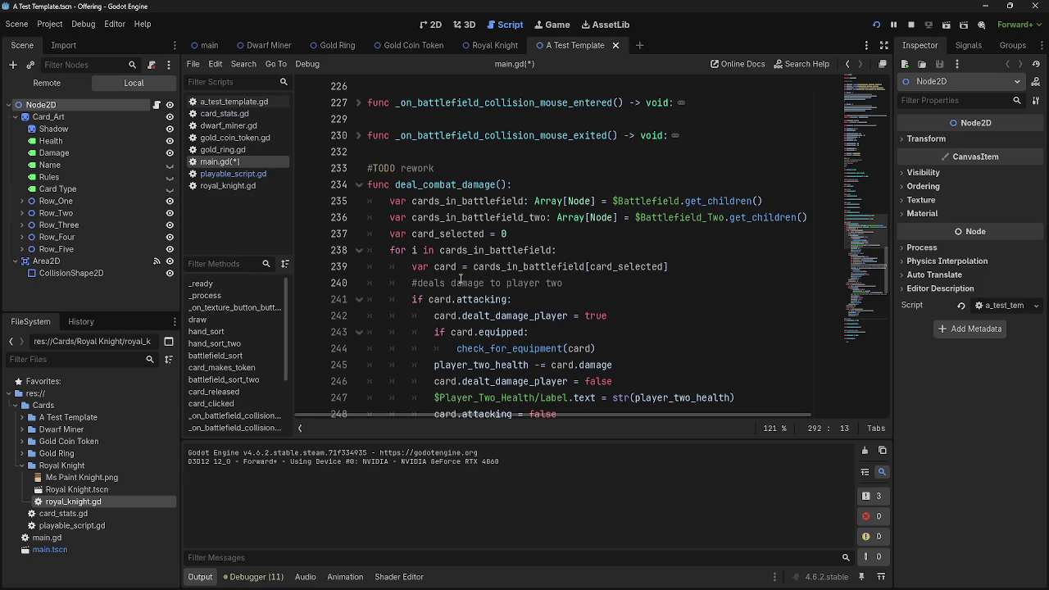
pyautogui.moveTo(392, 250)
pyautogui.mouseDown()
pyautogui.moveTo(612, 281)
pyautogui.moveTo(687, 365)
pyautogui.mouseUp()
pyautogui.scroll(-3, 612, 281)
pyautogui.scroll(-5, 687, 366)
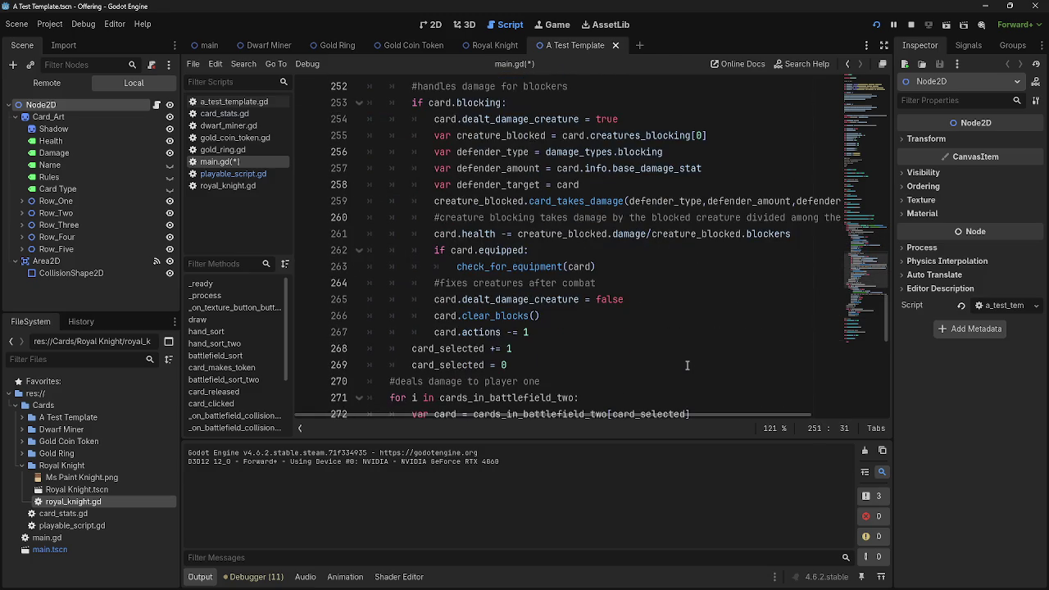
pyautogui.scroll(8, 686, 366)
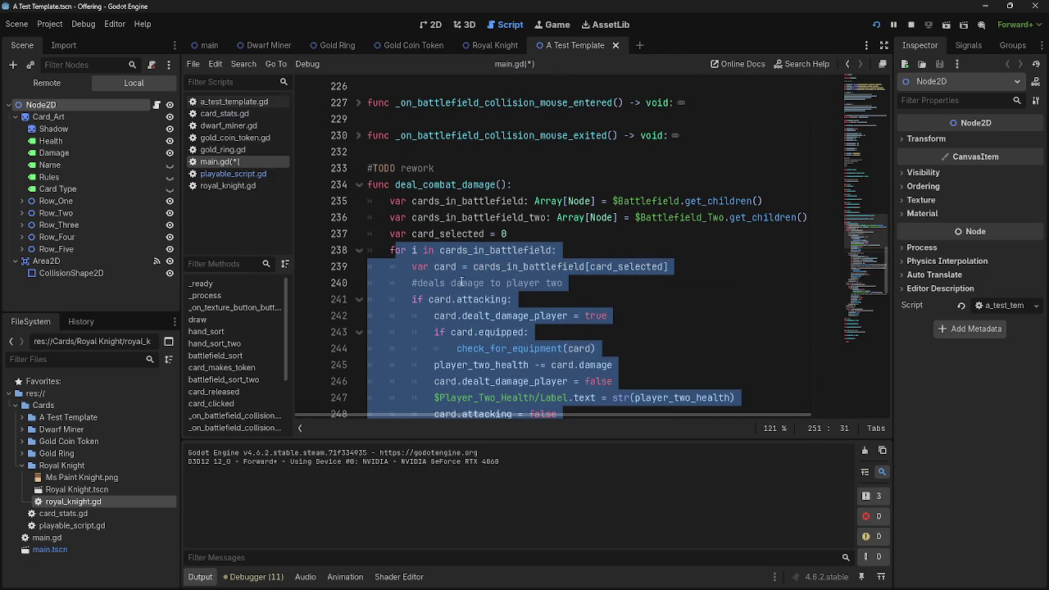
pyautogui.click(370, 251)
# Fold the line 238 for-loop, select the cards_in_battlefield_two names, then unfold it.
pyautogui.click(358, 250)
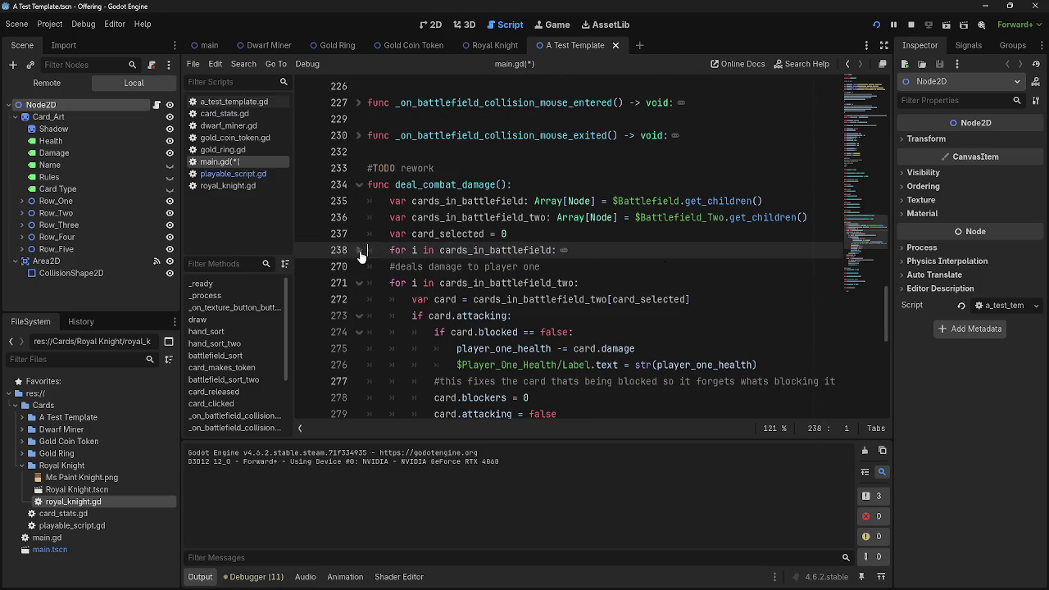
pyautogui.doubleClick(484, 217)
pyautogui.doubleClick(467, 200)
pyautogui.doubleClick(479, 218)
pyautogui.click(358, 250)
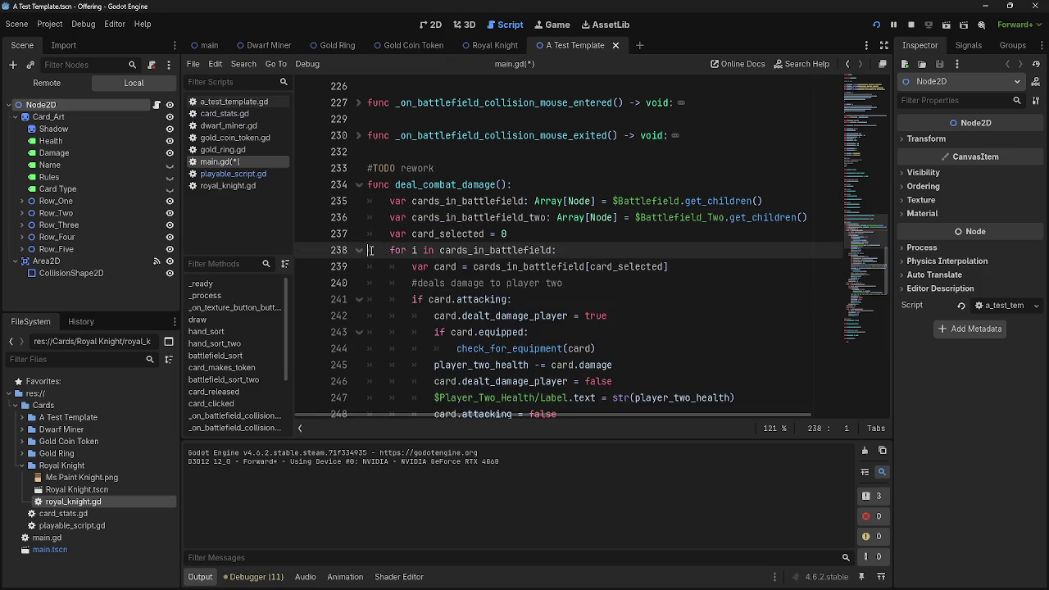
pyautogui.scroll(-9, 644, 285)
# Review both players' damage loops in deal_combat_damage, lines 237 to 283.
pyautogui.moveTo(369, 346)
pyautogui.mouseDown()
pyautogui.moveTo(361, 197)
pyautogui.moveTo(361, 282)
pyautogui.mouseUp()
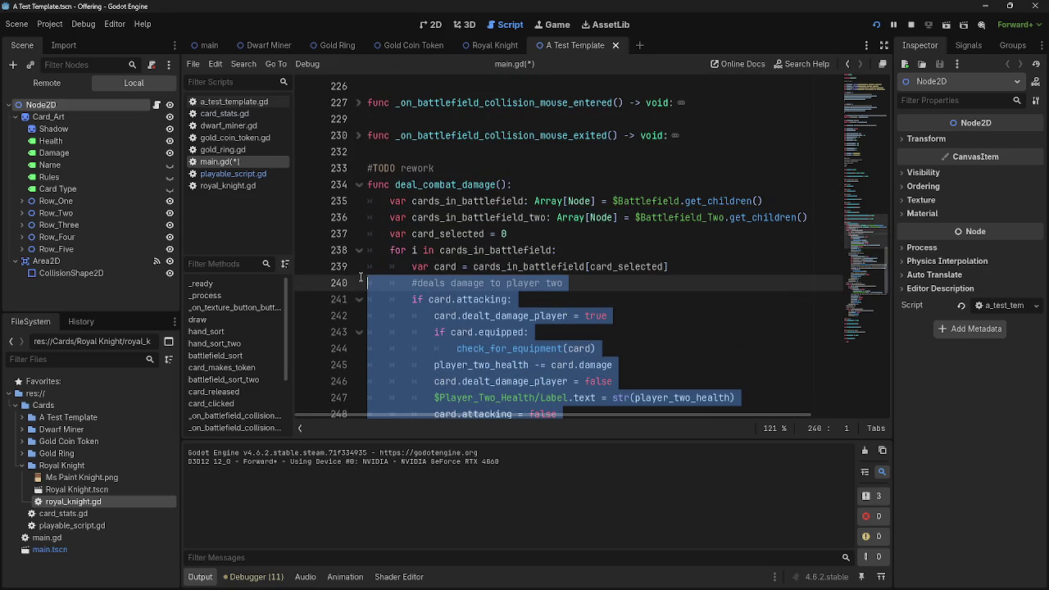
pyautogui.scroll(-12, 480, 260)
pyautogui.scroll(8, 481, 261)
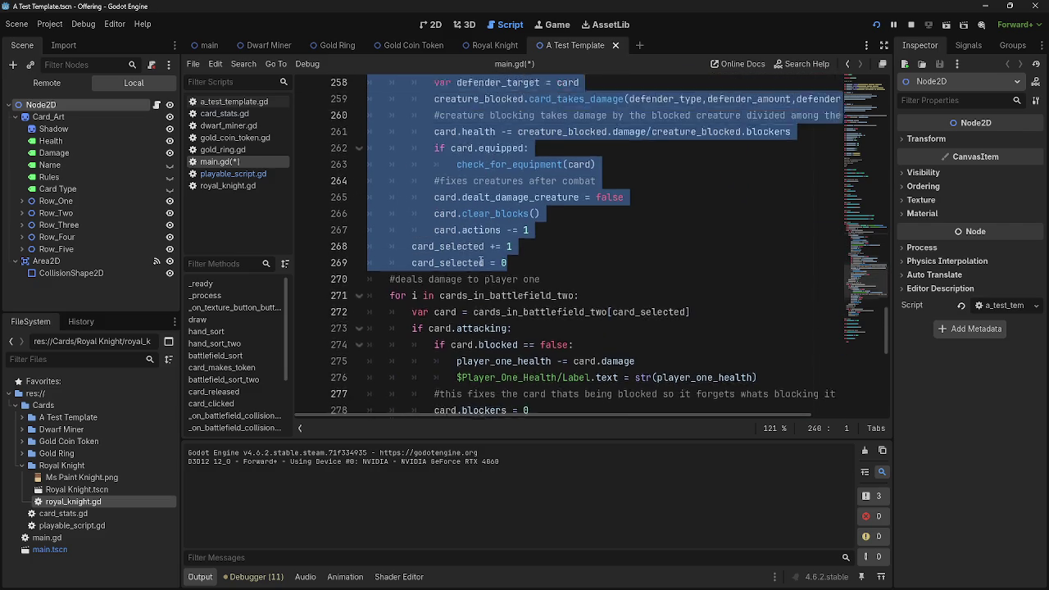
pyautogui.click(653, 141)
pyautogui.scroll(2, 533, 194)
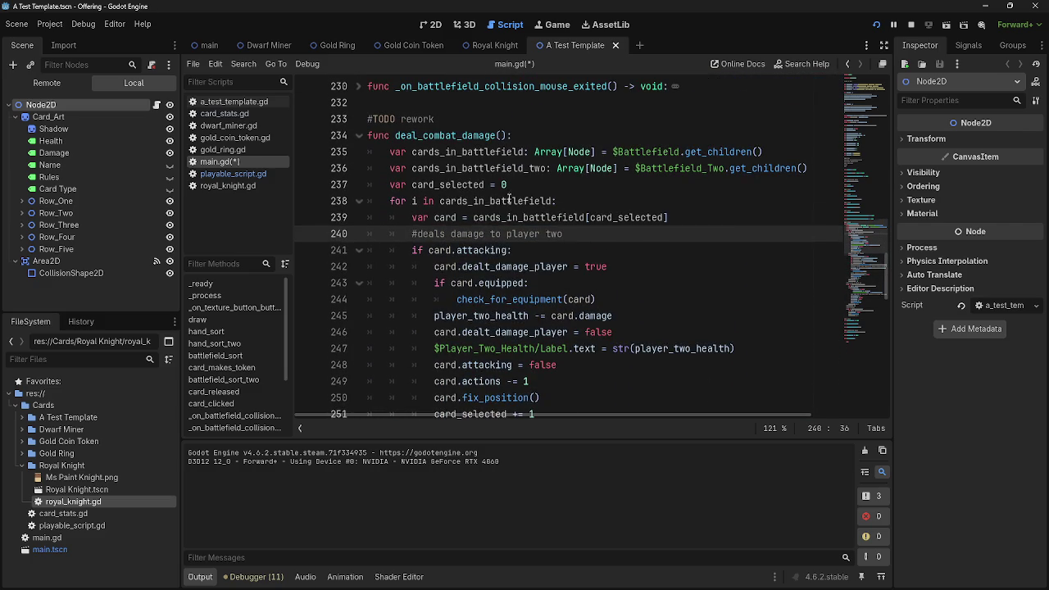
pyautogui.scroll(-8, 536, 297)
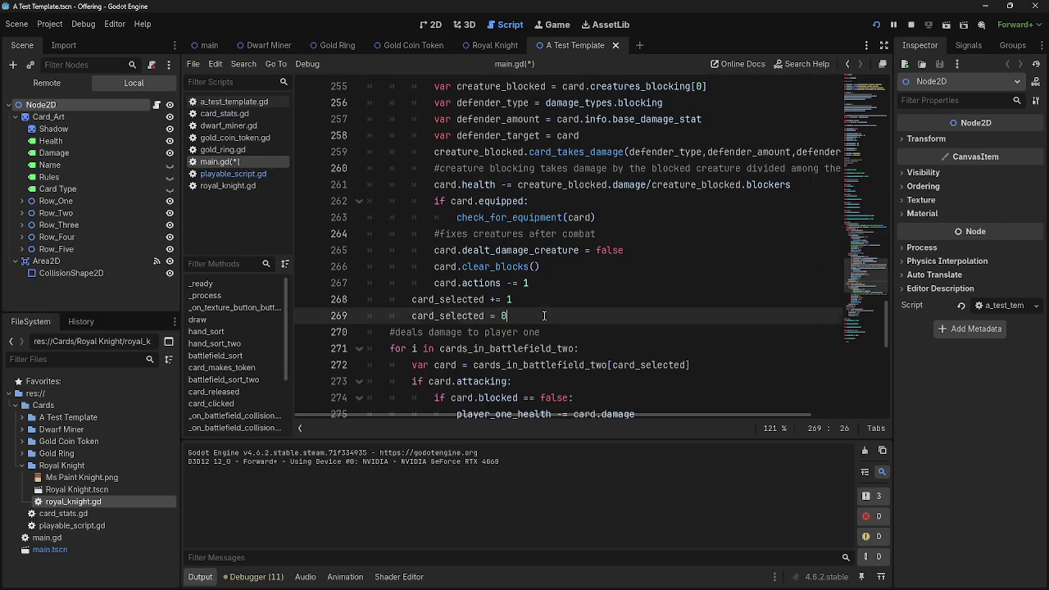
pyautogui.click(543, 315)
pyautogui.scroll(10, 543, 311)
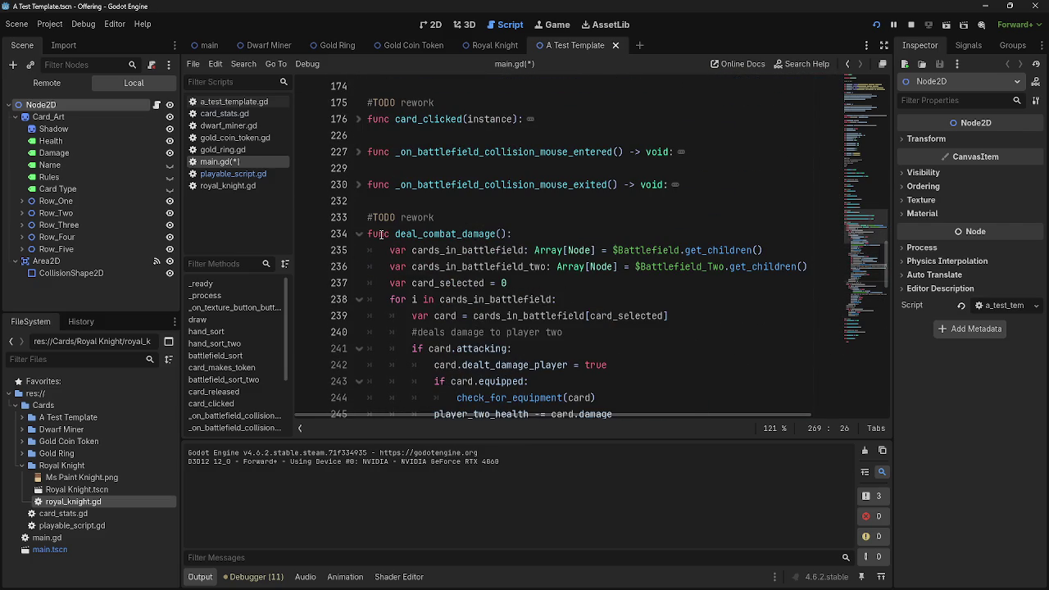
pyautogui.scroll(-10, 381, 235)
pyautogui.scroll(-9, 381, 235)
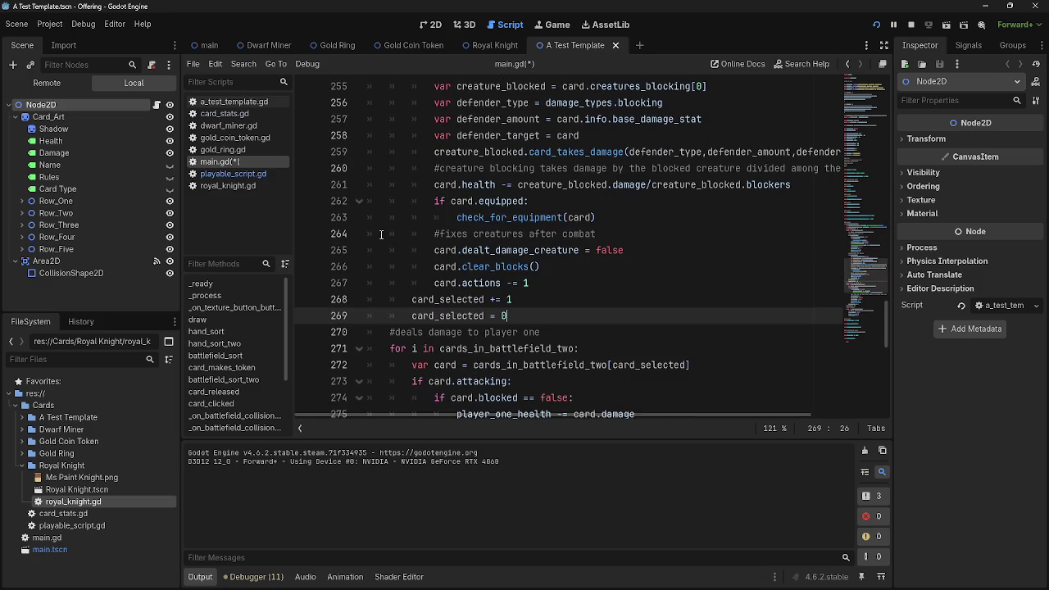
pyautogui.scroll(5, 381, 235)
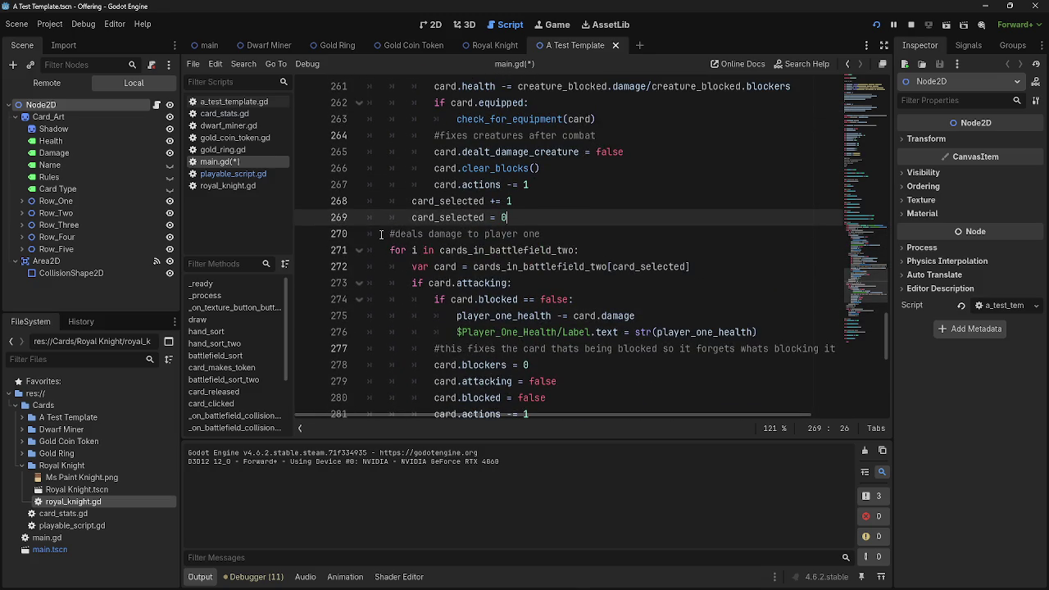
pyautogui.scroll(1, 570, 221)
pyautogui.moveTo(546, 254)
pyautogui.mouseDown()
pyautogui.moveTo(459, 148)
pyautogui.moveTo(393, 164)
pyautogui.moveTo(368, 187)
pyautogui.mouseUp()
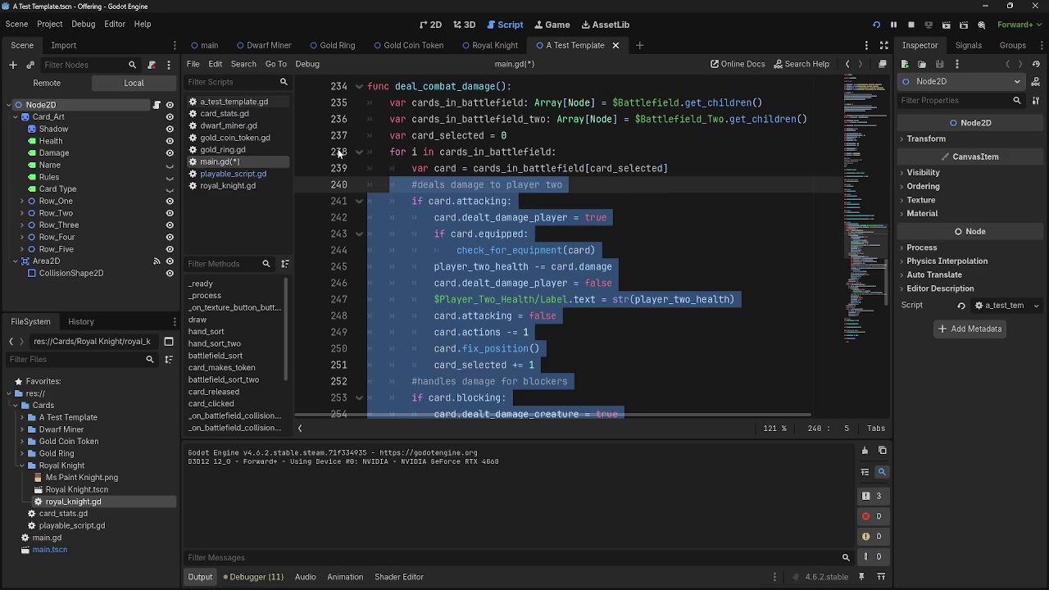
pyautogui.click(335, 150)
# Fold the for-loops at lines 238 and 271, then fold deal_combat_damage at line 234.
pyautogui.click(358, 151)
pyautogui.doubleClick(397, 185)
pyautogui.moveTo(397, 184)
pyautogui.mouseDown()
pyautogui.moveTo(540, 205)
pyautogui.moveTo(524, 336)
pyautogui.mouseUp()
pyautogui.click(533, 336)
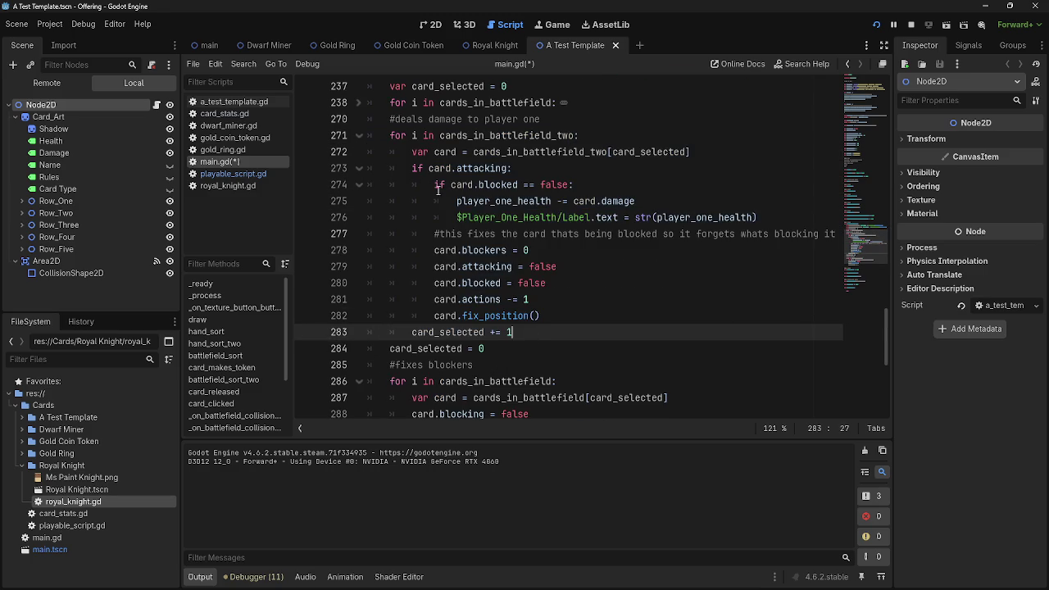
pyautogui.click(361, 136)
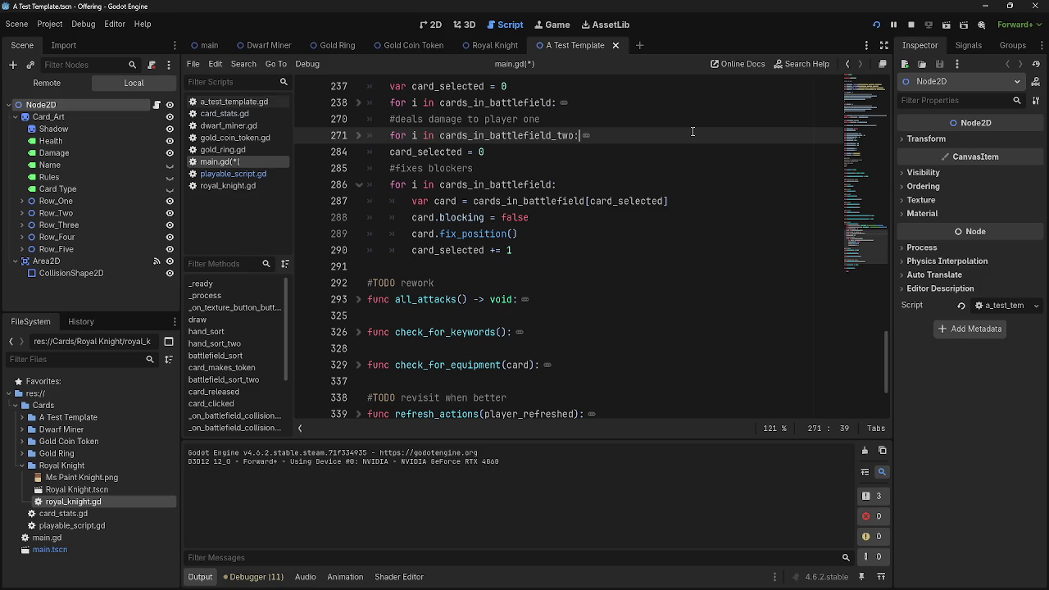
pyautogui.scroll(3, 692, 131)
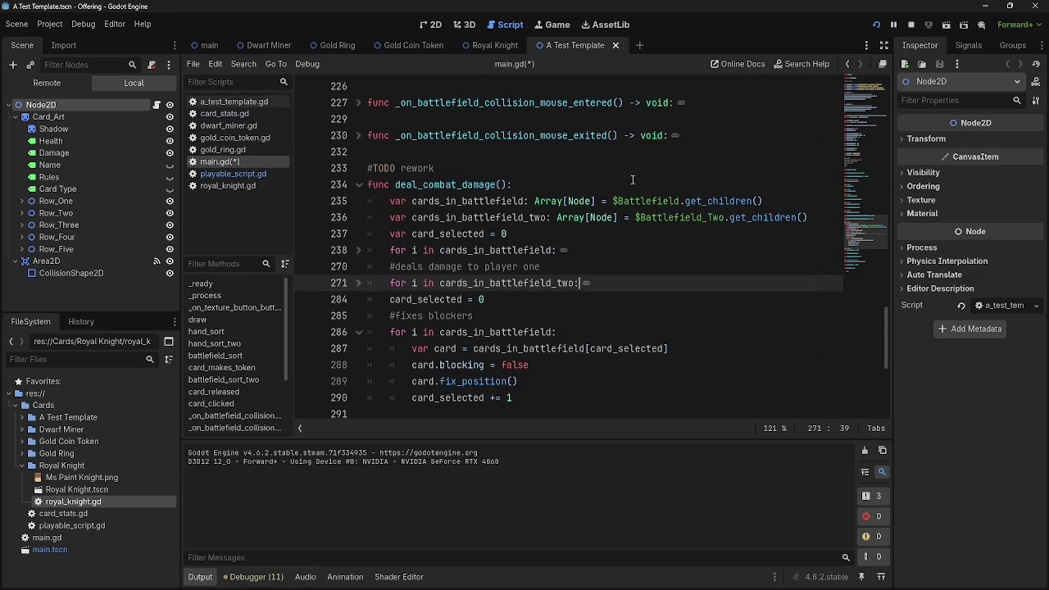
pyautogui.click(358, 185)
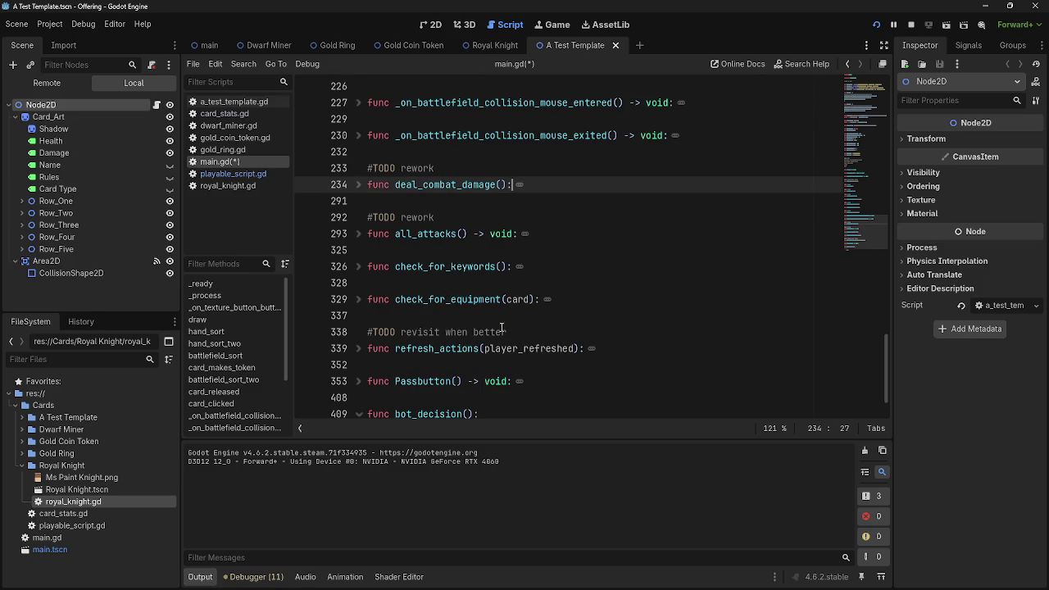
pyautogui.click(450, 200)
pyautogui.doubleClick(418, 184)
pyautogui.click(358, 185)
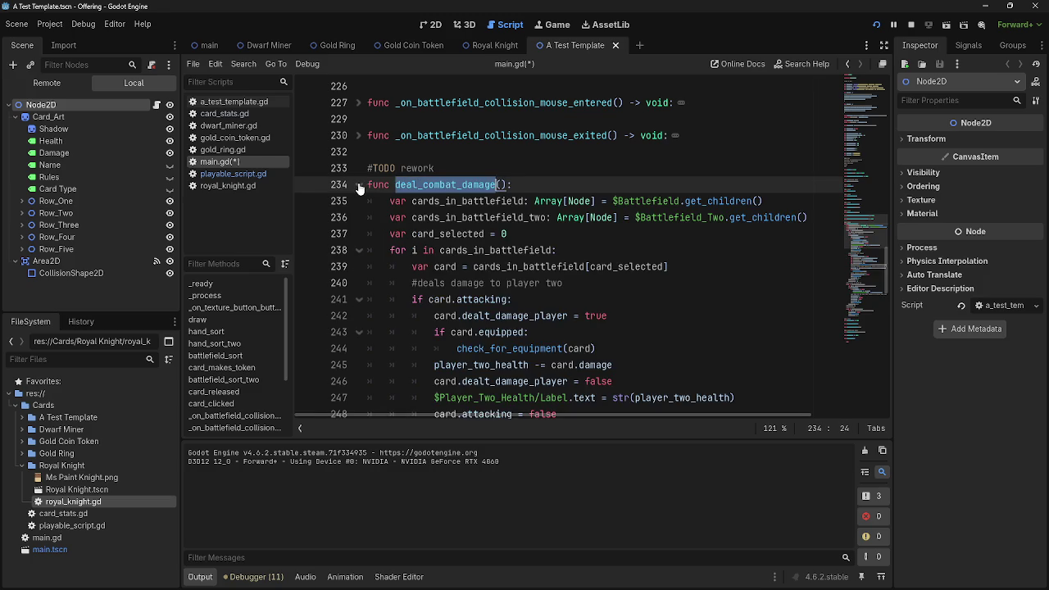
pyautogui.click(358, 185)
pyautogui.click(355, 187)
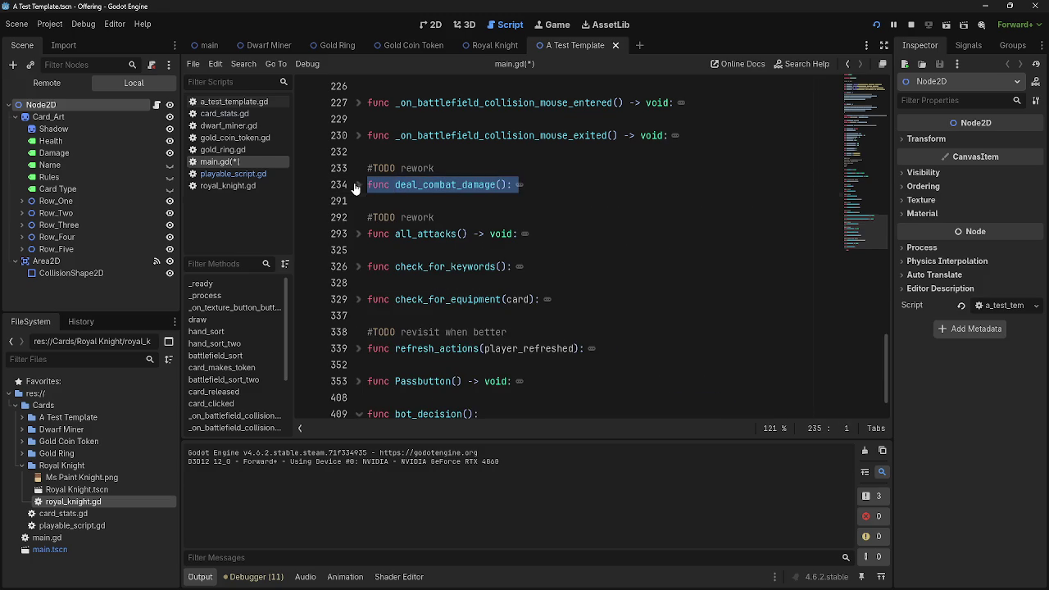
pyautogui.click(407, 204)
pyautogui.scroll(-1, 406, 204)
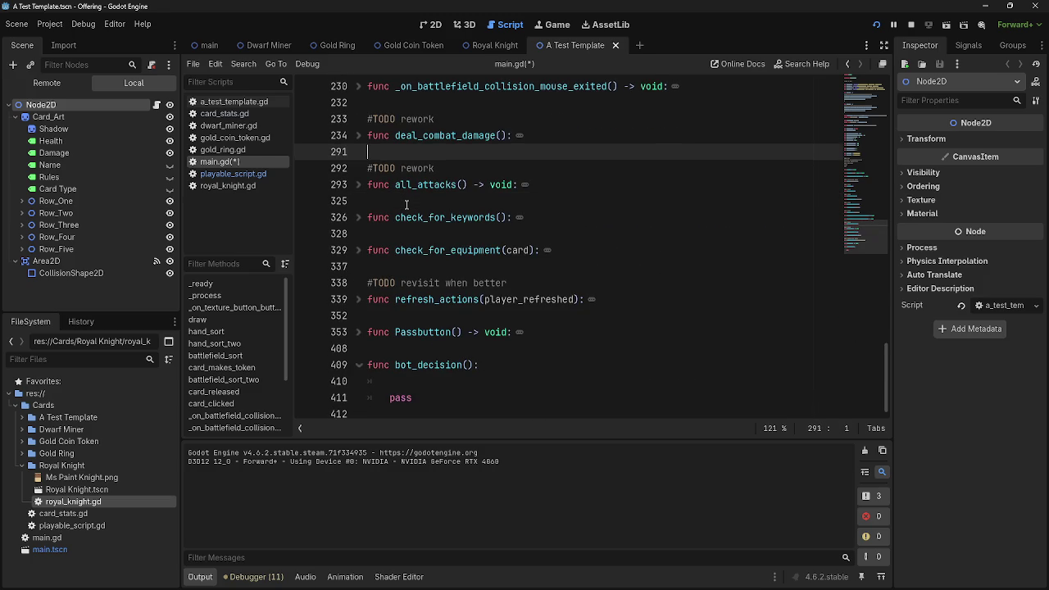
pyautogui.click(407, 204)
pyautogui.click(358, 220)
pyautogui.click(356, 228)
pyautogui.click(358, 250)
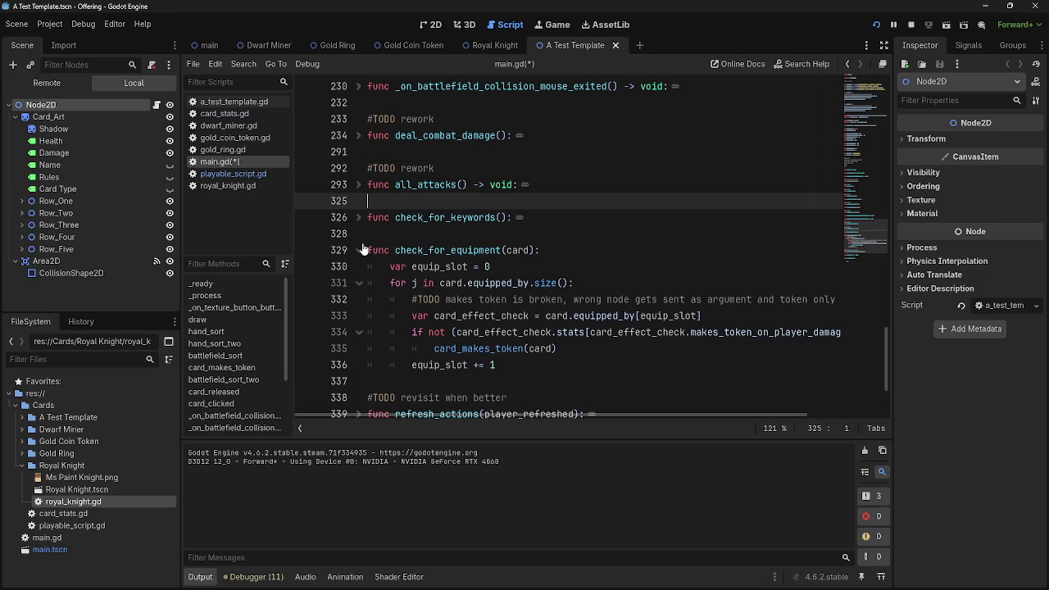
pyautogui.click(360, 249)
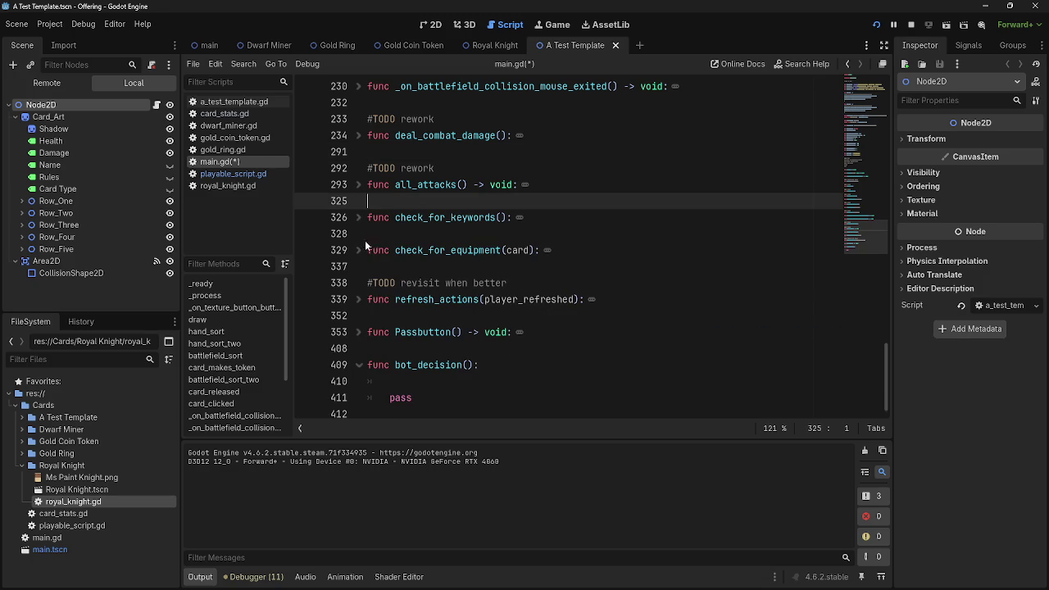
pyautogui.click(360, 232)
pyautogui.press('Return')
pyautogui.press('BackSpace')
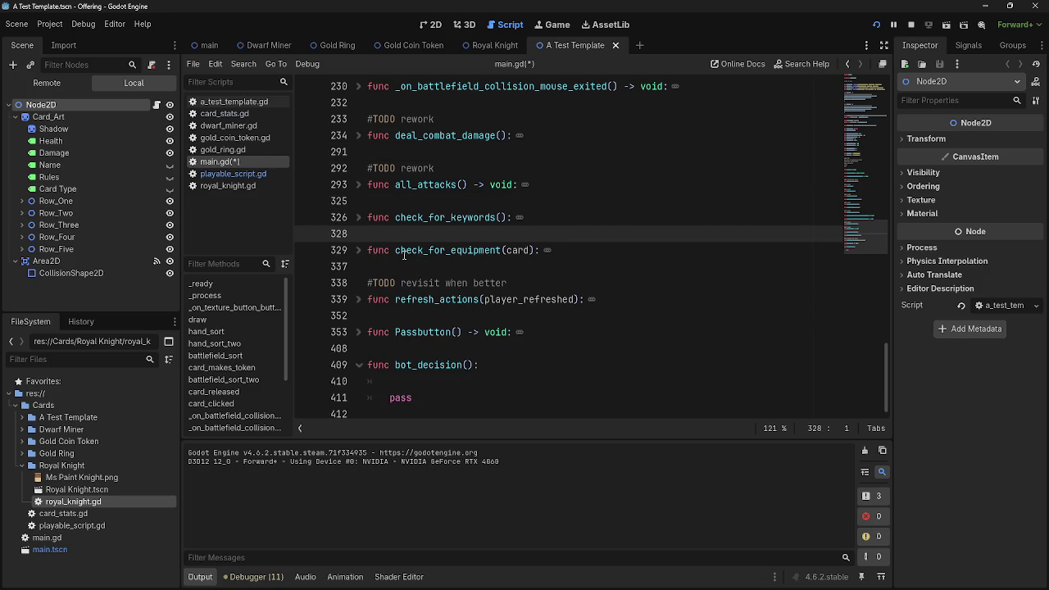
pyautogui.click(590, 217)
pyautogui.moveTo(511, 217); pyautogui.dragTo(367, 217)
pyautogui.click(390, 206)
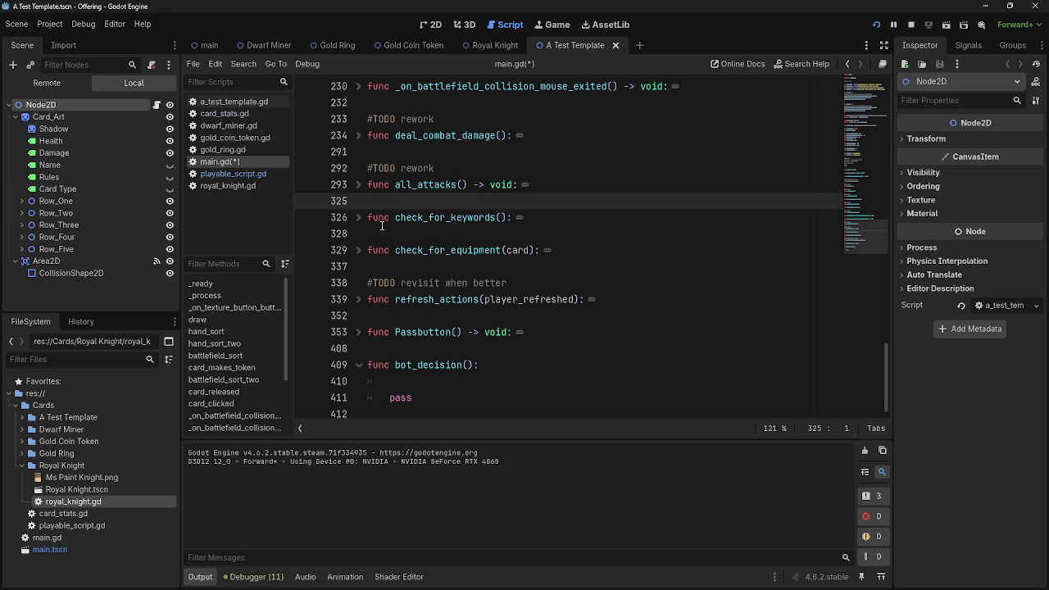
pyautogui.click(434, 379)
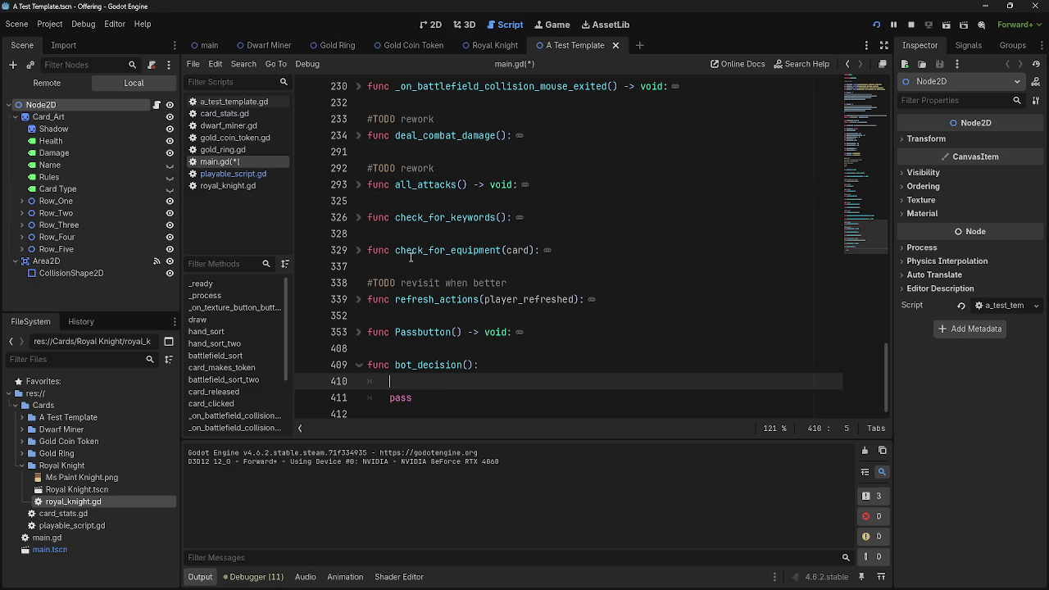
pyautogui.moveTo(512, 217); pyautogui.dragTo(324, 220)
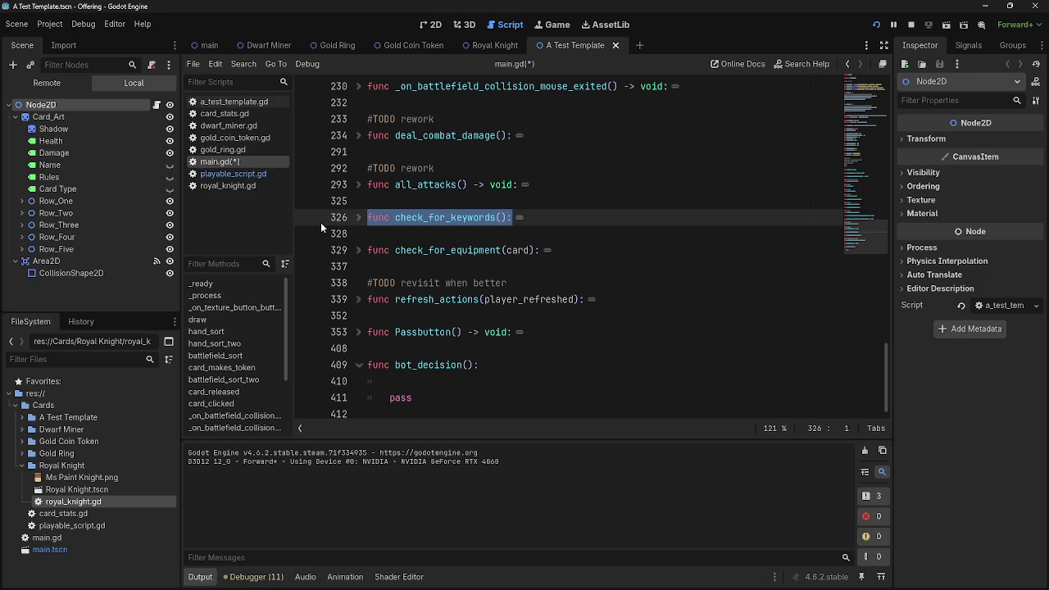
pyautogui.click(358, 217)
pyautogui.moveTo(441, 233)
pyautogui.mouseDown()
pyautogui.moveTo(340, 221)
pyautogui.moveTo(375, 217)
pyautogui.mouseUp()
pyautogui.click(358, 217)
pyautogui.click(390, 235)
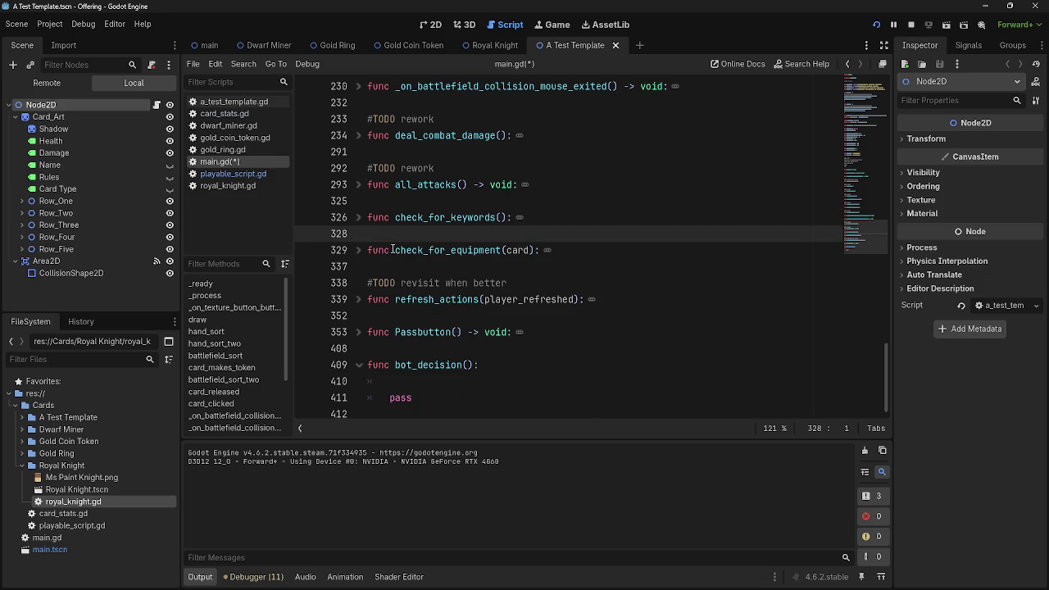
pyautogui.scroll(7, 391, 249)
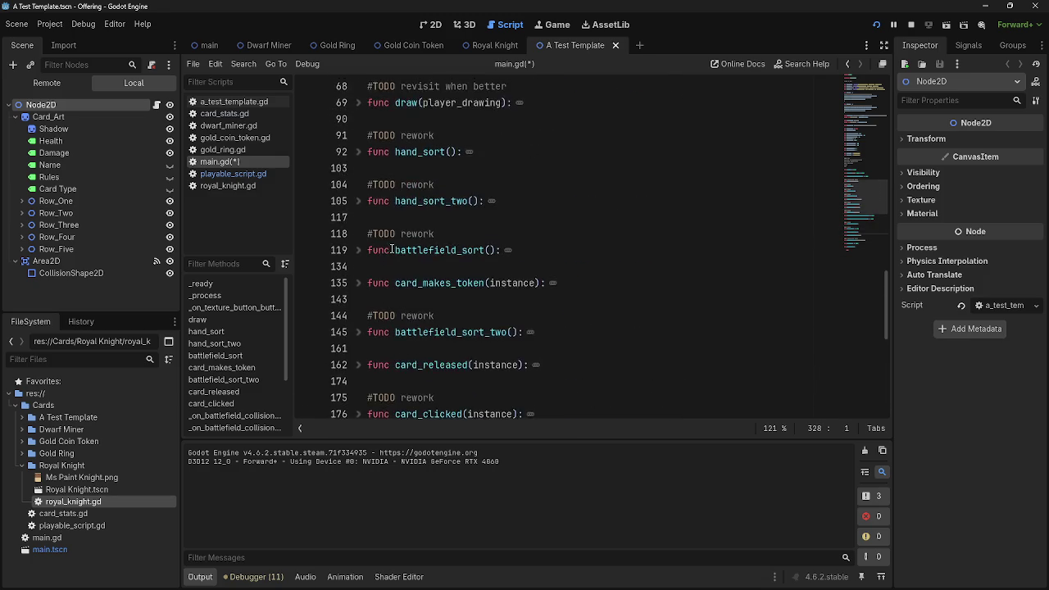
pyautogui.scroll(4, 391, 249)
pyautogui.scroll(-10, 392, 249)
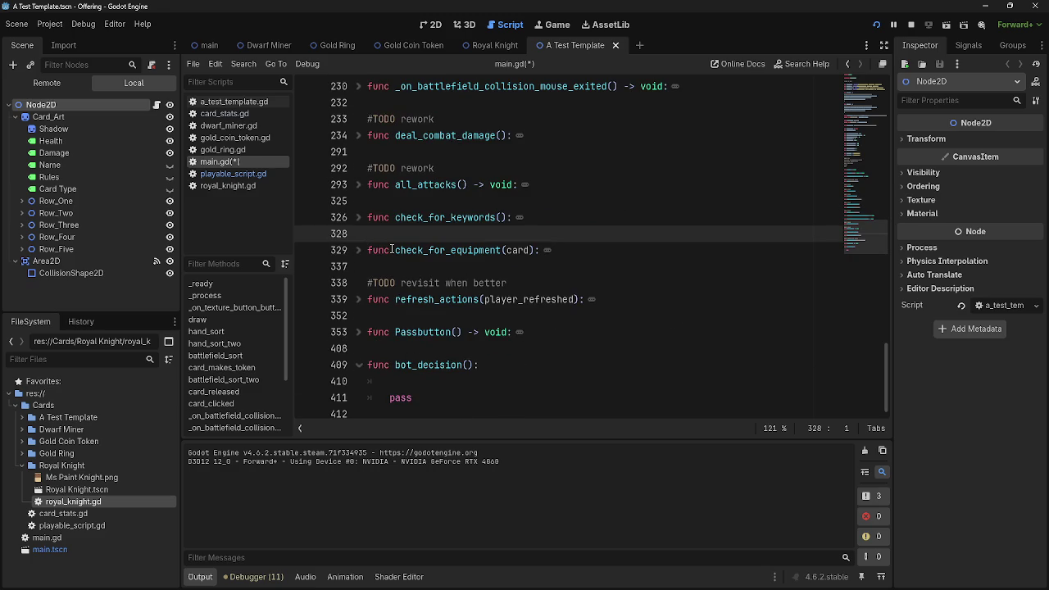
pyautogui.doubleClick(428, 301)
pyautogui.click(427, 317)
pyautogui.doubleClick(428, 303)
pyautogui.tripleClick(427, 301)
pyautogui.click(428, 300)
pyautogui.doubleClick(428, 299)
pyautogui.click(427, 321)
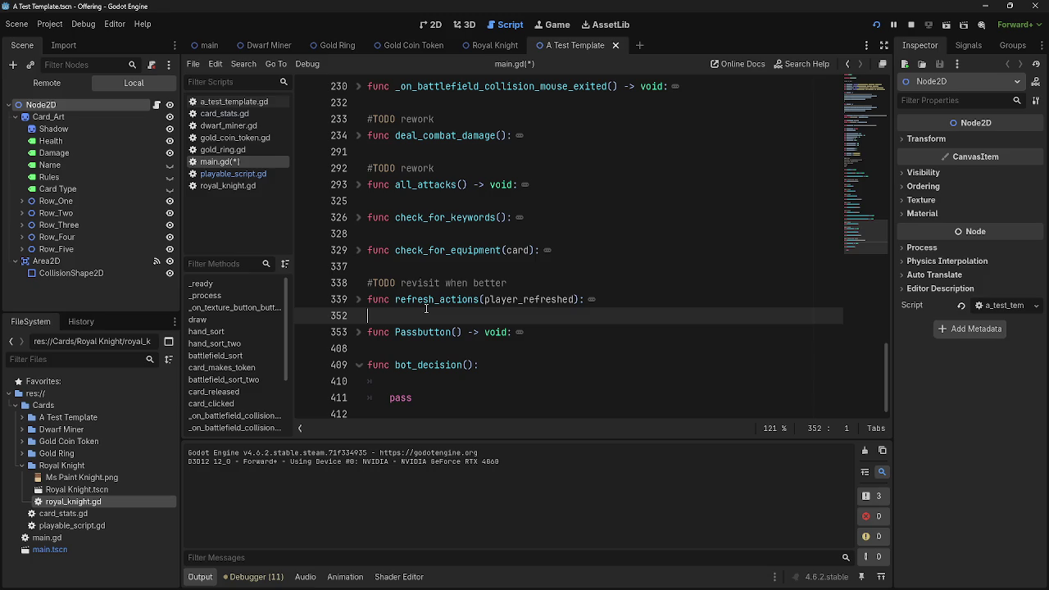
pyautogui.doubleClick(428, 300)
pyautogui.click(422, 321)
pyautogui.click(411, 365)
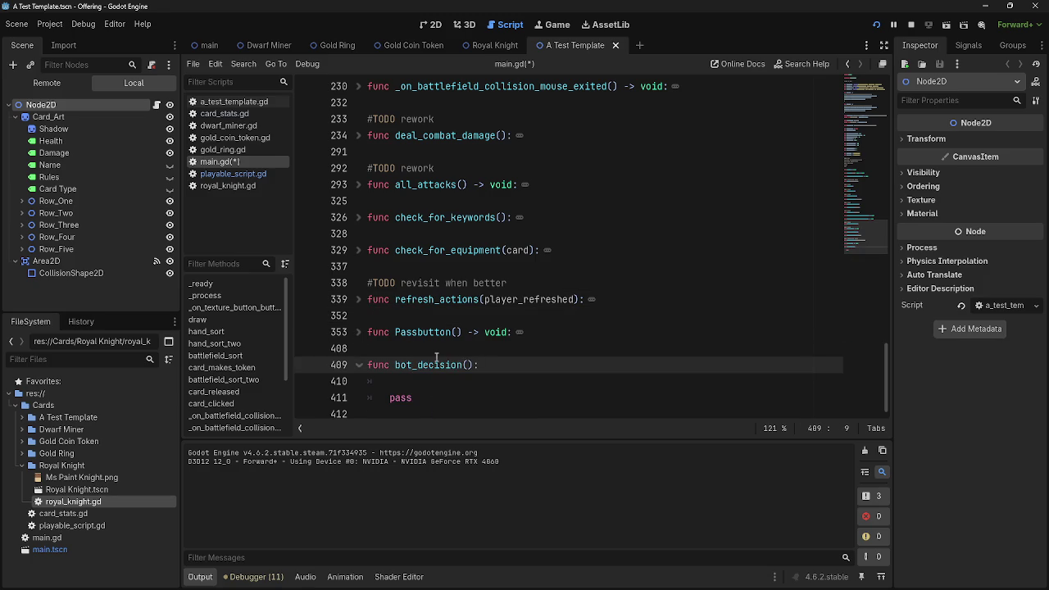
pyautogui.scroll(15, 491, 336)
pyautogui.scroll(8, 520, 317)
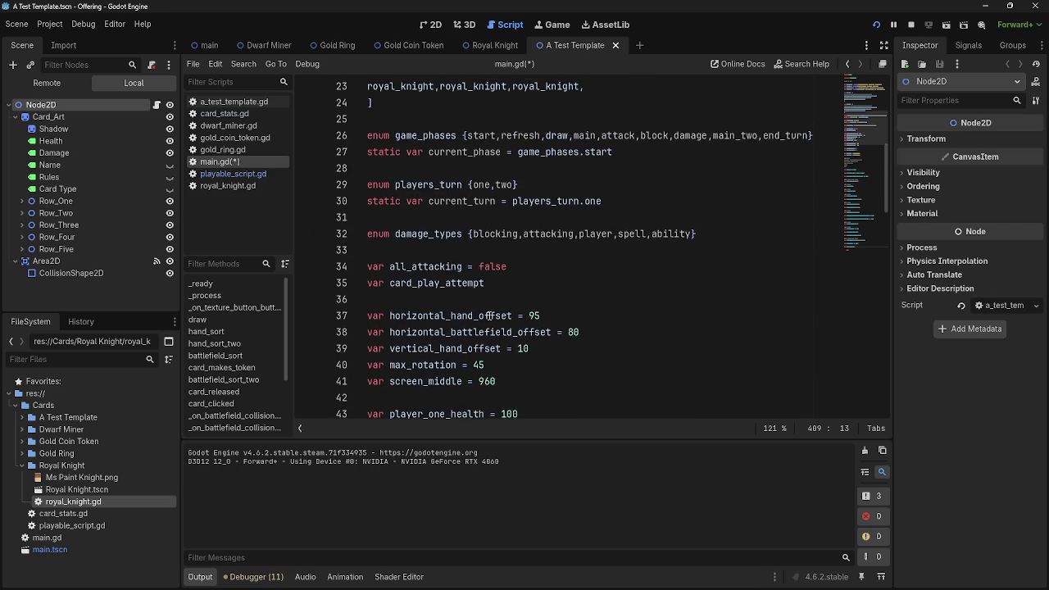
pyautogui.scroll(1, 489, 315)
# Add a new 'var bot' declaration on a blank line before all_attacking.
pyautogui.click(476, 298)
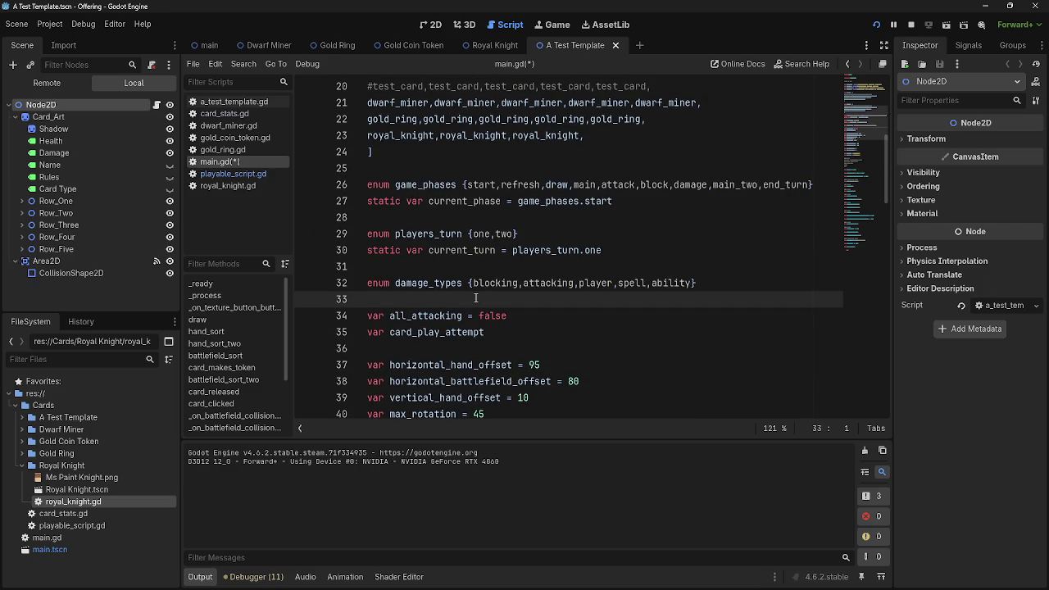
pyautogui.press('Return')
pyautogui.press('Up')
pyautogui.write('var bot')
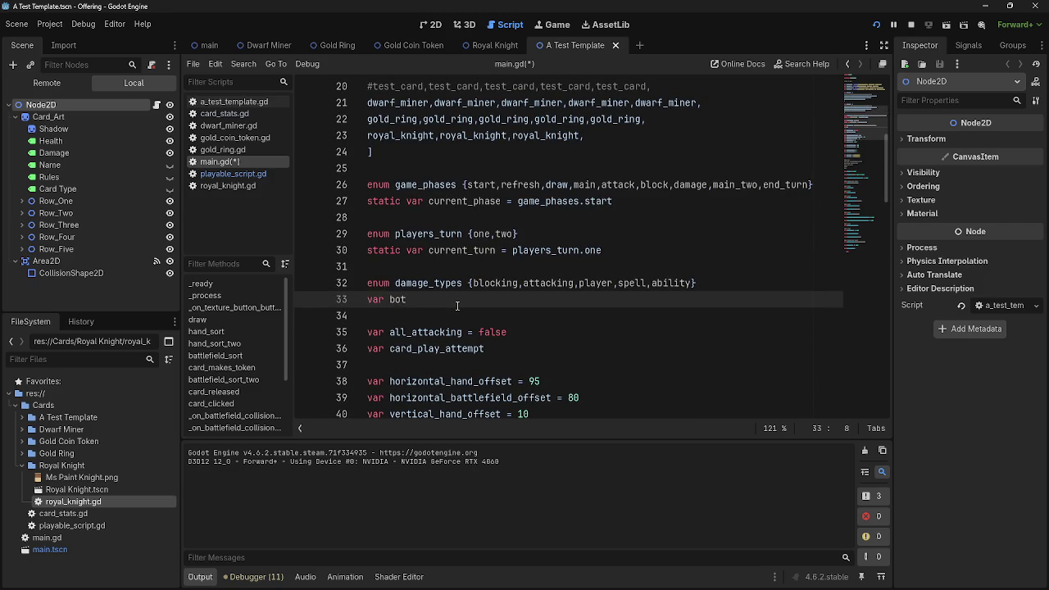
# Move the var bot line directly above the damage_types enum.
pyautogui.click(701, 282)
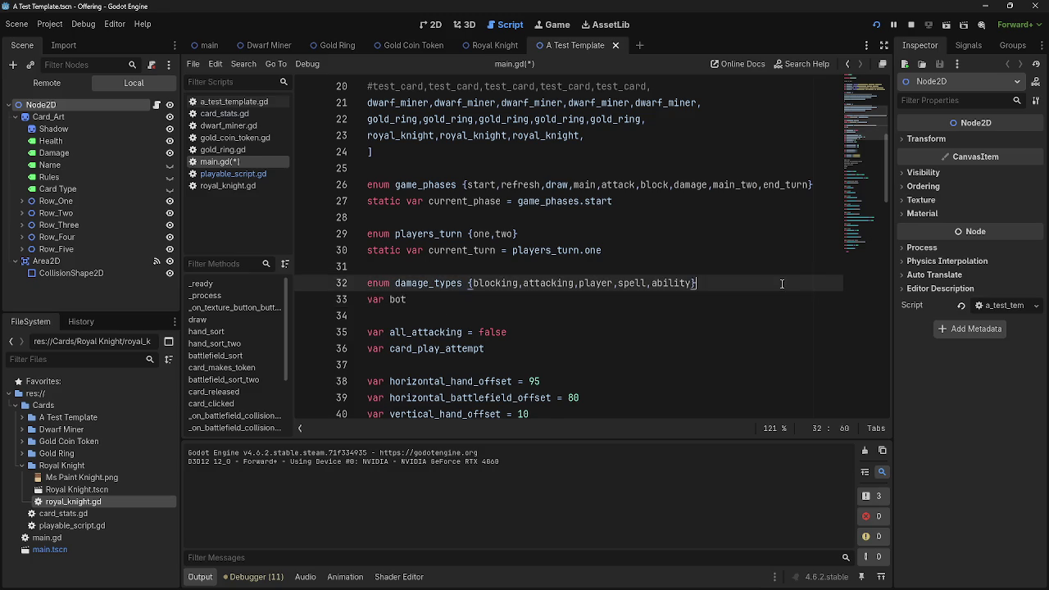
pyautogui.press('Return')
pyautogui.click(430, 317)
pyautogui.press('Up')
pyautogui.press('Up')
pyautogui.press('Up')
pyautogui.press('Return')
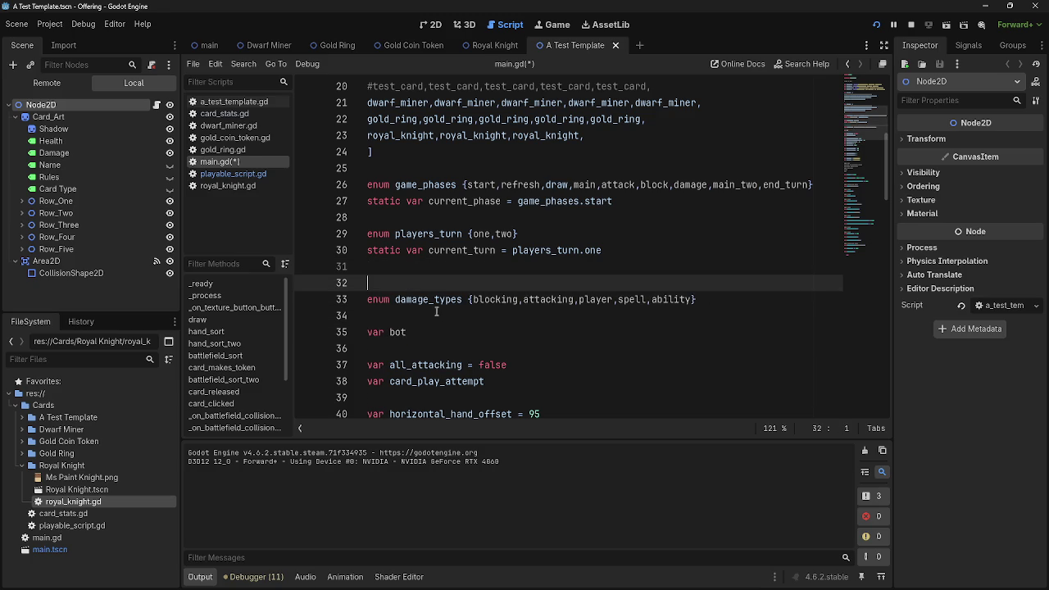
pyautogui.click(424, 332)
pyautogui.hotkey('shift', 'Home')
pyautogui.hotkey('alt', 'Up')
pyautogui.hotkey('alt', 'Up')
pyautogui.hotkey('alt', 'Up')
pyautogui.press('End')
pyautogui.press('Return')
pyautogui.press('Return')
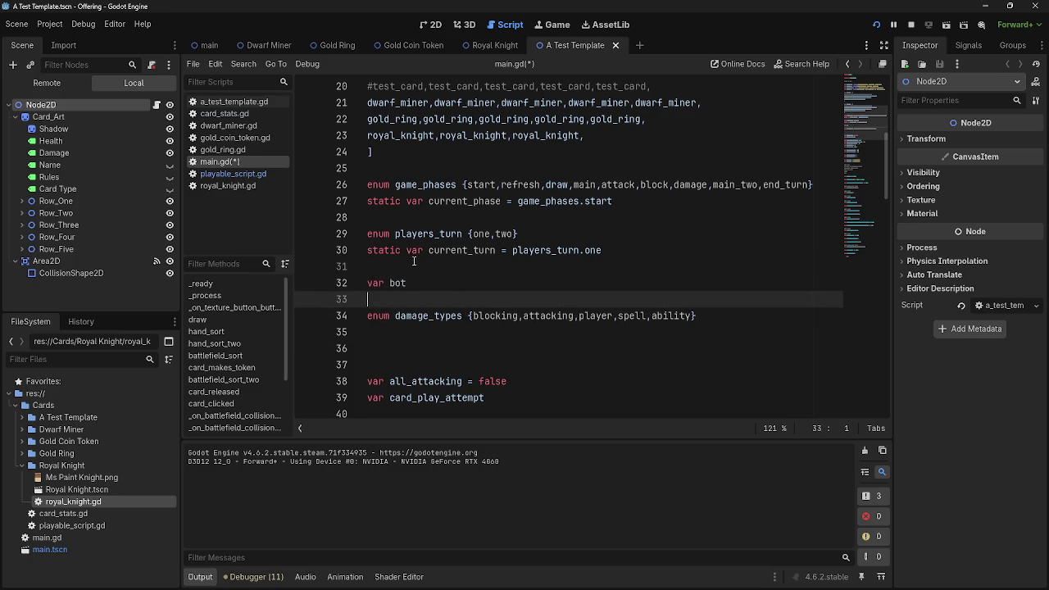
pyautogui.hotkey('alt', 'Down')
# Type 'enum bot_type {spam}' on the blank line above var bot.
pyautogui.click(438, 277)
pyautogui.write('enum')
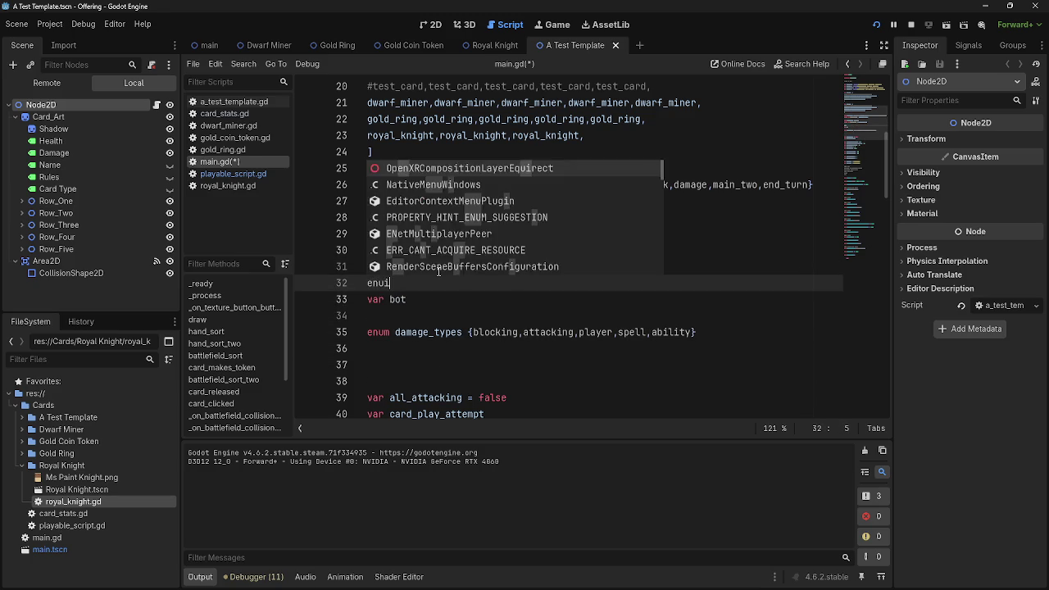
pyautogui.press('BackSpace')
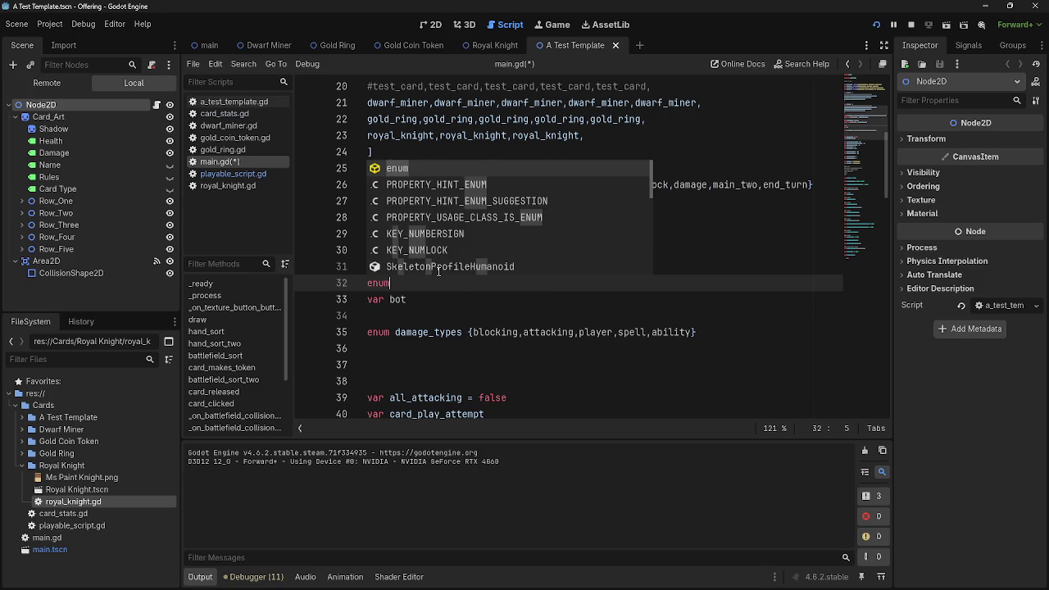
pyautogui.write(' bot')
pyautogui.write('_type ')
pyautogui.write('{')
pyautogui.write('spamp')
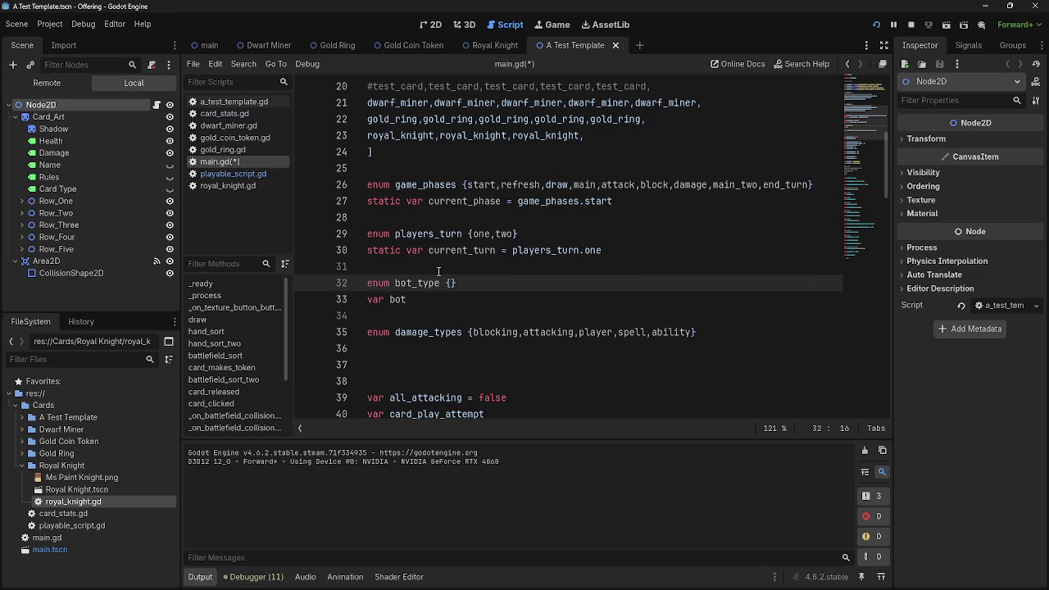
pyautogui.press('BackSpace')
pyautogui.write('_bot')
pyautogui.click(486, 286)
pyautogui.press('BackSpace')
pyautogui.press('BackSpace')
pyautogui.press('BackSpace')
pyautogui.press('Delete')
# Check the new bot_type and var bot lines, then switch to the Dwarf Miner scene.
pyautogui.click(419, 301)
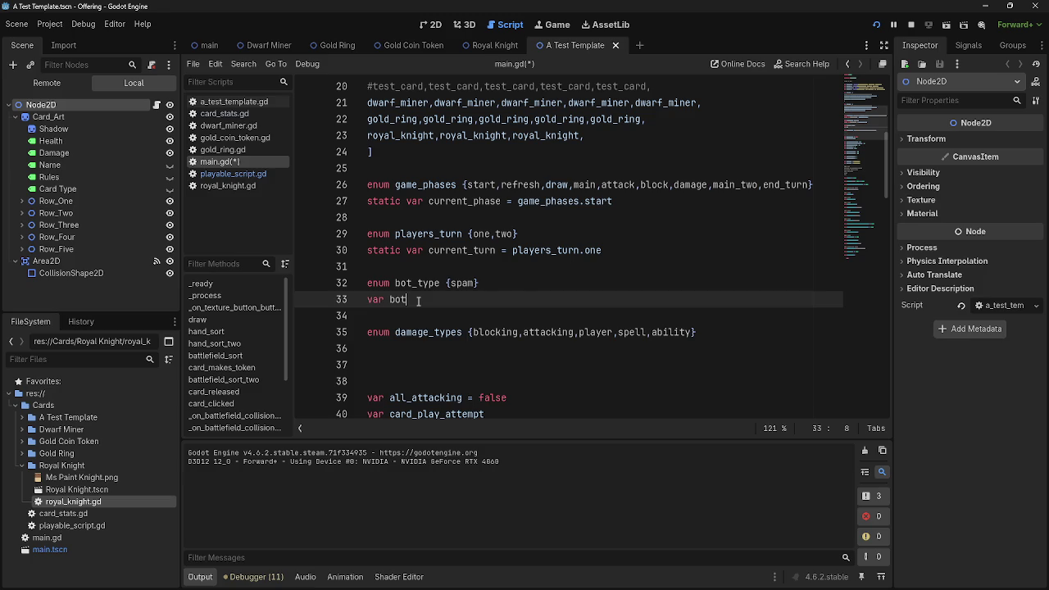
pyautogui.tripleClick(504, 287)
pyautogui.click(427, 300)
pyautogui.moveTo(426, 299); pyautogui.dragTo(365, 283)
pyautogui.click(417, 300)
pyautogui.click(389, 300)
pyautogui.click(434, 301)
pyautogui.click(261, 45)
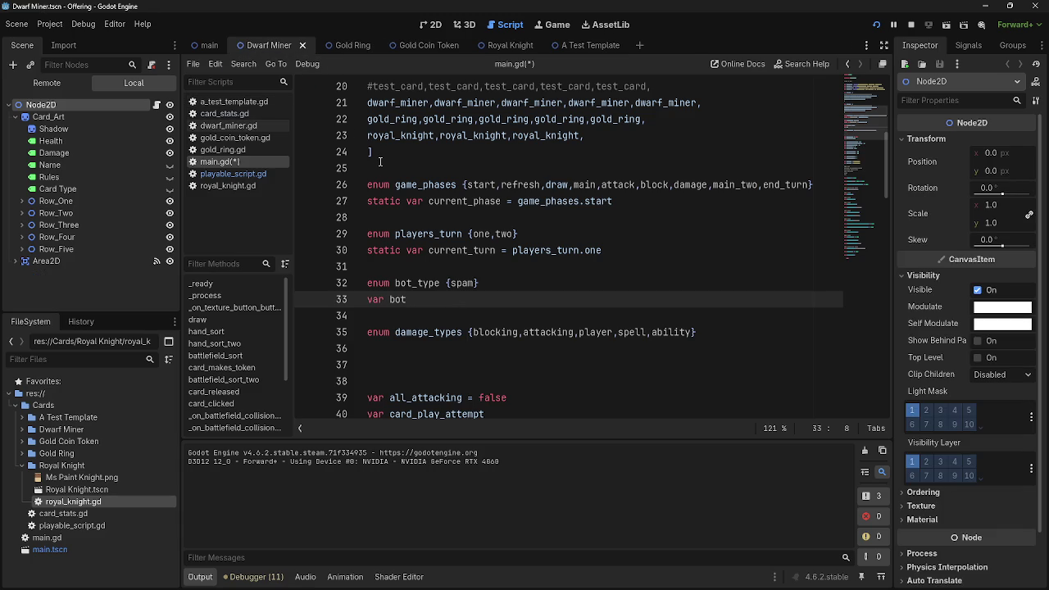
# Switch through the Gold Coin Token and Royal Knight scenes and select the var bot line.
pyautogui.click(338, 45)
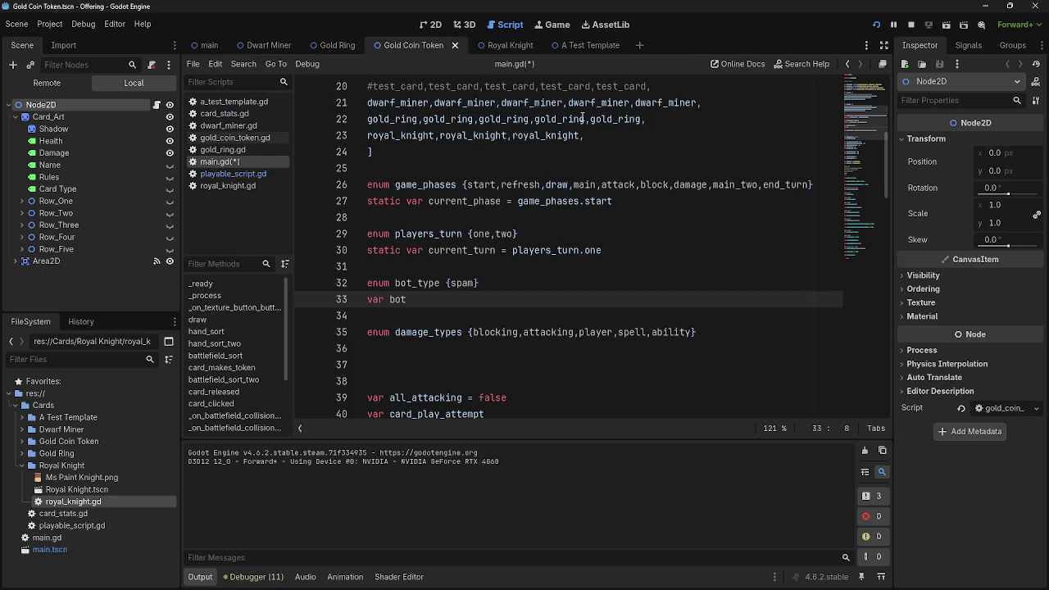
pyautogui.click(494, 45)
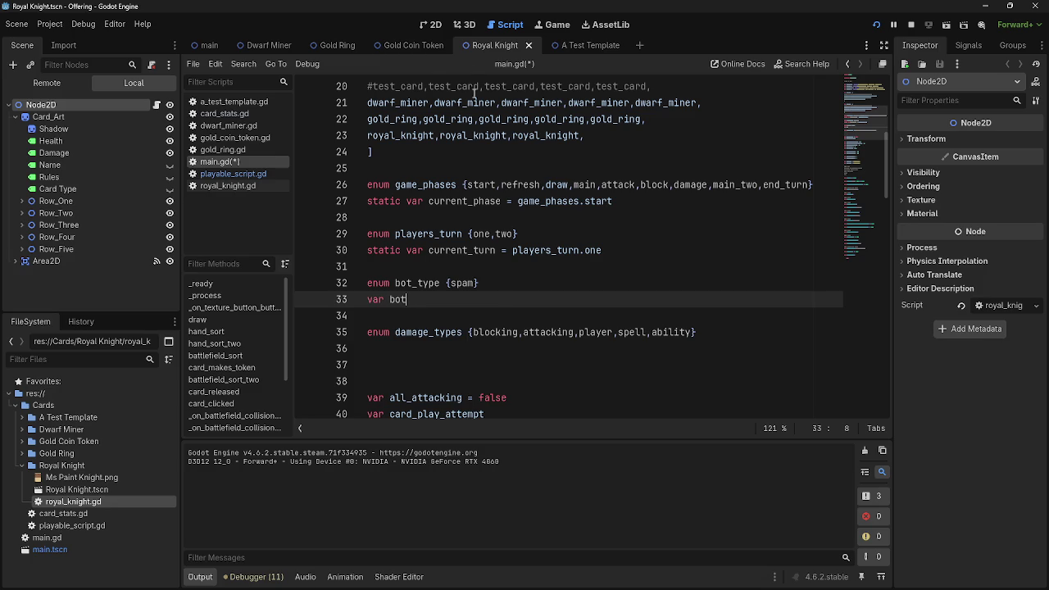
pyautogui.tripleClick(419, 304)
pyautogui.click(418, 304)
pyautogui.tripleClick(419, 304)
# Select the bot_type enum and var bot lines together and delete them.
pyautogui.click(267, 80)
pyautogui.moveTo(440, 302); pyautogui.dragTo(329, 298)
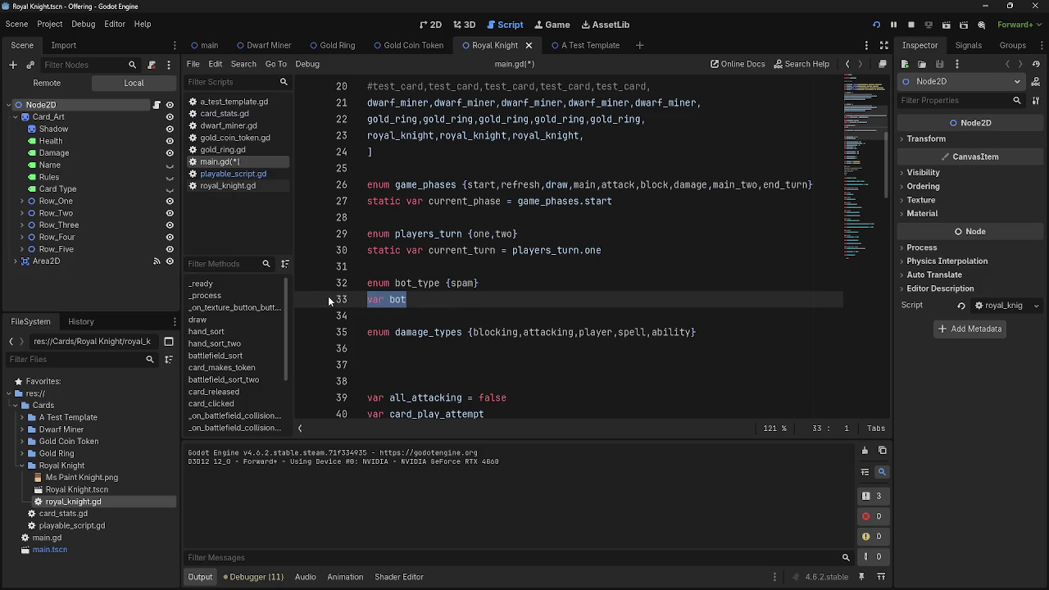
pyautogui.moveTo(492, 285); pyautogui.dragTo(321, 289)
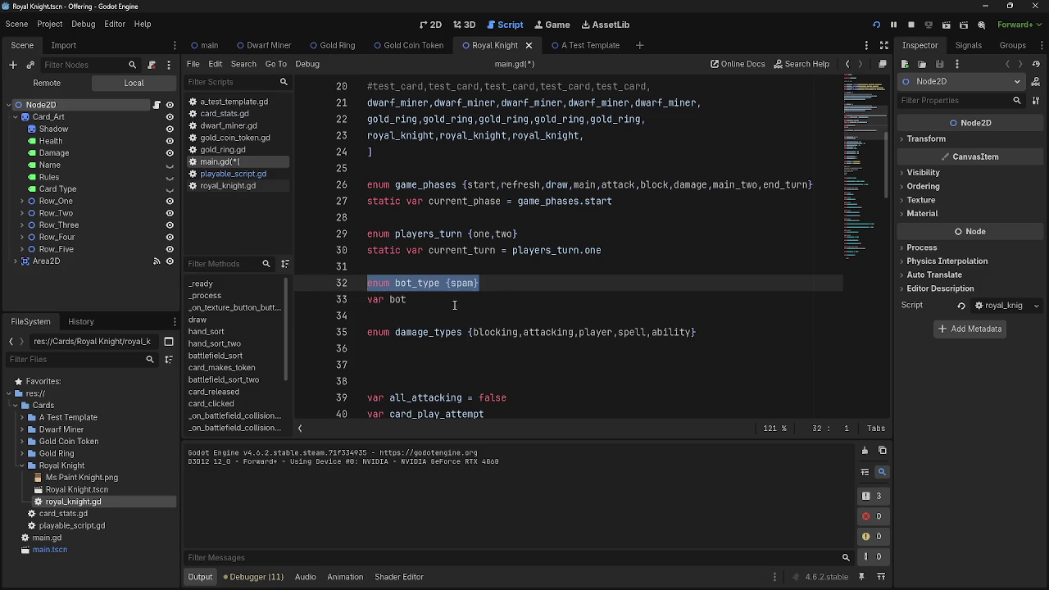
pyautogui.moveTo(427, 300)
pyautogui.mouseDown()
pyautogui.moveTo(457, 302)
pyautogui.moveTo(295, 286)
pyautogui.mouseUp()
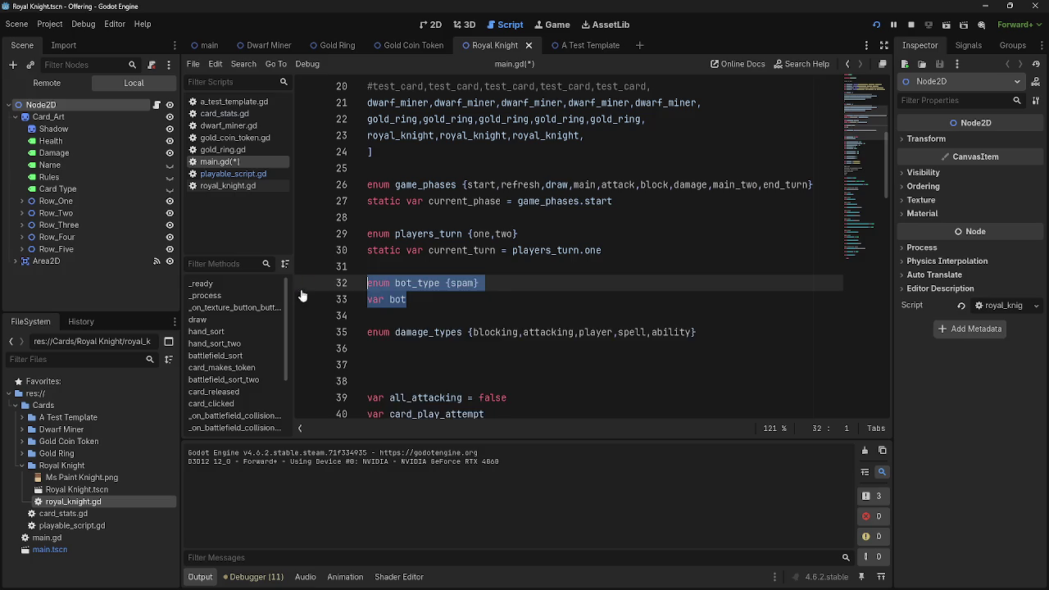
pyautogui.press('BackSpace')
pyautogui.press('BackSpace')
pyautogui.press('BackSpace')
# Scroll down to look over the bot_decision function.
pyautogui.scroll(-3, 494, 323)
pyautogui.scroll(-15, 494, 323)
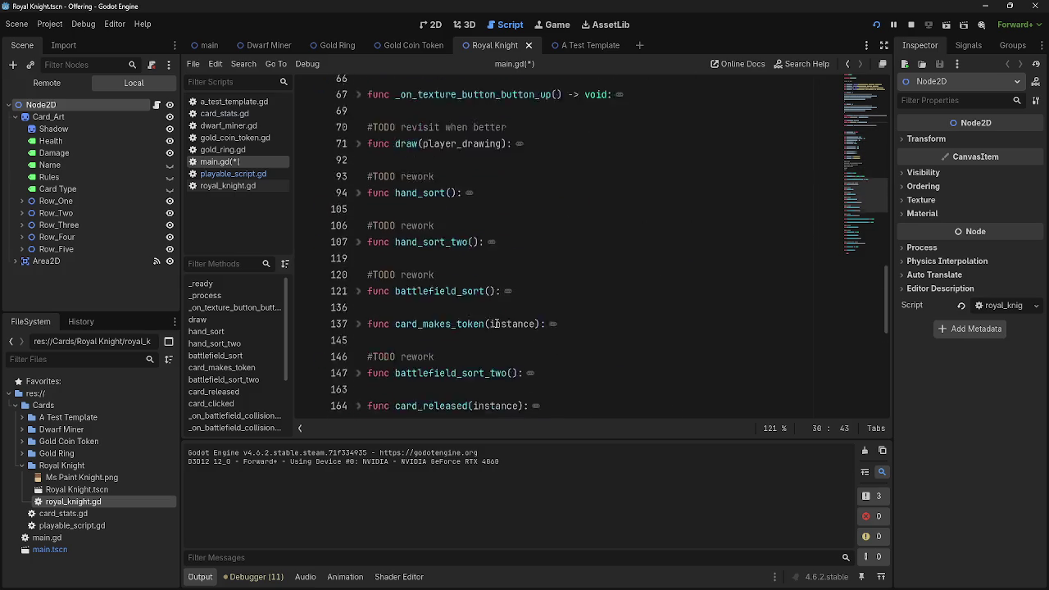
pyautogui.scroll(10, 498, 323)
pyautogui.scroll(-12, 497, 324)
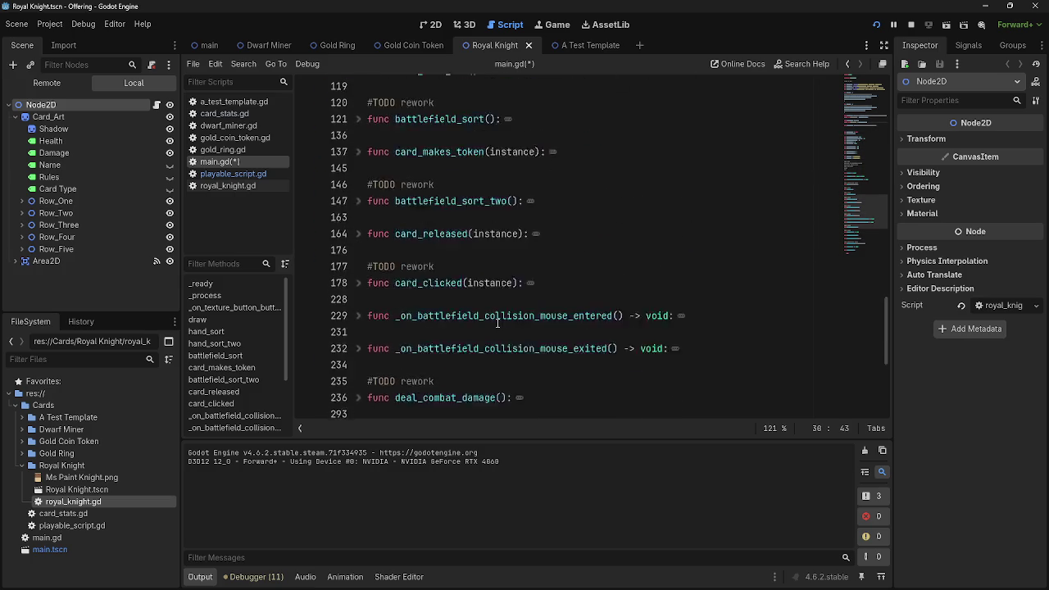
pyautogui.click(462, 365)
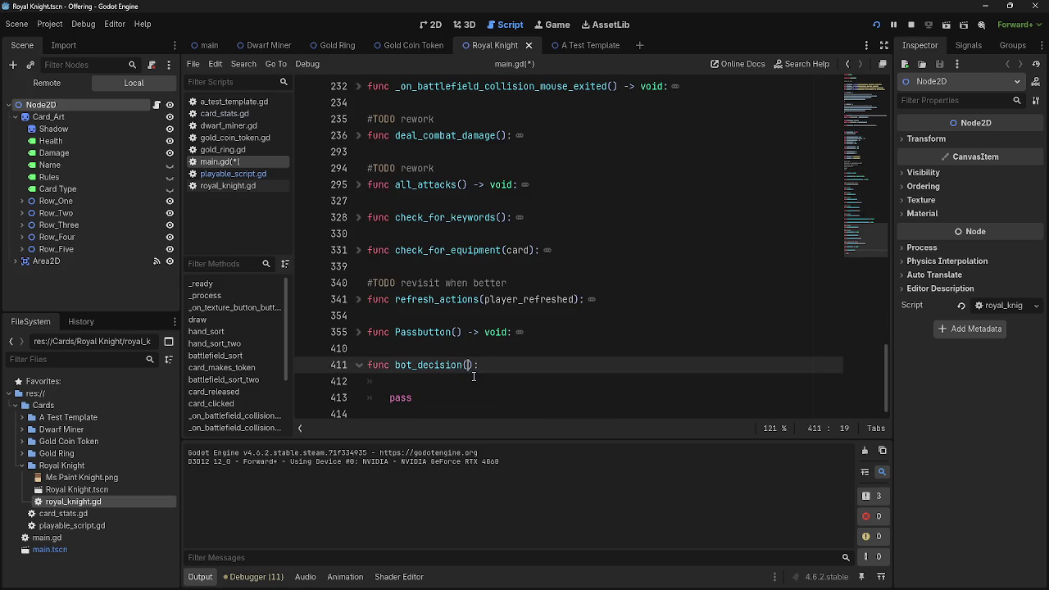
pyautogui.click(473, 381)
pyautogui.scroll(10, 599, 380)
pyautogui.scroll(10, 603, 379)
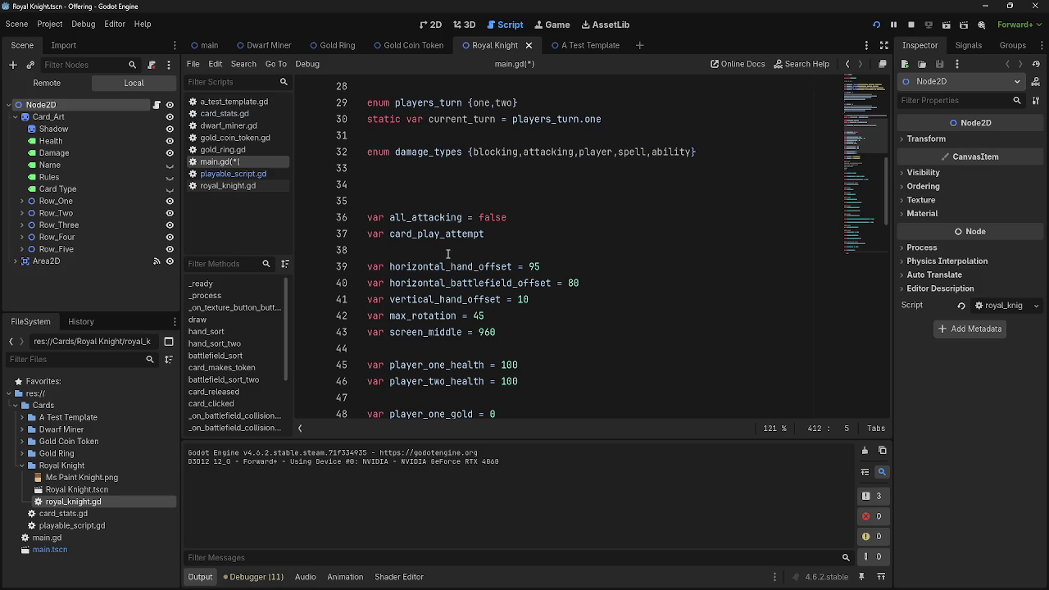
pyautogui.scroll(-15, 475, 270)
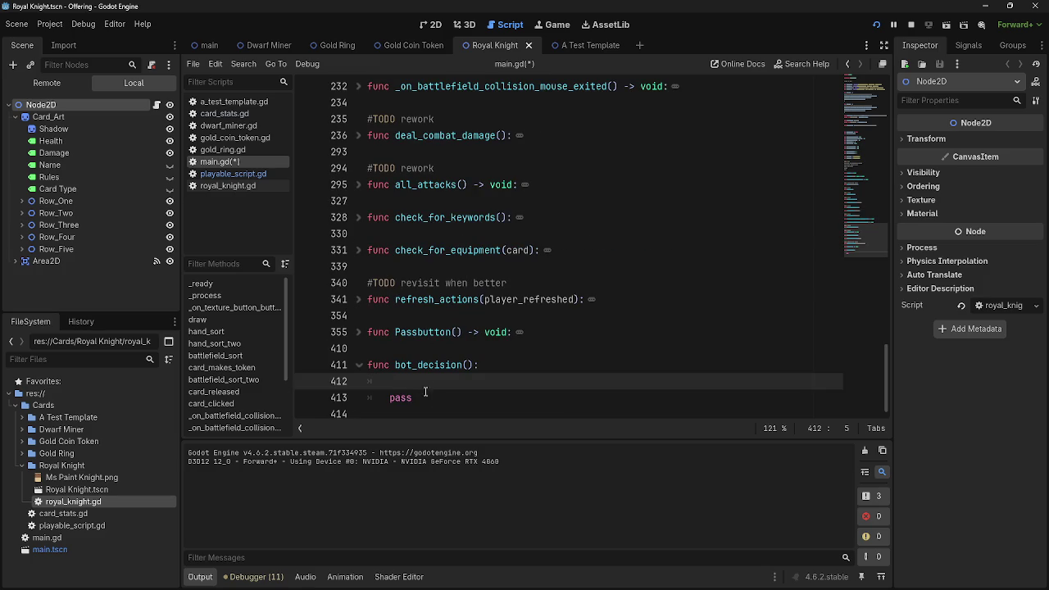
# Step the caret between bot_decision's header and its body line.
pyautogui.click(467, 364)
pyautogui.click(468, 378)
pyautogui.press('Up')
pyautogui.press('Up')
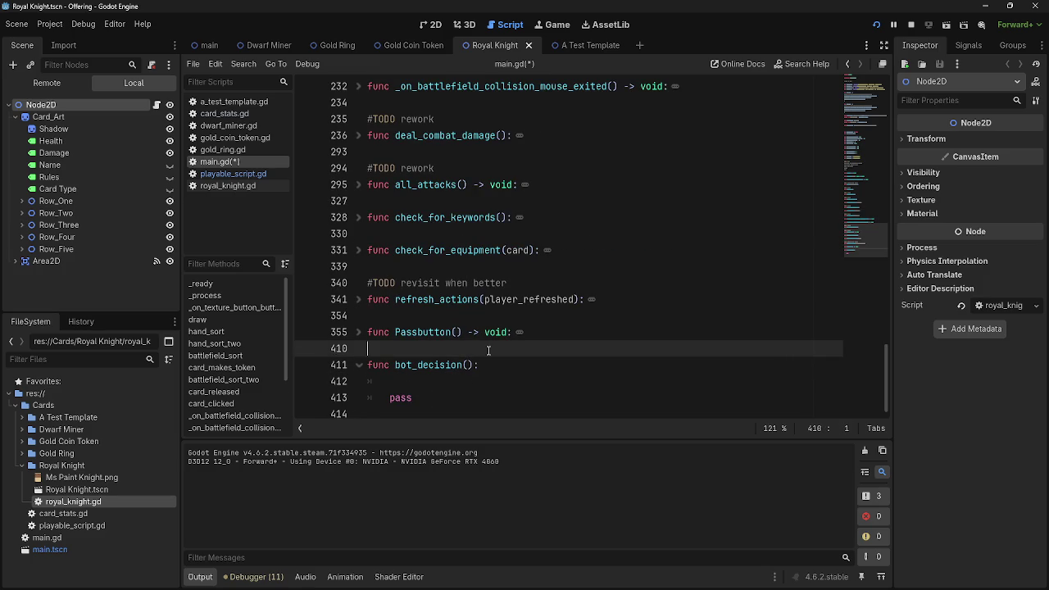
pyautogui.click(467, 365)
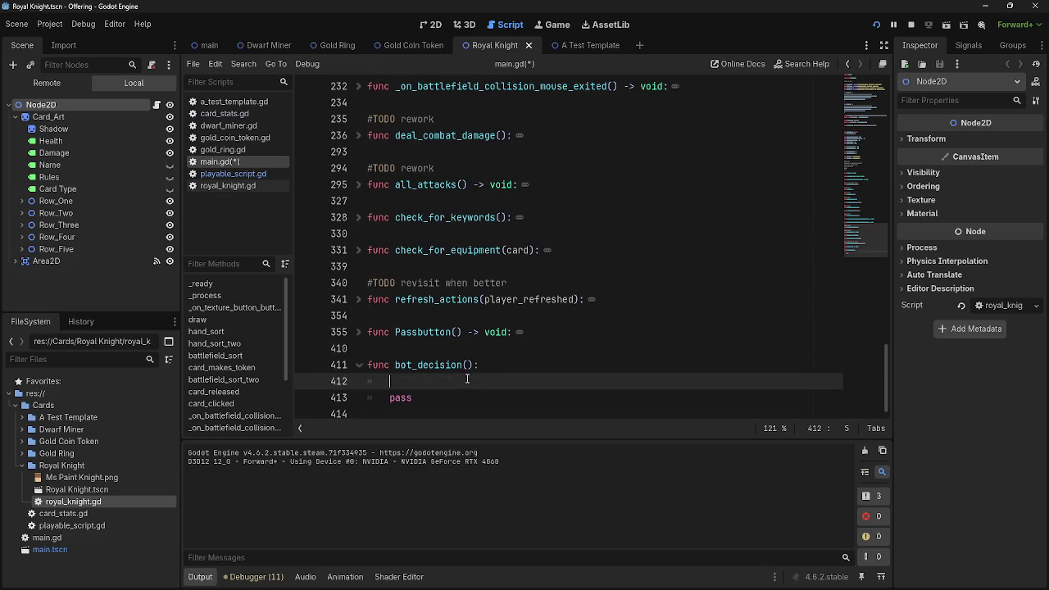
pyautogui.press('Down')
pyautogui.press('Up')
pyautogui.press('Down')
pyautogui.press('Up')
pyautogui.press('Down')
# Expand and collapse Passbutton, then fold and unfold bot_decision.
pyautogui.click(360, 333)
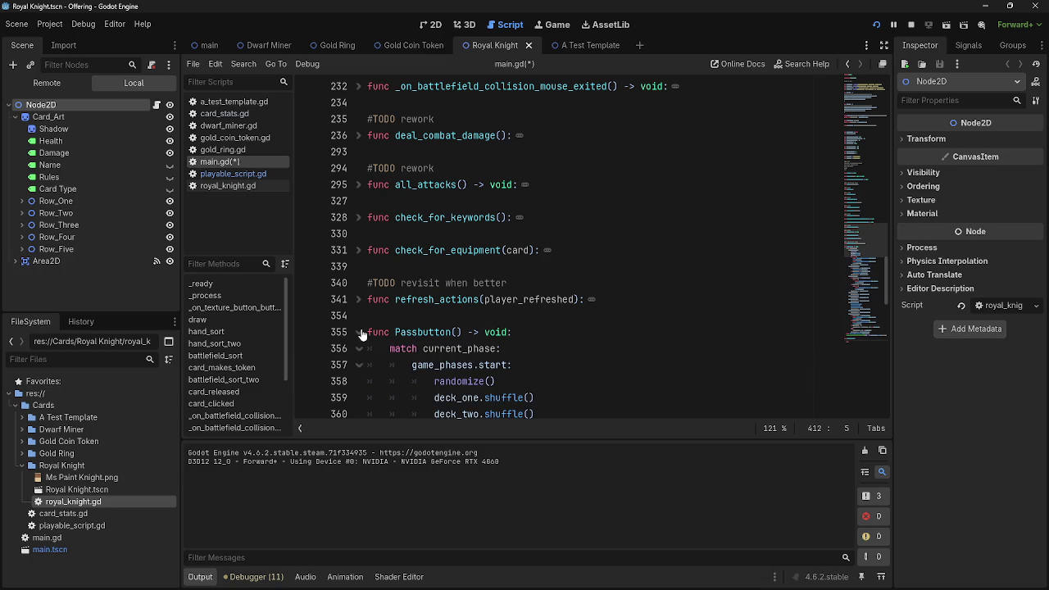
pyautogui.scroll(-6, 361, 332)
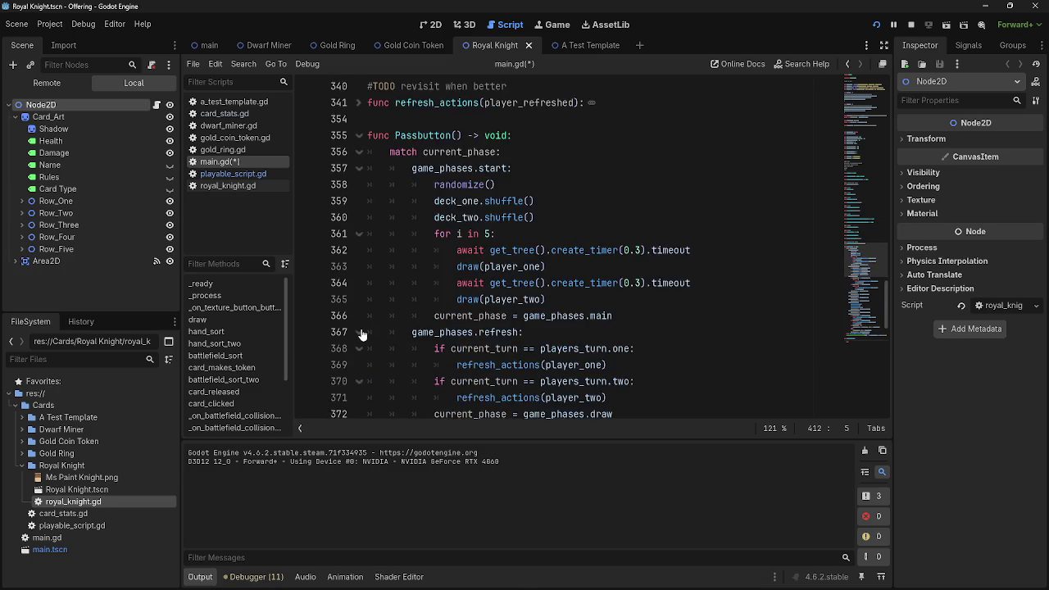
pyautogui.scroll(2, 363, 328)
pyautogui.click(358, 136)
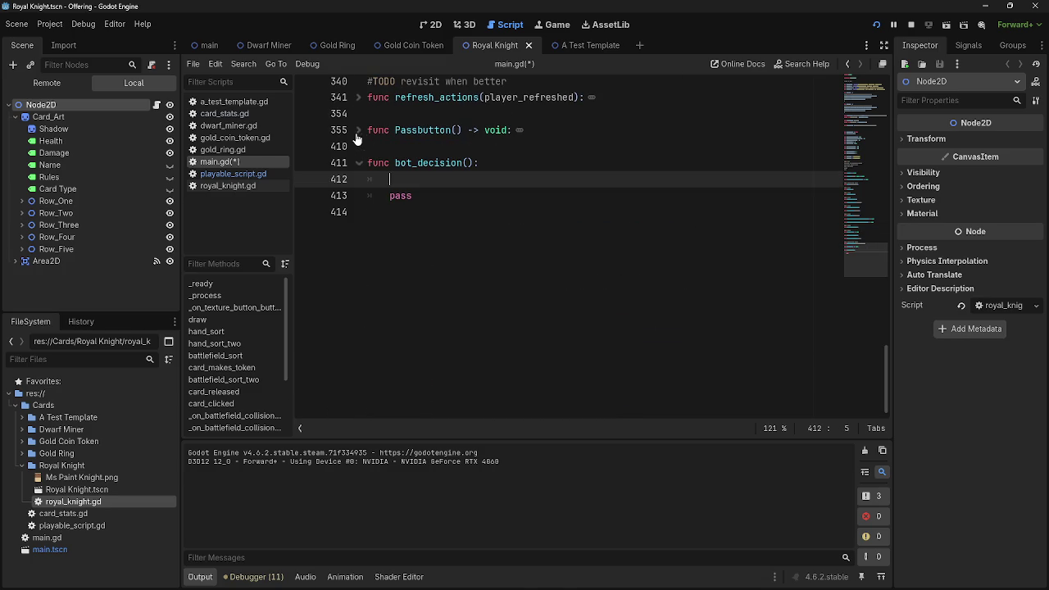
pyautogui.scroll(5, 418, 270)
pyautogui.scroll(-1, 434, 316)
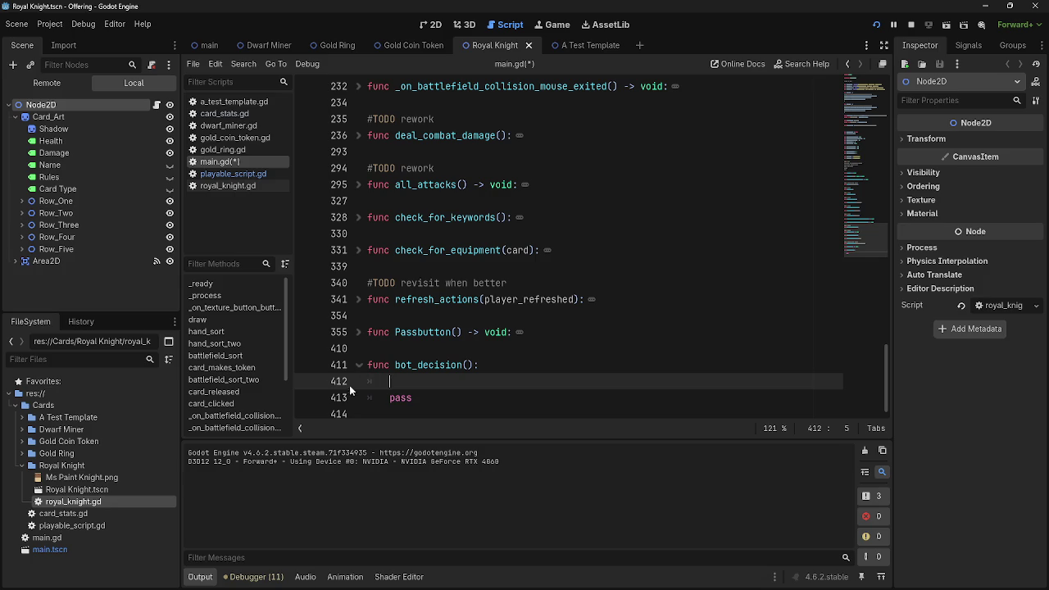
pyautogui.click(360, 366)
pyautogui.click(359, 366)
pyautogui.scroll(4, 545, 370)
pyautogui.scroll(6, 544, 371)
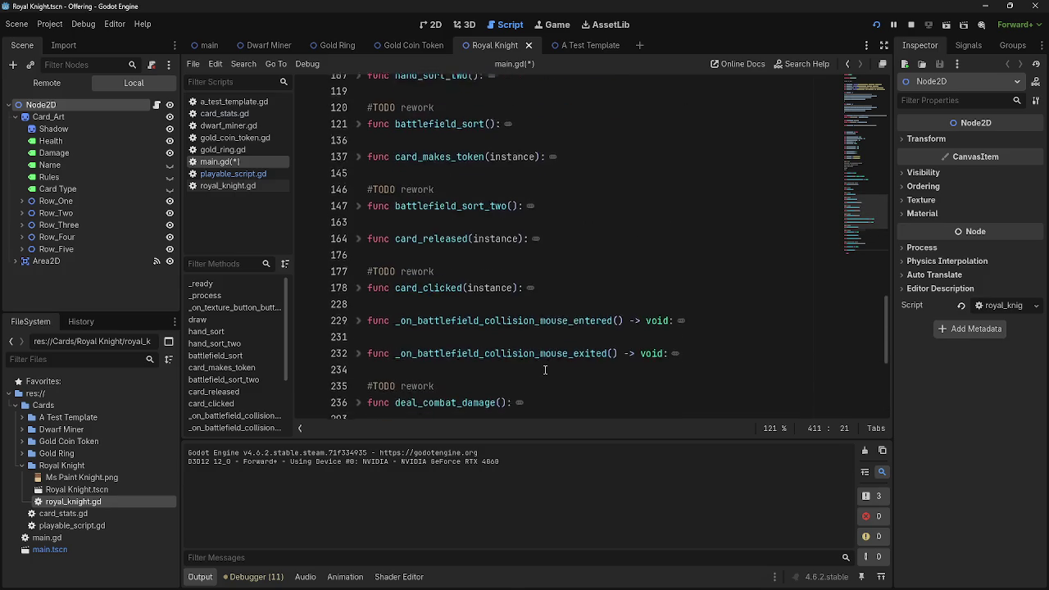
pyautogui.scroll(1, 545, 370)
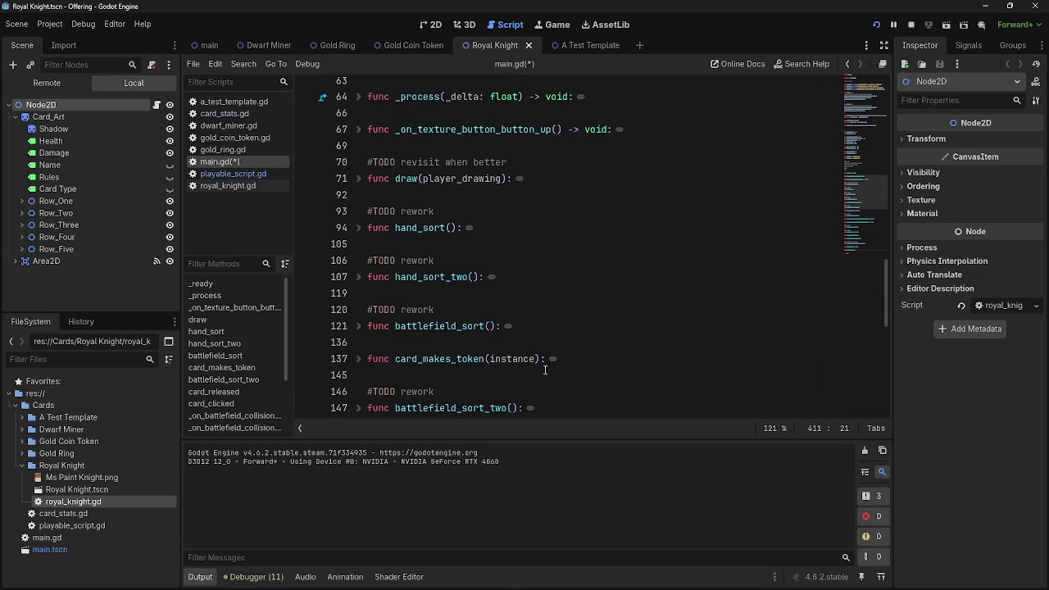
# Search main.gd for 'bot', then for 'play' to locate players_turn.
pyautogui.hotkey('ctrl', 'f')
pyautogui.write('bot')
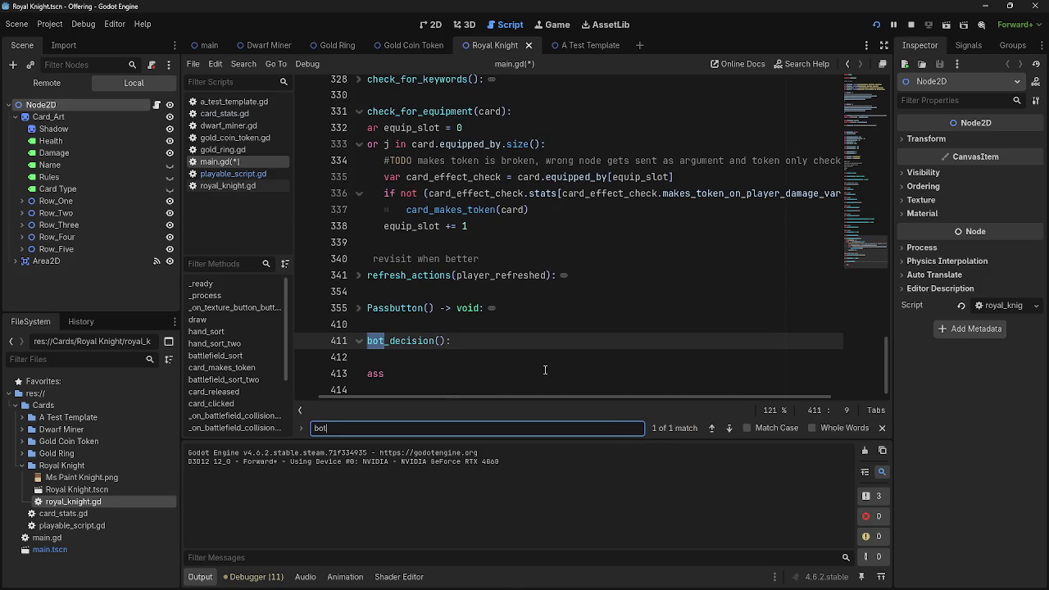
pyautogui.press('BackSpace')
pyautogui.press('BackSpace')
pyautogui.press('BackSpace')
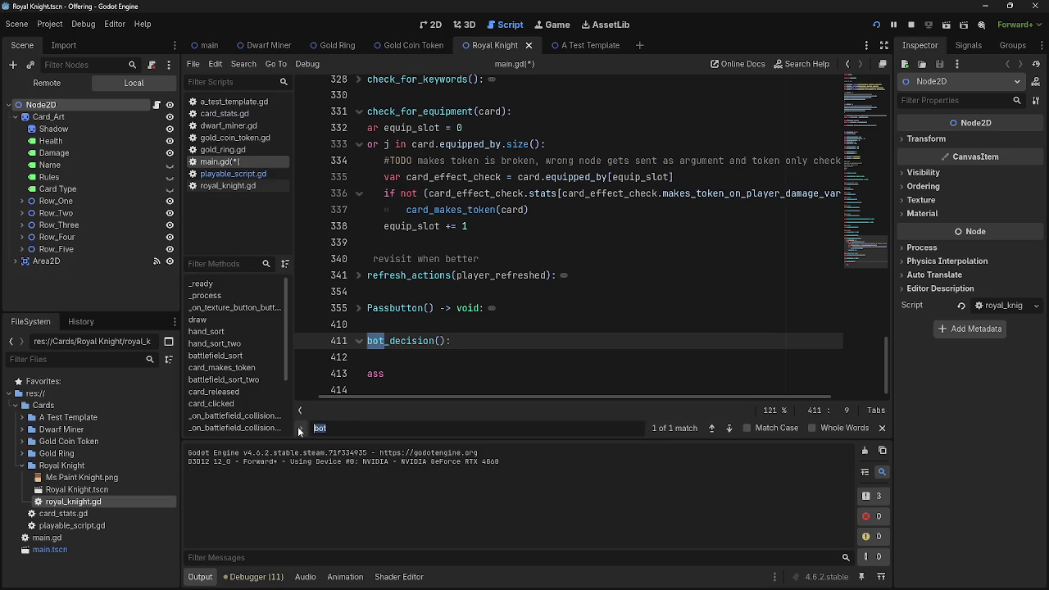
pyautogui.write('play')
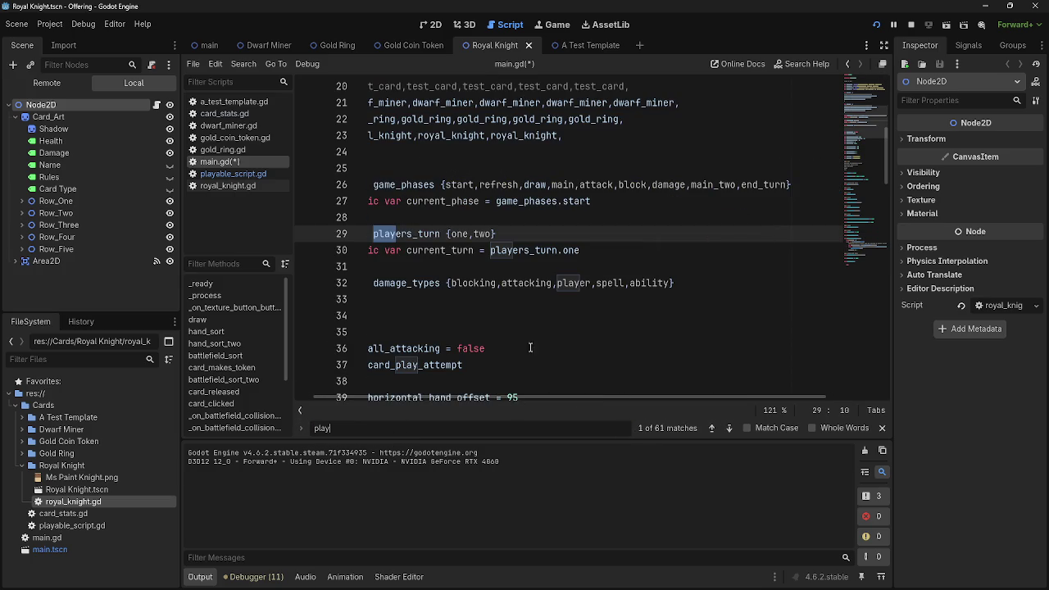
pyautogui.hscroll(-1, 492, 399)
pyautogui.scroll(-15, 409, 375)
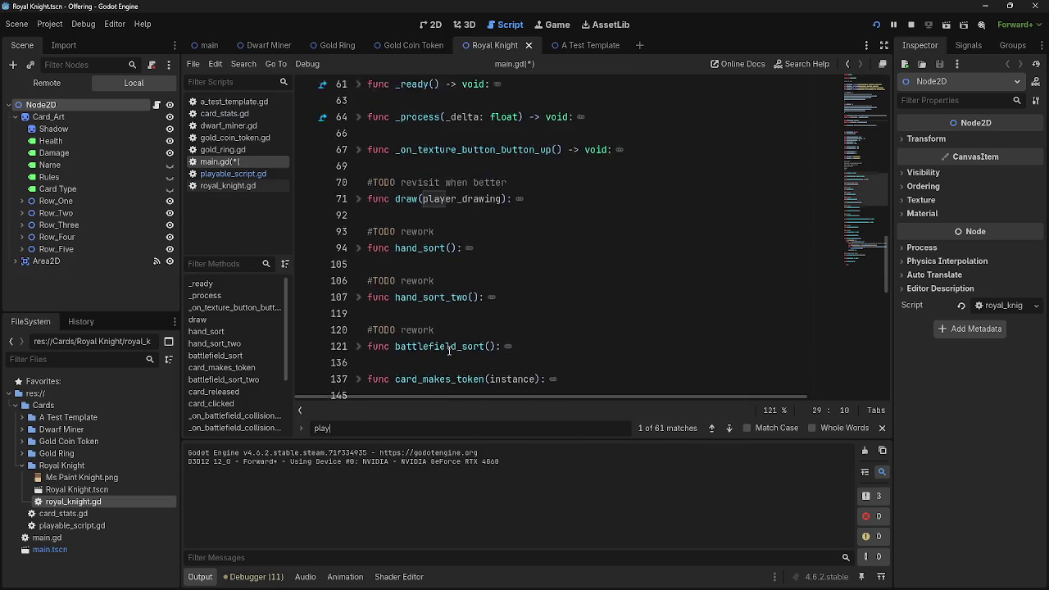
pyautogui.click(882, 427)
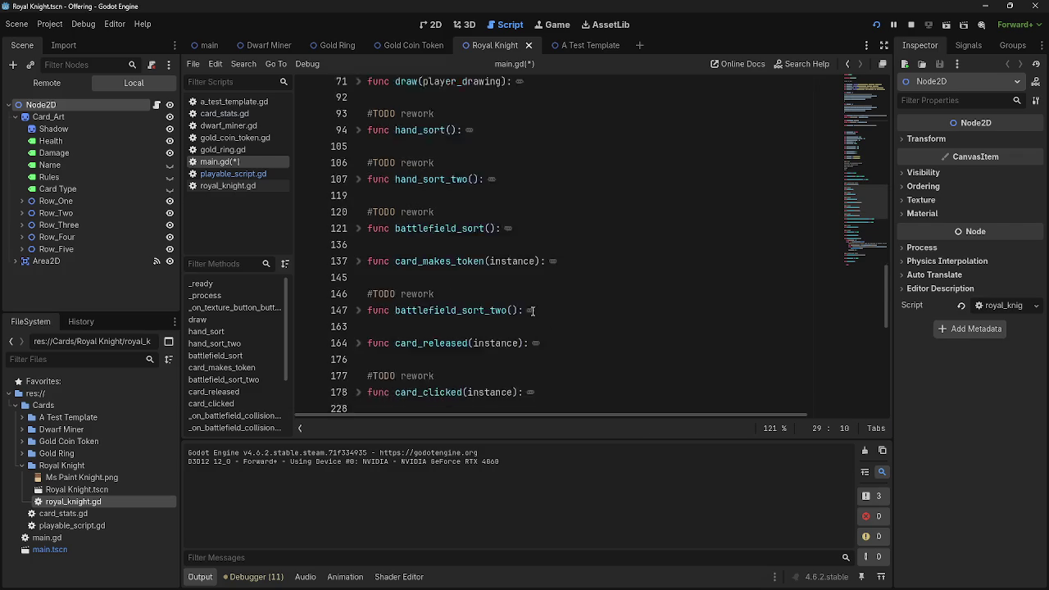
# Unfold Passbutton to check line 361, then fold it again.
pyautogui.scroll(-8, 528, 312)
pyautogui.scroll(-5, 528, 313)
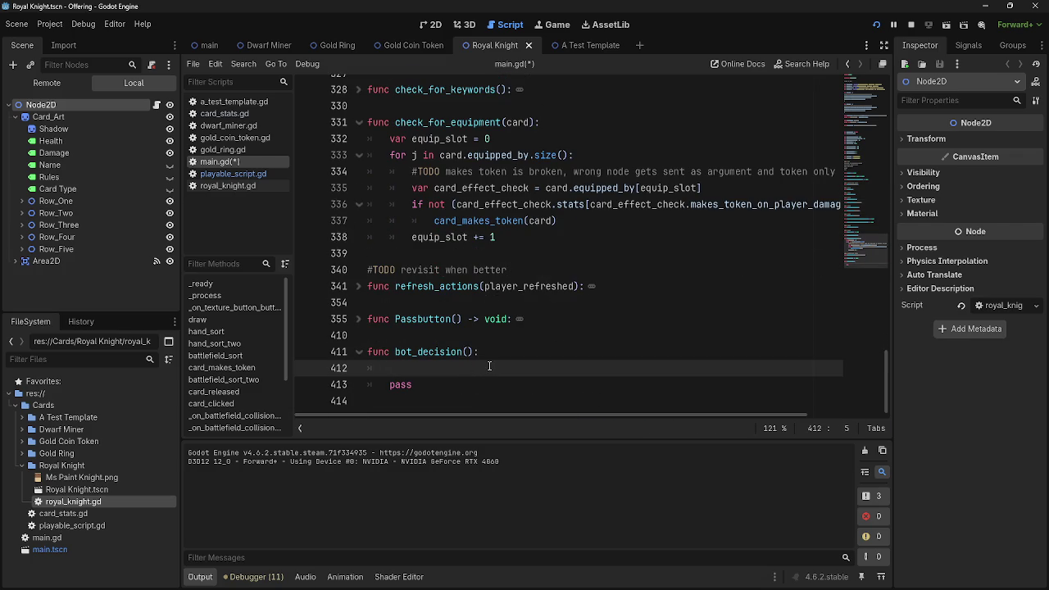
pyautogui.scroll(6, 489, 366)
pyautogui.scroll(-6, 467, 348)
pyautogui.click(358, 319)
pyautogui.scroll(-3, 475, 294)
pyautogui.click(583, 264)
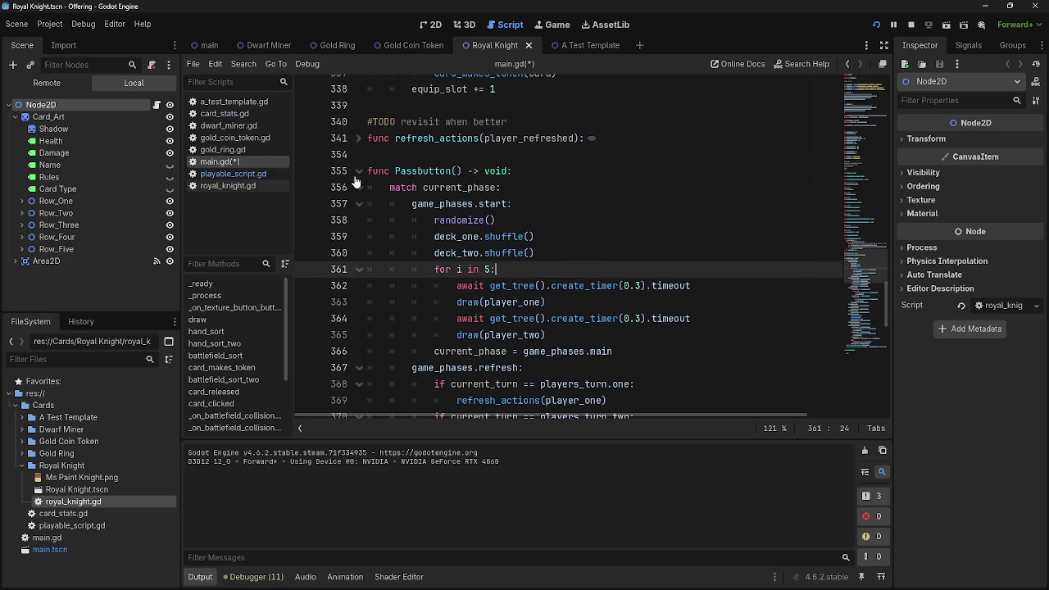
pyautogui.click(358, 172)
pyautogui.scroll(15, 611, 328)
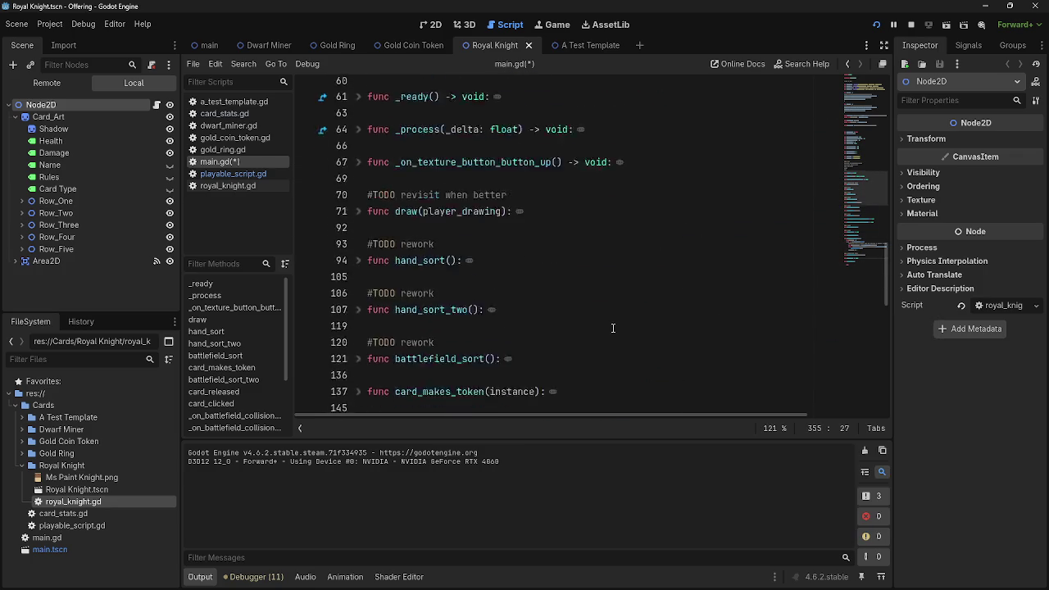
pyautogui.scroll(7, 611, 328)
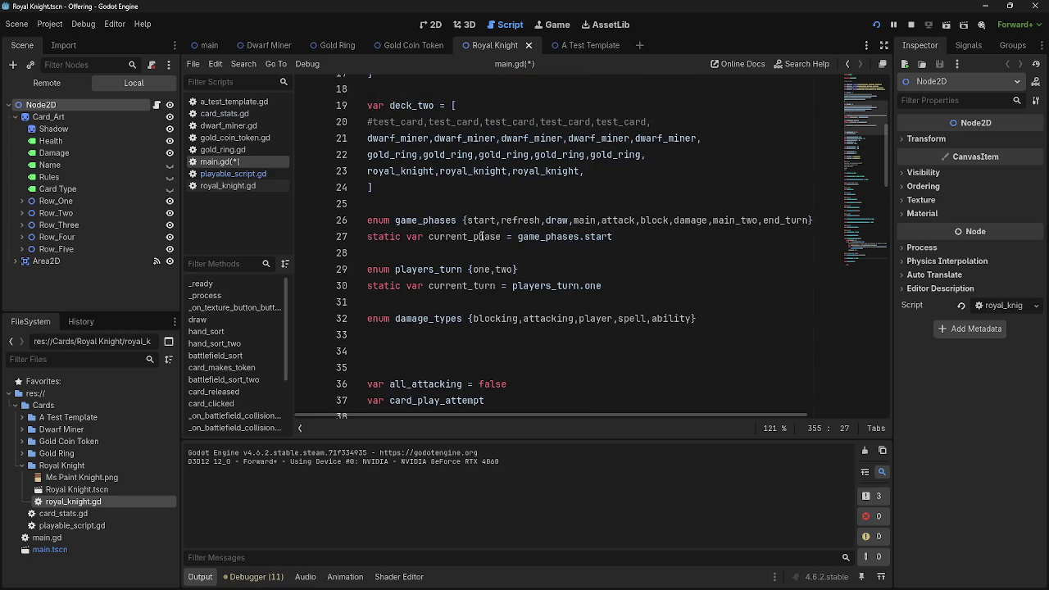
# Inspect the game_phases enum and select its main value.
pyautogui.click(477, 220)
pyautogui.press('Left')
pyautogui.press('Left')
pyautogui.click(574, 220)
pyautogui.doubleClick(584, 221)
pyautogui.scroll(-20, 501, 328)
pyautogui.scroll(-1, 501, 327)
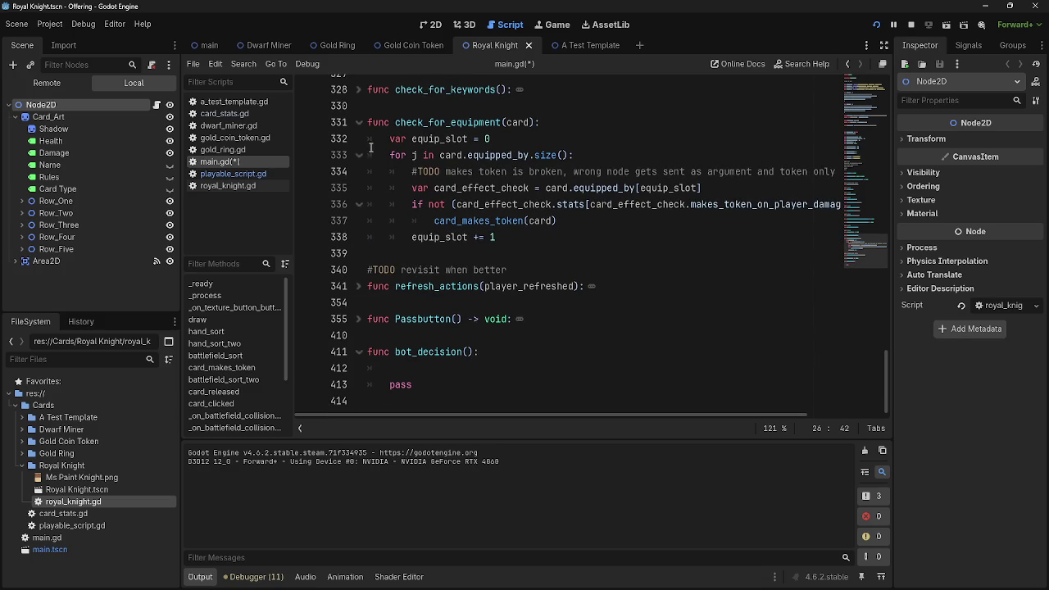
# Unfold Passbutton and place the caret after the game_phases.main attack-phase assignment.
pyautogui.click(416, 353)
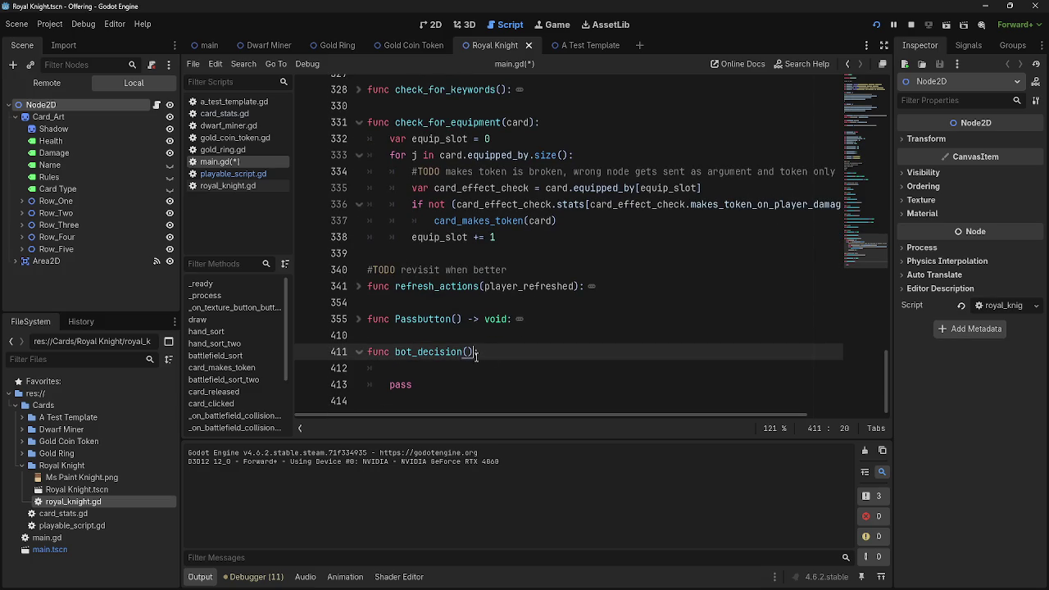
pyautogui.moveTo(474, 354); pyautogui.dragTo(394, 357)
pyautogui.hotkey('ctrl', 'c')
pyautogui.click(362, 319)
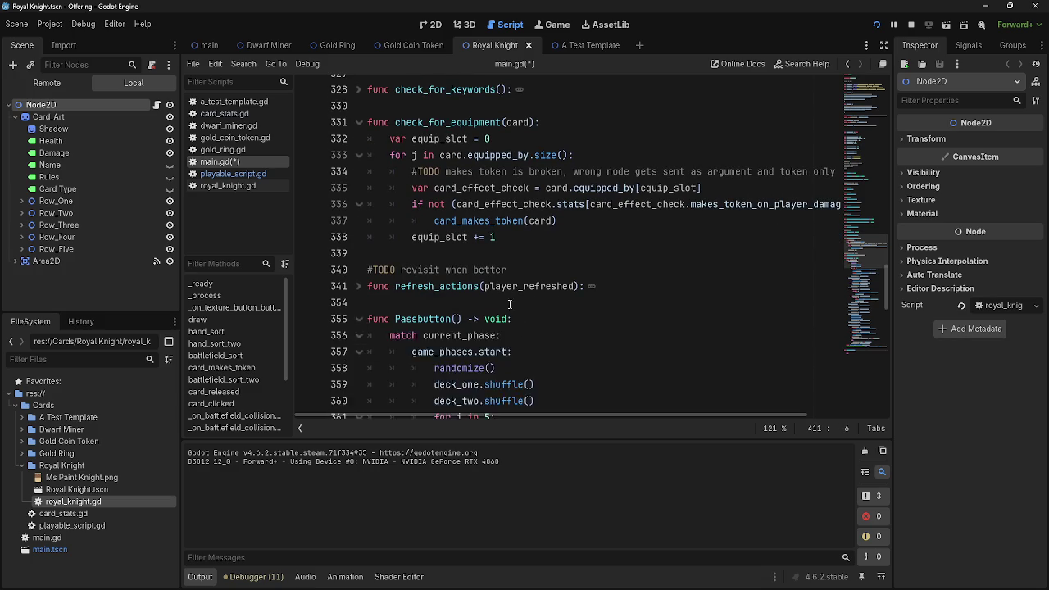
pyautogui.scroll(-10, 614, 278)
pyautogui.scroll(-4, 632, 248)
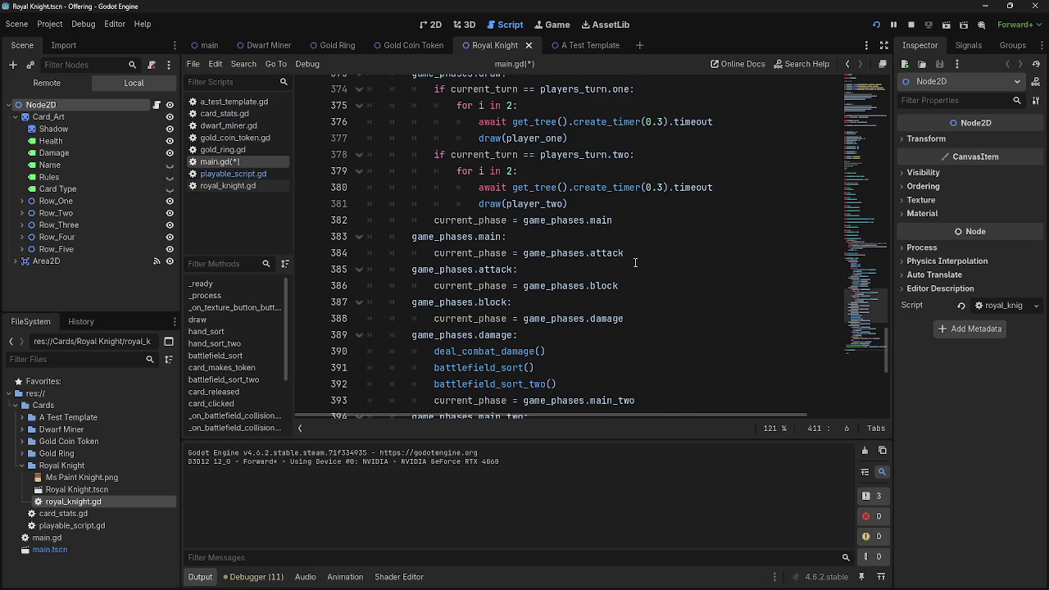
pyautogui.click(642, 252)
# Paste bot_decision() below the main phase line and begin an if current_turn == players_turn check above it.
pyautogui.press('Return')
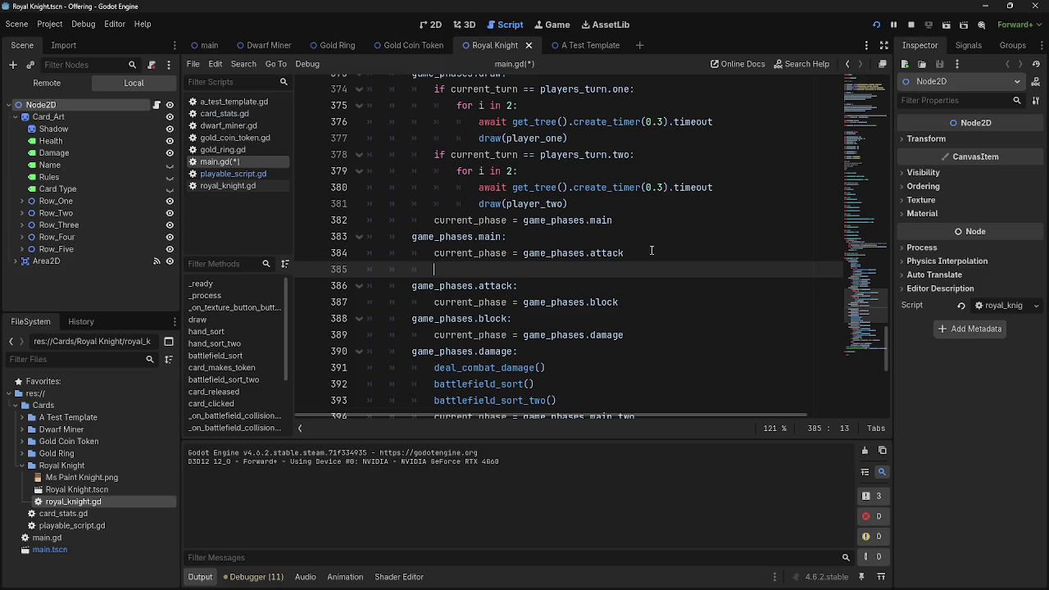
pyautogui.hotkey('ctrl', 'v')
pyautogui.click(657, 254)
pyautogui.press('Return')
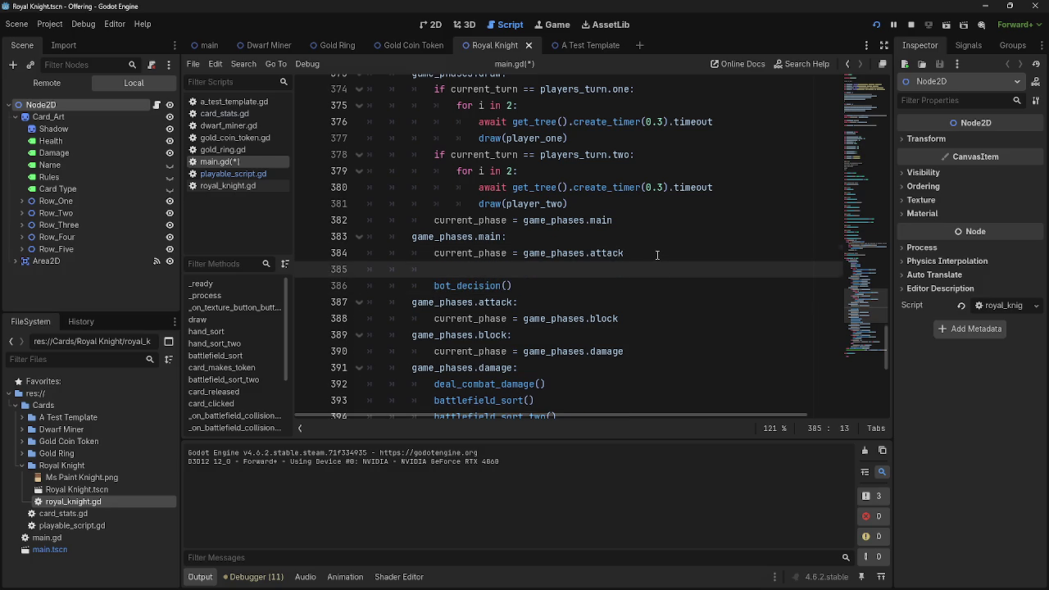
pyautogui.write('if')
pyautogui.scroll(-5, 657, 255)
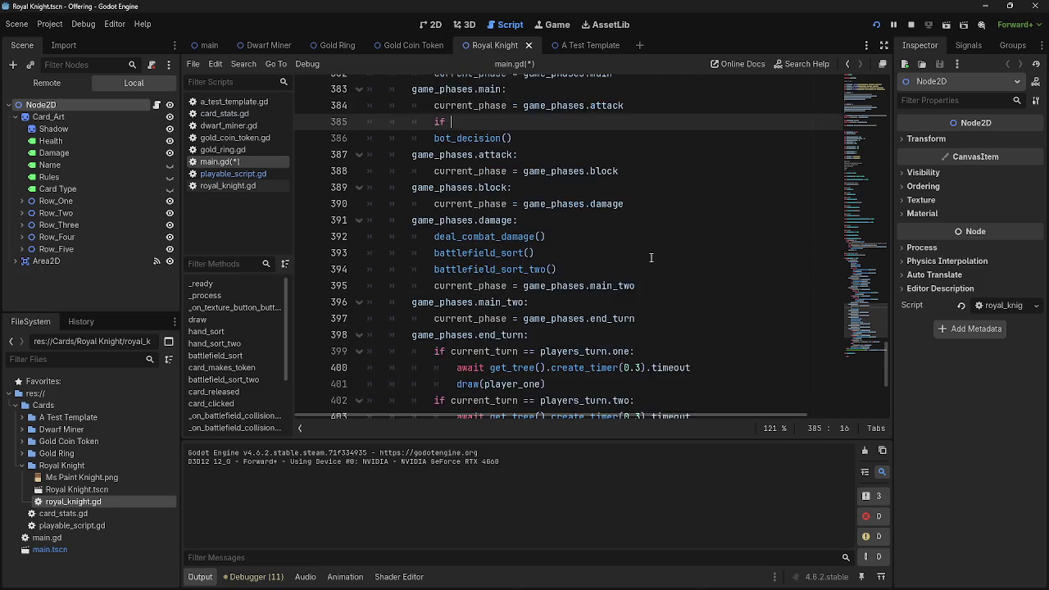
pyautogui.write('cu')
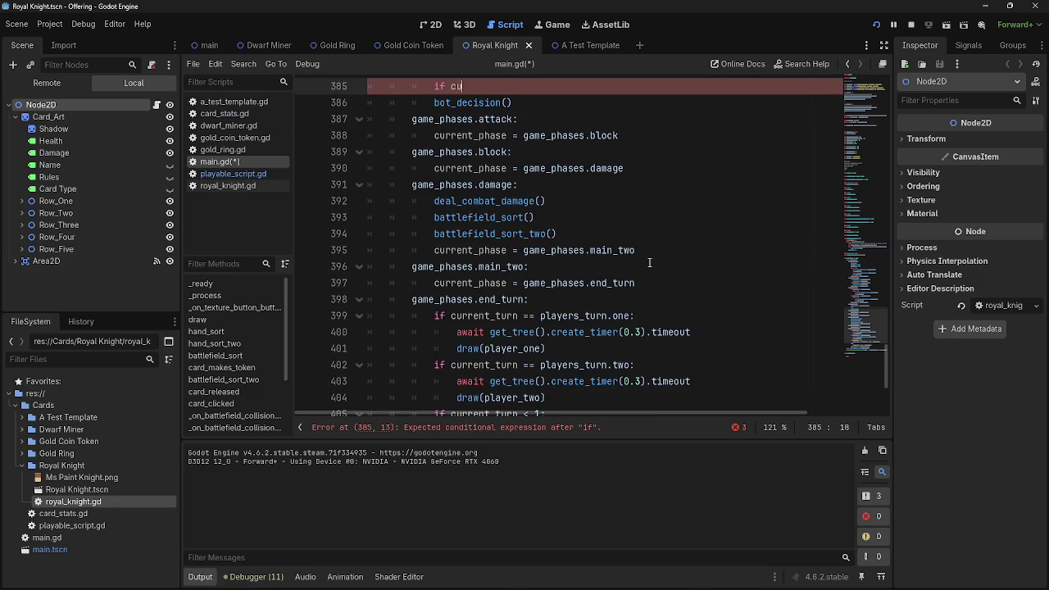
pyautogui.write('rrent)t')
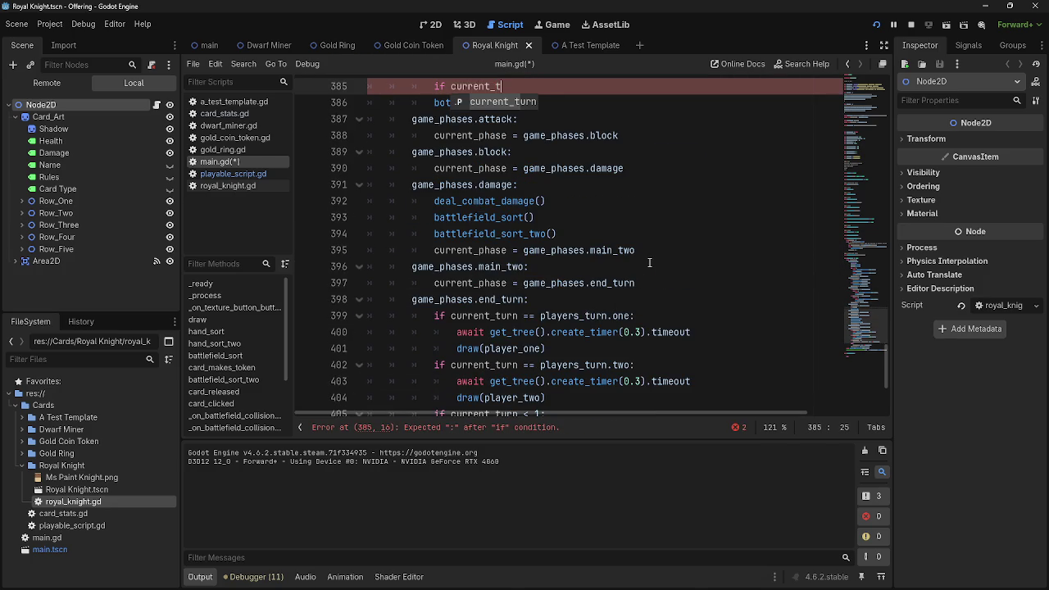
pyautogui.write('urn== ')
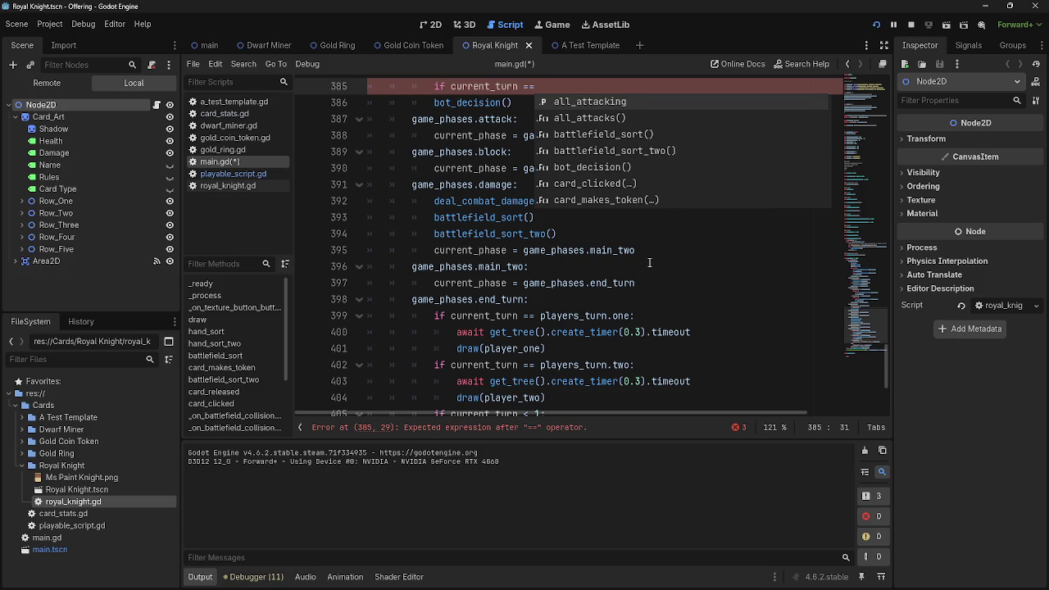
pyautogui.write('player')
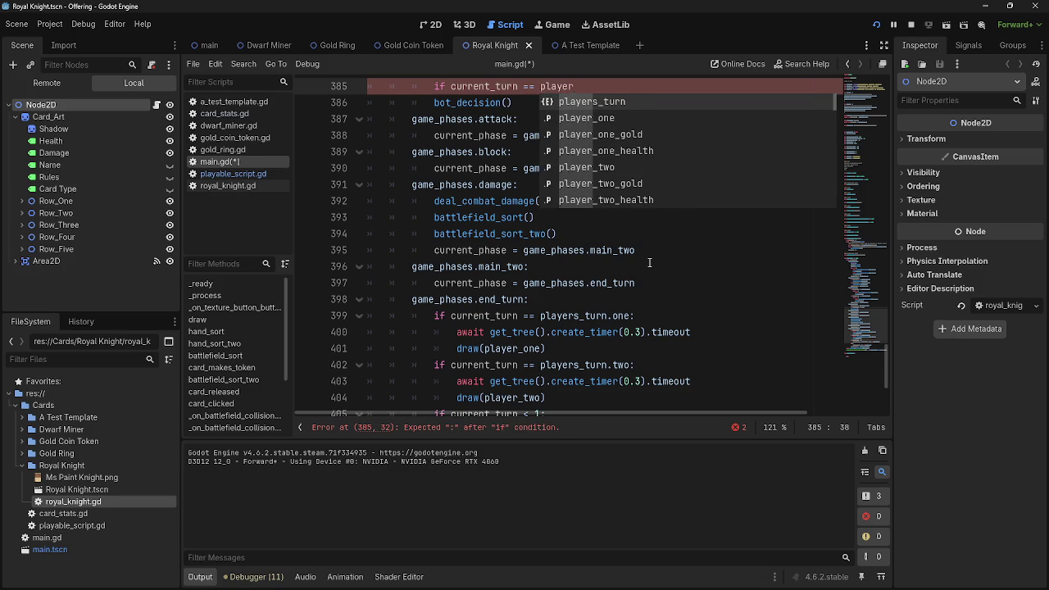
pyautogui.press('Down')
pyautogui.press('Down')
pyautogui.press('Down')
pyautogui.press('Down')
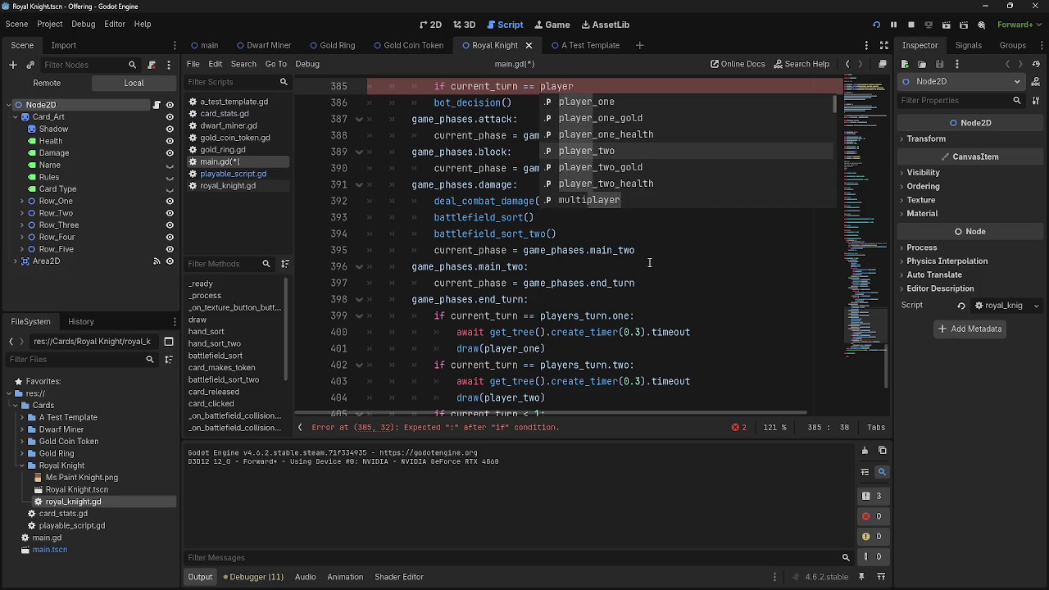
pyautogui.press('Return')
pyautogui.moveTo(595, 87)
pyautogui.mouseDown()
pyautogui.moveTo(539, 98)
pyautogui.moveTo(541, 88)
pyautogui.mouseUp()
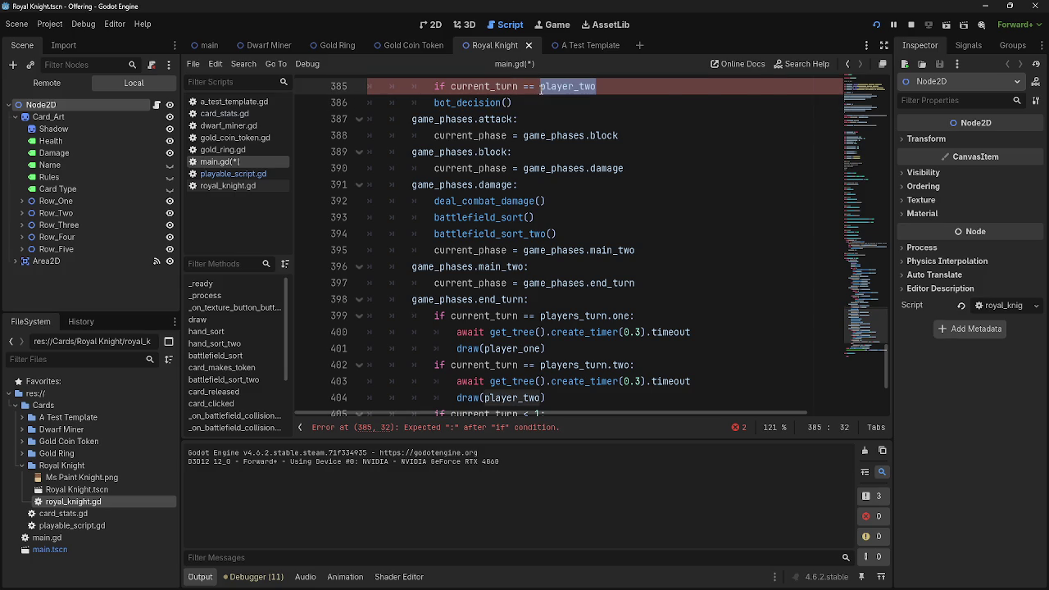
pyautogui.write('player')
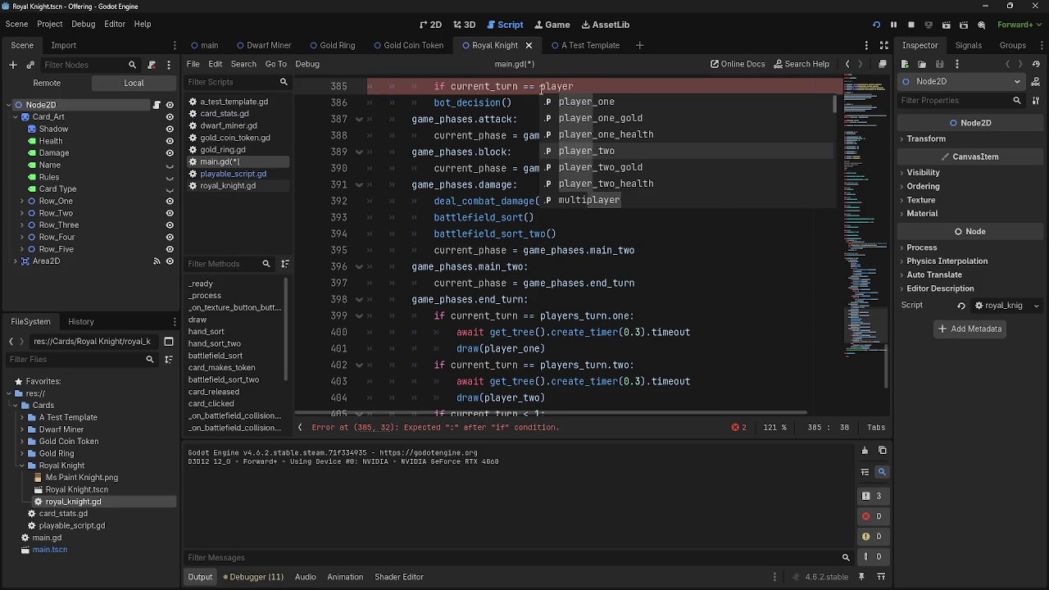
pyautogui.write('s')
pyautogui.press('Return')
pyautogui.write('turn.turn')
# Finish the check as players_turn.one with a colon and a pass placeholder body.
pyautogui.click(597, 107)
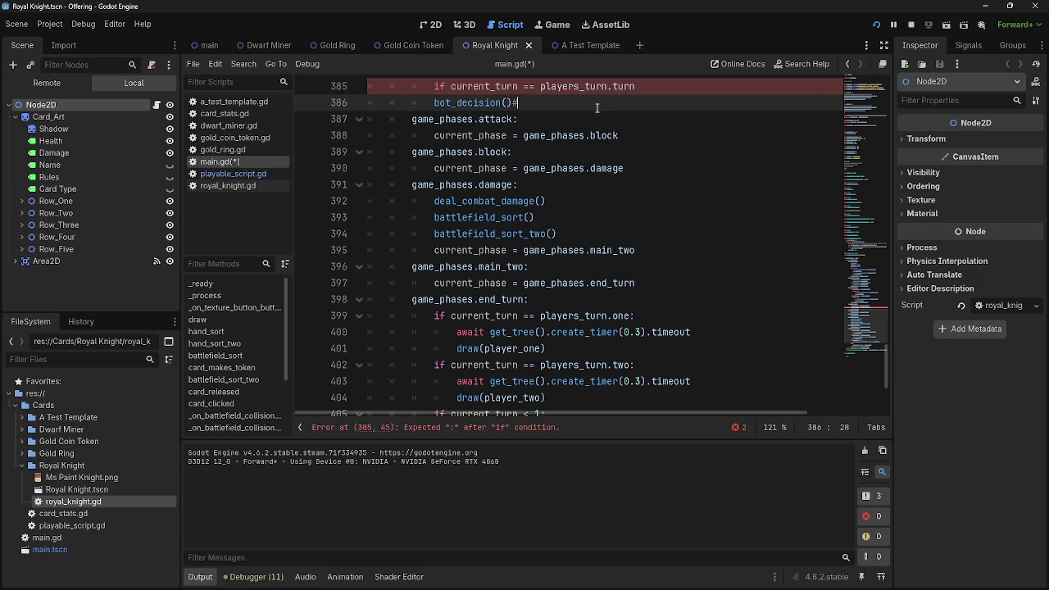
pyautogui.scroll(1, 612, 112)
pyautogui.moveTo(638, 139); pyautogui.dragTo(613, 139)
pyautogui.write('ene')
pyautogui.click(652, 122)
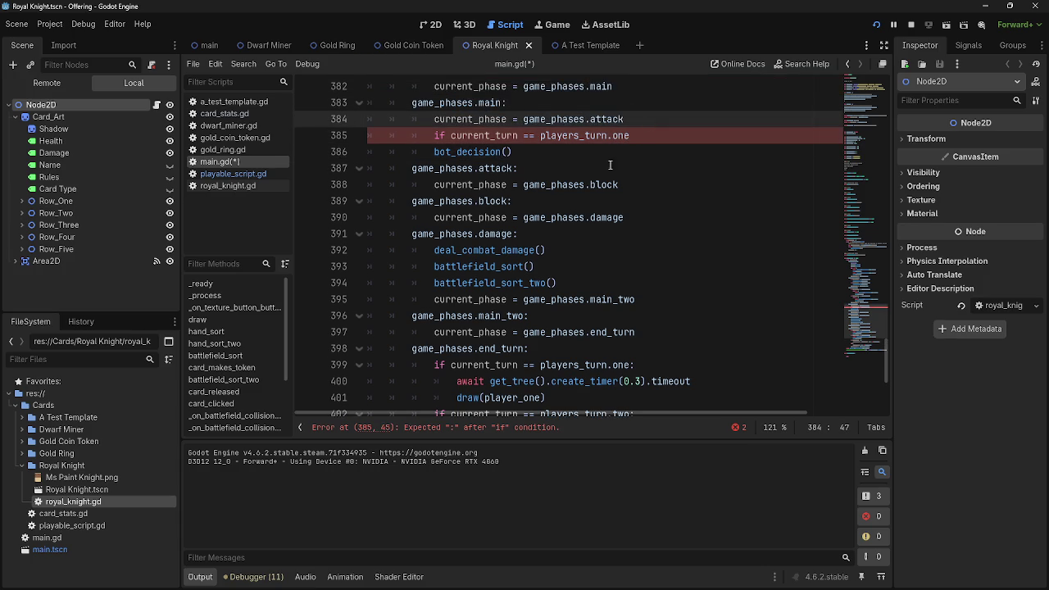
pyautogui.doubleClick(573, 136)
pyautogui.scroll(-1, 673, 211)
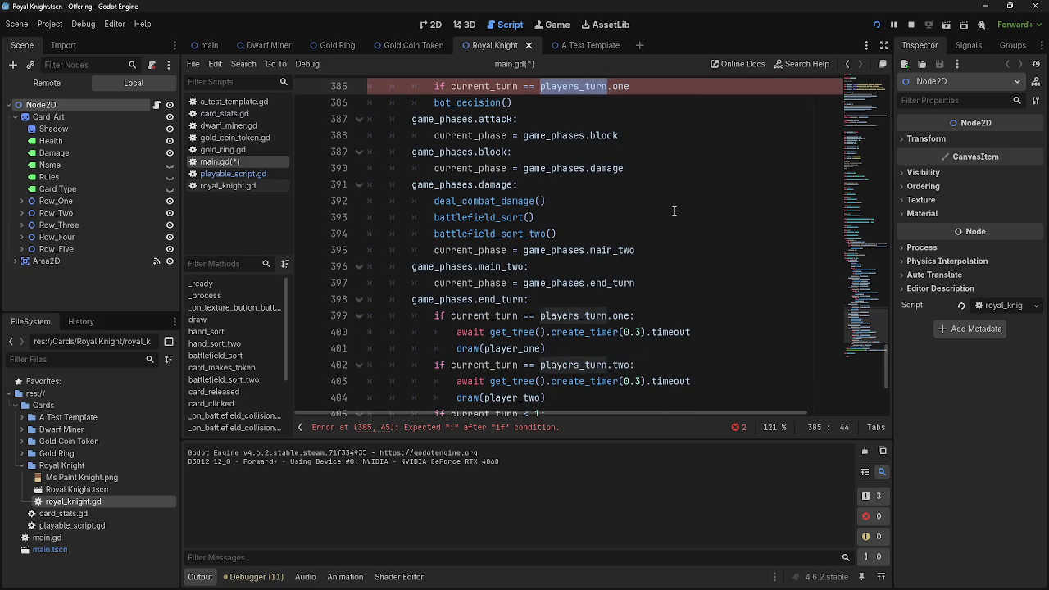
pyautogui.click(657, 87)
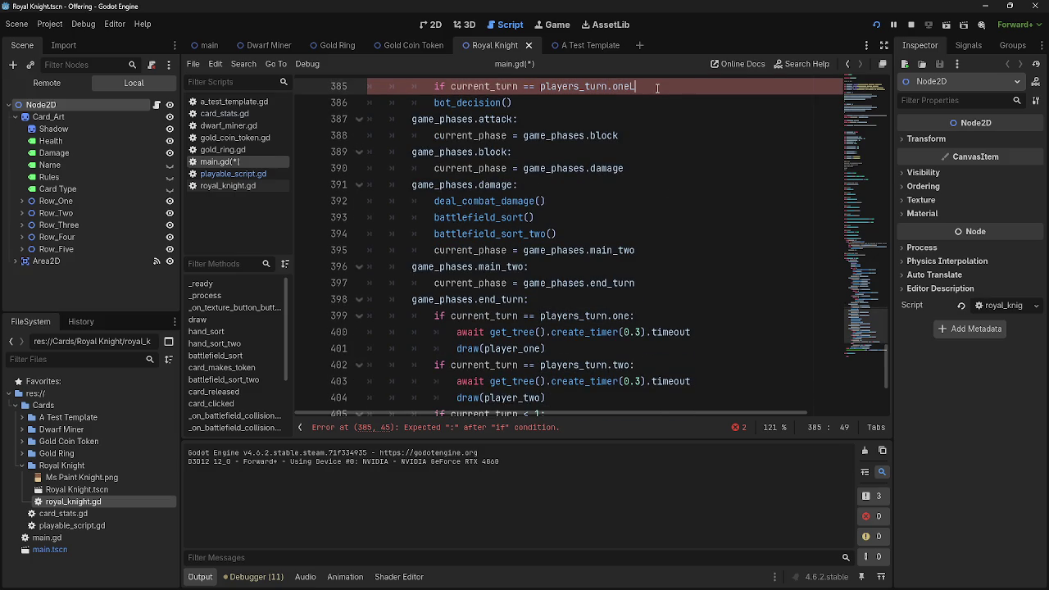
pyautogui.write(':')
pyautogui.press('Return')
pyautogui.write('pass')
pyautogui.click(657, 87)
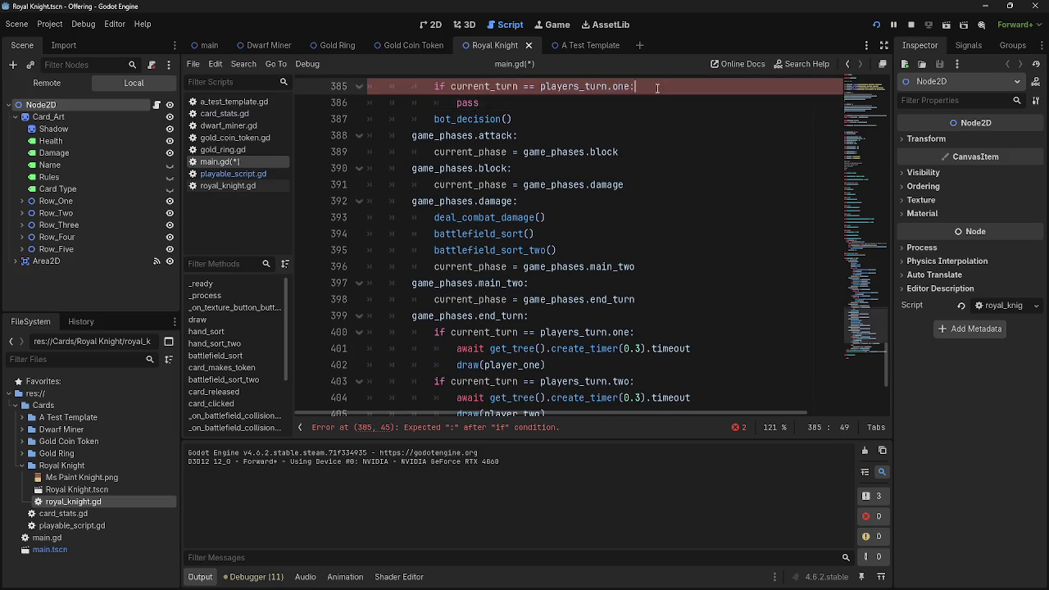
# Add line 386 in the if block, check the multiplayer tooltip, then clear it and indent with Tab.
pyautogui.press('Return')
pyautogui.write('mult')
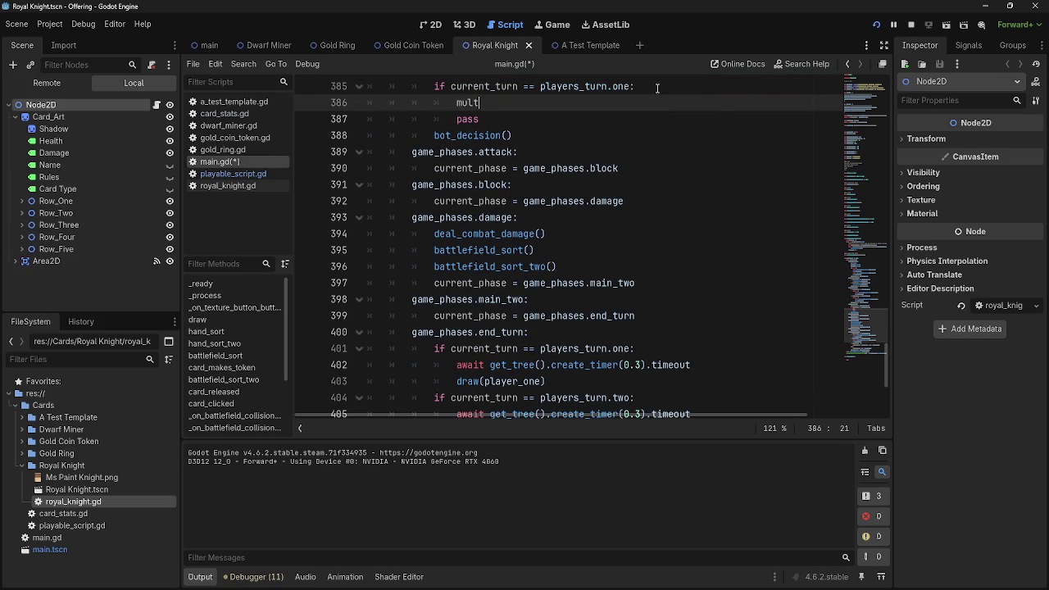
pyautogui.write('iplayer')
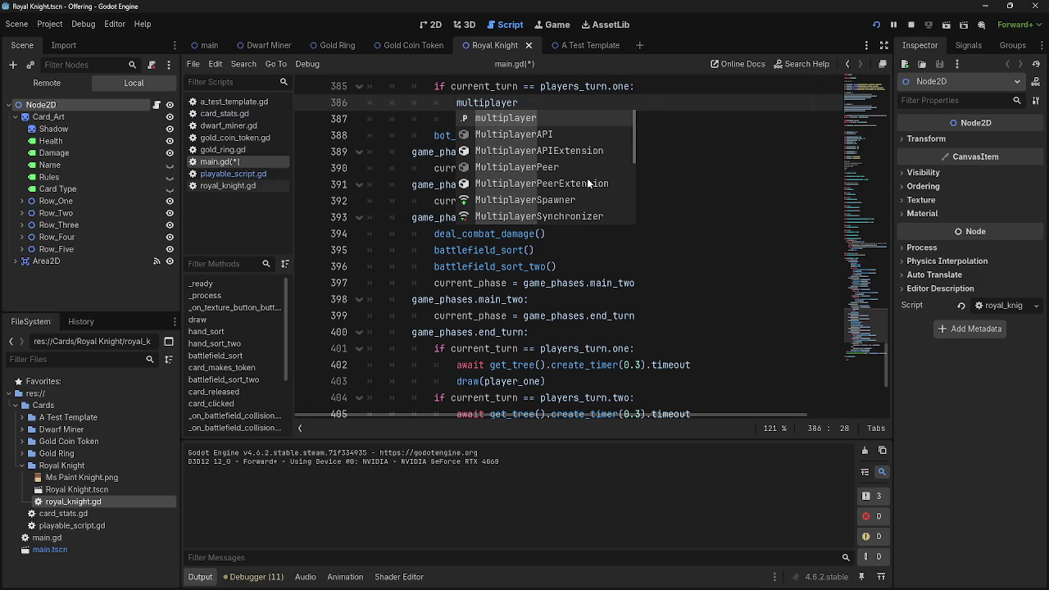
pyautogui.scroll(-3, 573, 184)
pyautogui.scroll(-3, 574, 185)
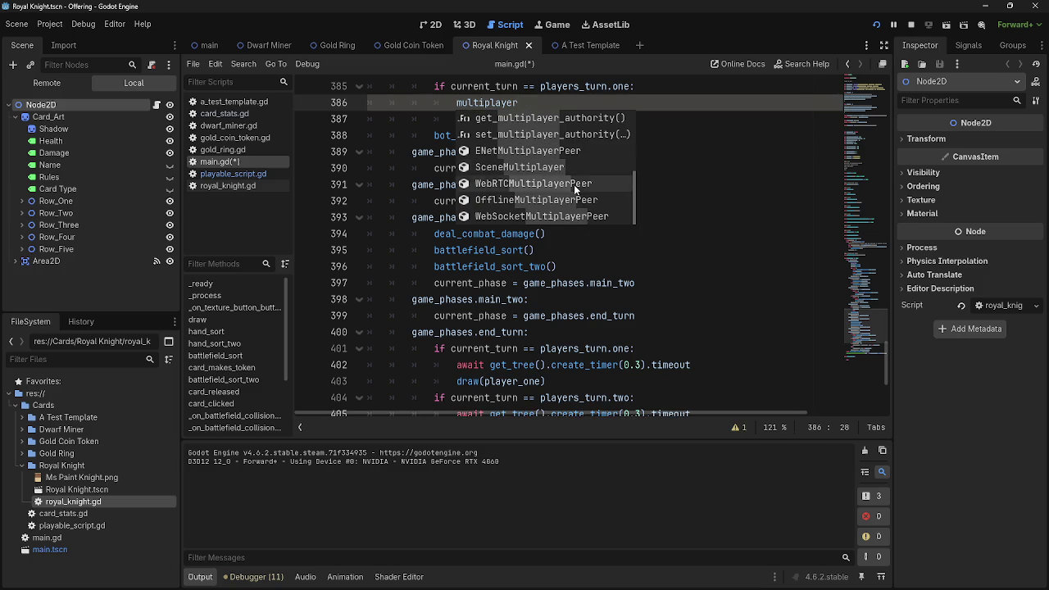
pyautogui.scroll(6, 573, 184)
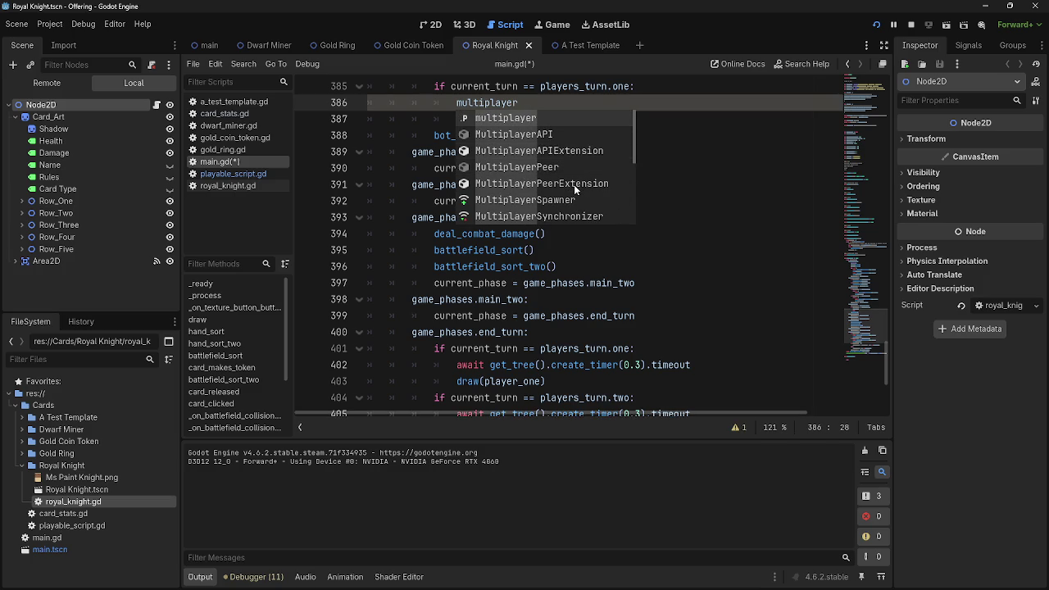
pyautogui.press('Escape')
pyautogui.doubleClick(514, 103)
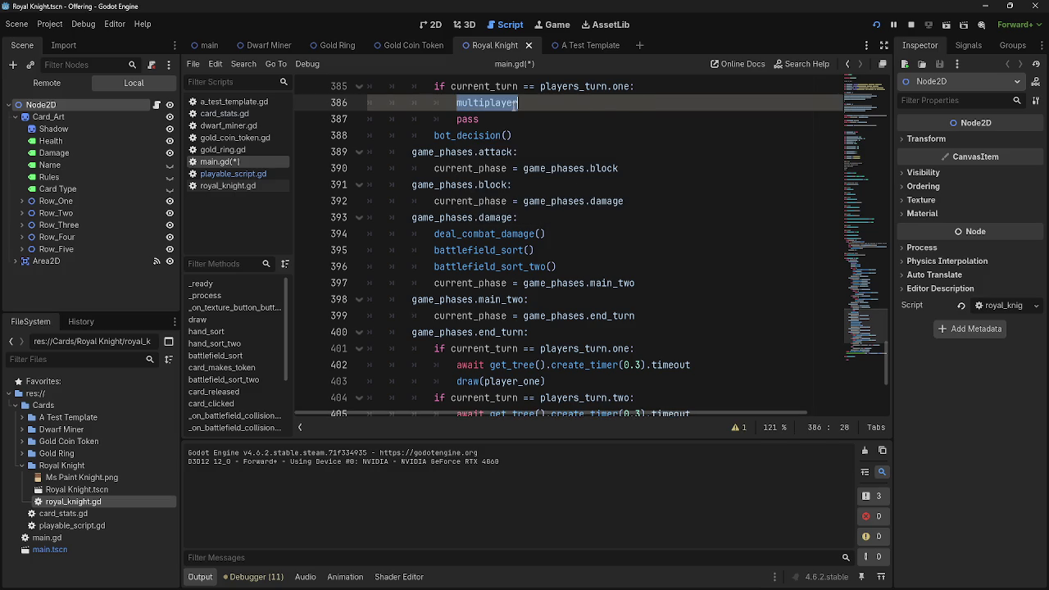
pyautogui.moveTo(517, 103)
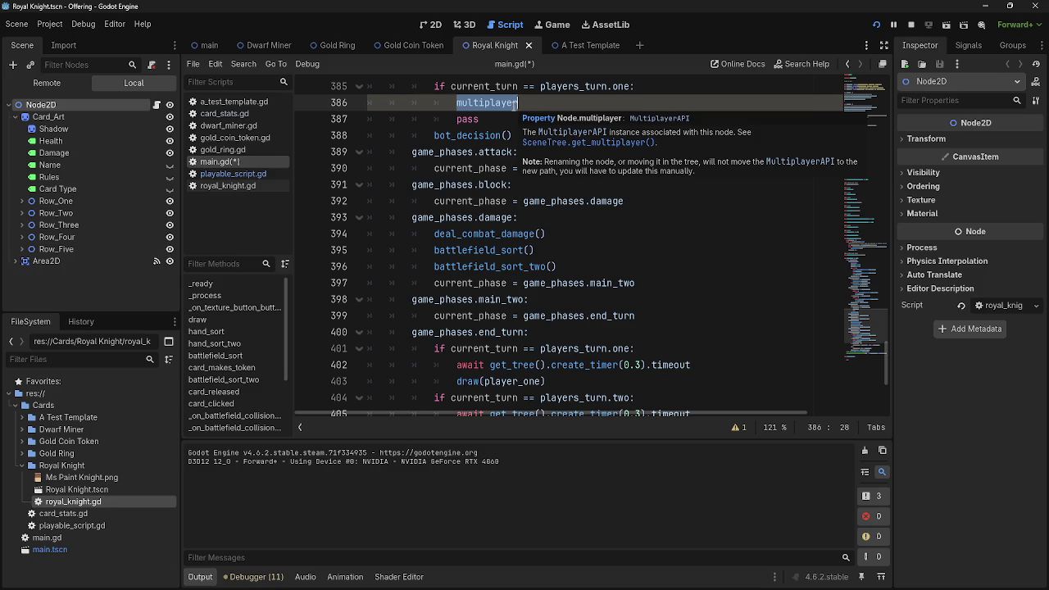
pyautogui.press('BackSpace')
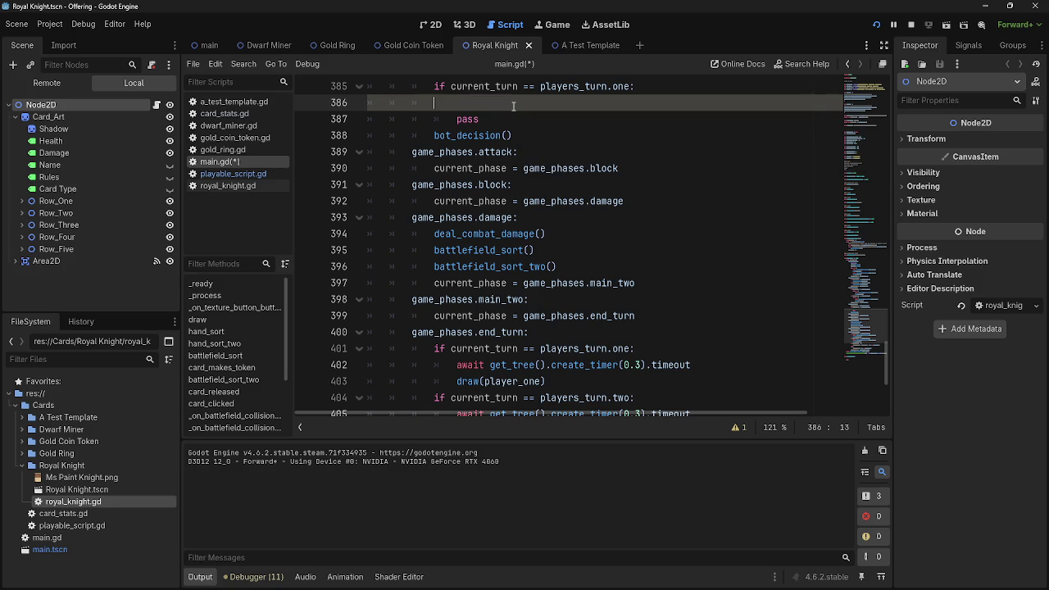
pyautogui.press('Tab')
pyautogui.scroll(4, 516, 113)
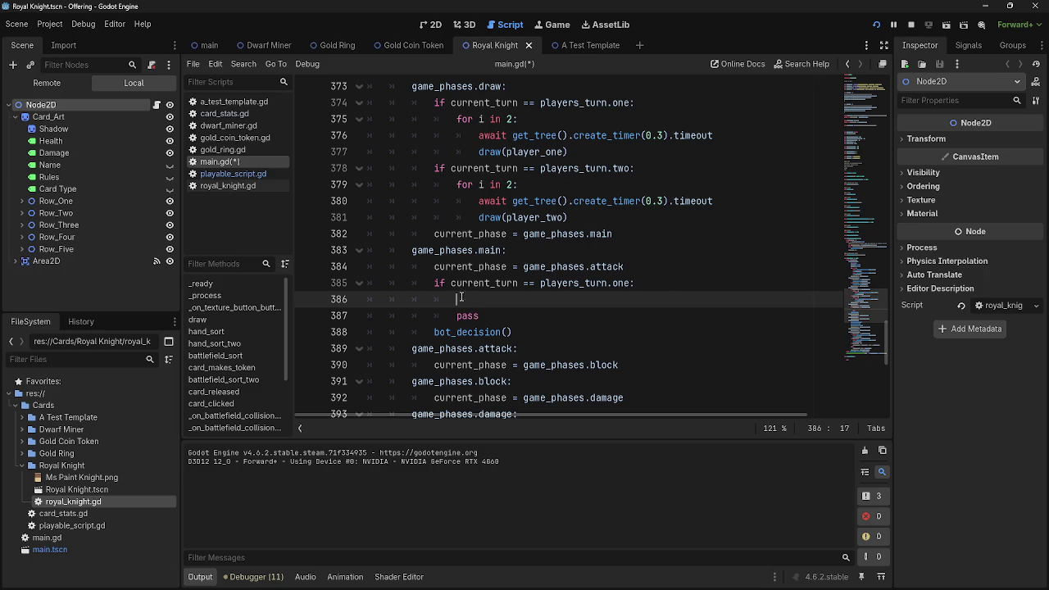
pyautogui.hotkey('shift', 'Down')
pyautogui.hotkey('shift', 'Up')
pyautogui.scroll(1, 512, 316)
# Change the turn check from players_turn.one to players_turn.two using autocomplete.
pyautogui.scroll(2, 512, 316)
pyautogui.scroll(-3, 513, 317)
pyautogui.press('super')
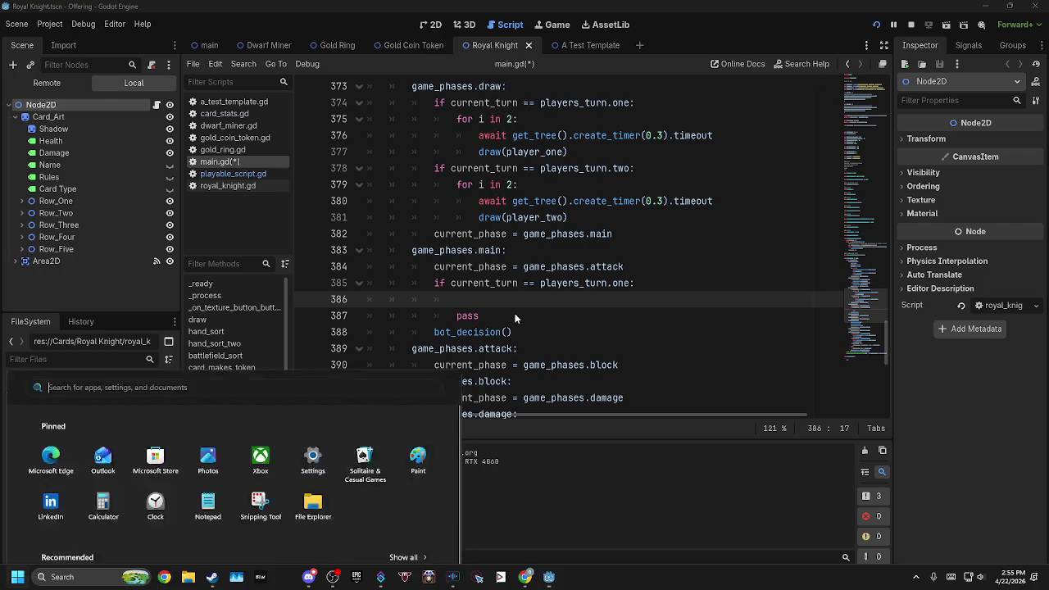
pyautogui.press('super')
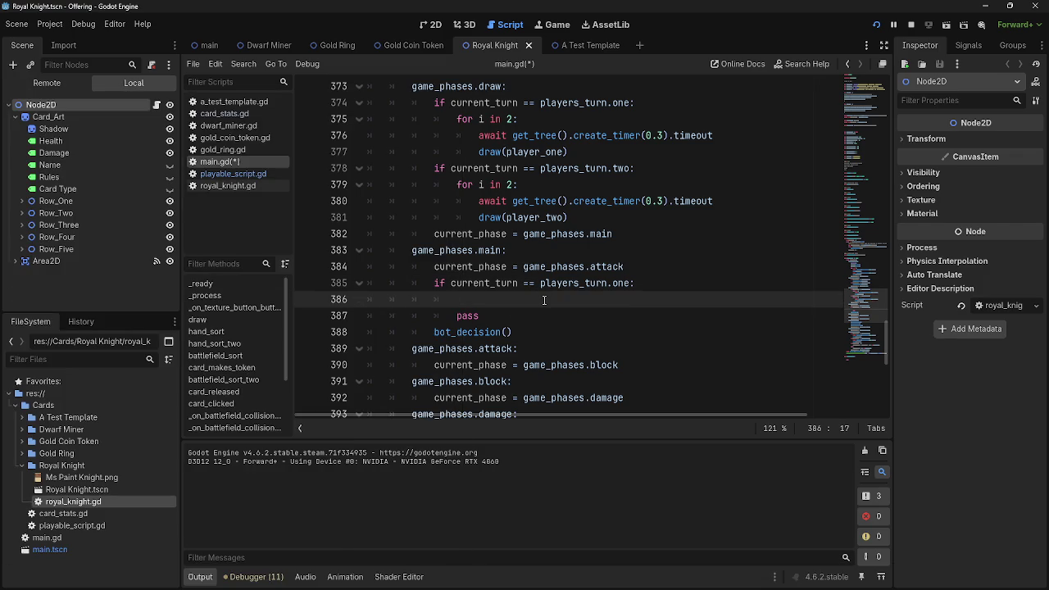
pyautogui.click(495, 286)
pyautogui.click(495, 315)
pyautogui.click(494, 305)
pyautogui.doubleClick(549, 282)
pyautogui.click(551, 299)
pyautogui.scroll(-3, 550, 299)
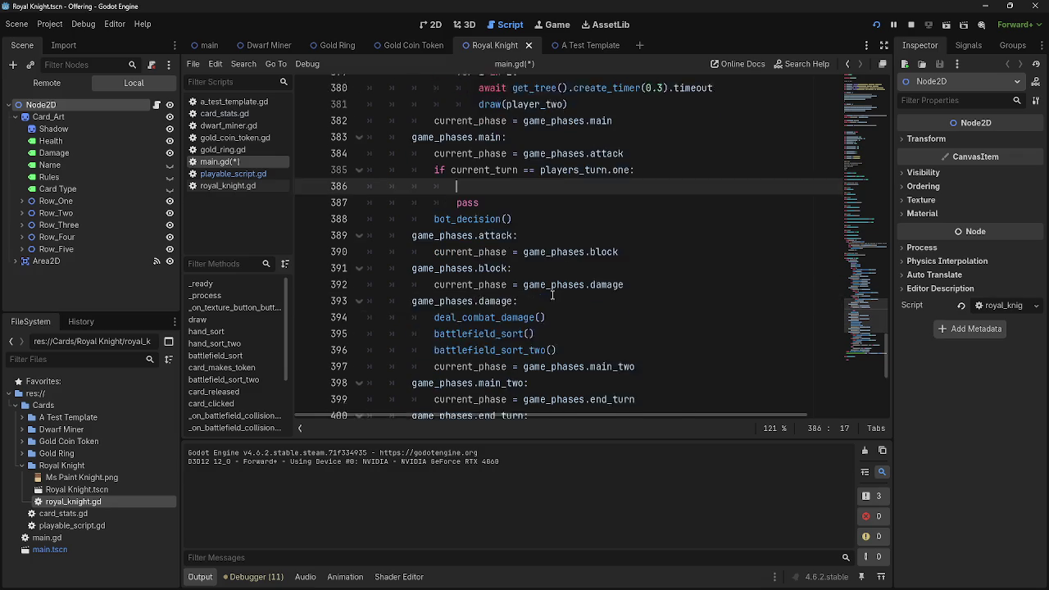
pyautogui.scroll(2, 553, 295)
pyautogui.doubleClick(626, 235)
pyautogui.write('tw')
pyautogui.press('Left')
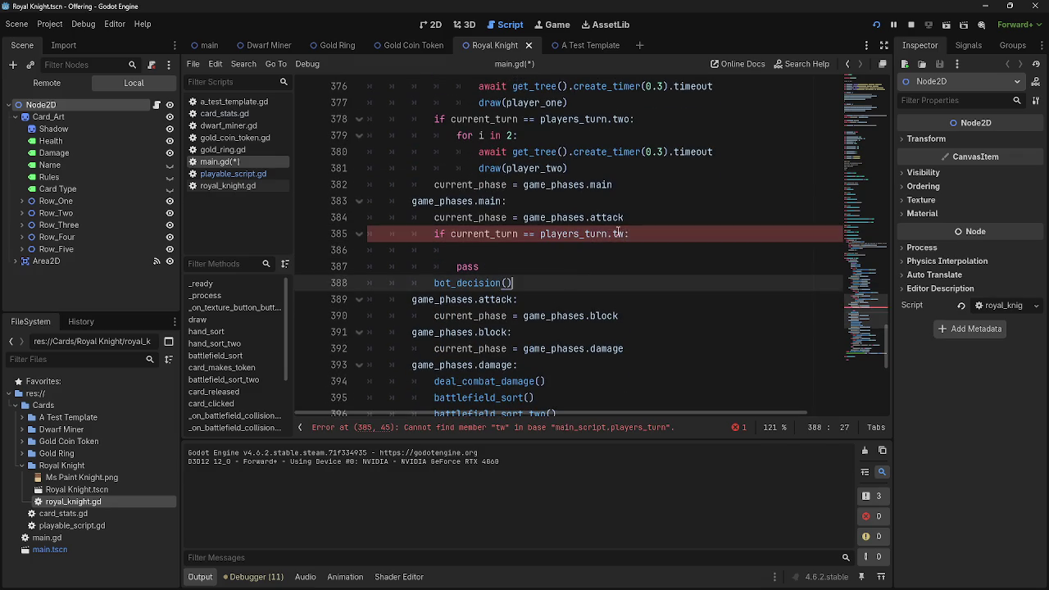
pyautogui.press('Right')
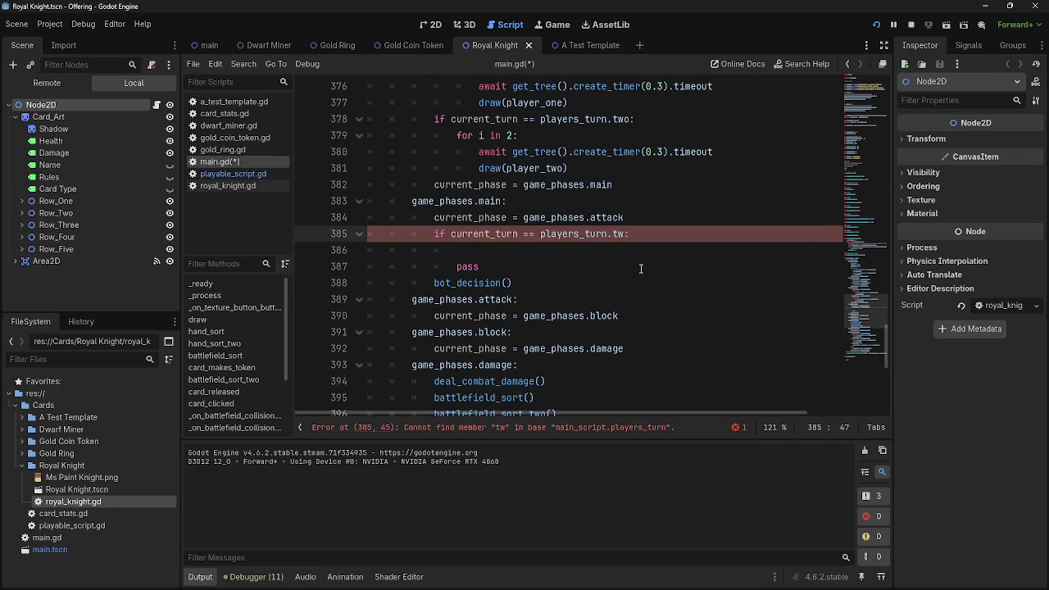
pyautogui.press('BackSpace')
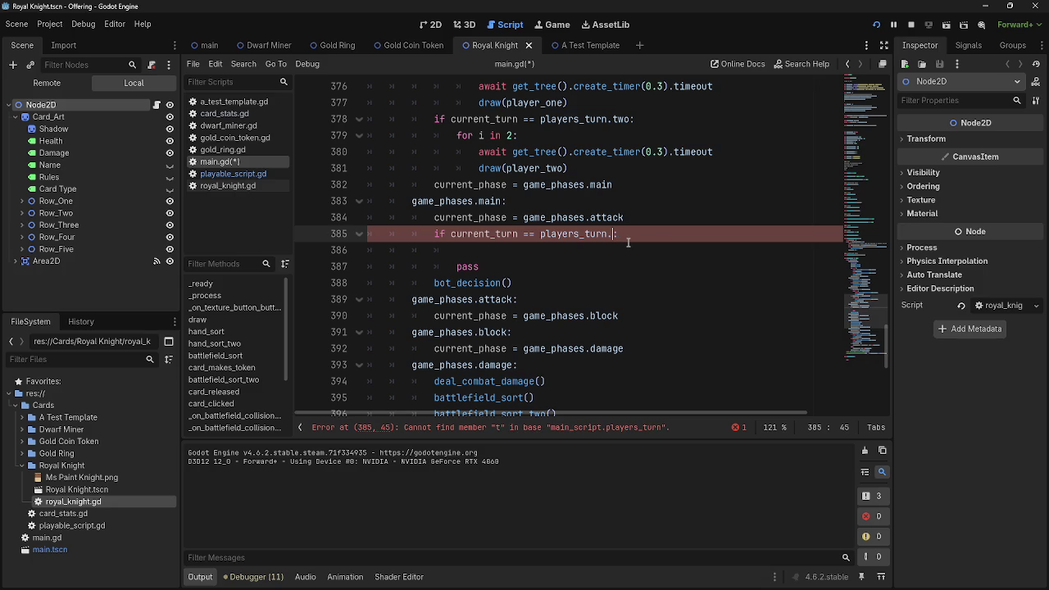
pyautogui.hotkey('ctrl', 'space')
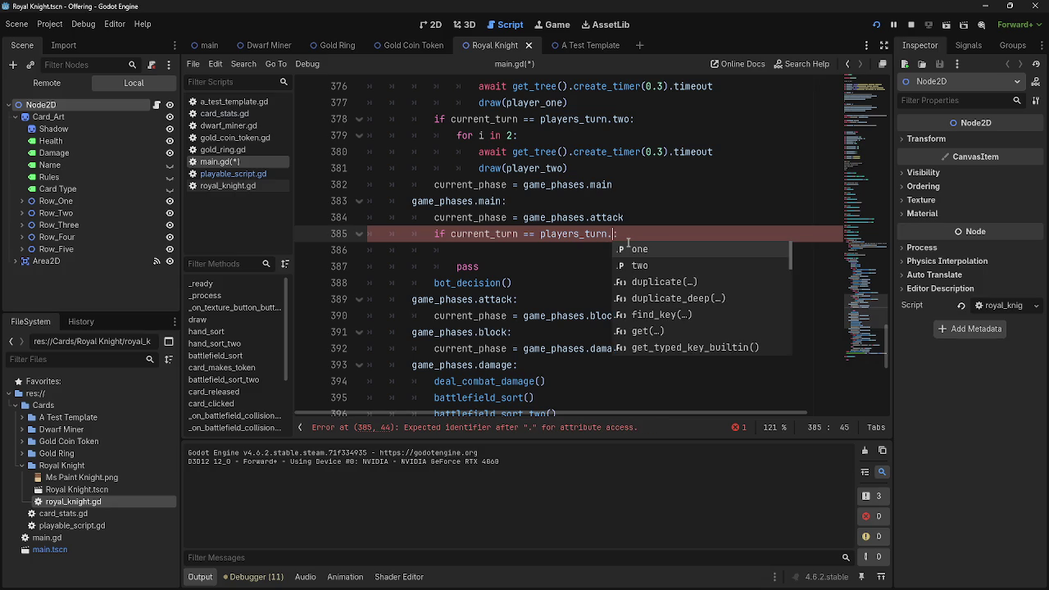
pyautogui.click(639, 264)
# Put bot_decision() inside the check, deleting the pass placeholder and the duplicate call below.
pyautogui.press('Down')
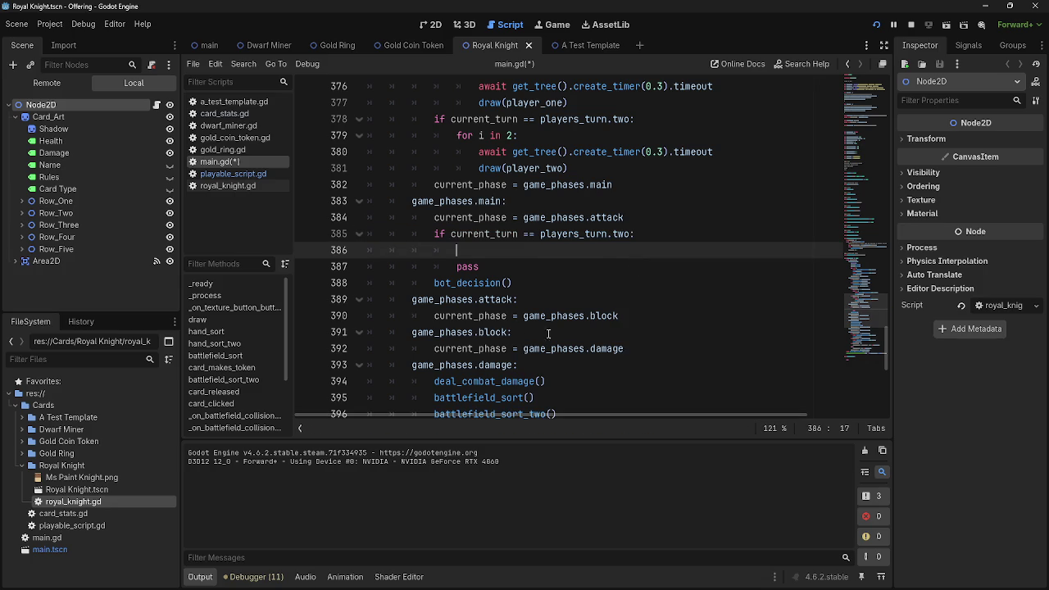
pyautogui.write('bot_decision()')
pyautogui.moveTo(480, 266); pyautogui.dragTo(332, 274)
pyautogui.press('BackSpace')
pyautogui.press('BackSpace')
pyautogui.click(655, 233)
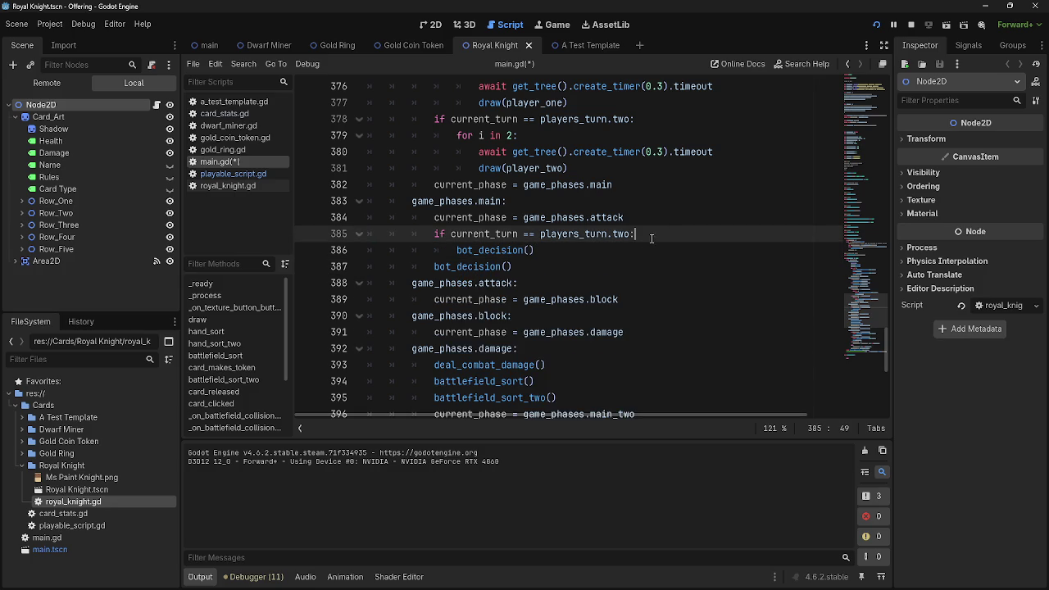
pyautogui.click(629, 259)
pyautogui.hotkey('shift', 'Home')
pyautogui.press('BackSpace')
pyautogui.press('BackSpace')
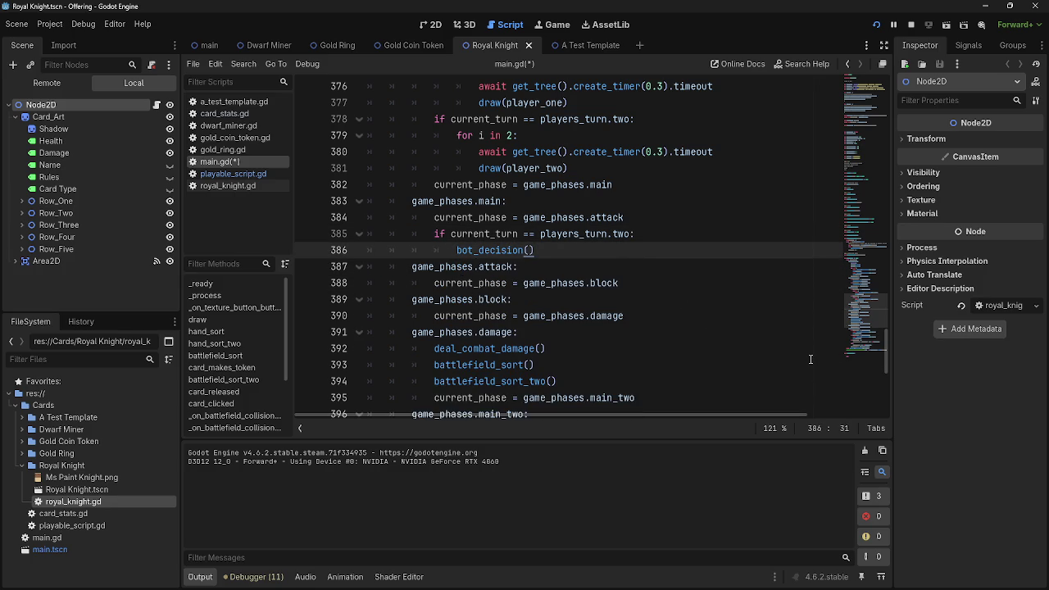
pyautogui.scroll(-7, 807, 358)
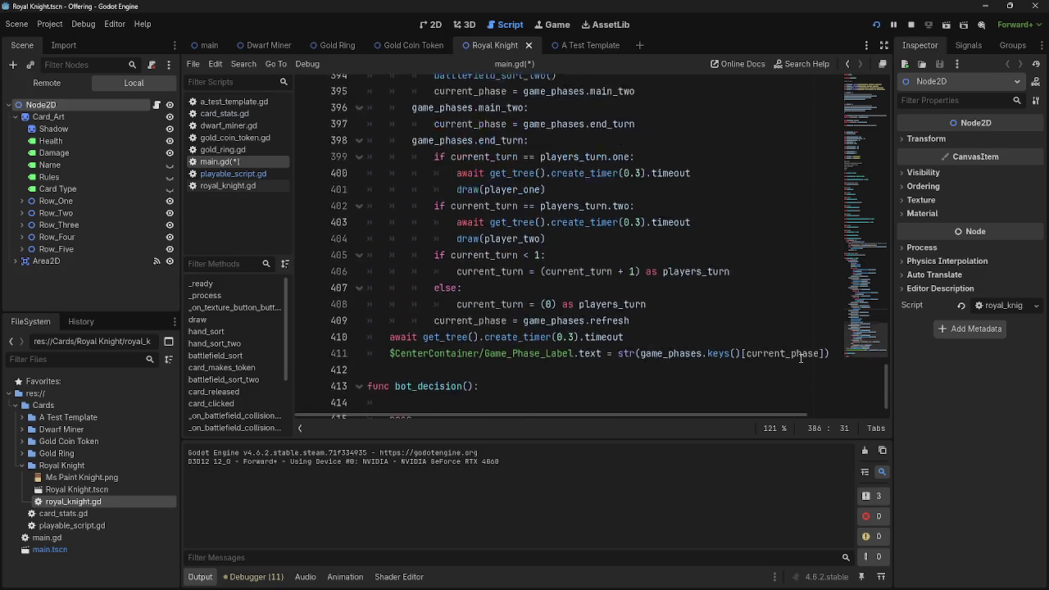
pyautogui.scroll(6, 801, 358)
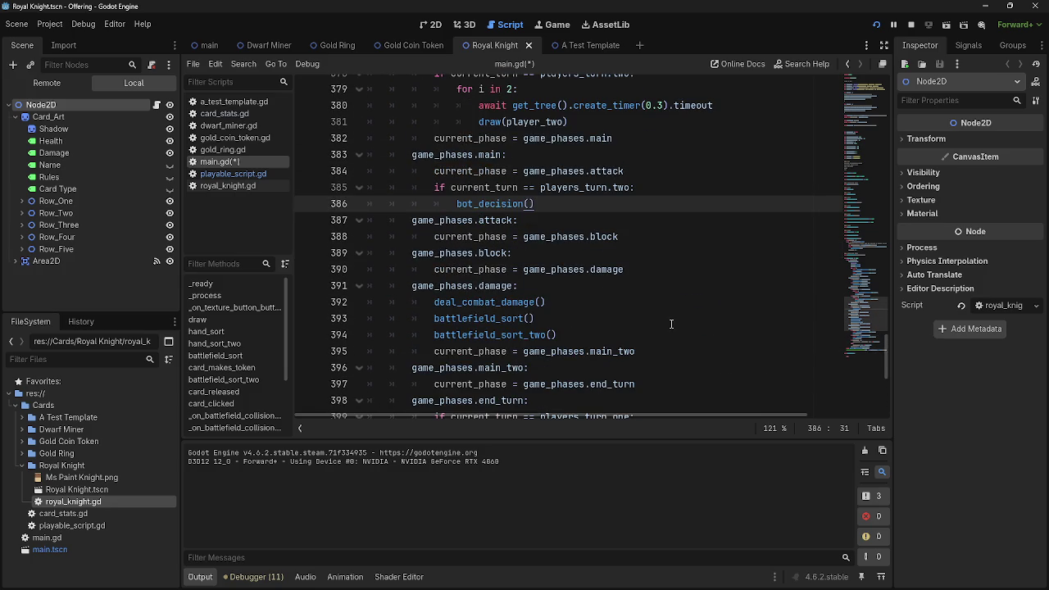
pyautogui.hotkey('ctrl', 'z')
pyautogui.hotkey('ctrl', 'shift', 'z')
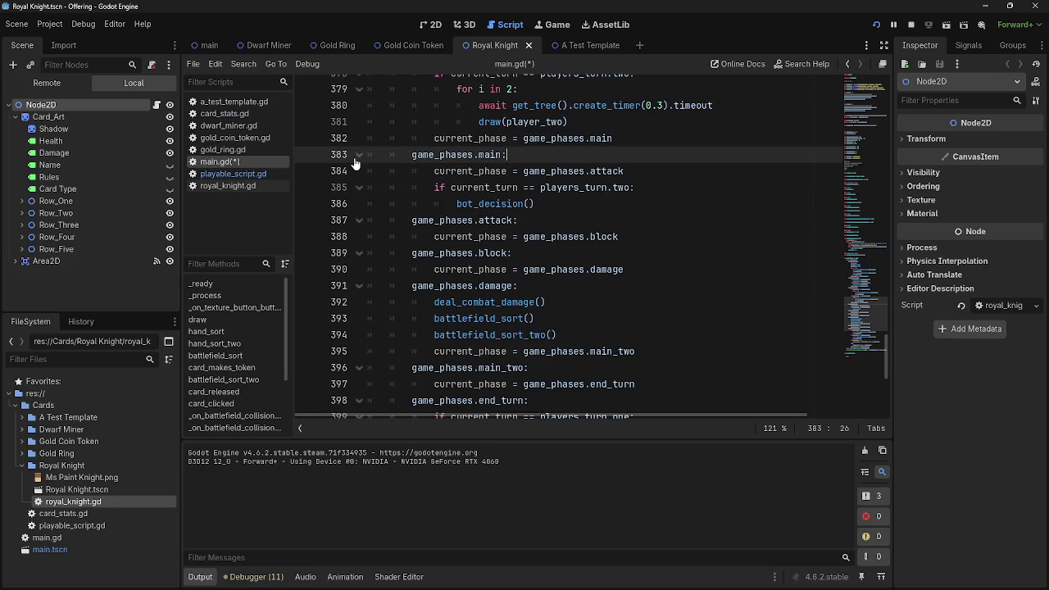
pyautogui.moveTo(572, 269)
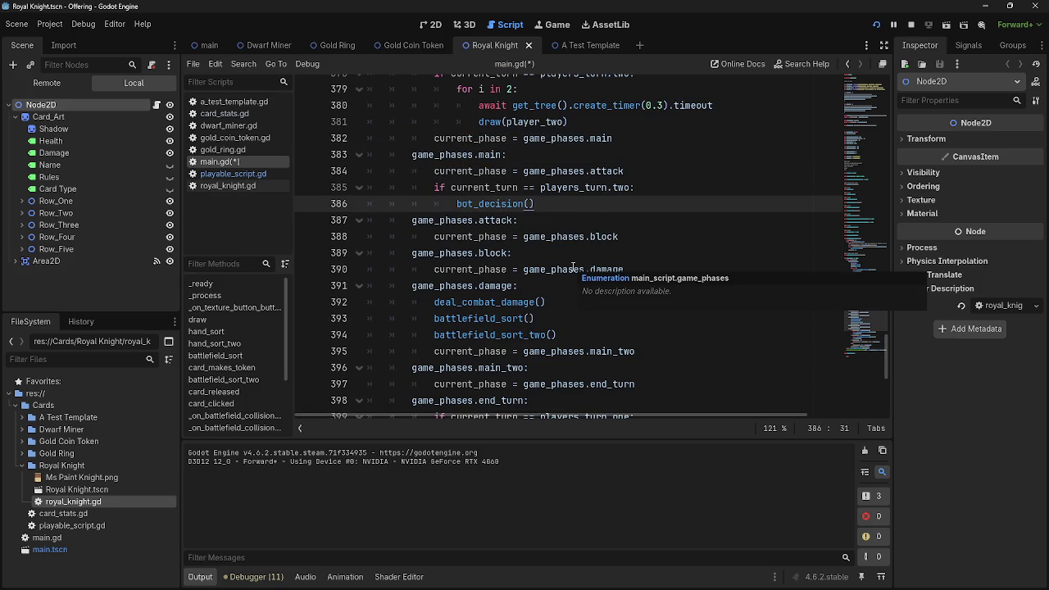
pyautogui.scroll(-5, 590, 269)
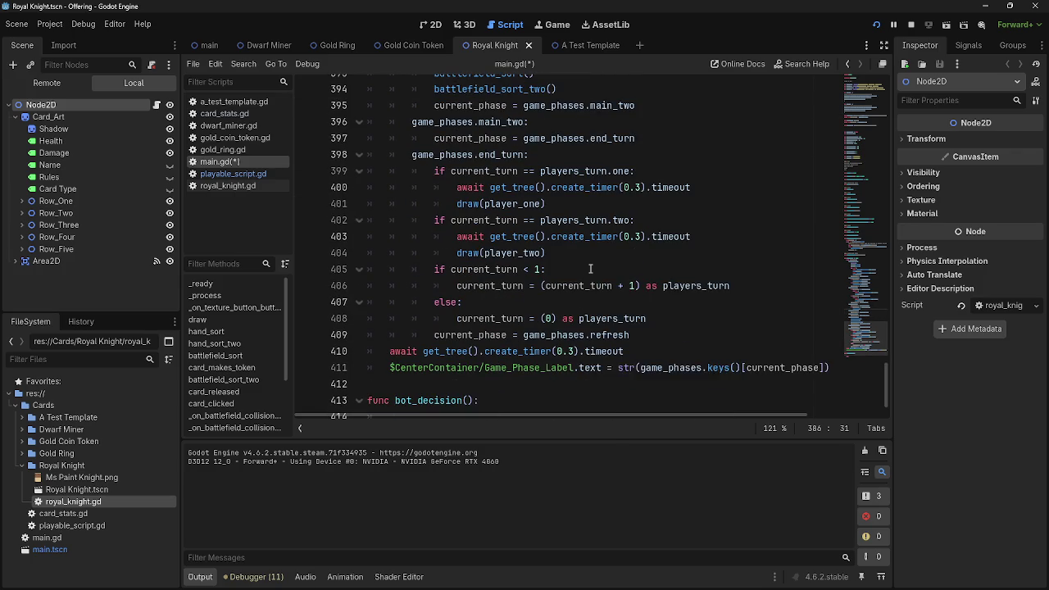
pyautogui.scroll(-1, 590, 269)
pyautogui.click(564, 236)
pyautogui.doubleClick(487, 220)
pyautogui.press('End')
pyautogui.doubleClick(502, 236)
pyautogui.doubleClick(577, 236)
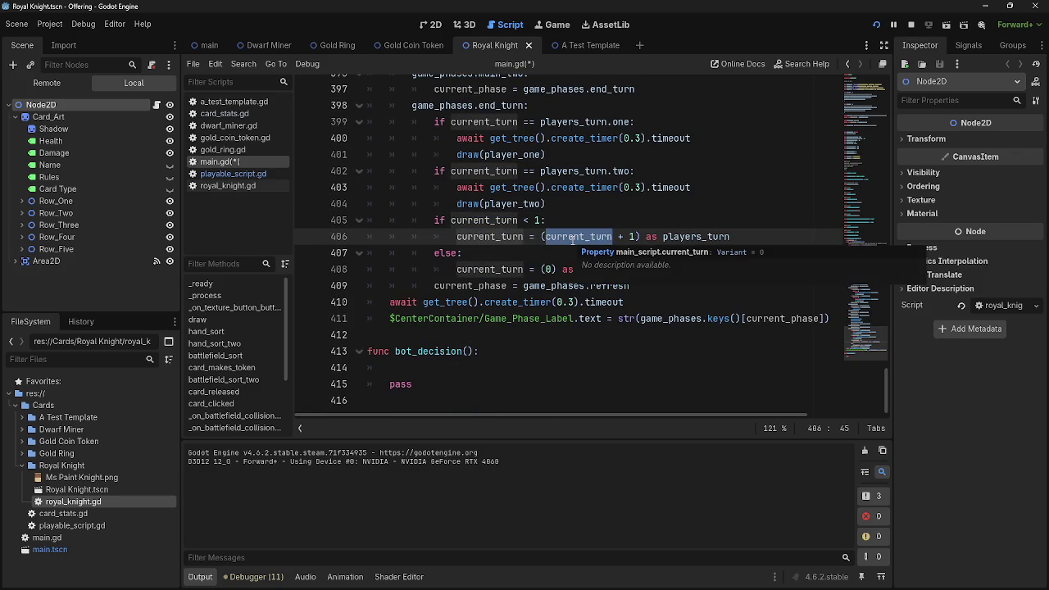
pyautogui.click(564, 255)
pyautogui.doubleClick(579, 236)
pyautogui.click(665, 236)
pyautogui.doubleClick(667, 237)
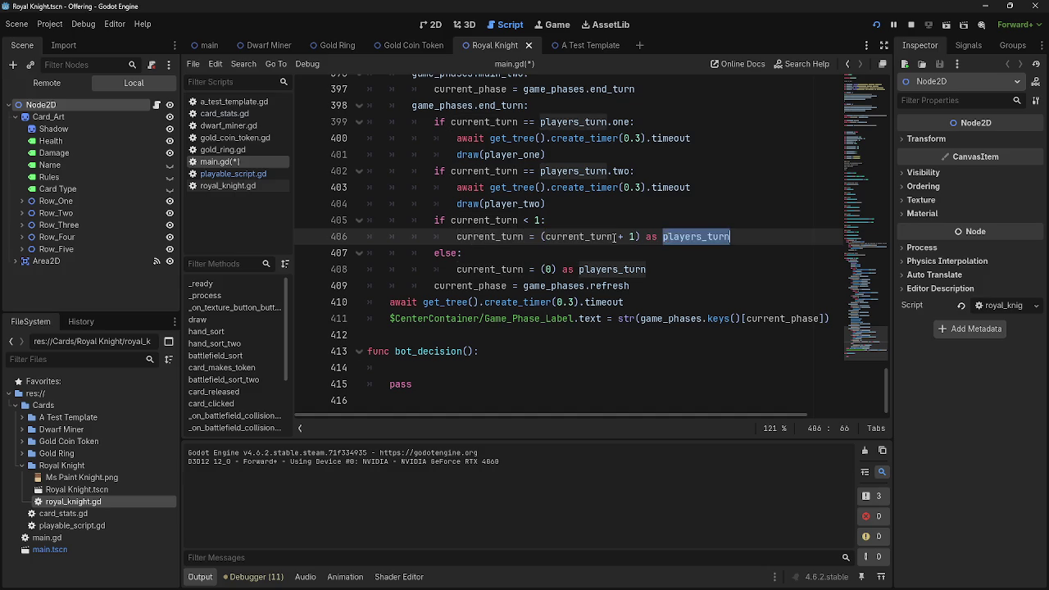
pyautogui.doubleClick(578, 236)
pyautogui.doubleClick(578, 236)
pyautogui.doubleClick(703, 238)
pyautogui.doubleClick(578, 236)
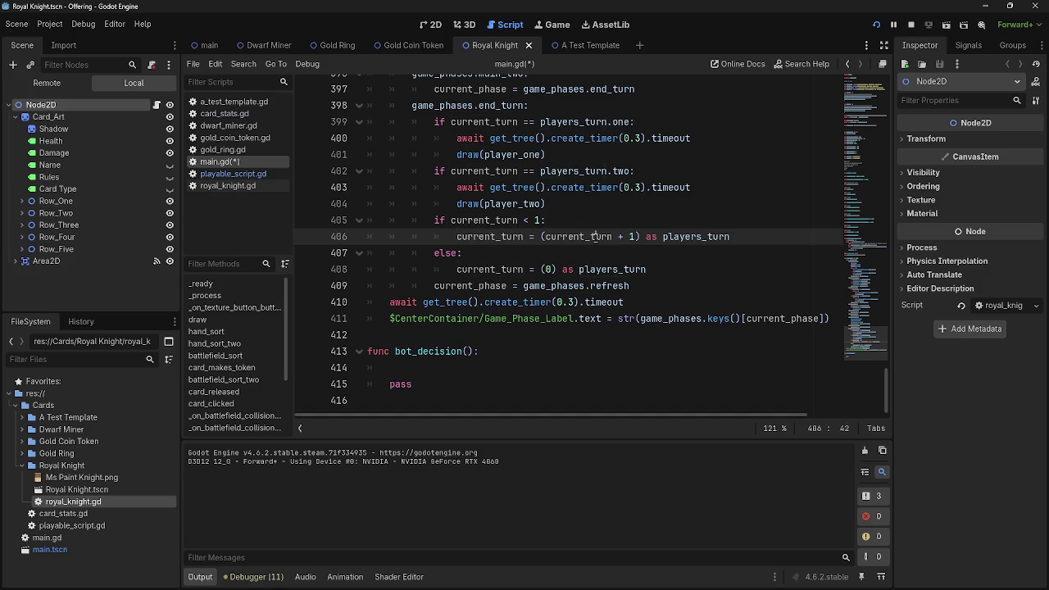
pyautogui.click(622, 237)
pyautogui.click(697, 237)
pyautogui.click(679, 253)
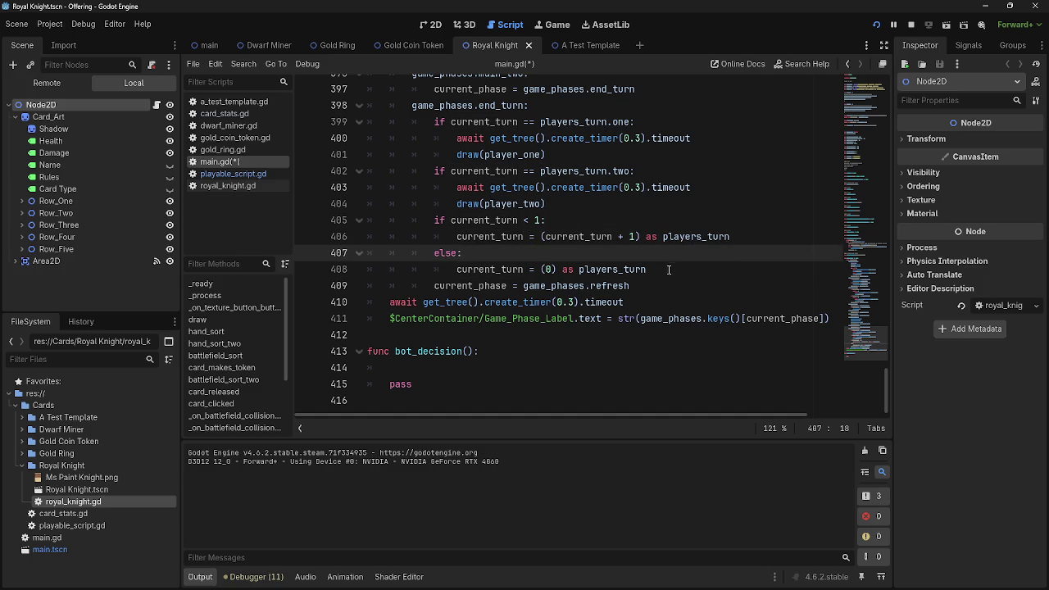
pyautogui.click(613, 269)
pyautogui.doubleClick(613, 268)
pyautogui.click(652, 269)
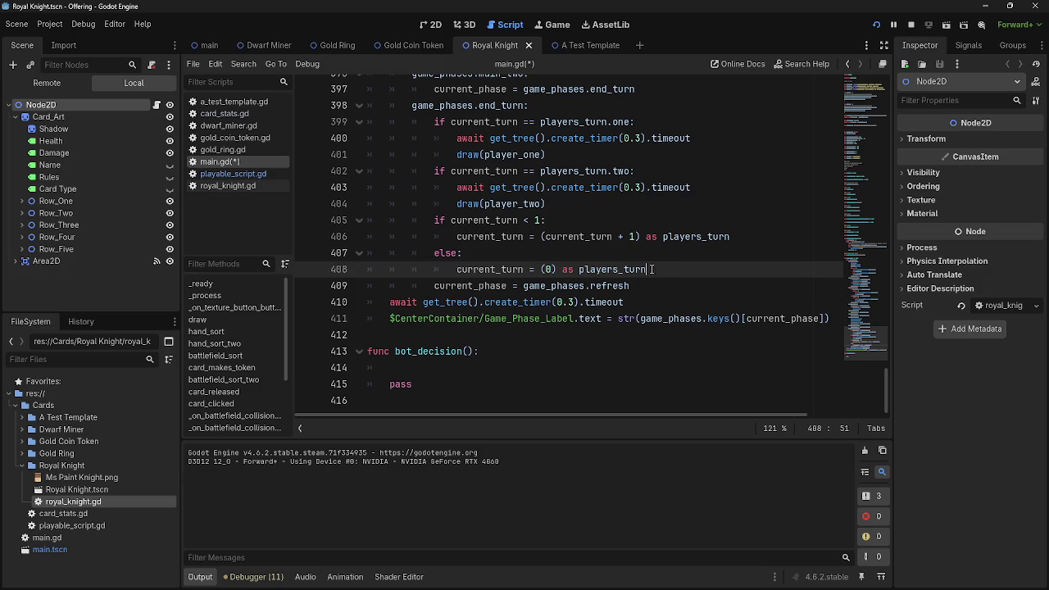
pyautogui.doubleClick(648, 268)
pyautogui.click(662, 275)
pyautogui.click(593, 256)
pyautogui.click(583, 268)
pyautogui.scroll(1, 459, 213)
# Fold the end_turn phase branch out of view.
pyautogui.click(357, 159)
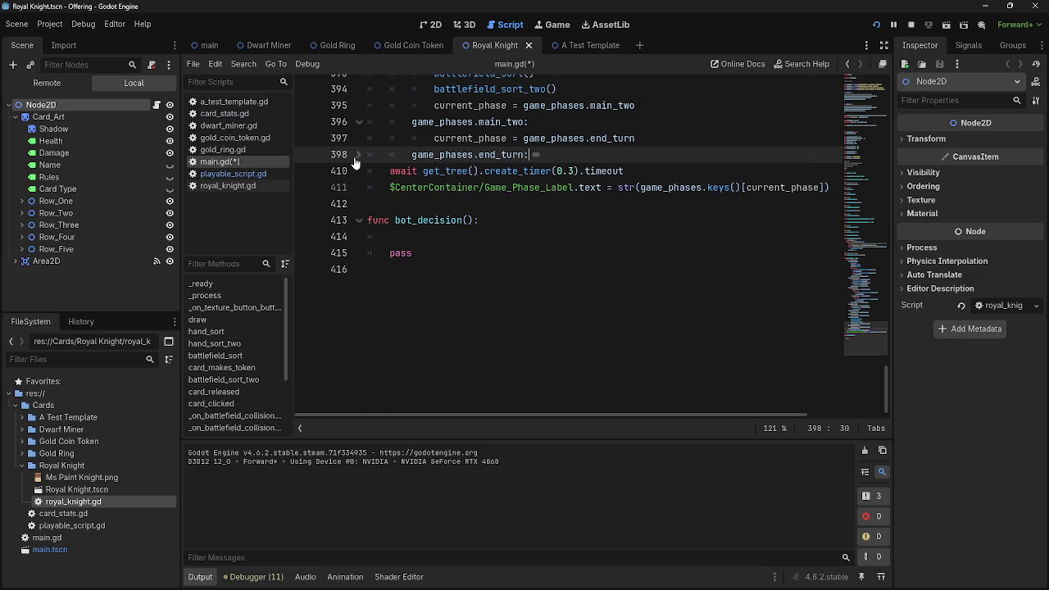
pyautogui.click(356, 156)
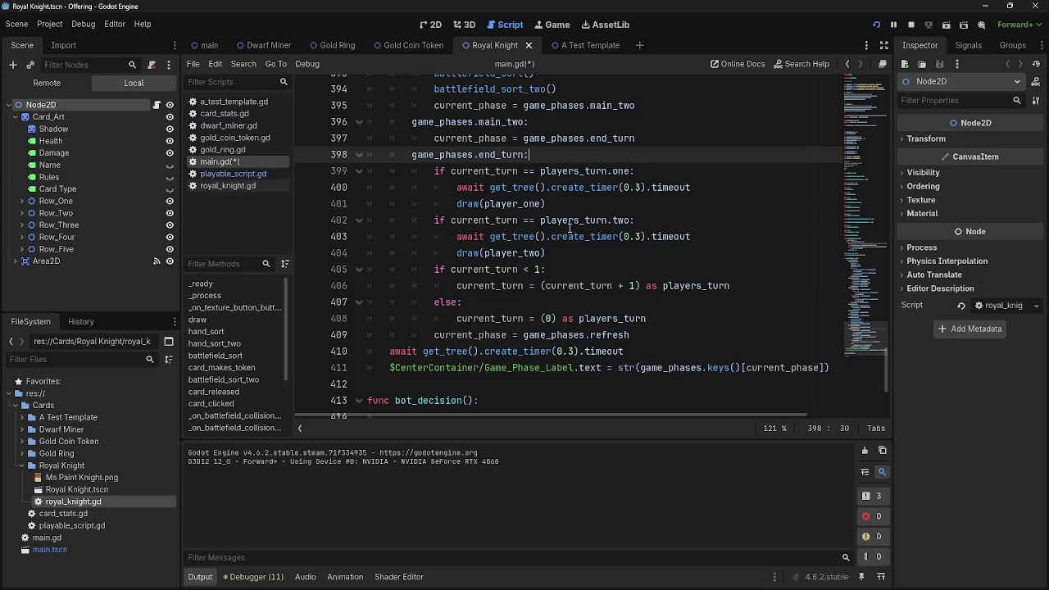
pyautogui.click(356, 160)
pyautogui.scroll(6, 413, 362)
pyautogui.scroll(-1, 413, 362)
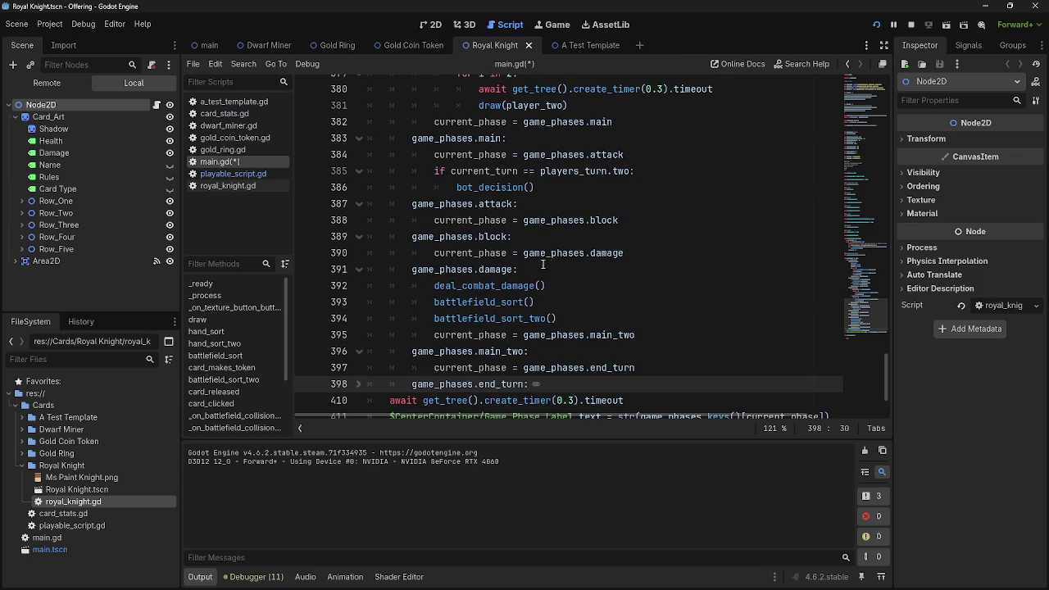
# Copy main's player-two bot_decision check into main_two, then undo back to the check-first version.
pyautogui.click(662, 375)
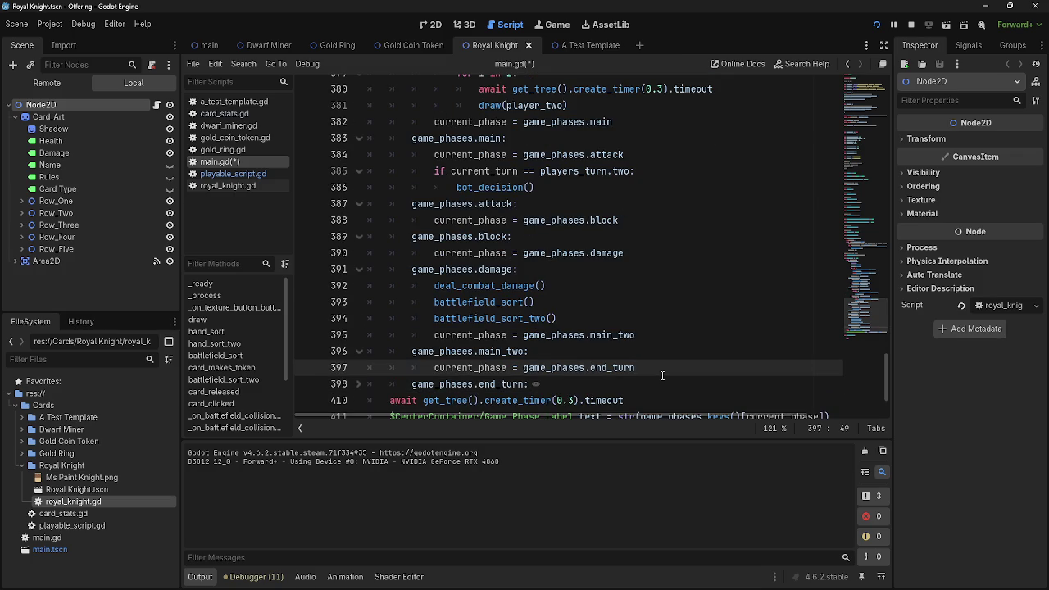
pyautogui.press('Return')
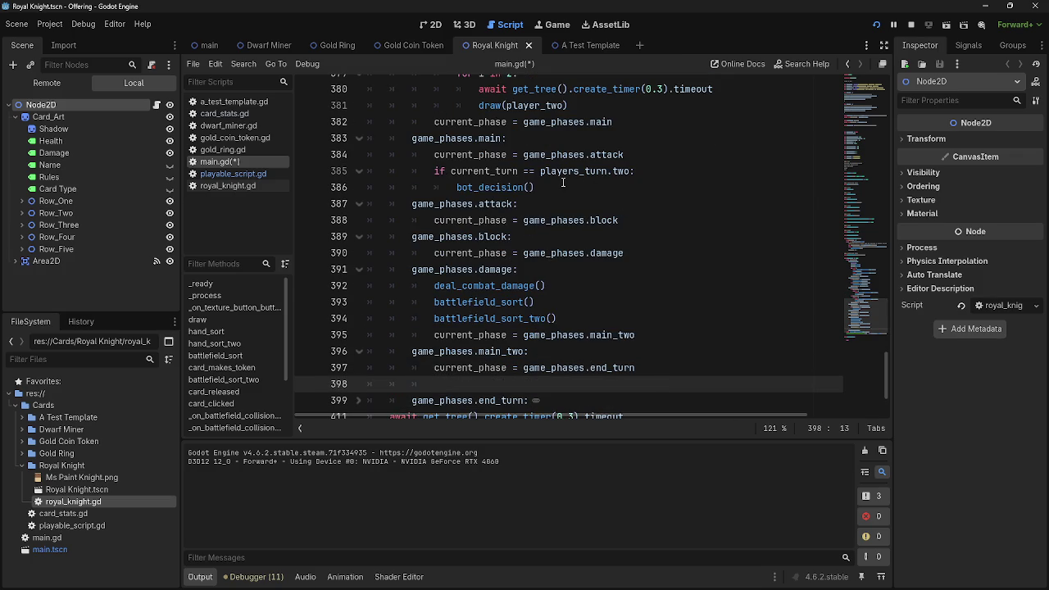
pyautogui.moveTo(563, 185); pyautogui.dragTo(435, 172)
pyautogui.hotkey('ctrl', 'c')
pyautogui.click(516, 382)
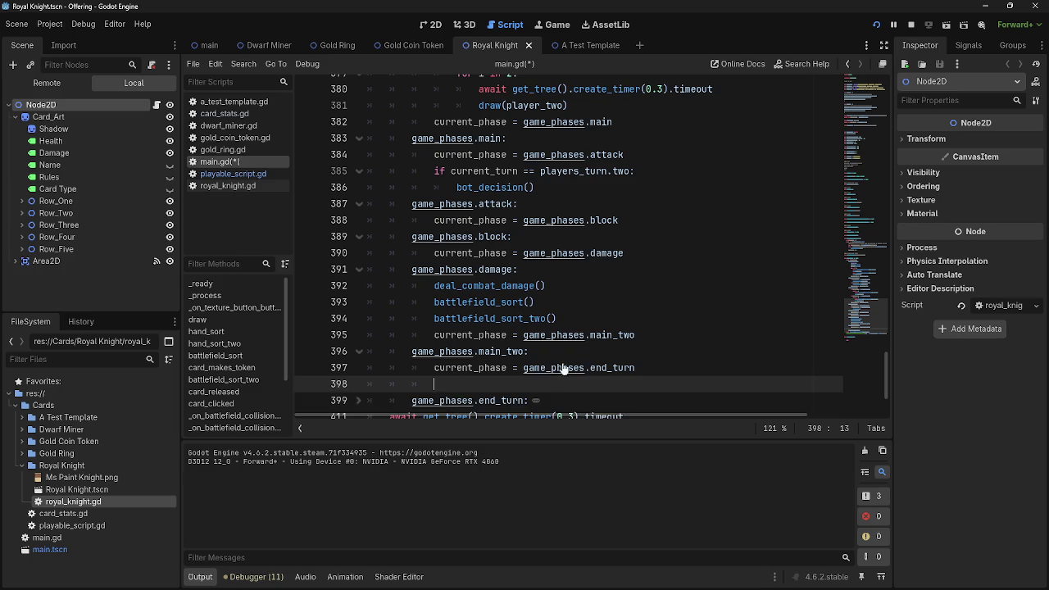
pyautogui.hotkey('ctrl', 'v')
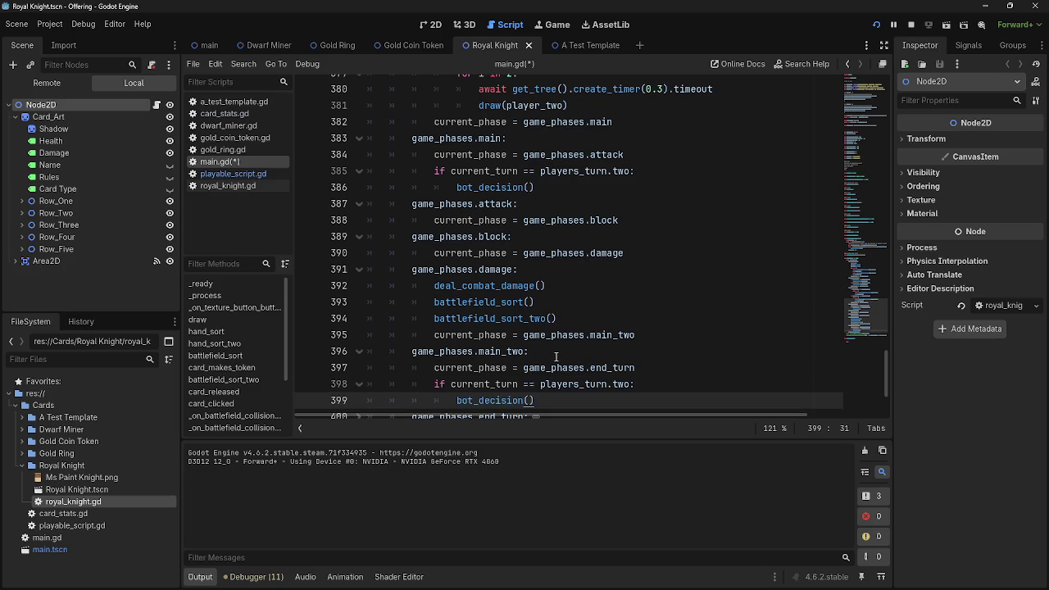
pyautogui.hotkey('ctrl', 'z')
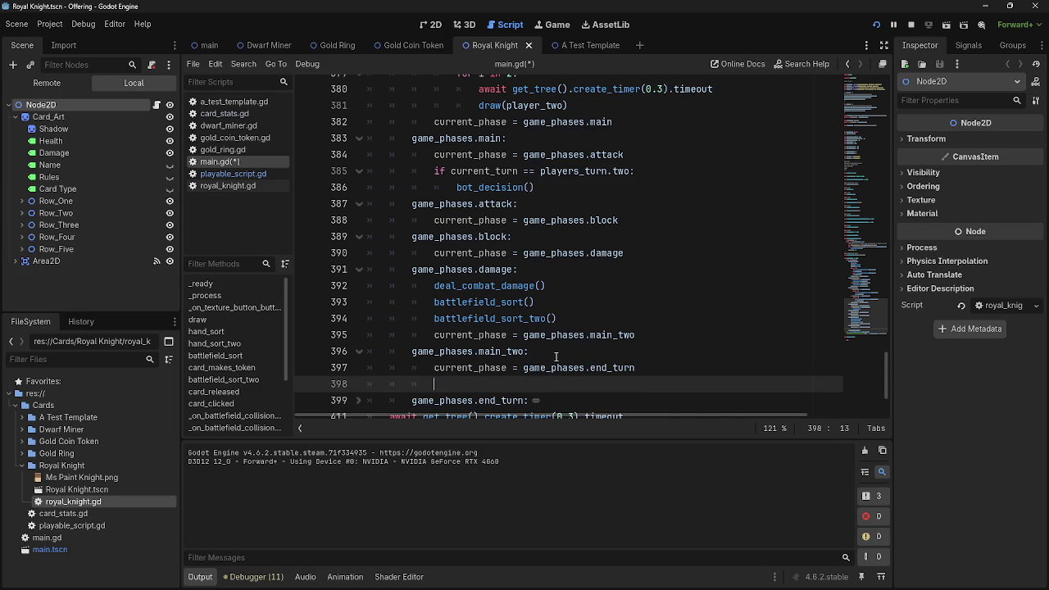
pyautogui.press('Up')
pyautogui.press('Up')
pyautogui.hotkey('ctrl', 'z')
pyautogui.hotkey('ctrl', 'z')
pyautogui.hotkey('ctrl', 'z')
pyautogui.hotkey('ctrl', 'z')
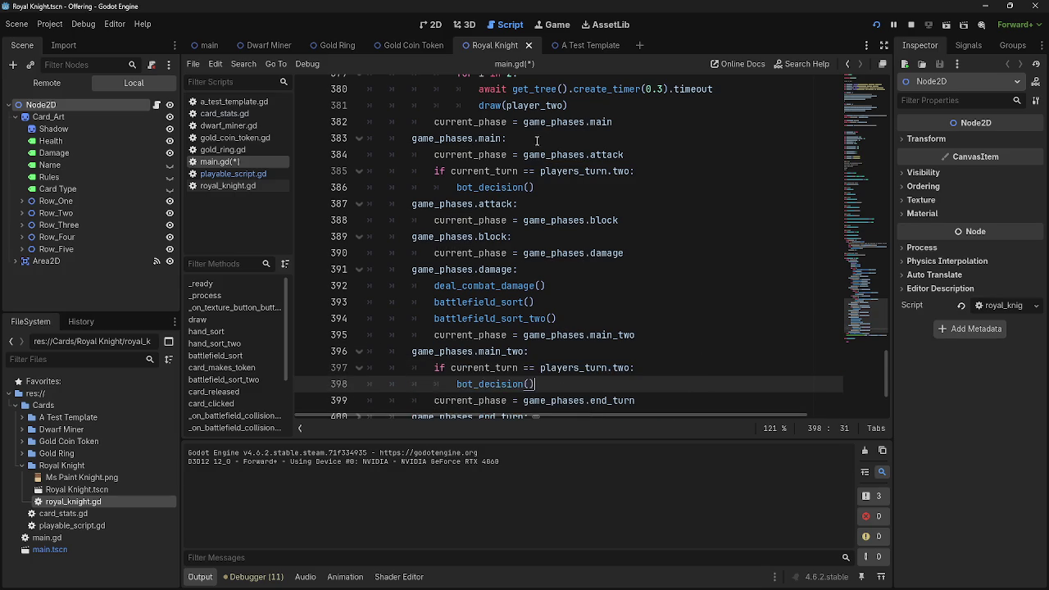
pyautogui.click(546, 218)
pyautogui.hotkey('ctrl', 'z')
pyautogui.hotkey('ctrl', 'z')
pyautogui.hotkey('ctrl', 'z')
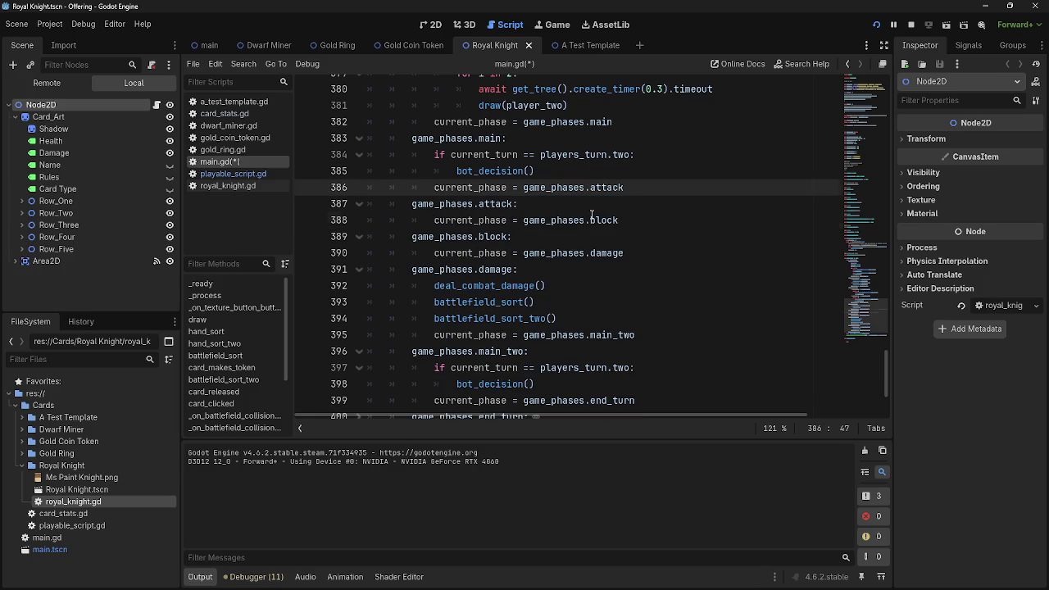
# Restore the attack phase check, paste the bot_decision check into the block phase, and fold damage.
pyautogui.hotkey('ctrl', 'shift', 'z')
pyautogui.hotkey('ctrl', 'shift', 'z')
pyautogui.hotkey('ctrl', 'shift', 'z')
pyautogui.click(551, 269)
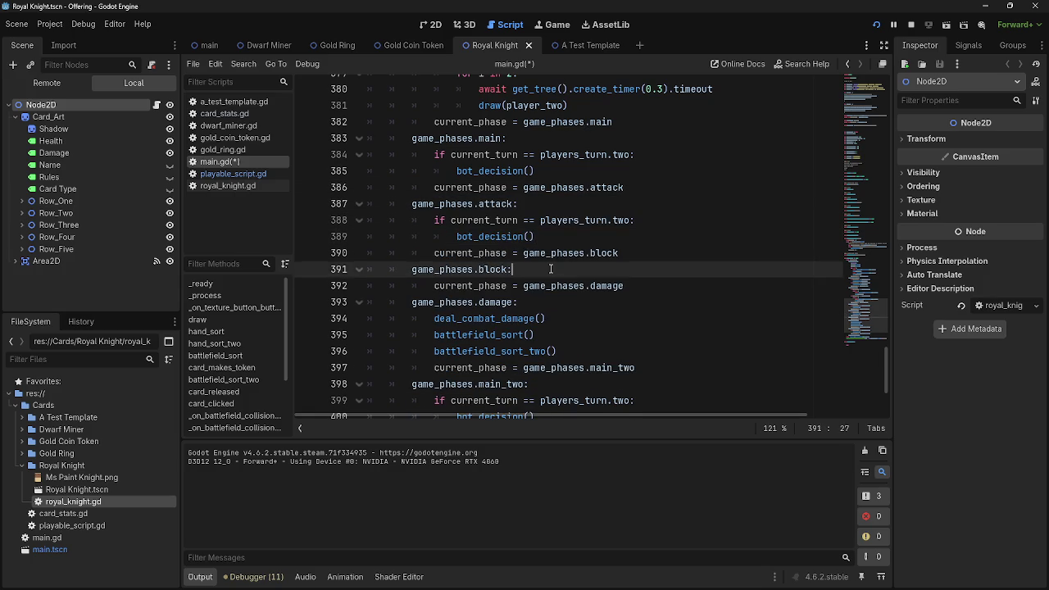
pyautogui.hotkey('ctrl', 'v')
pyautogui.scroll(-2, 519, 286)
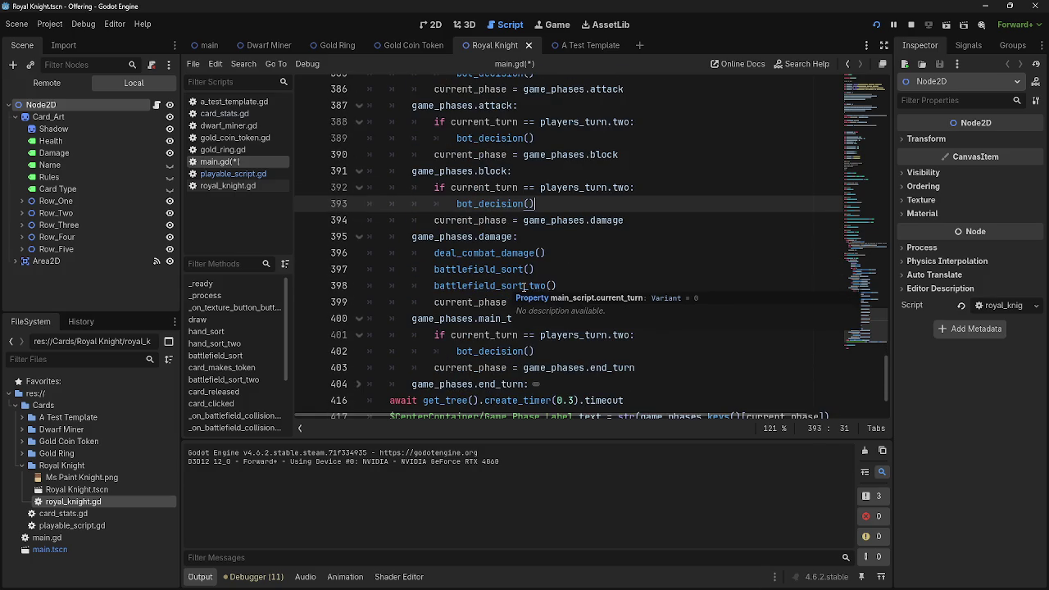
pyautogui.click(565, 252)
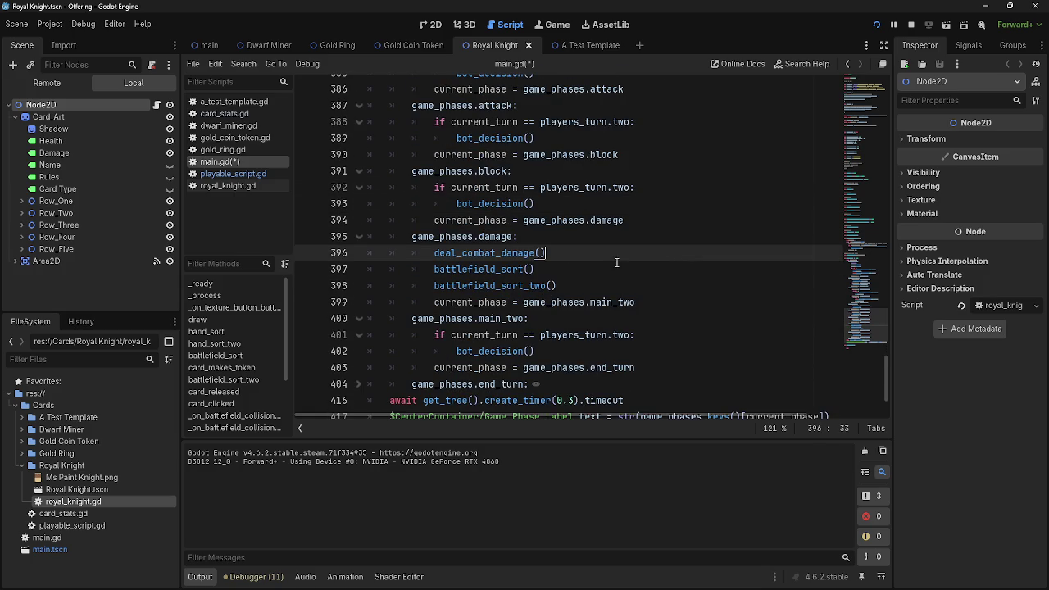
pyautogui.click(358, 236)
pyautogui.scroll(1, 393, 181)
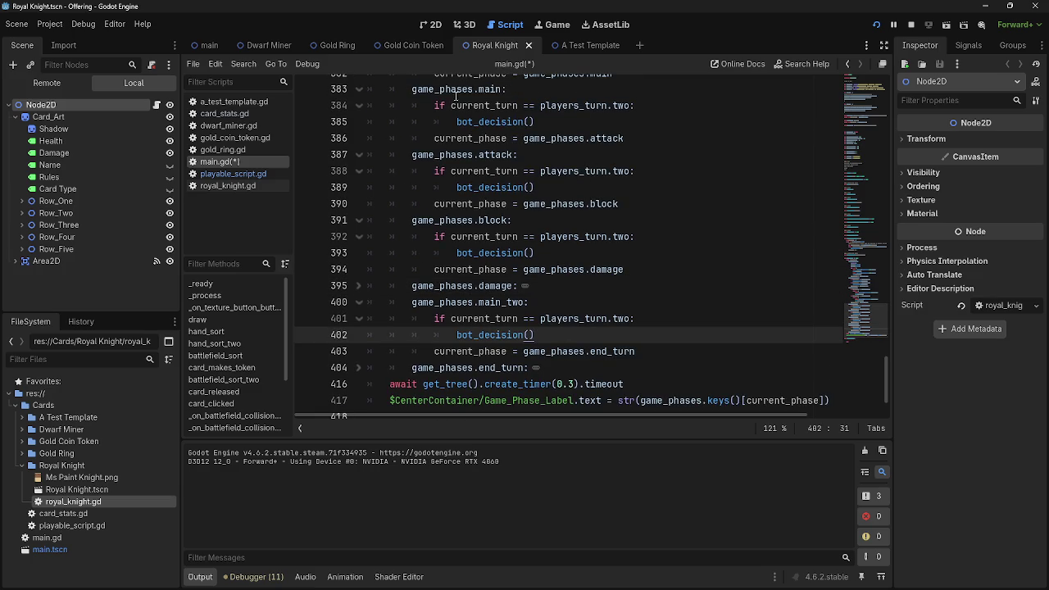
# Review the checks in main, attack and block, then select the one inside main_two.
pyautogui.moveTo(385, 87); pyautogui.dragTo(573, 121)
pyautogui.click(595, 124)
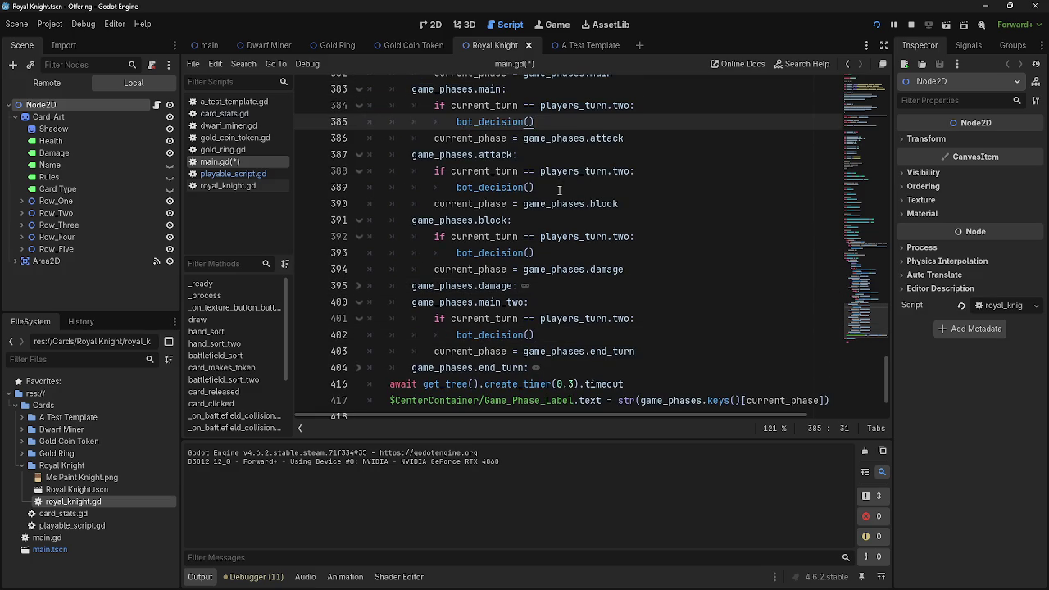
pyautogui.moveTo(389, 154); pyautogui.dragTo(533, 170)
pyautogui.click(389, 154)
pyautogui.moveTo(584, 269); pyautogui.dragTo(490, 236)
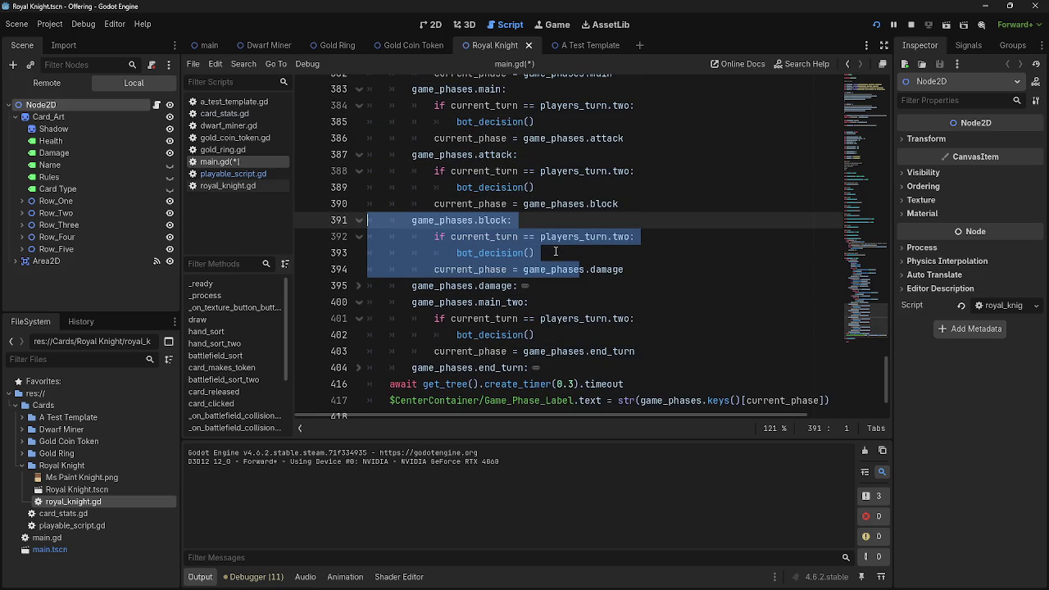
pyautogui.click(566, 318)
pyautogui.moveTo(534, 334)
pyautogui.mouseDown()
pyautogui.moveTo(512, 320)
pyautogui.moveTo(456, 334)
pyautogui.moveTo(336, 323)
pyautogui.mouseUp()
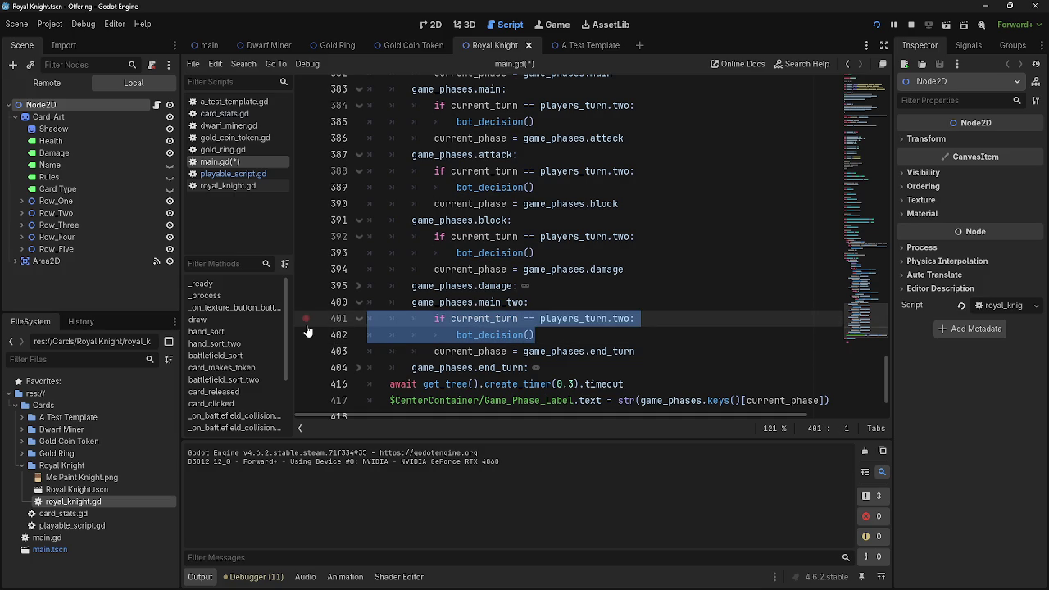
# Cut the bot_decision check out of main_two and fold the main_two, draw, refresh and start branches.
pyautogui.hotkey('ctrl', 'x')
pyautogui.press('BackSpace')
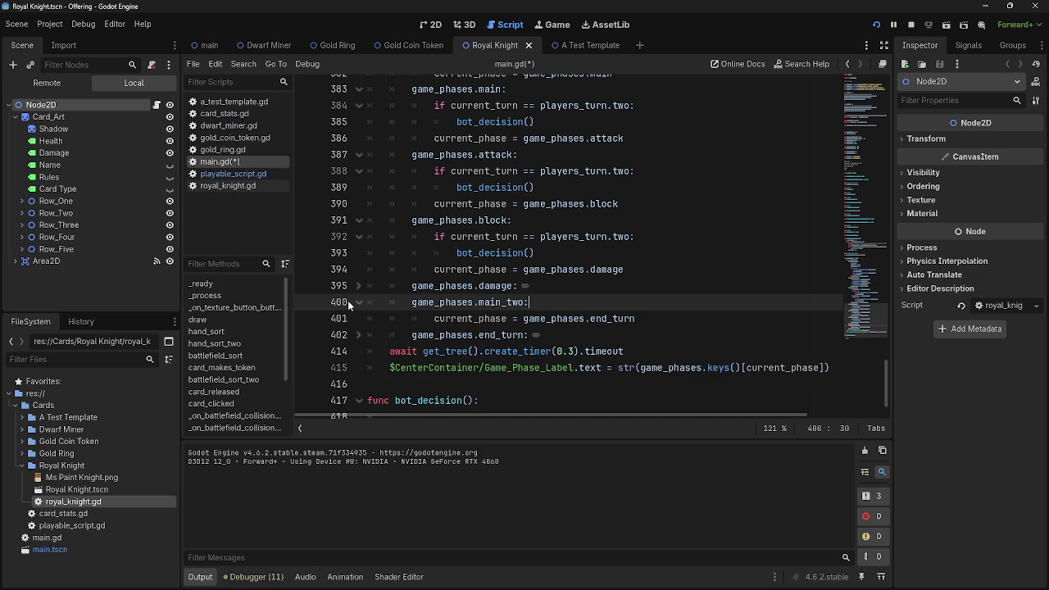
pyautogui.click(354, 301)
pyautogui.scroll(2, 637, 295)
pyautogui.scroll(2, 637, 295)
pyautogui.click(354, 129)
pyautogui.scroll(3, 391, 132)
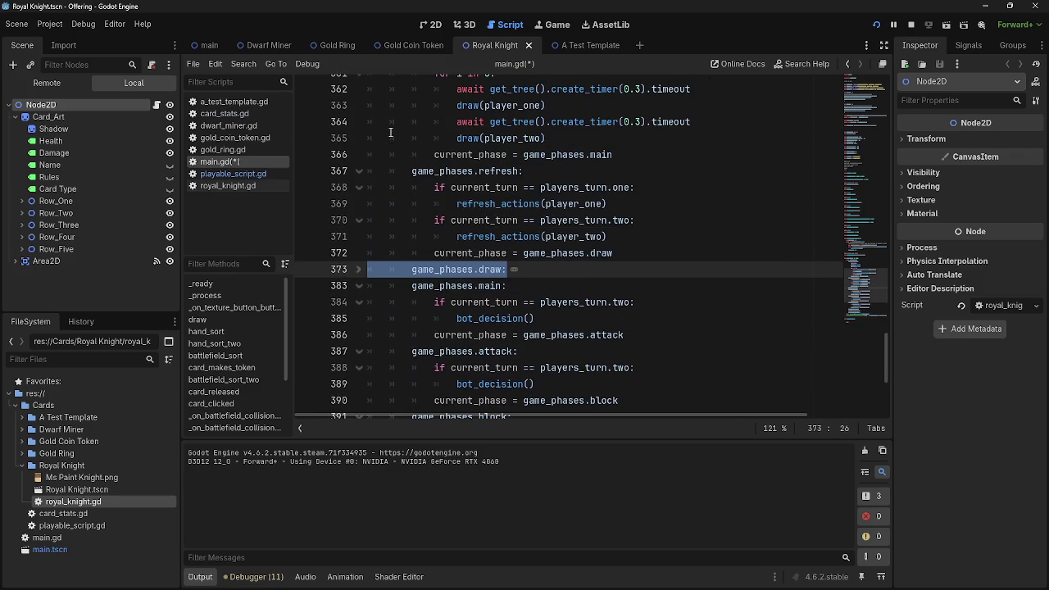
pyautogui.click(354, 170)
pyautogui.scroll(3, 363, 132)
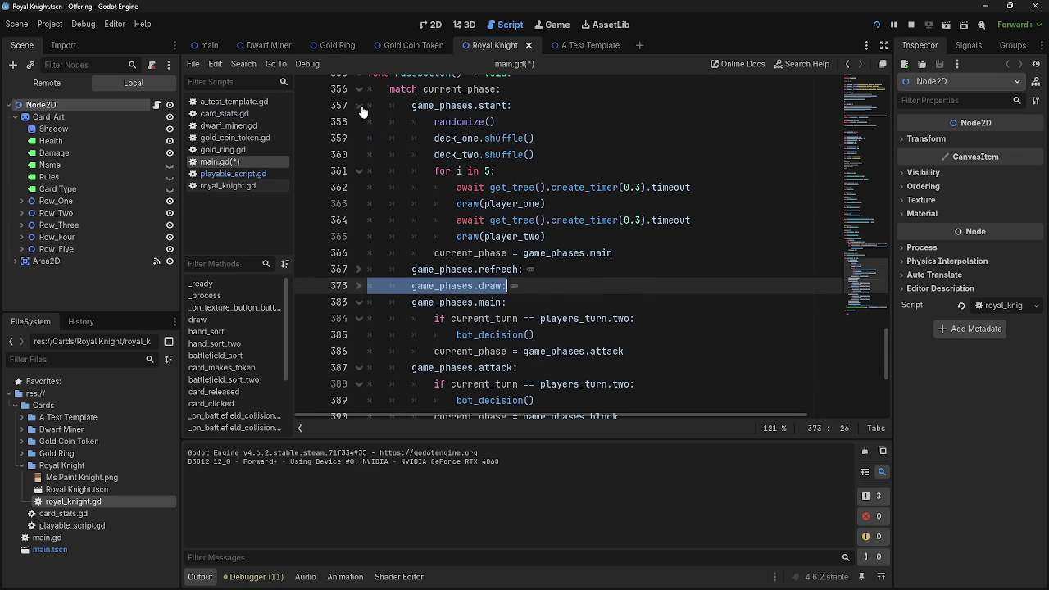
pyautogui.click(359, 105)
# Review the player-two bot_decision checks in the main, attack and block phases.
pyautogui.click(639, 122)
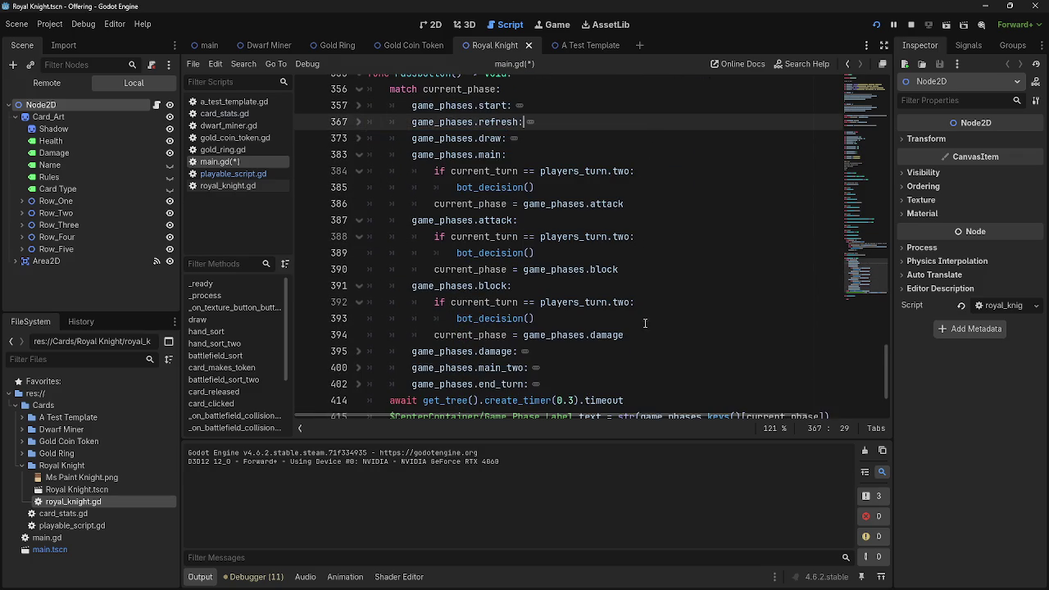
pyautogui.moveTo(631, 191); pyautogui.dragTo(430, 179)
pyautogui.press('Right')
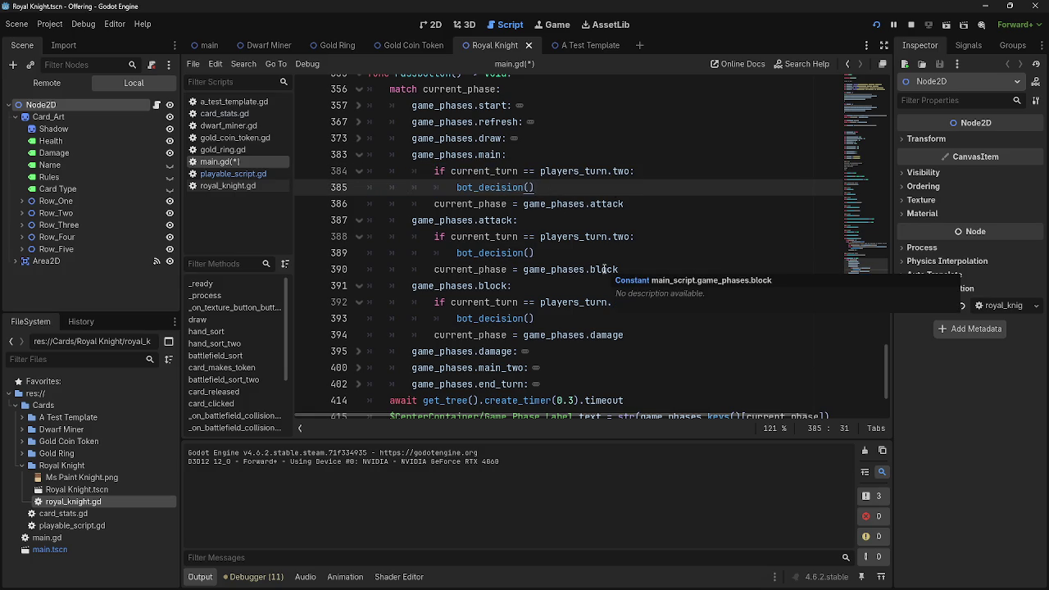
pyautogui.moveTo(534, 254)
pyautogui.mouseDown()
pyautogui.moveTo(429, 237)
pyautogui.moveTo(593, 255)
pyautogui.mouseUp()
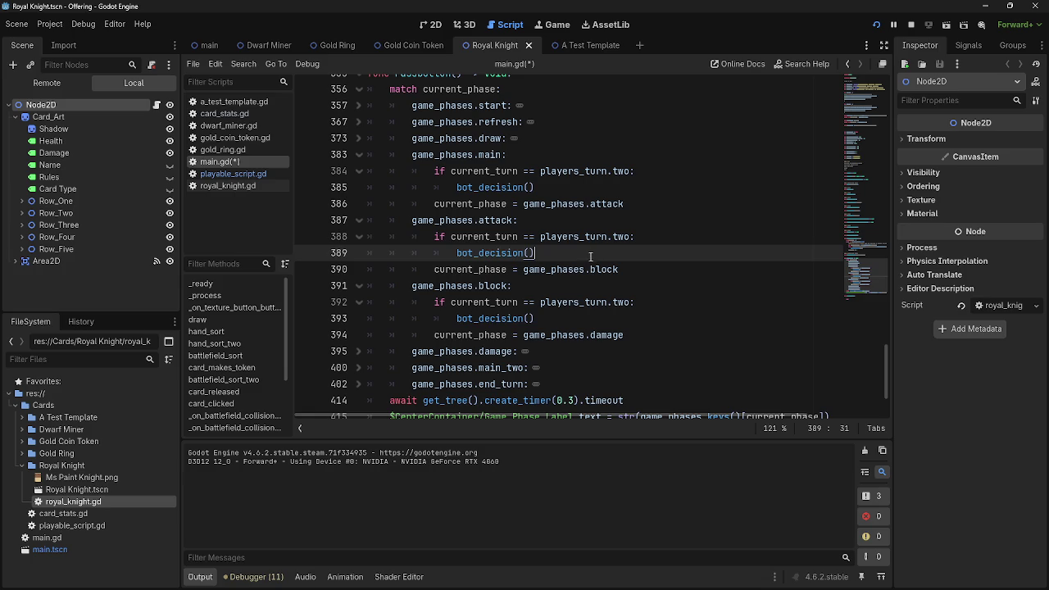
pyautogui.moveTo(534, 318)
pyautogui.mouseDown()
pyautogui.moveTo(411, 302)
pyautogui.moveTo(435, 303)
pyautogui.mouseUp()
pyautogui.click(584, 310)
pyautogui.moveTo(572, 316); pyautogui.dragTo(434, 287)
pyautogui.click(562, 317)
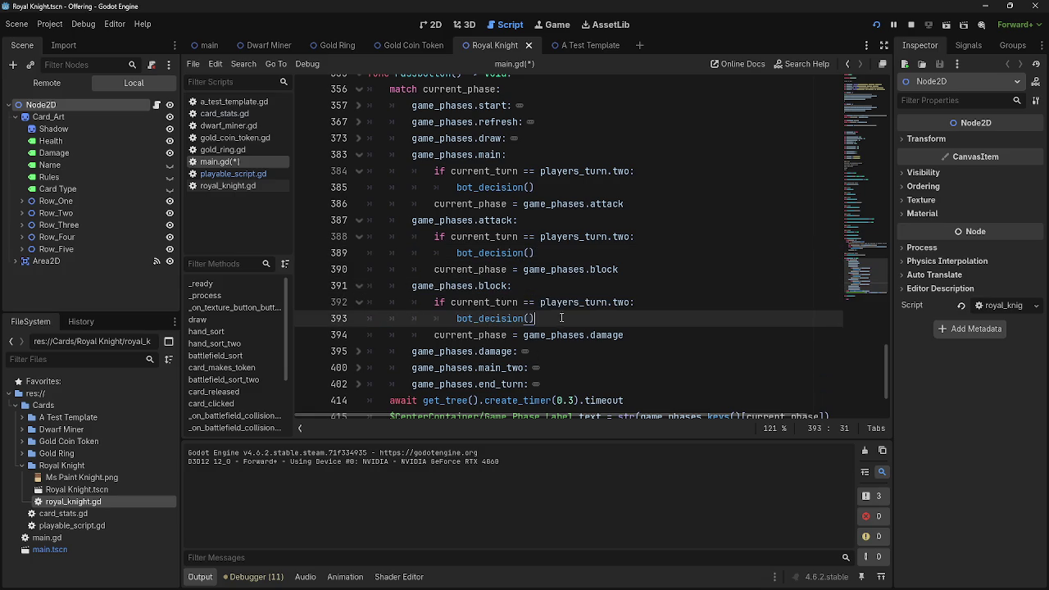
pyautogui.scroll(1, 369, 98)
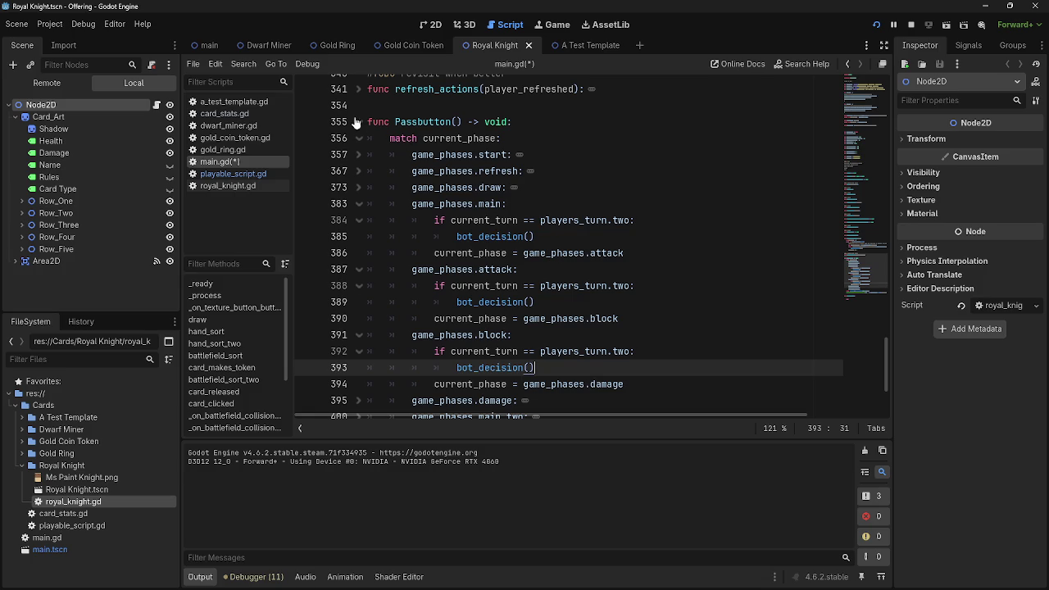
# Review the main phase's bot turn check on lines 384–386 of the Passbutton match.
pyautogui.moveTo(625, 253); pyautogui.dragTo(435, 254)
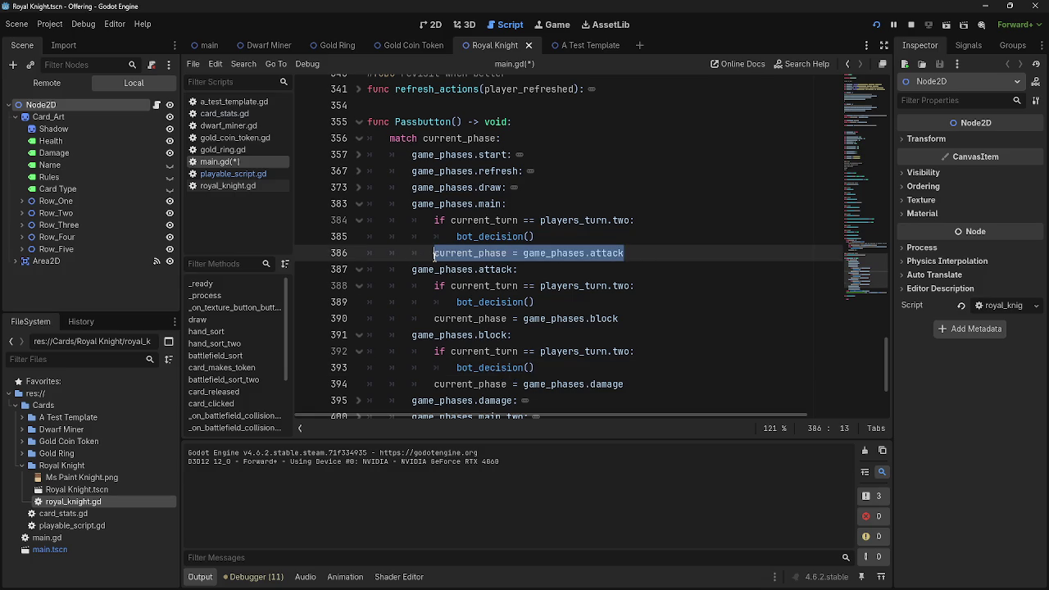
pyautogui.click(434, 254)
pyautogui.moveTo(435, 252); pyautogui.dragTo(686, 256)
pyautogui.click(686, 256)
pyautogui.doubleClick(498, 238)
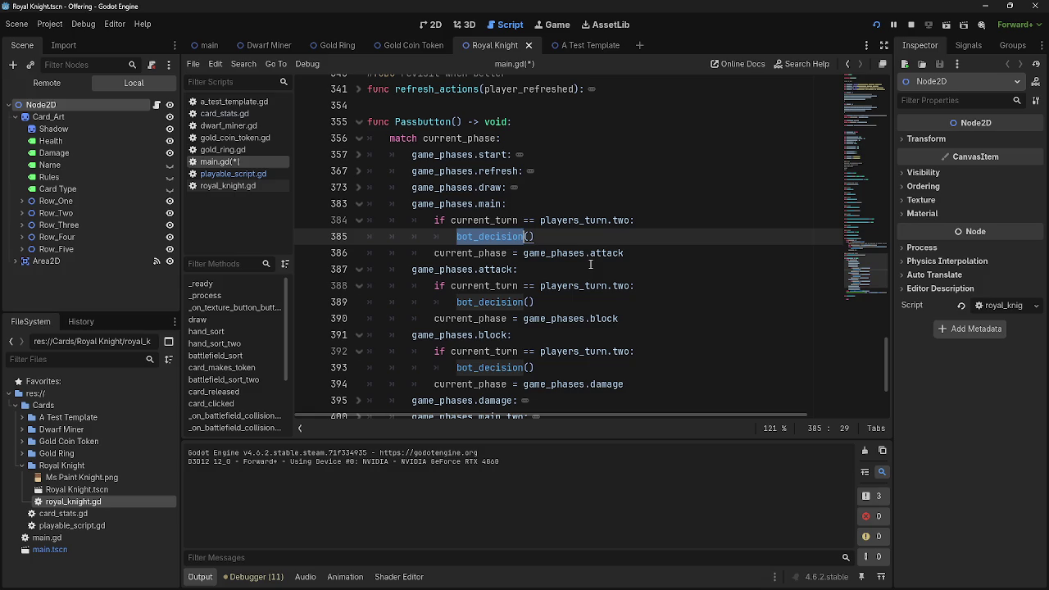
pyautogui.scroll(-3, 590, 264)
pyautogui.scroll(4, 590, 264)
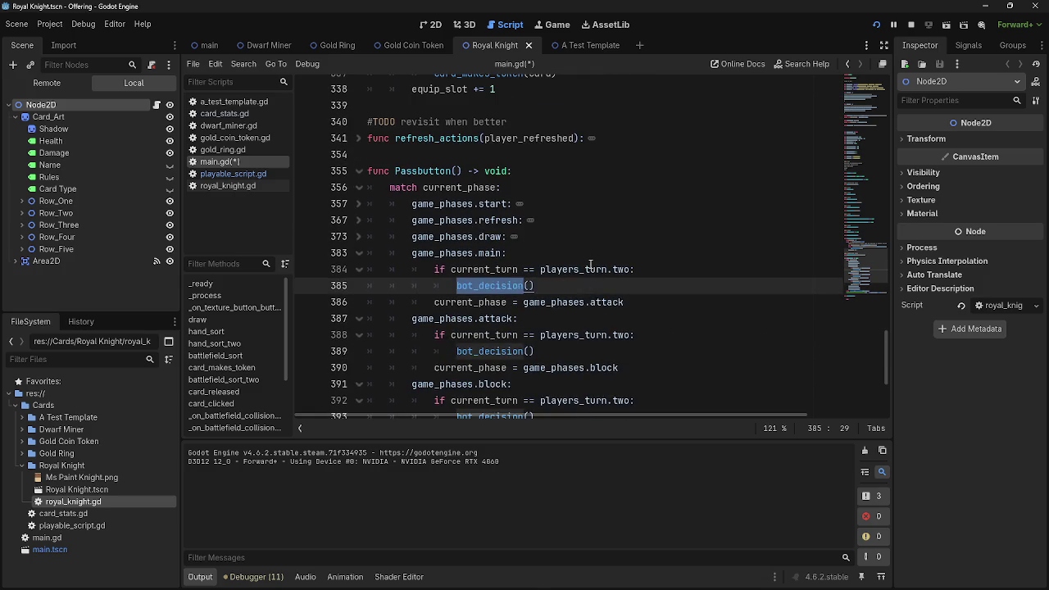
pyautogui.doubleClick(498, 302)
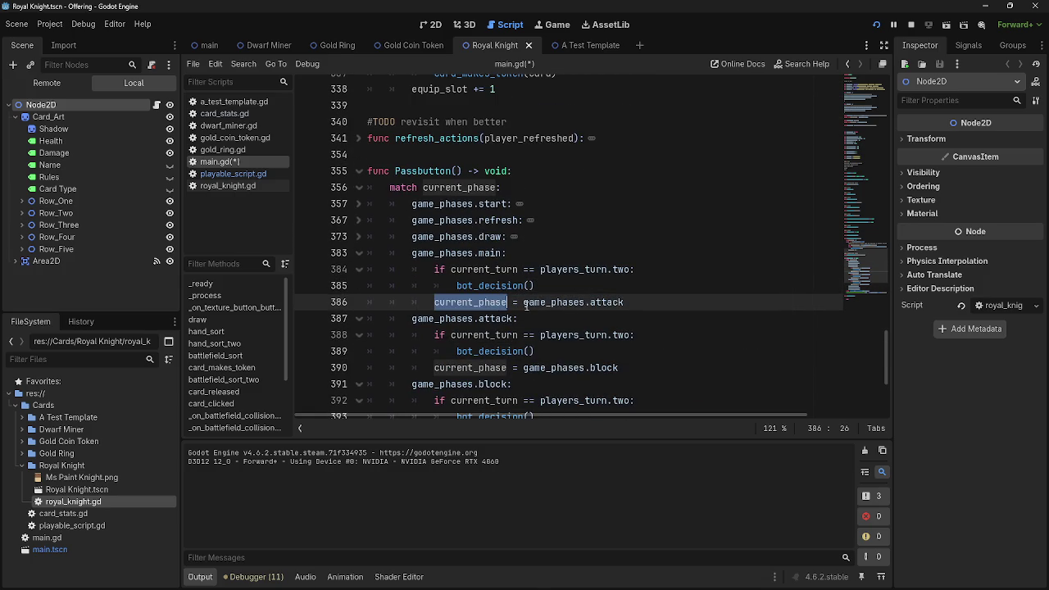
pyautogui.moveTo(435, 269); pyautogui.dragTo(643, 303)
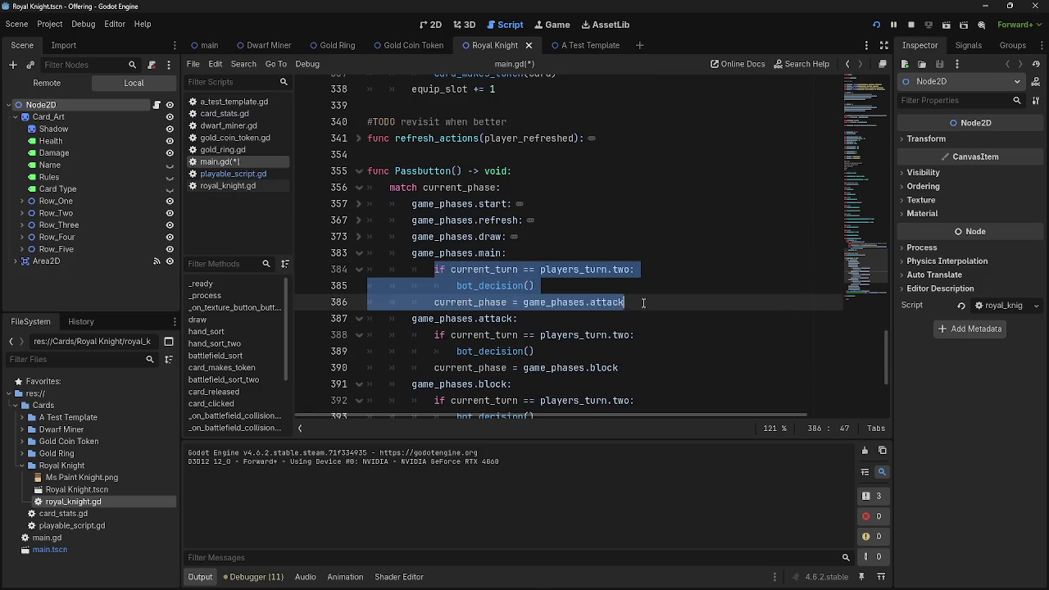
pyautogui.click(643, 302)
pyautogui.moveTo(436, 302); pyautogui.dragTo(627, 301)
pyautogui.click(646, 301)
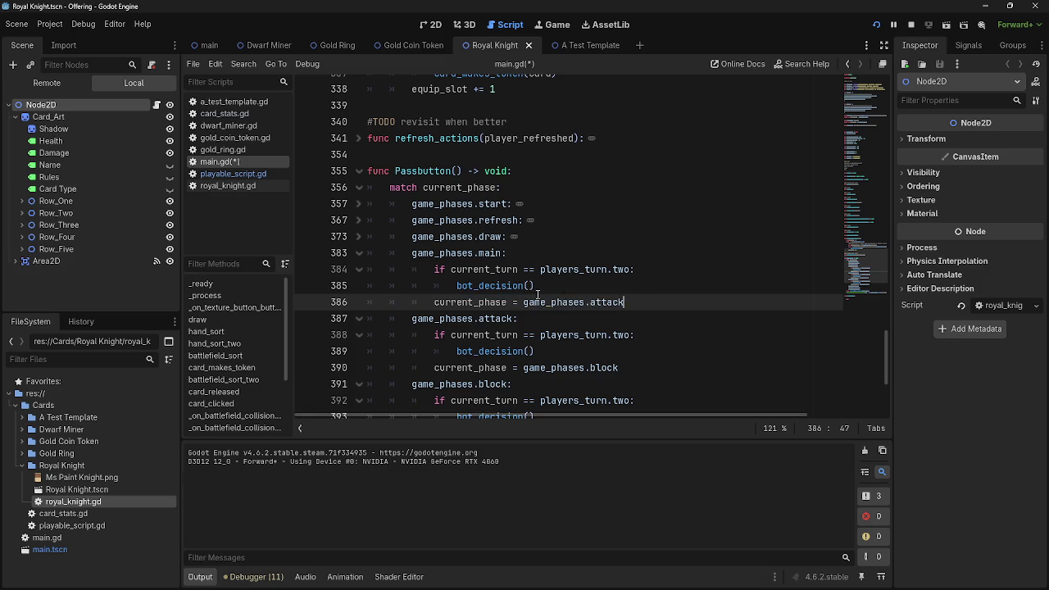
pyautogui.doubleClick(562, 287)
# Compare the bot_decision() calls in the main-phase and attack-phase branches.
pyautogui.click(584, 299)
pyautogui.scroll(-4, 582, 299)
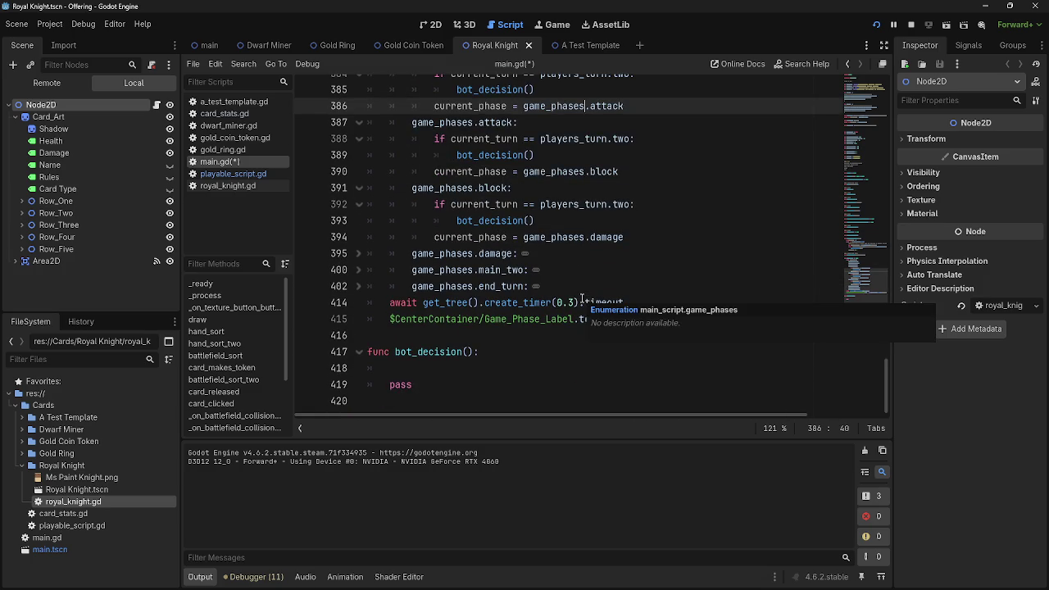
pyautogui.scroll(3, 581, 299)
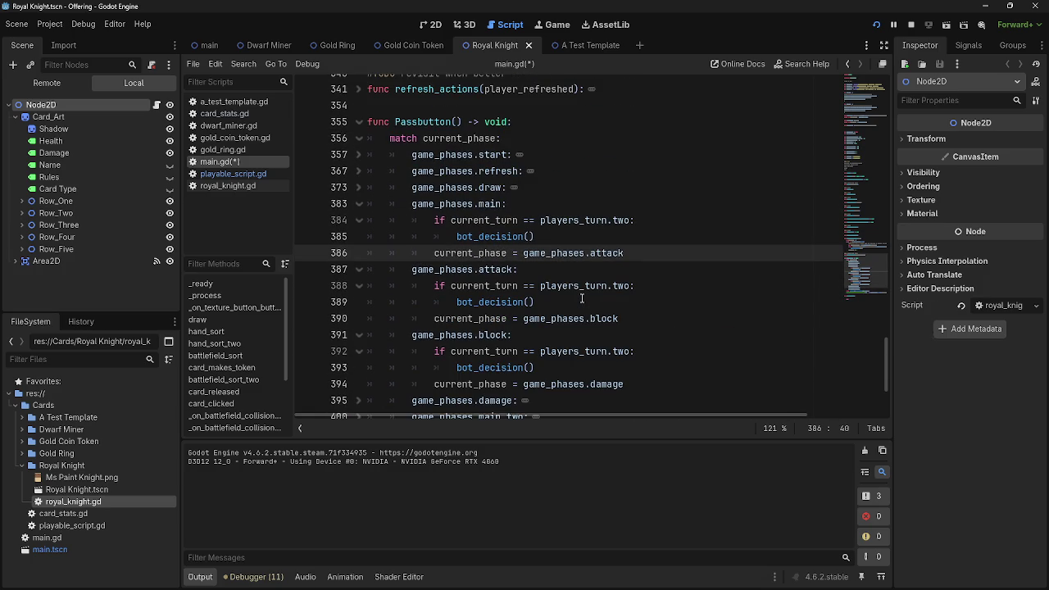
pyautogui.doubleClick(480, 236)
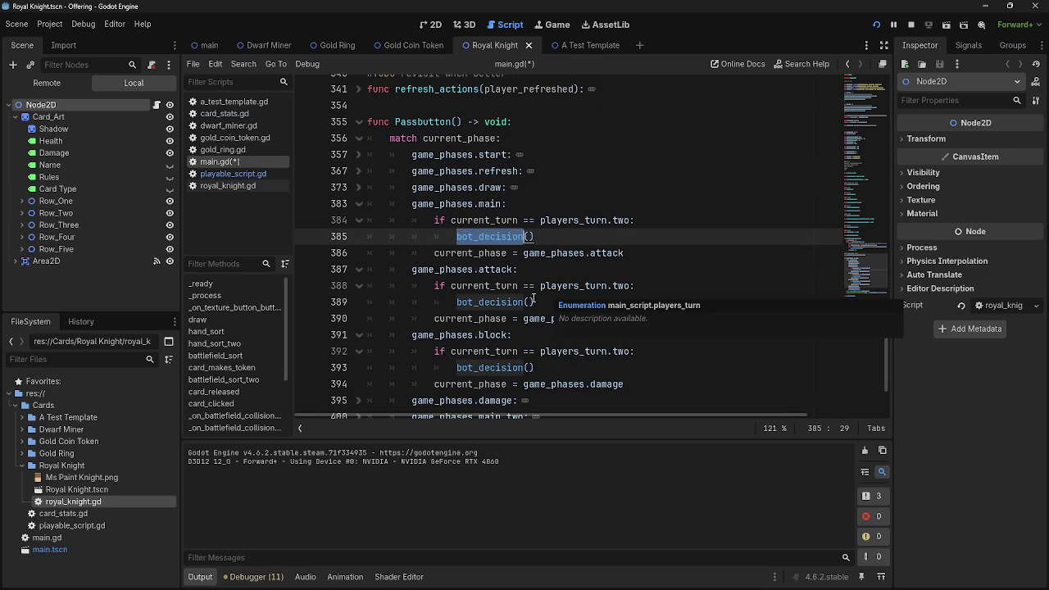
pyautogui.doubleClick(496, 301)
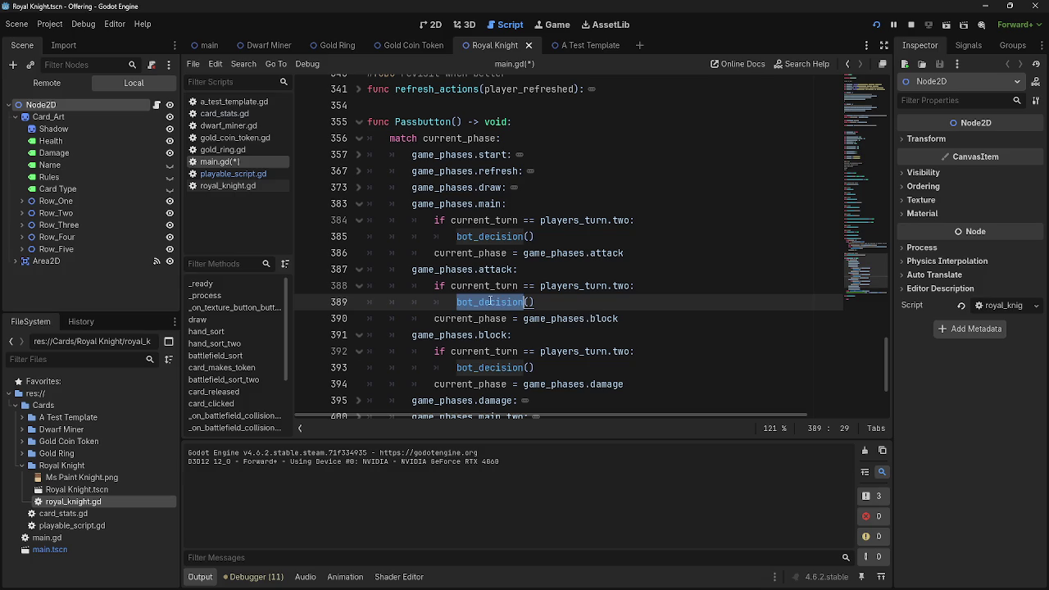
pyautogui.moveTo(434, 253); pyautogui.dragTo(703, 260)
pyautogui.click(703, 260)
# Fold the game_phases.attack block at line 387 and place the caret in bot_decision().
pyautogui.moveTo(692, 326)
pyautogui.mouseDown()
pyautogui.moveTo(557, 321)
pyautogui.moveTo(366, 274)
pyautogui.mouseUp()
pyautogui.press('Right')
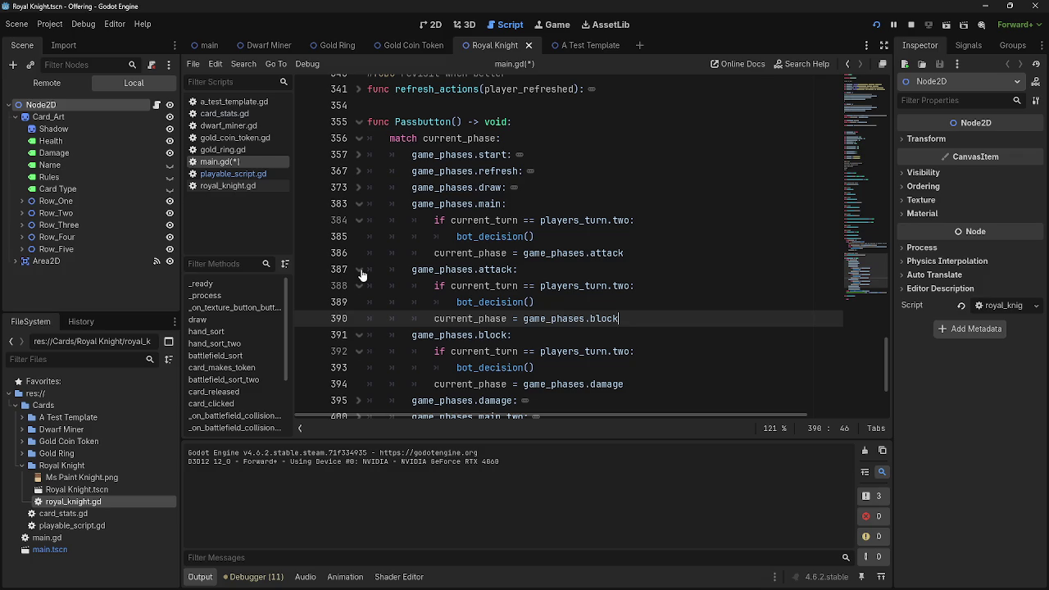
pyautogui.click(359, 270)
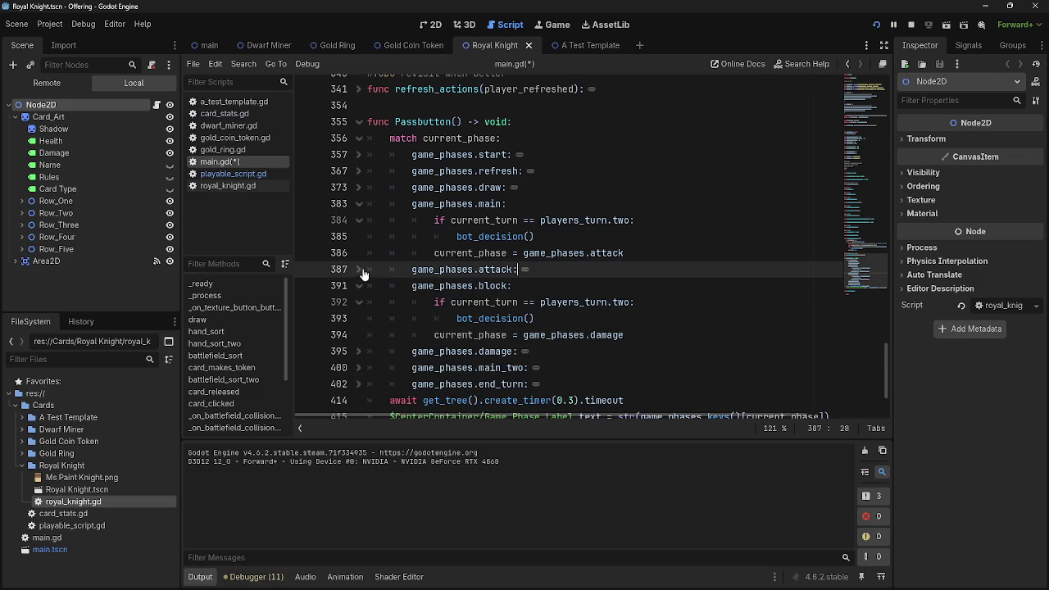
pyautogui.scroll(-2, 526, 353)
pyautogui.click(528, 364)
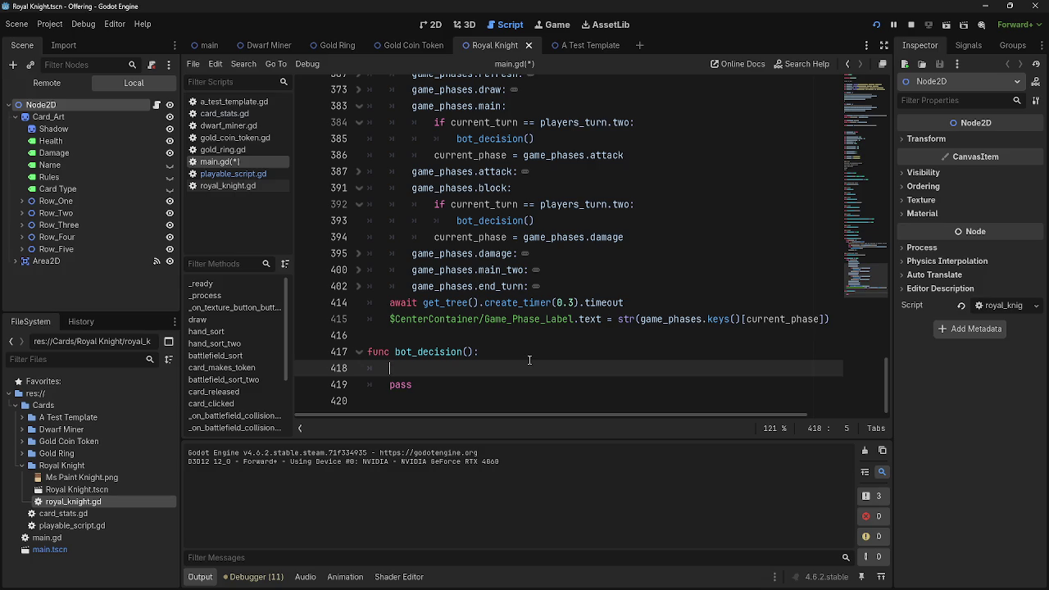
# Replace the placeholder pass in bot_decision() with a var play_card declaration.
pyautogui.write('var')
pyautogui.write('player')
pyautogui.press('BackSpace')
pyautogui.press('BackSpace')
pyautogui.write('cards')
pyautogui.press('BackSpace')
pyautogui.press('Return')
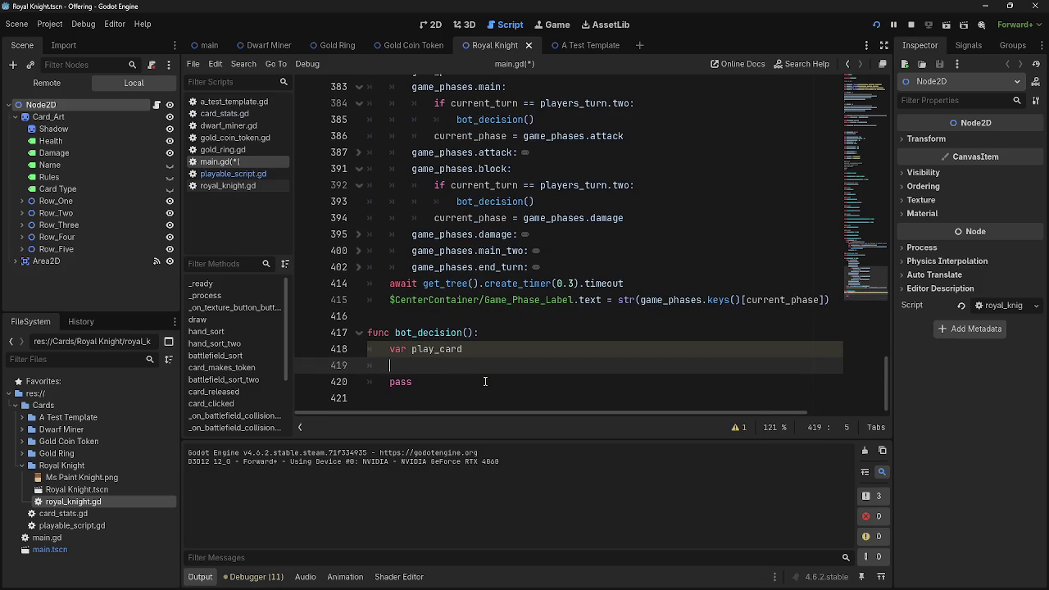
pyautogui.click(345, 382)
pyautogui.press('Delete')
# Add var attack_with_card and var block_with_card declarations below play_card.
pyautogui.write('var attack_with')
pyautogui.press('BackSpace')
pyautogui.press('BackSpace')
pyautogui.press('BackSpace')
pyautogui.write('card')
pyautogui.press('BackSpace')
pyautogui.press('BackSpace')
pyautogui.press('BackSpace')
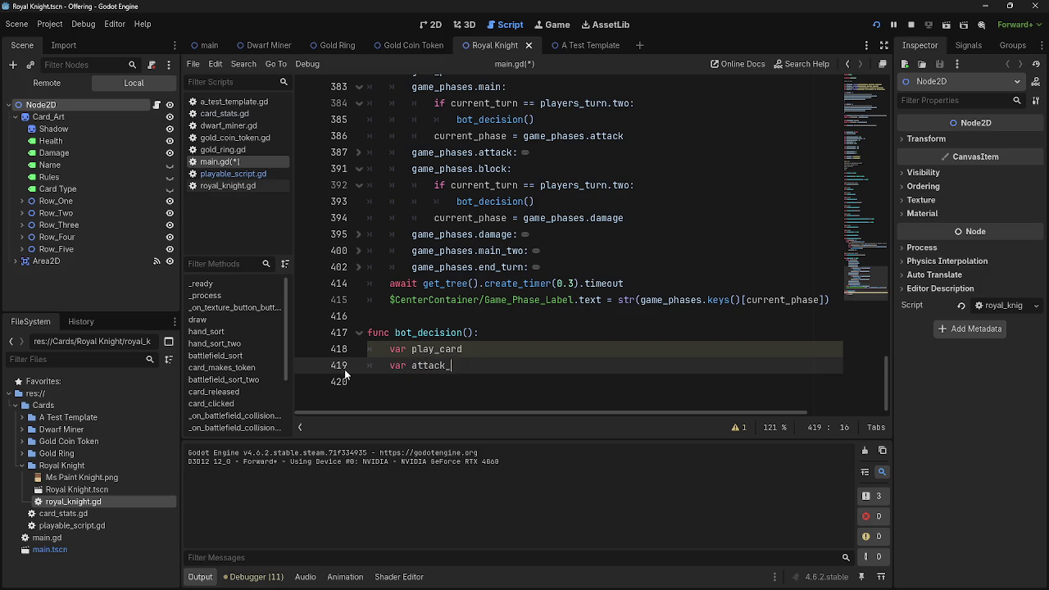
pyautogui.press('BackSpace')
pyautogui.write('_')
pyautogui.write('with ')
pyautogui.write('_card')
pyautogui.press('Return')
pyautogui.write('var blockwii')
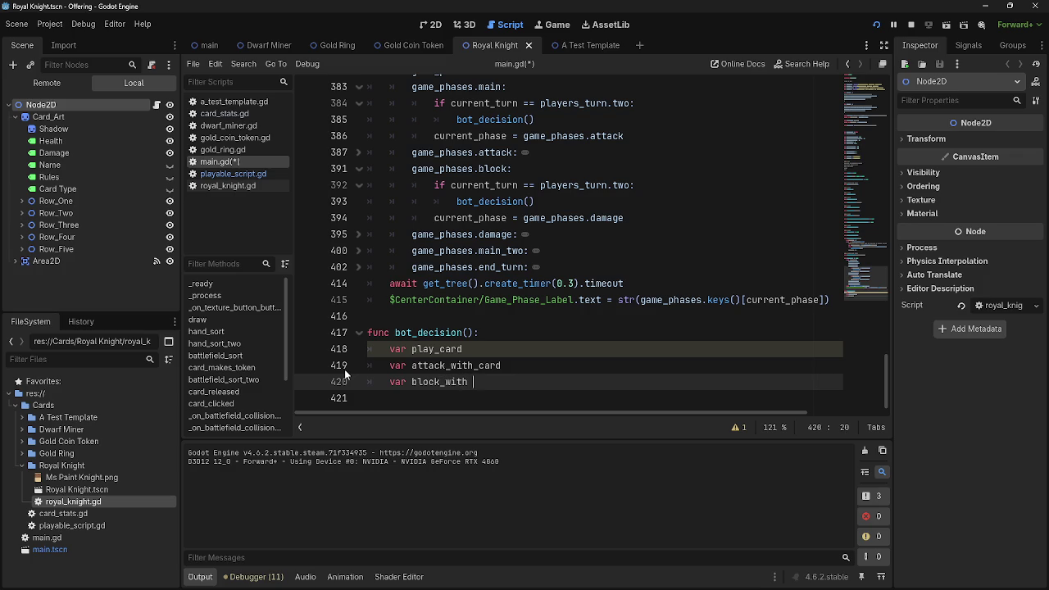
pyautogui.write('_card')
pyautogui.press('Return')
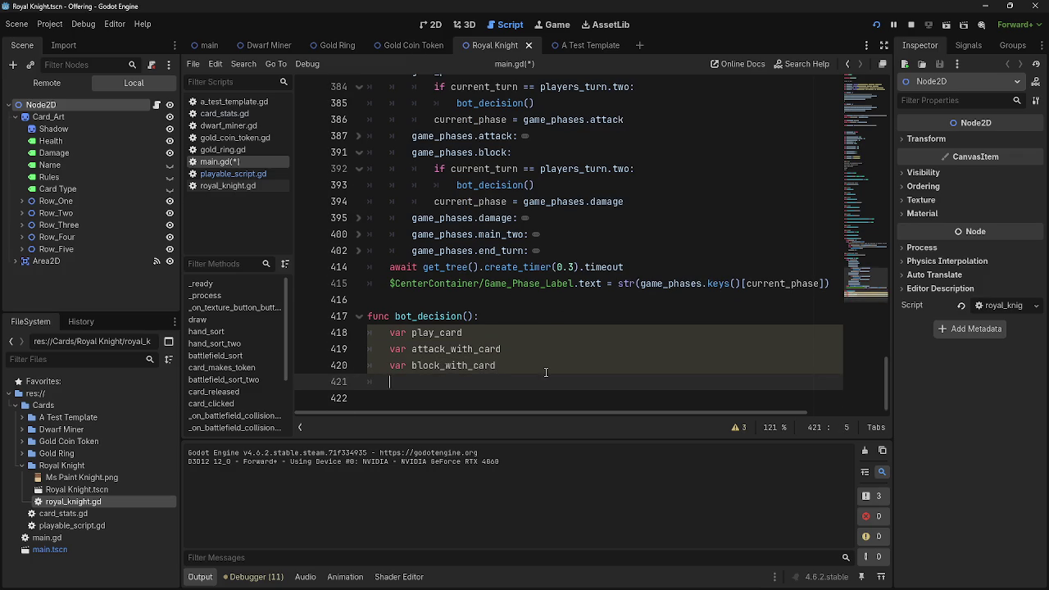
# Delete the three variable declarations, leaving bot_decision()'s body empty.
pyautogui.moveTo(466, 382); pyautogui.dragTo(295, 329)
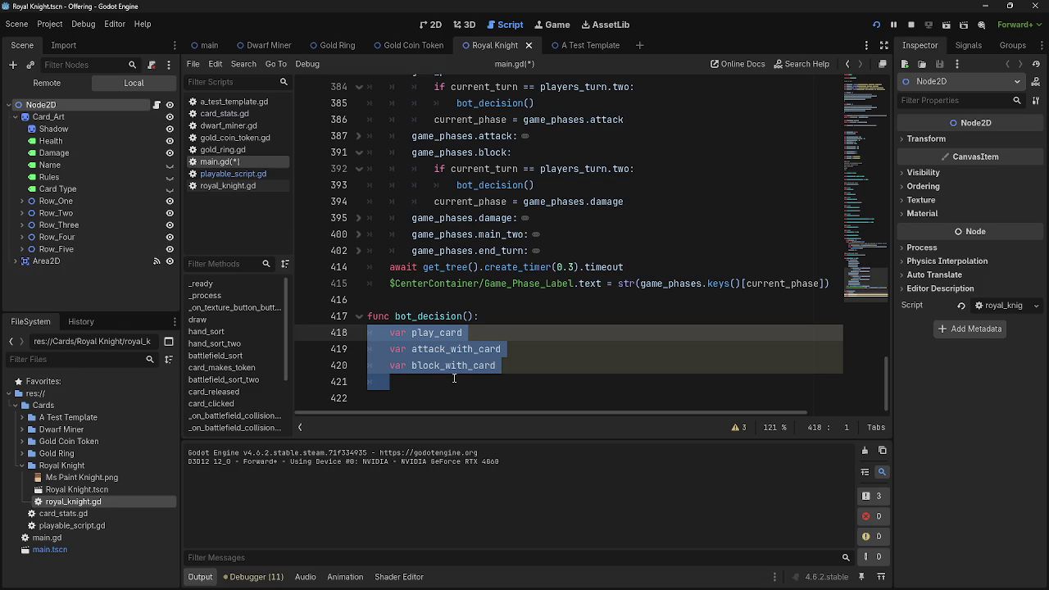
pyautogui.hotkey('shift', 'Up')
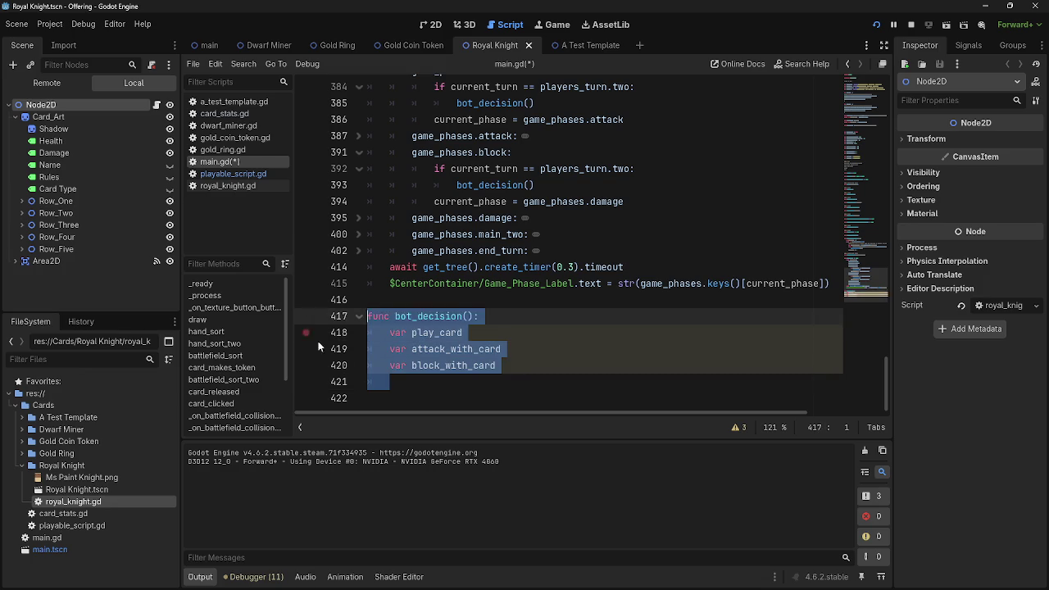
pyautogui.hotkey('shift', 'Up')
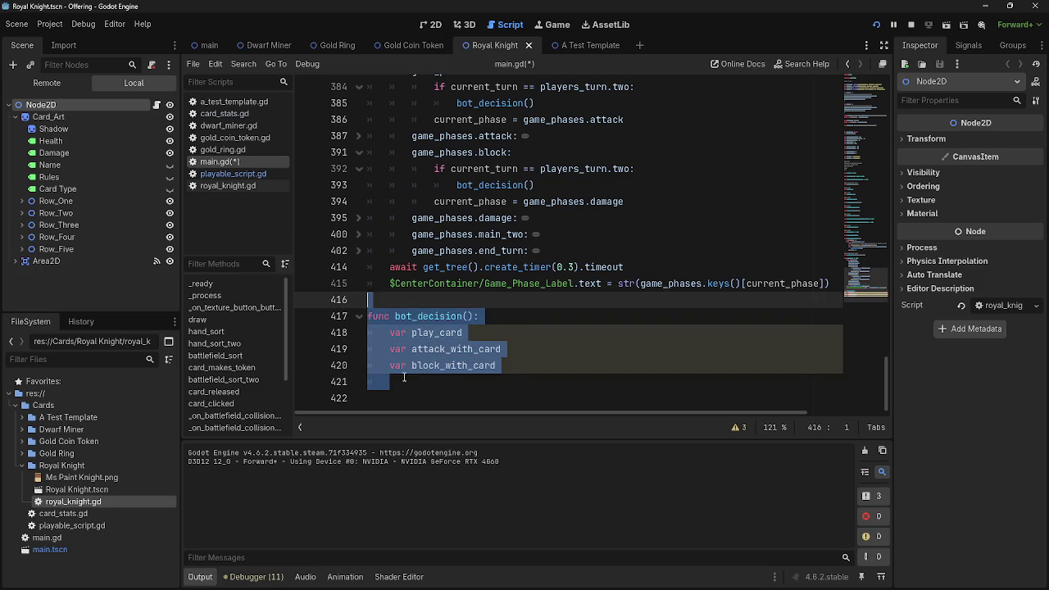
pyautogui.click(375, 376)
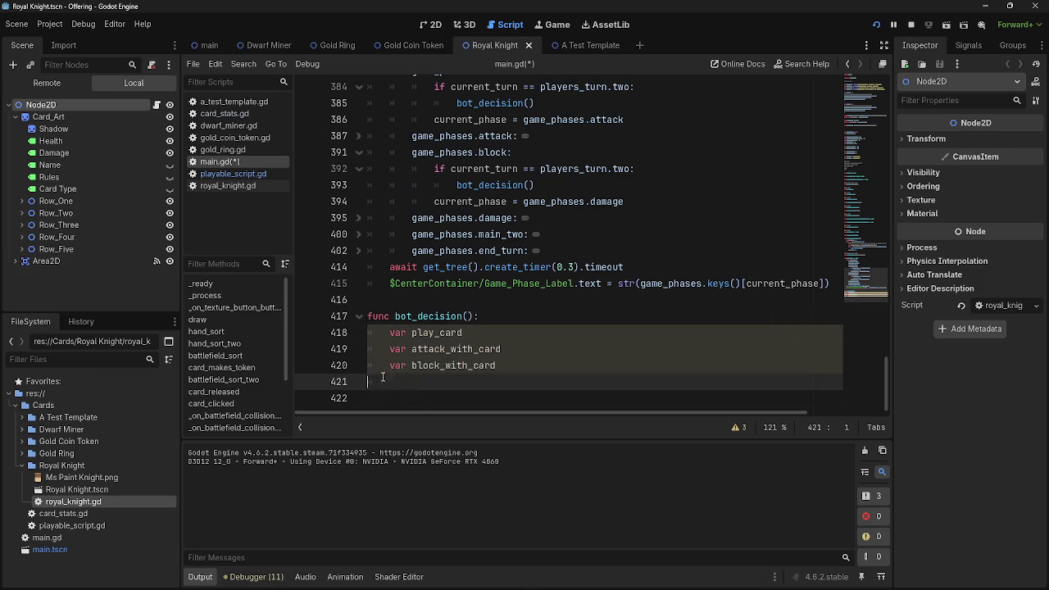
pyautogui.moveTo(375, 376); pyautogui.dragTo(373, 335)
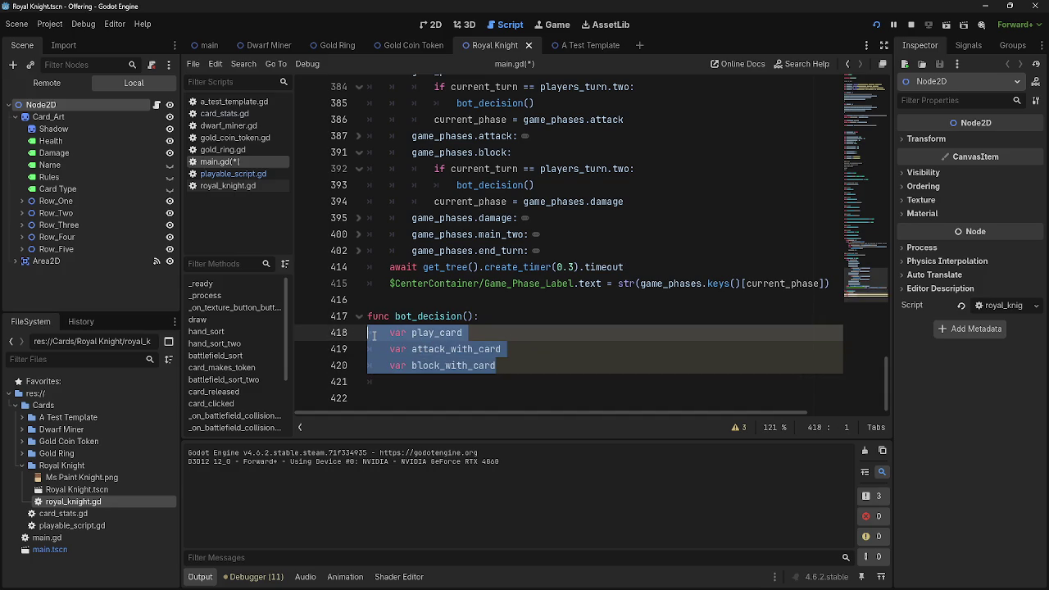
pyautogui.press('BackSpace')
pyautogui.press('Tab')
# Write the condition if current_phase == game_phases.main at the top of bot_decision().
pyautogui.scroll(1, 486, 363)
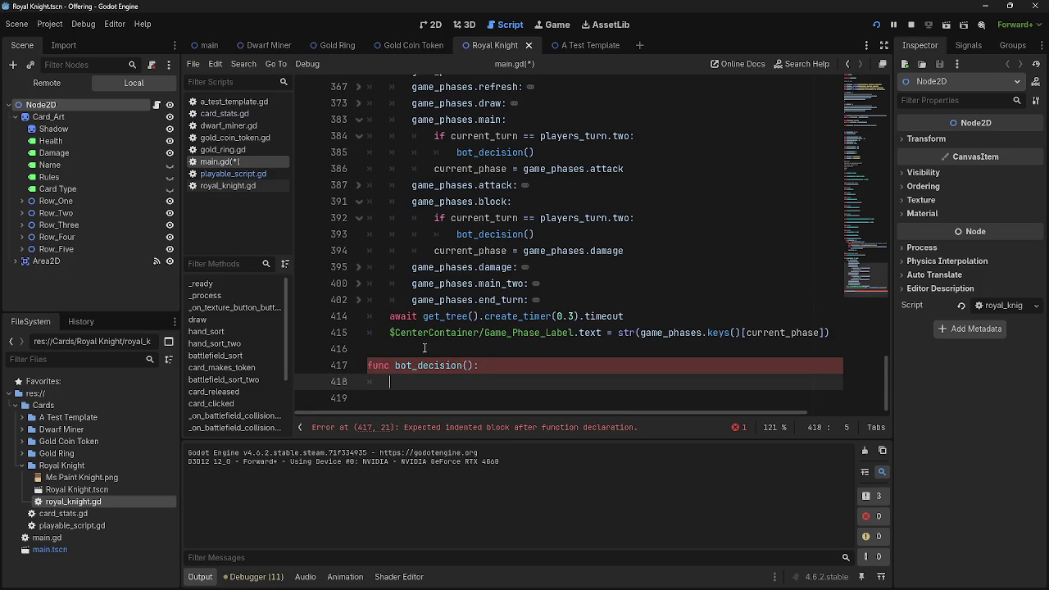
pyautogui.write('pass')
pyautogui.press('BackSpace')
pyautogui.press('BackSpace')
pyautogui.press('BackSpace')
pyautogui.scroll(1, 536, 389)
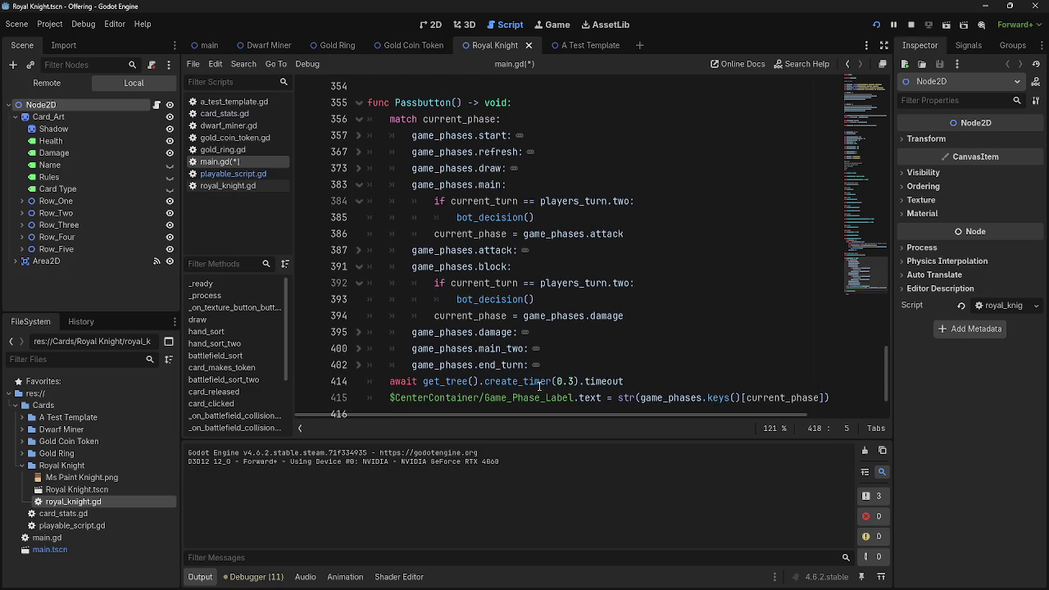
pyautogui.write('if current_phase == player')
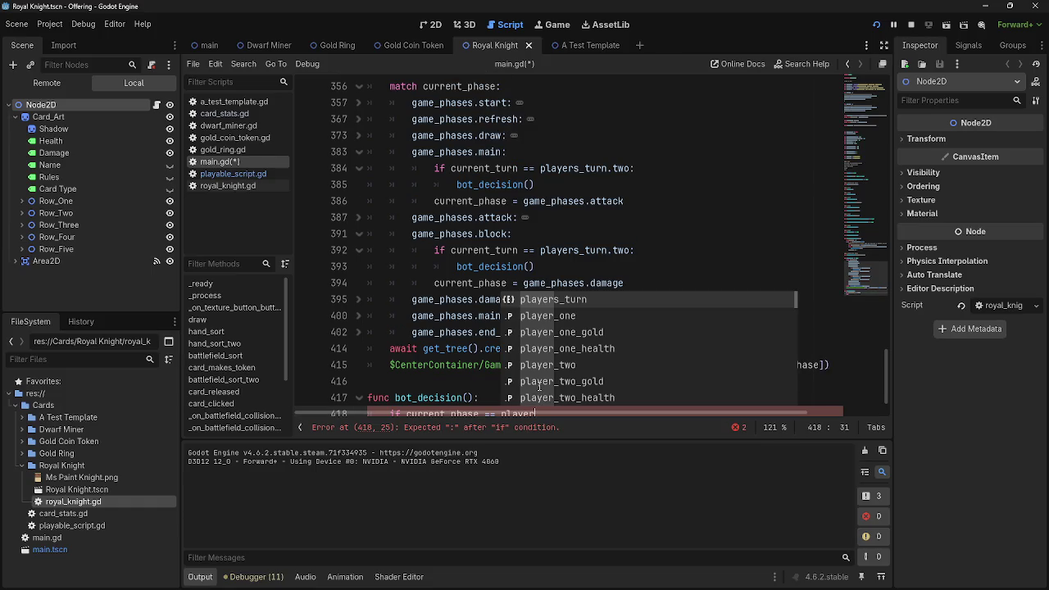
pyautogui.press('Down')
pyautogui.press('Down')
pyautogui.press('Down')
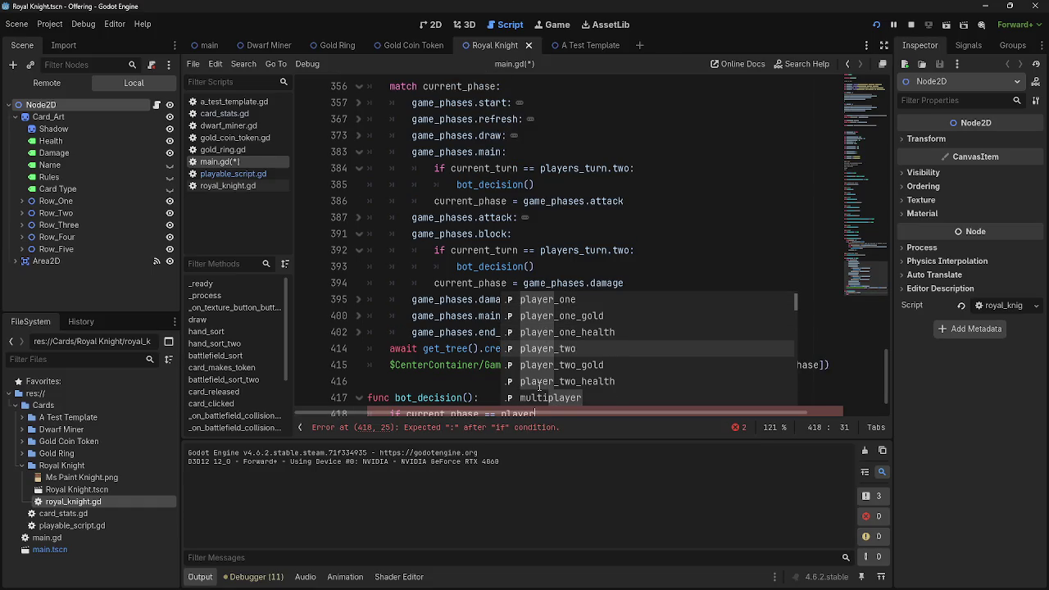
pyautogui.press('Up')
pyautogui.press('Up')
pyautogui.press('Up')
pyautogui.press('Up')
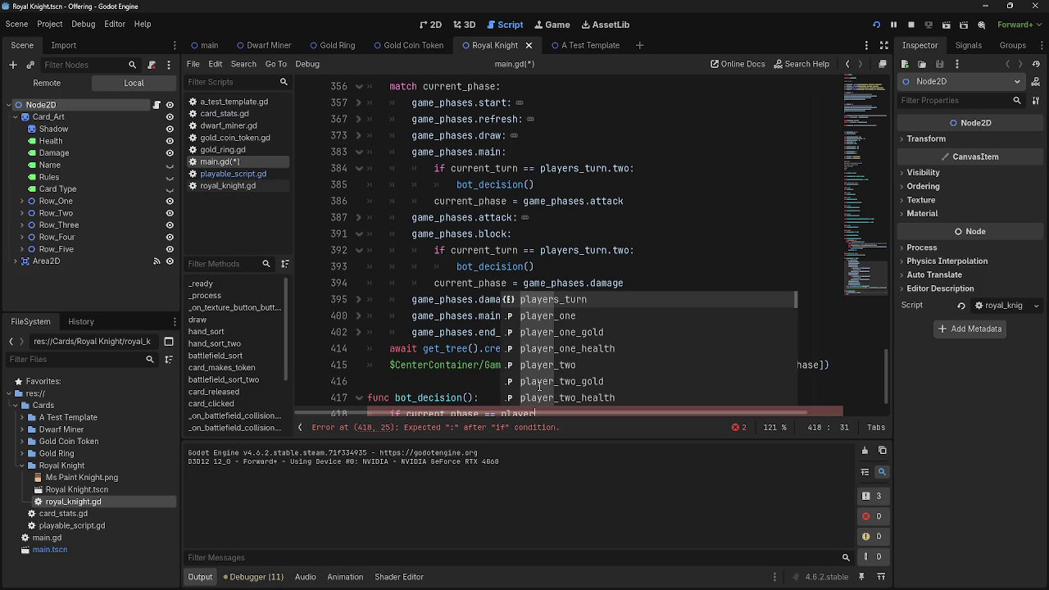
pyautogui.press('Down')
pyautogui.press('Down')
pyautogui.press('Down')
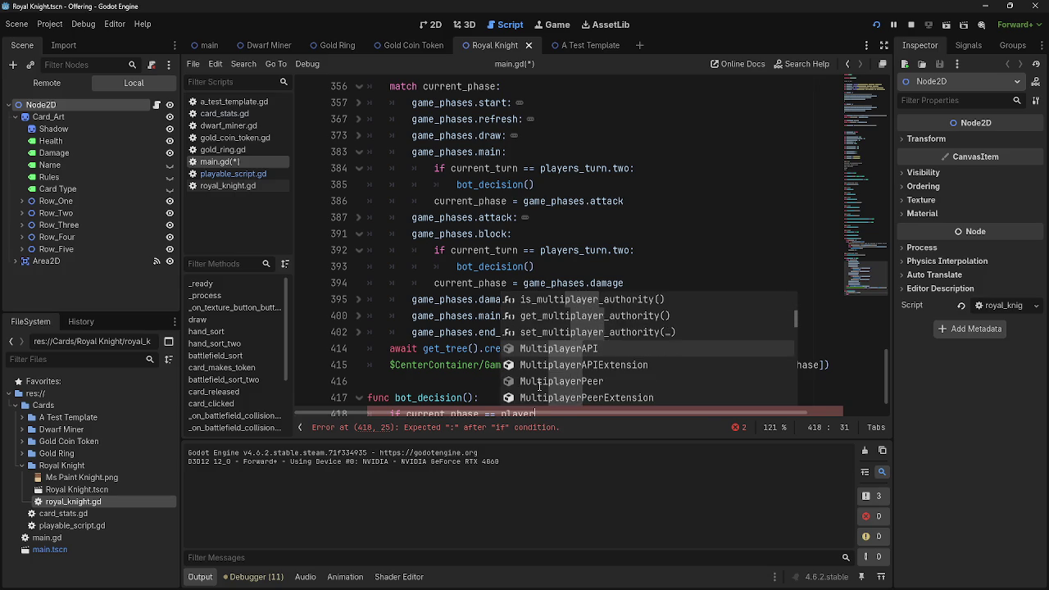
pyautogui.press('BackSpace')
pyautogui.press('BackSpace')
pyautogui.press('BackSpace')
pyautogui.write('ganm')
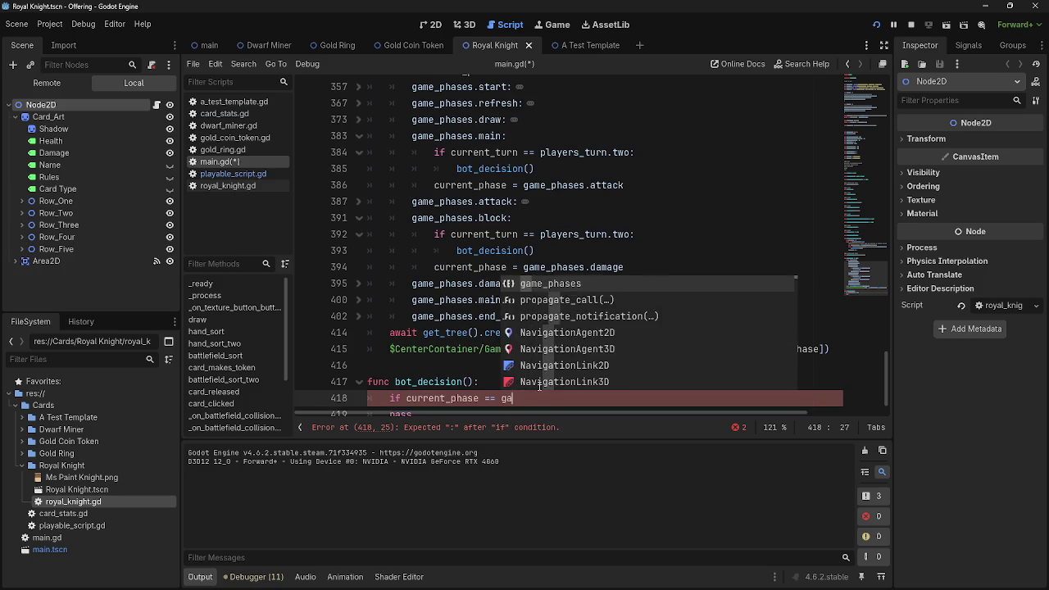
pyautogui.press('BackSpace')
pyautogui.press('BackSpace')
pyautogui.write('me')
pyautogui.press('Return')
pyautogui.write('.')
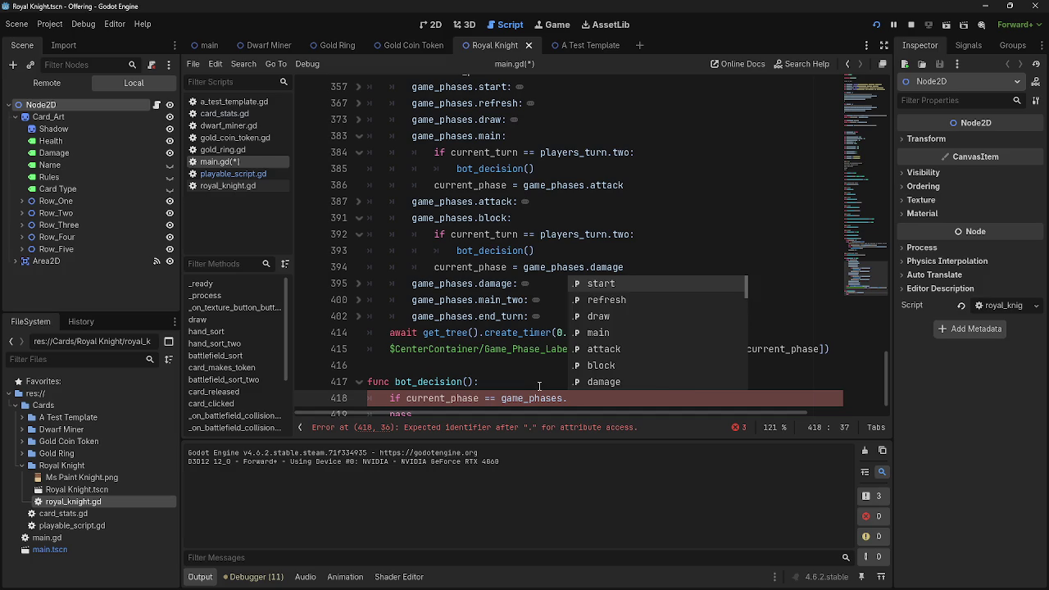
pyautogui.write('main')
pyautogui.press('Escape')
# Give the check a single pass body and add an empty indented line above it.
pyautogui.scroll(-1, 603, 383)
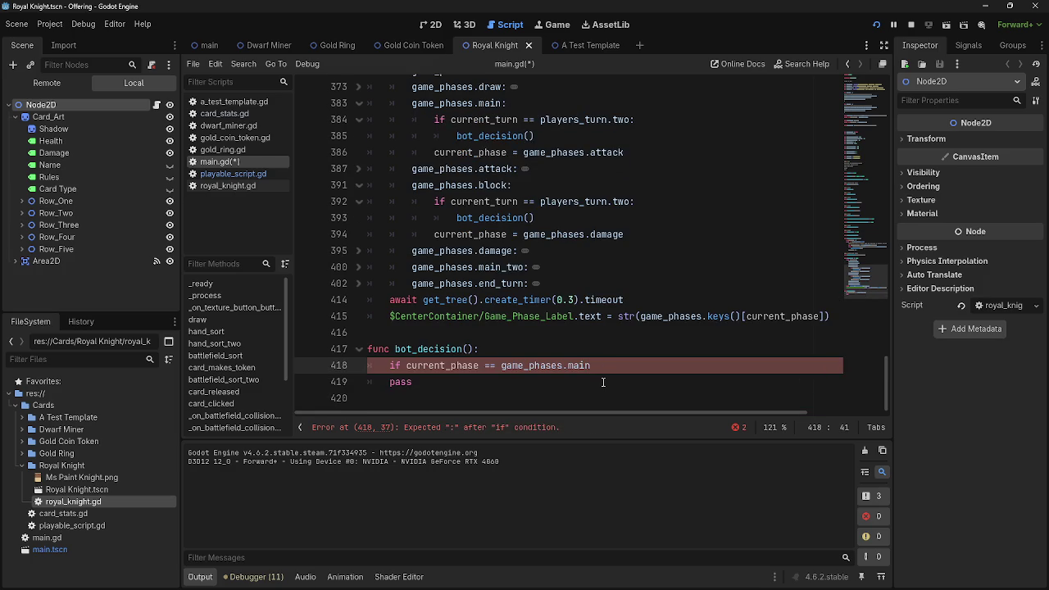
pyautogui.press('Return')
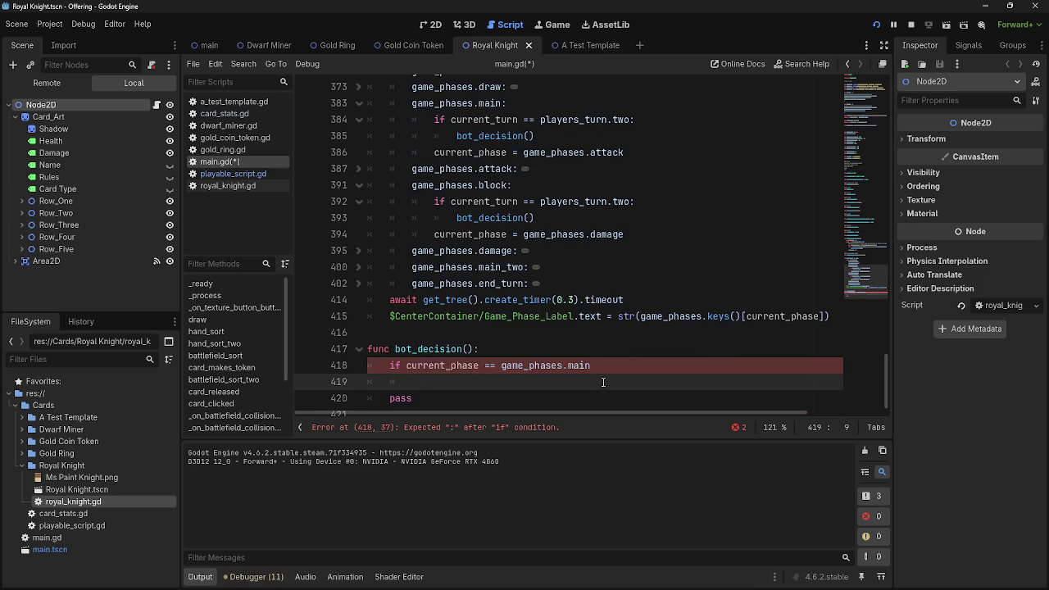
pyautogui.click(624, 367)
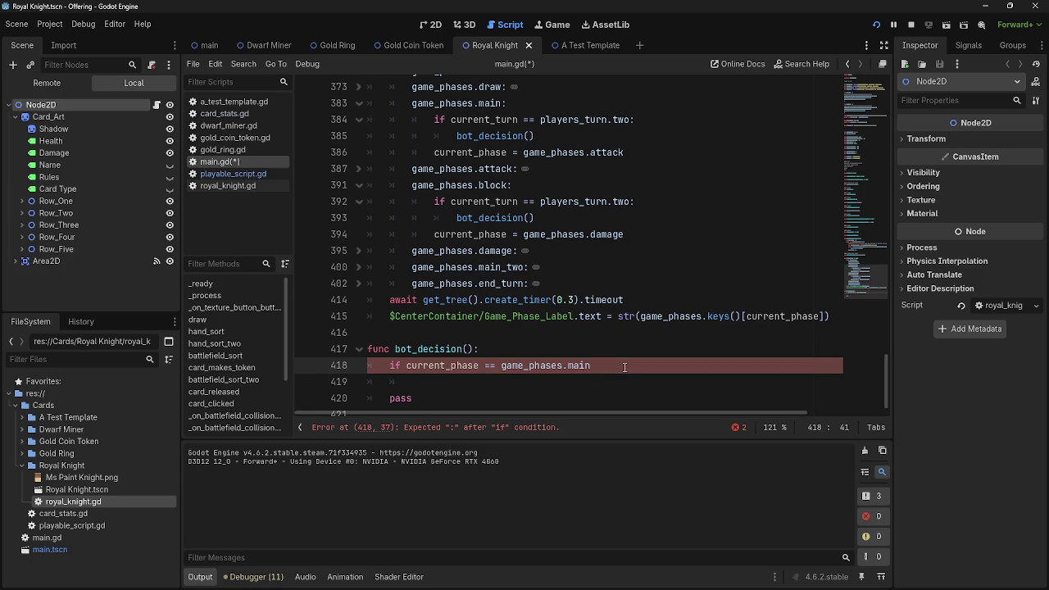
pyautogui.write(':')
pyautogui.click(617, 377)
pyautogui.write('pa')
pyautogui.press('Return')
pyautogui.moveTo(413, 414); pyautogui.dragTo(367, 397)
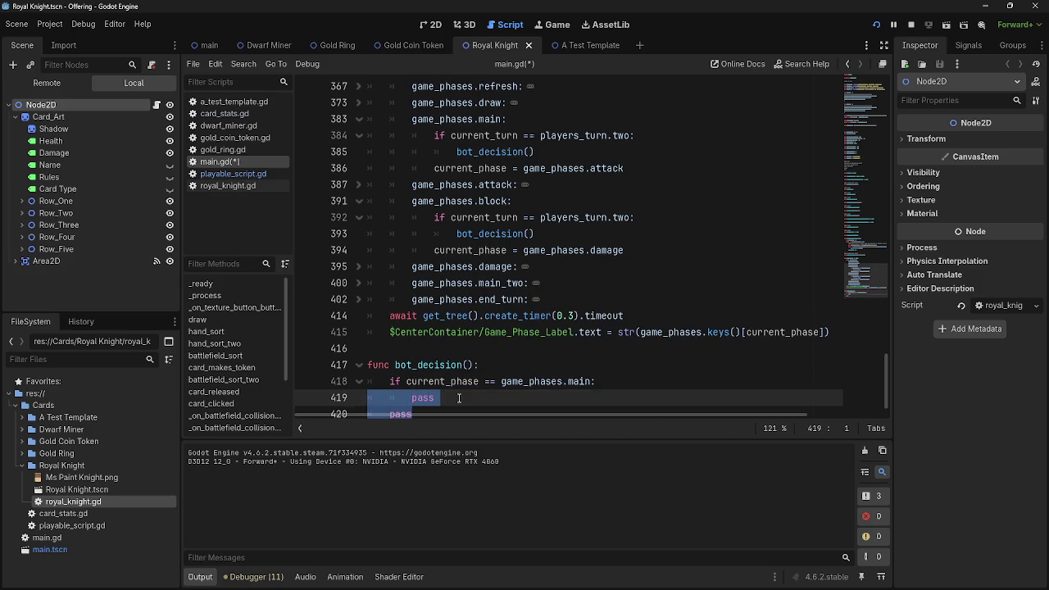
pyautogui.press('BackSpace')
pyautogui.click(646, 351)
pyautogui.press('Return')
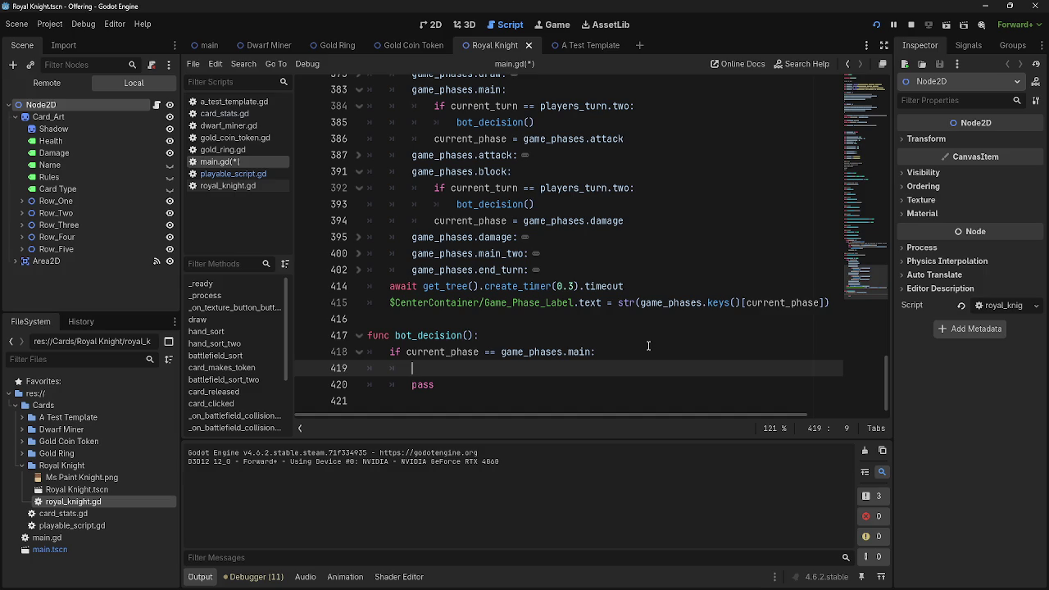
pyautogui.scroll(3, 648, 346)
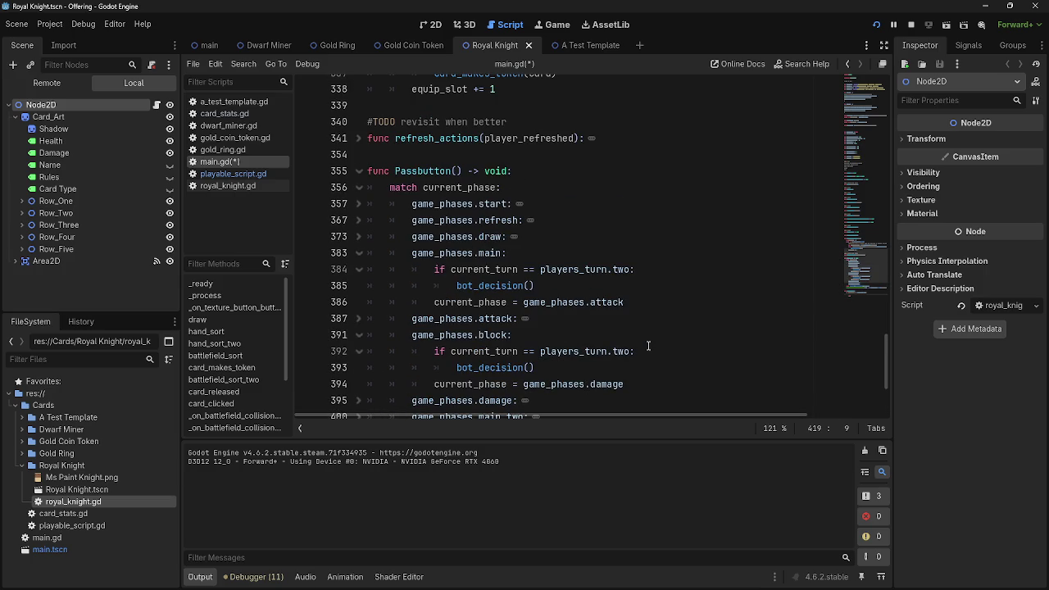
pyautogui.scroll(-2, 647, 346)
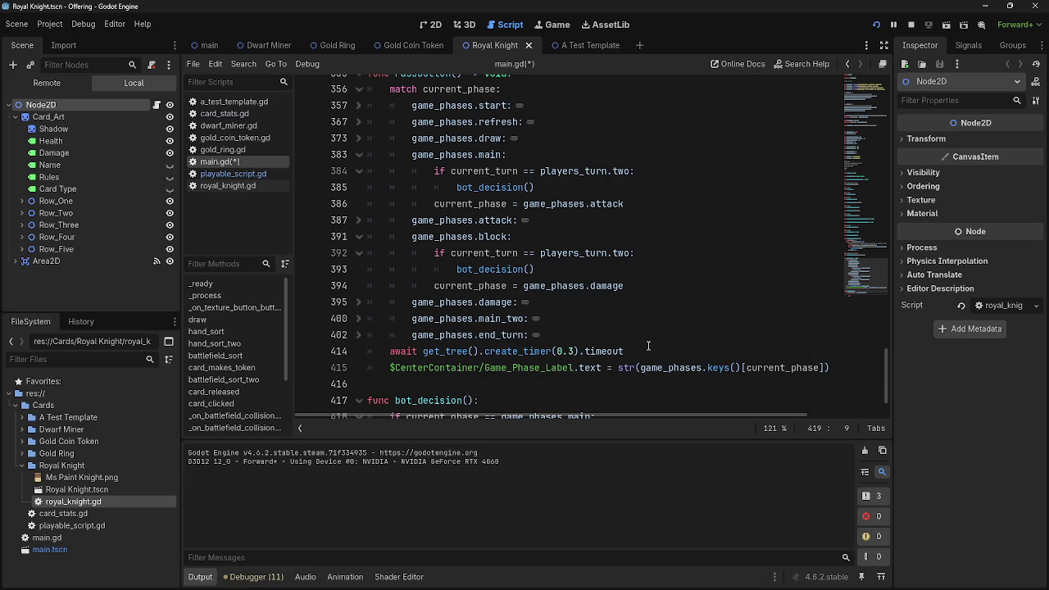
pyautogui.scroll(-2, 648, 346)
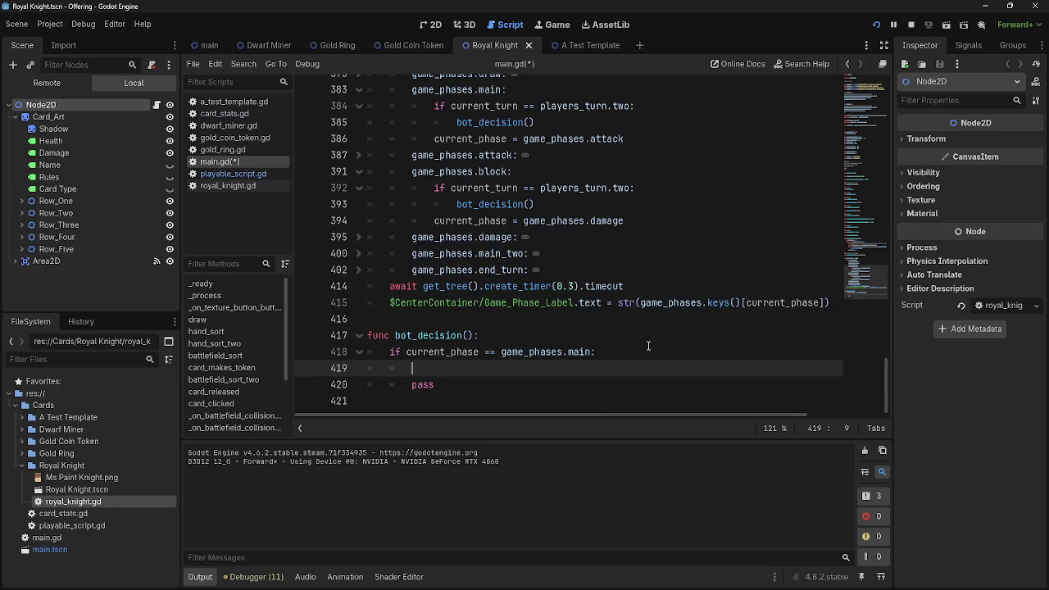
pyautogui.scroll(1, 647, 346)
pyautogui.click(362, 322)
pyautogui.click(362, 325)
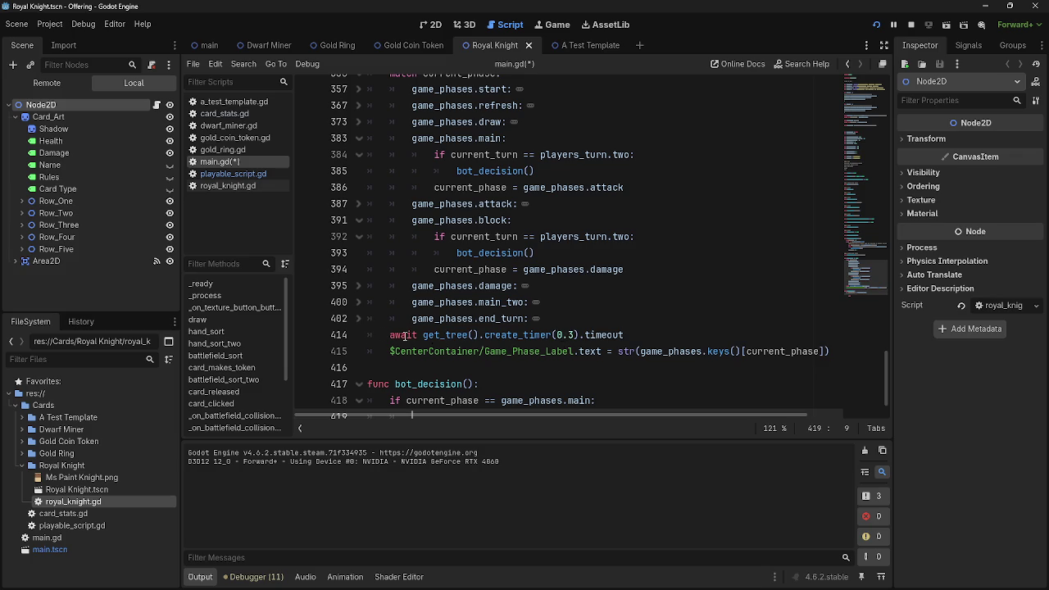
pyautogui.scroll(1, 434, 337)
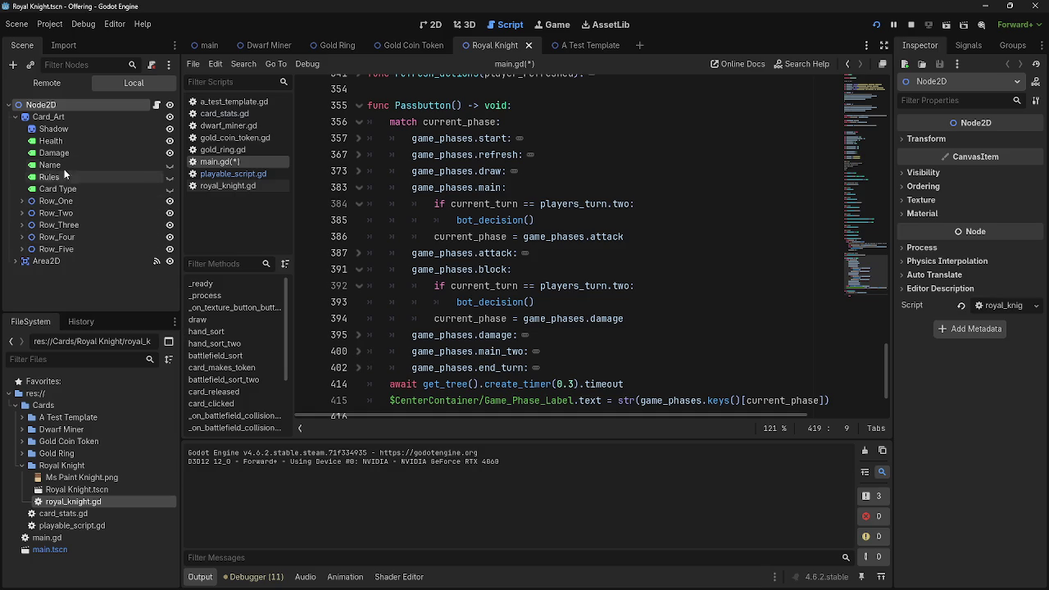
# Change Game_Phase_Label's text in the main scene from 'Start Of Phase Cycle' to 'Start'.
pyautogui.click(208, 43)
pyautogui.scroll(-3, 78, 257)
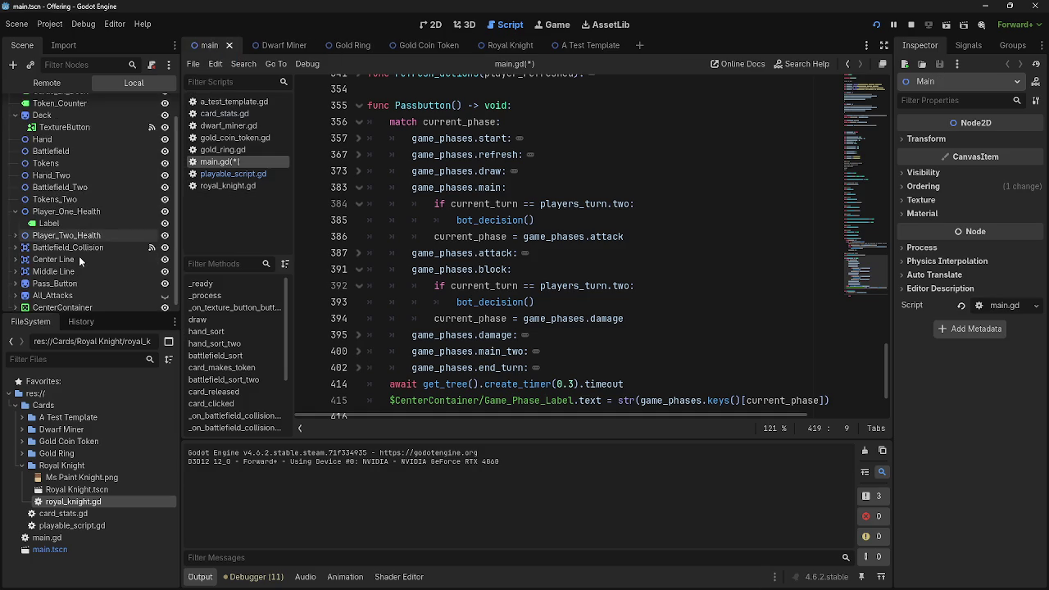
pyautogui.click(77, 301)
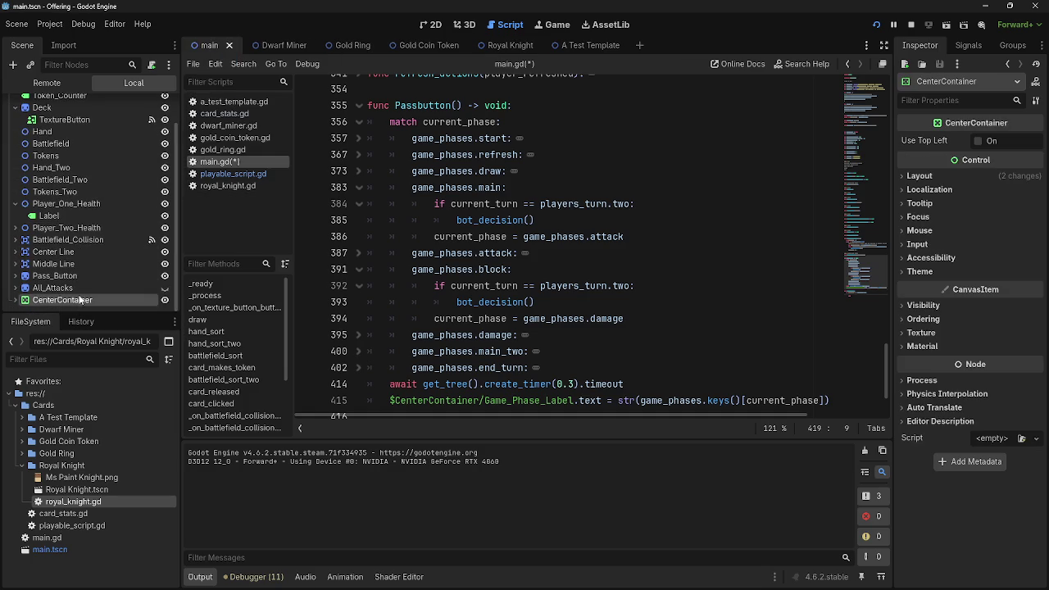
pyautogui.click(16, 299)
pyautogui.click(36, 300)
pyautogui.moveTo(1009, 160); pyautogui.dragTo(918, 161)
pyautogui.press('BackSpace')
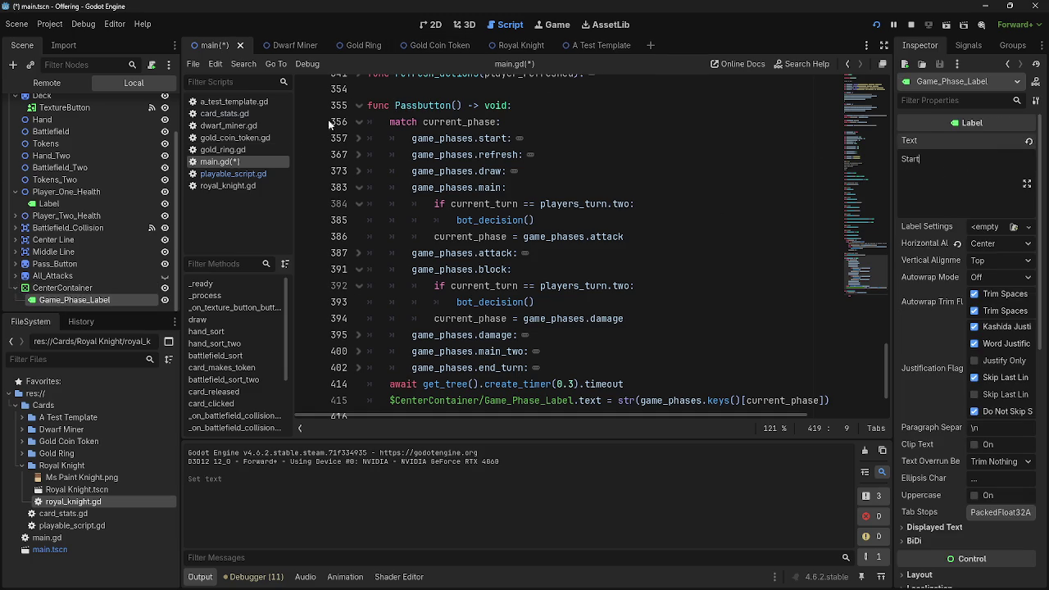
# Return to the empty line under the main-phase condition in bot_decision().
pyautogui.scroll(1, 47, 291)
pyautogui.scroll(-3, 613, 312)
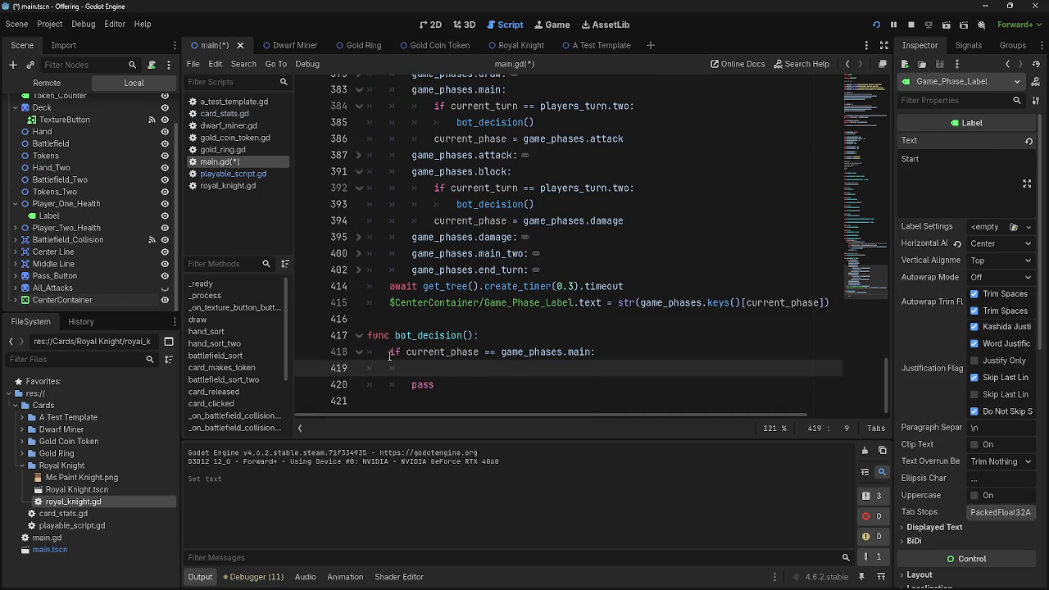
pyautogui.click(452, 352)
pyautogui.click(496, 370)
pyautogui.doubleClick(578, 351)
pyautogui.click(562, 368)
pyautogui.scroll(20, 589, 362)
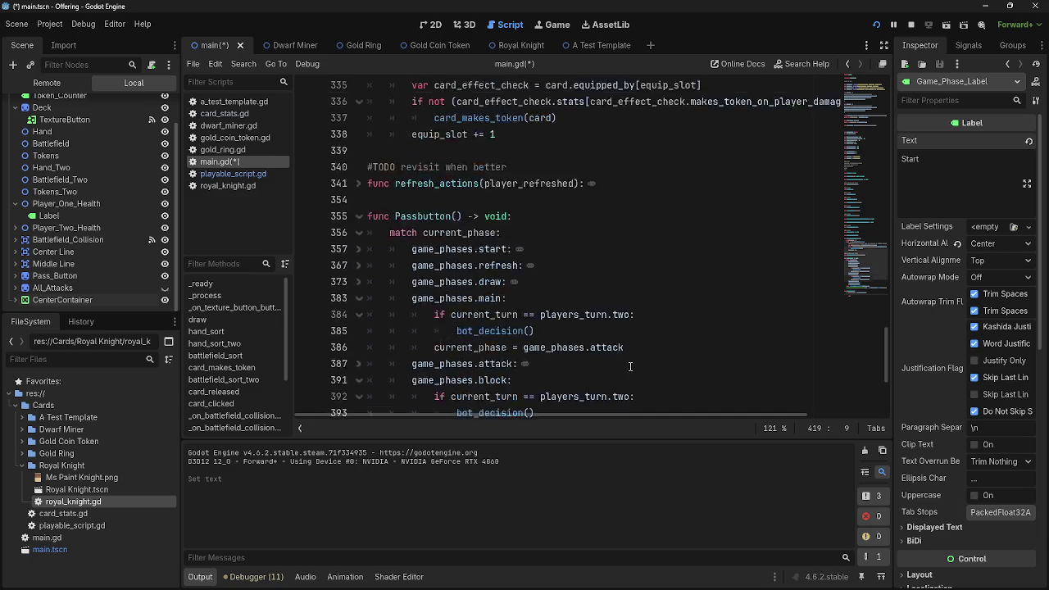
pyautogui.scroll(11, 630, 366)
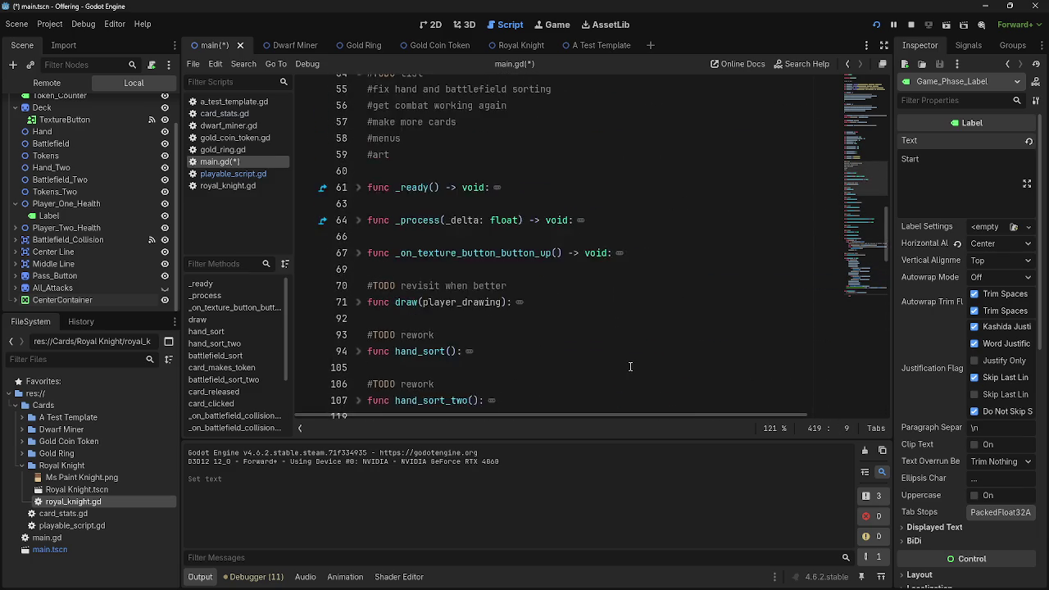
pyautogui.scroll(-15, 630, 367)
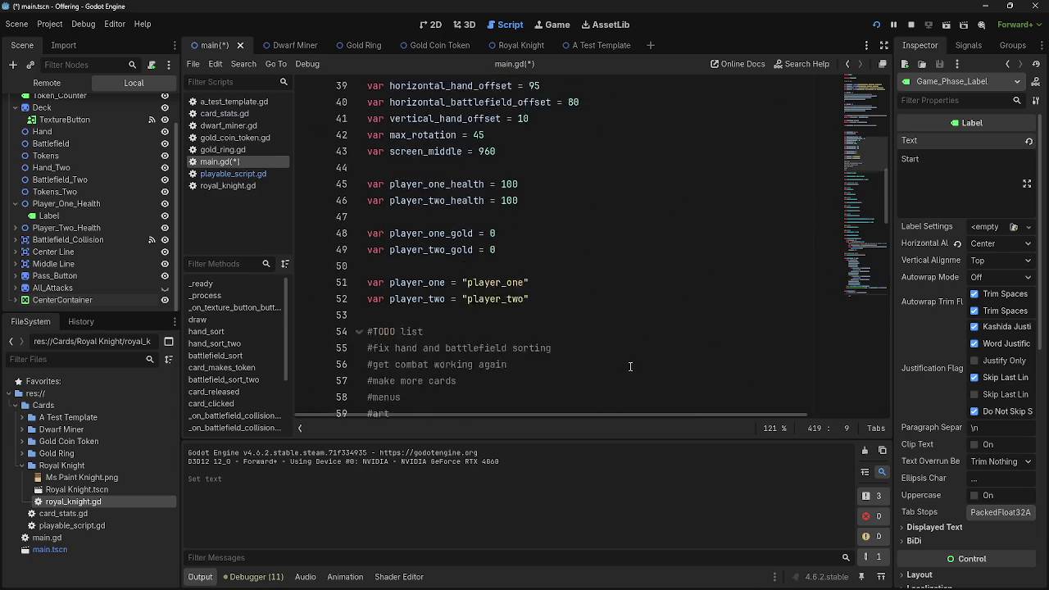
pyautogui.scroll(-1, 487, 341)
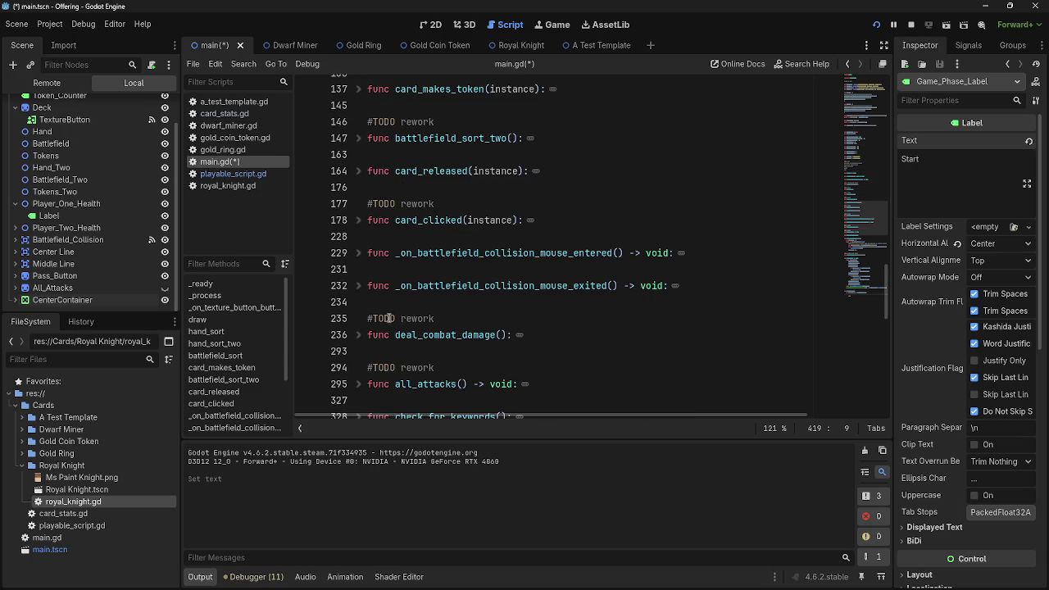
pyautogui.click(358, 171)
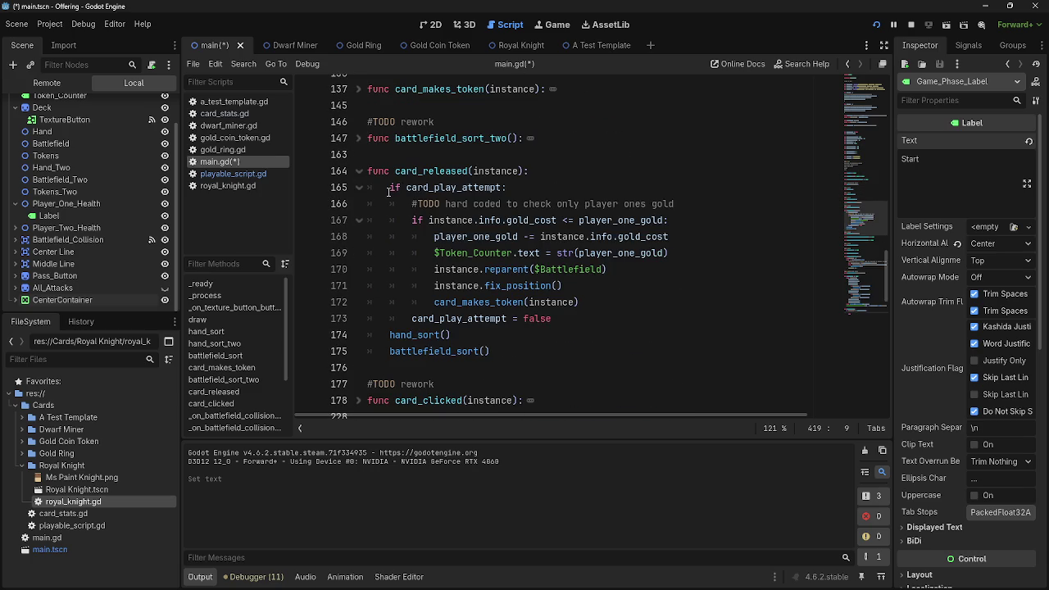
pyautogui.click(390, 187)
pyautogui.press('End')
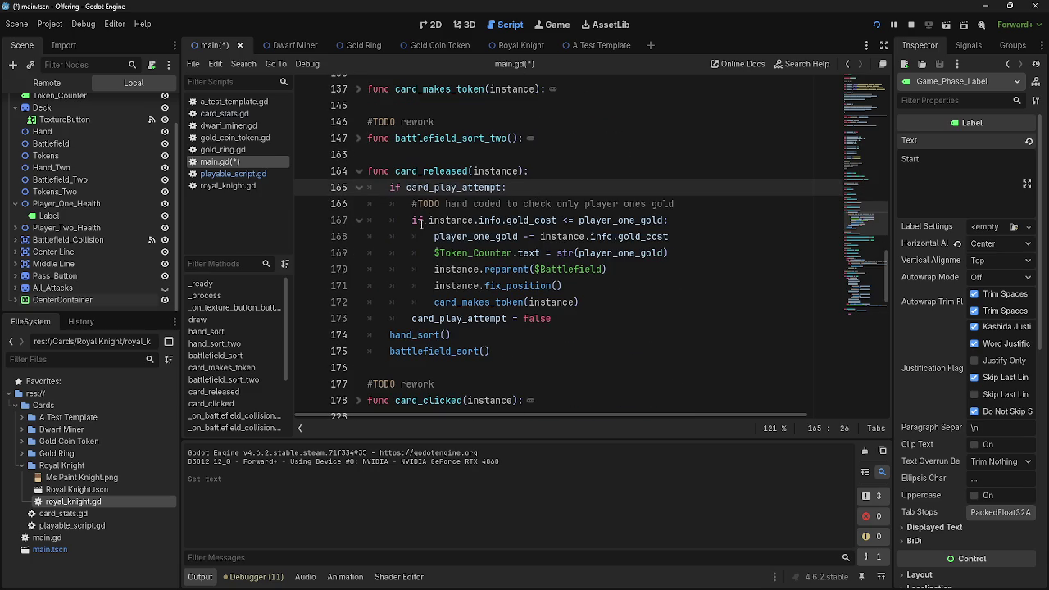
pyautogui.moveTo(412, 219)
pyautogui.mouseDown()
pyautogui.moveTo(533, 237)
pyautogui.moveTo(561, 286)
pyautogui.moveTo(620, 302)
pyautogui.mouseUp()
pyautogui.hotkey('ctrl', 'c')
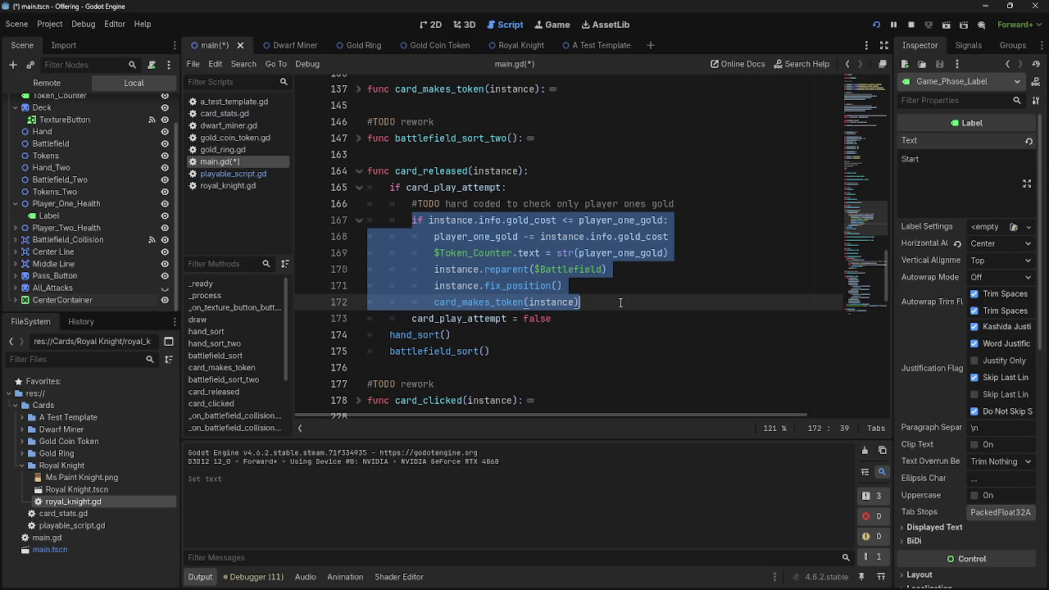
pyautogui.moveTo(523, 351)
pyautogui.mouseDown()
pyautogui.moveTo(393, 334)
pyautogui.moveTo(410, 220)
pyautogui.mouseUp()
pyautogui.click(355, 172)
pyautogui.scroll(-15, 503, 328)
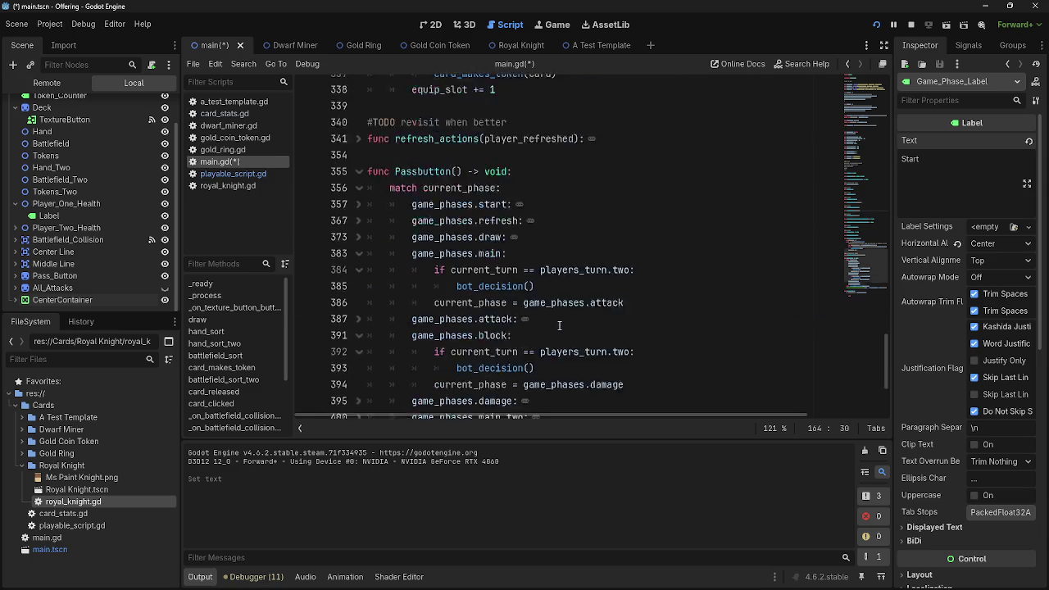
# Paste the copied gold-cost card-playing block onto the empty line in bot_decision().
pyautogui.click(503, 380)
pyautogui.press('Up')
pyautogui.hotkey('ctrl', 'v')
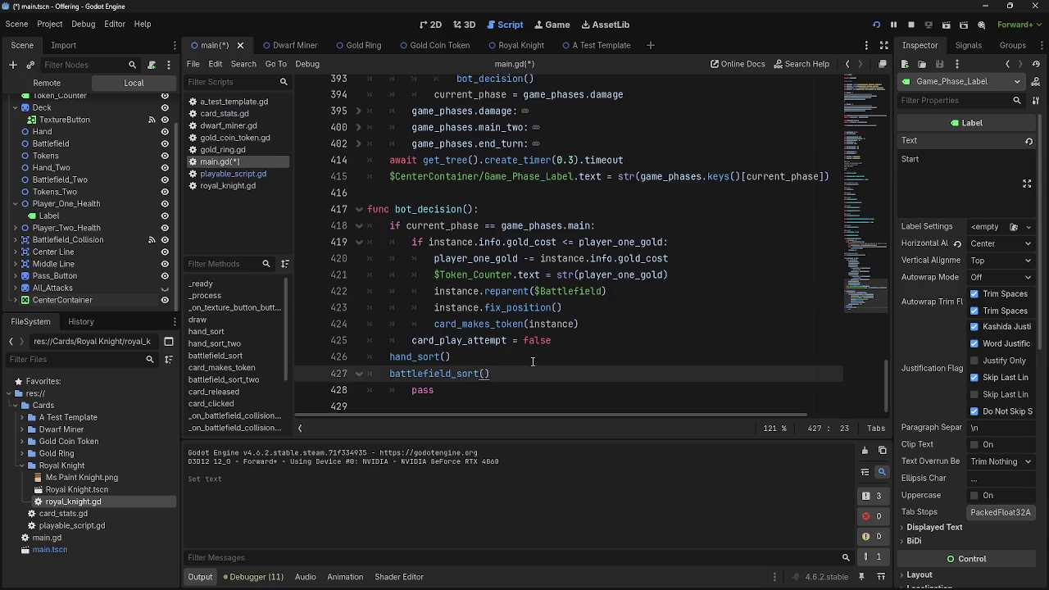
# Outdent the trailing pass and add an empty indented line below the main-phase condition.
pyautogui.click(413, 250)
pyautogui.scroll(-1, 455, 381)
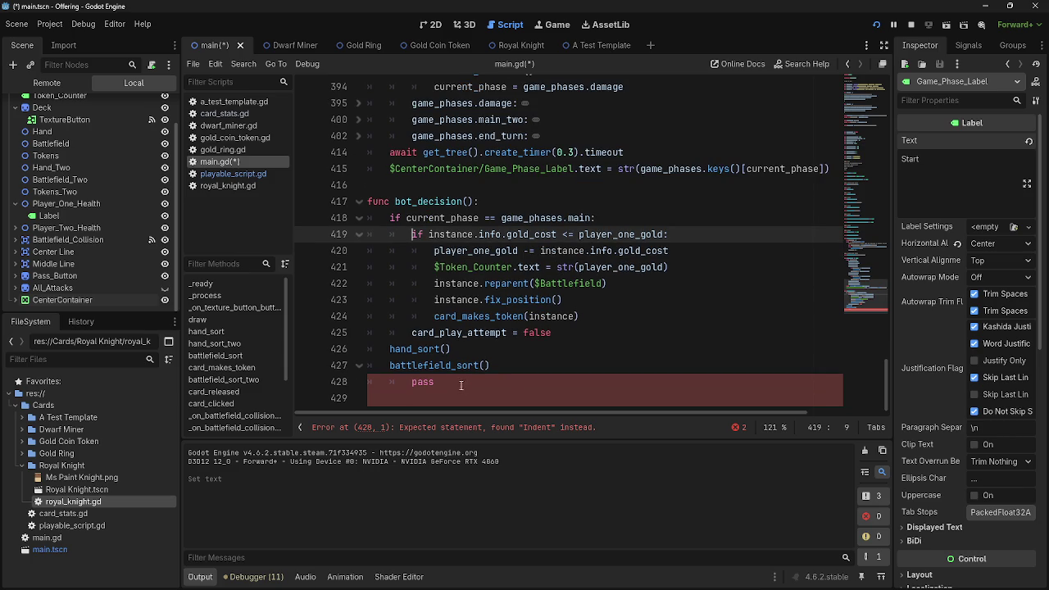
pyautogui.click(401, 381)
pyautogui.press('BackSpace')
pyautogui.click(540, 365)
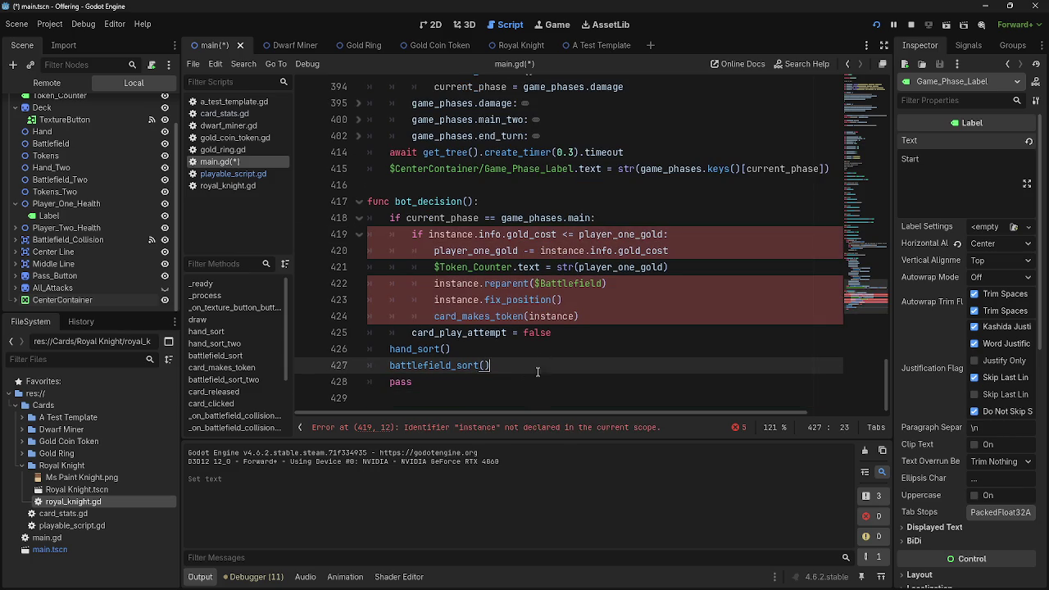
pyautogui.click(639, 217)
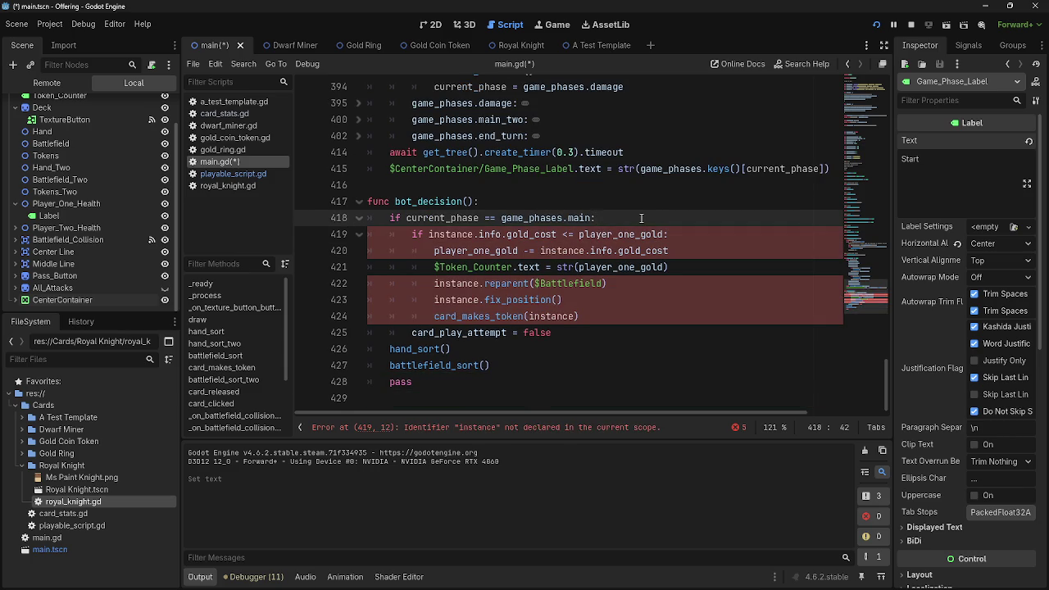
pyautogui.press('Return')
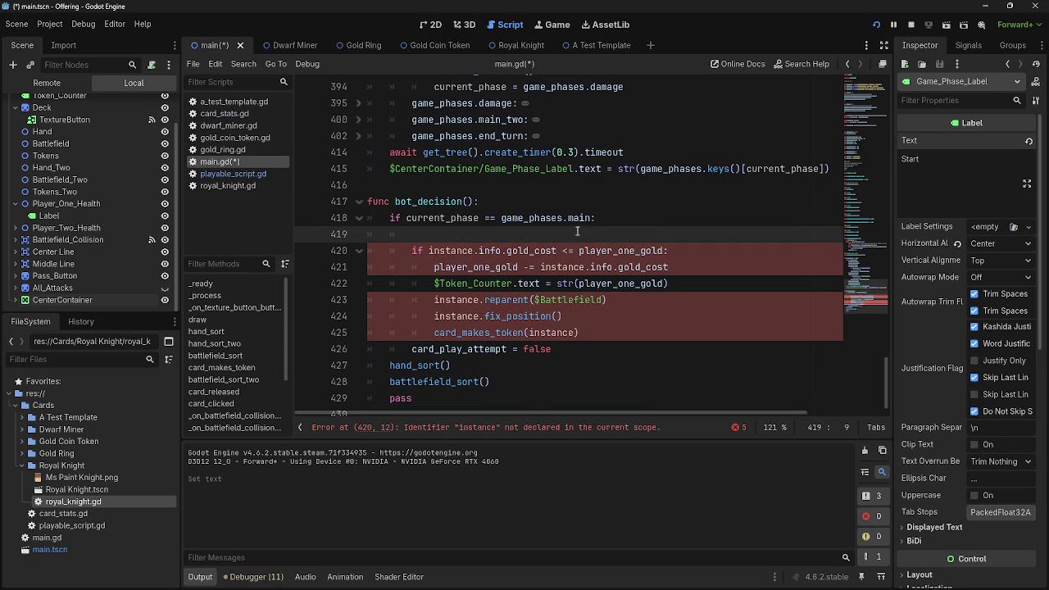
pyautogui.scroll(1, 54, 144)
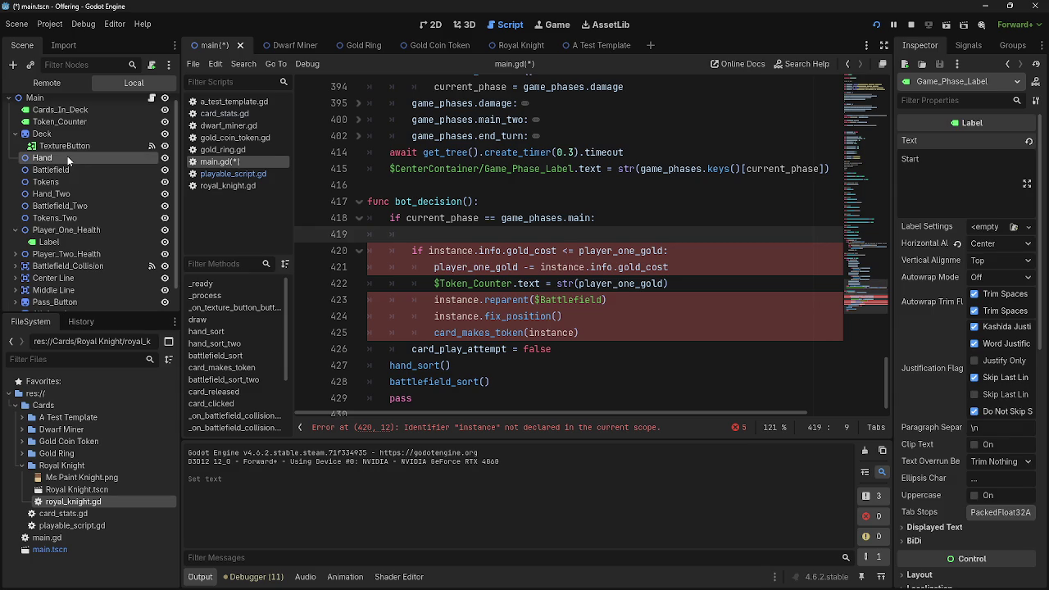
# Insert a $Hand_Two reference on line 419 by dragging the node from the scene tree.
pyautogui.click(67, 155)
pyautogui.moveTo(70, 196)
pyautogui.mouseDown()
pyautogui.moveTo(183, 221)
pyautogui.moveTo(566, 237)
pyautogui.mouseUp()
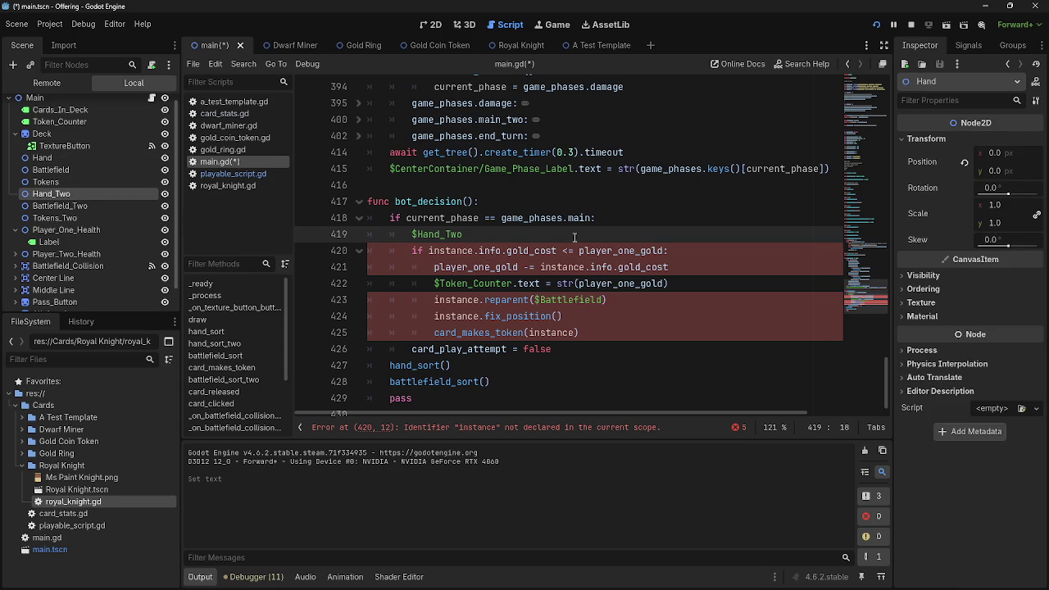
pyautogui.hotkey('shift', 'Home')
pyautogui.scroll(8, 565, 246)
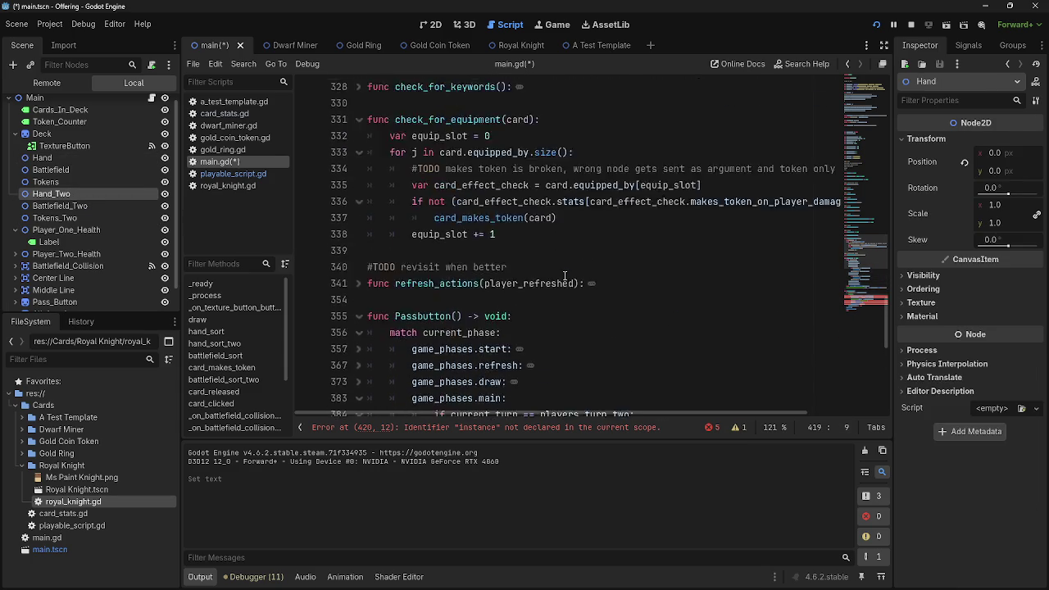
pyautogui.scroll(5, 564, 276)
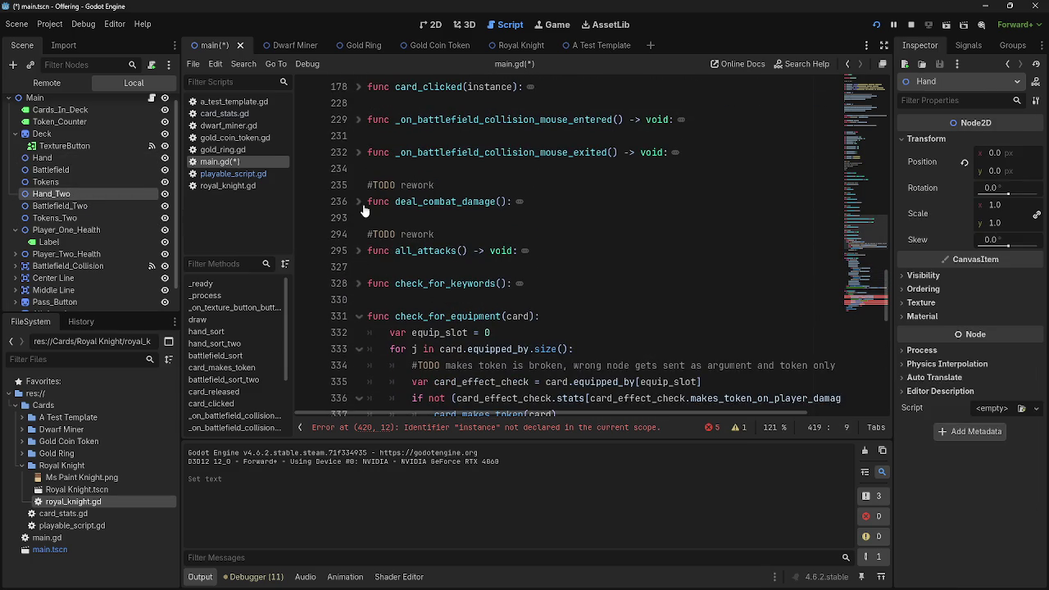
# Expand deal_combat_damage() and copy the $Battlefield.get_children() expression from line 237.
pyautogui.click(358, 201)
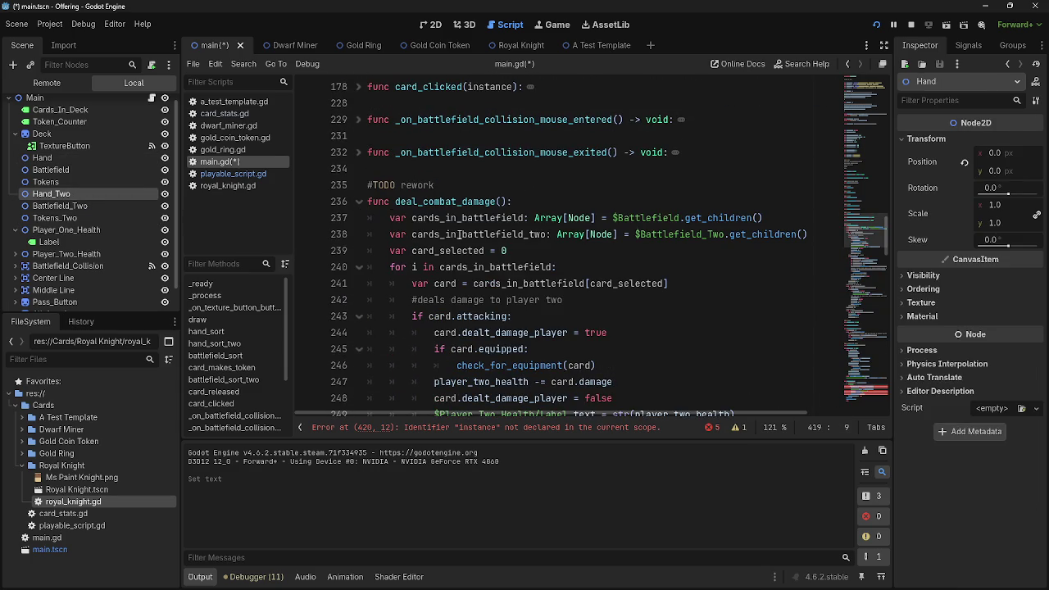
pyautogui.click(349, 196)
pyautogui.click(390, 218)
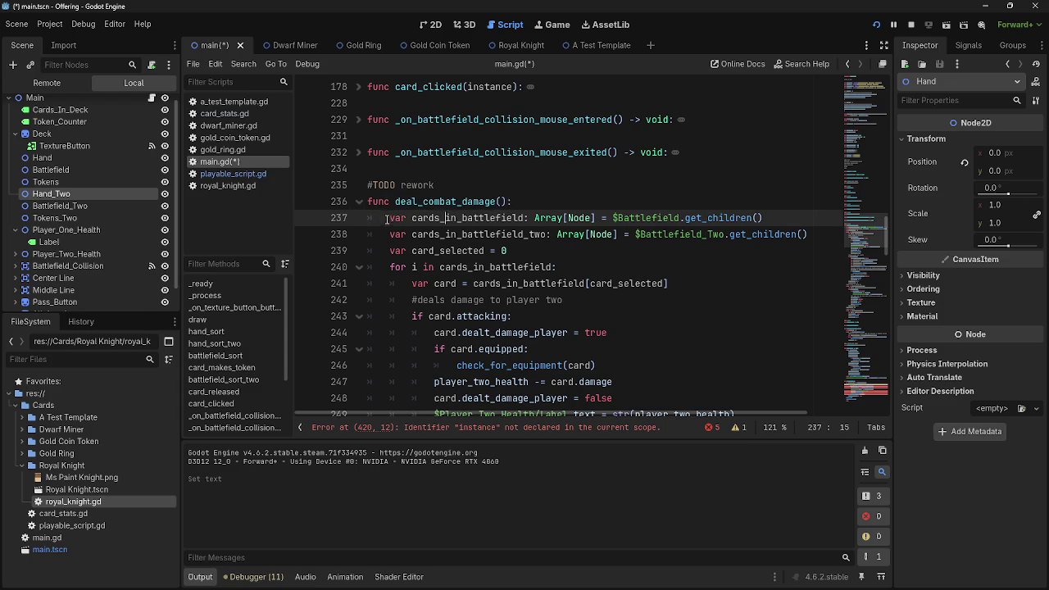
pyautogui.keyDown('shift'); pyautogui.click(622, 218); pyautogui.keyUp('shift')
pyautogui.moveTo(763, 218); pyautogui.dragTo(608, 218)
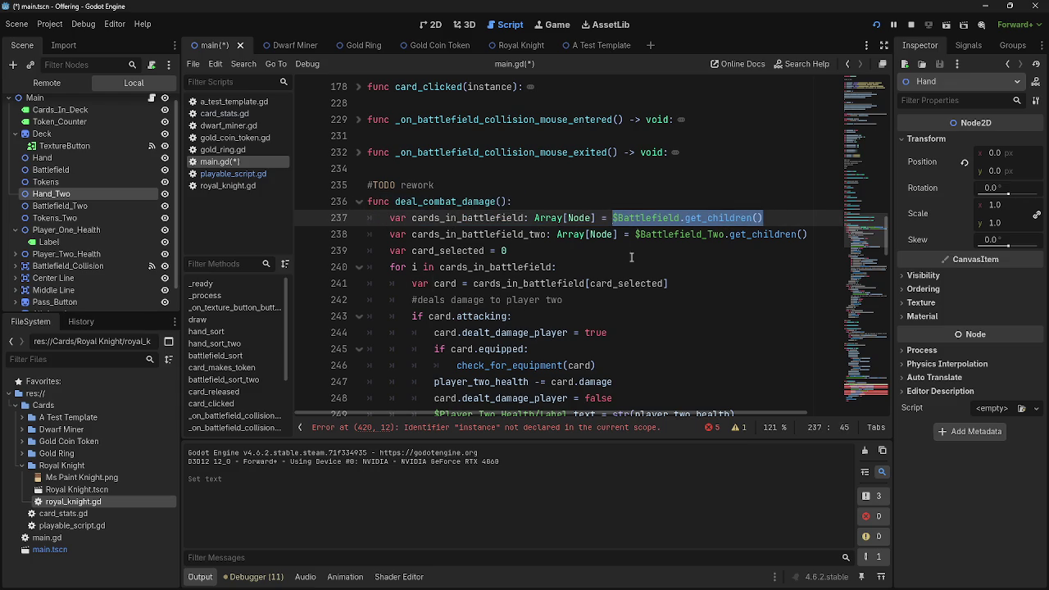
pyautogui.click(628, 252)
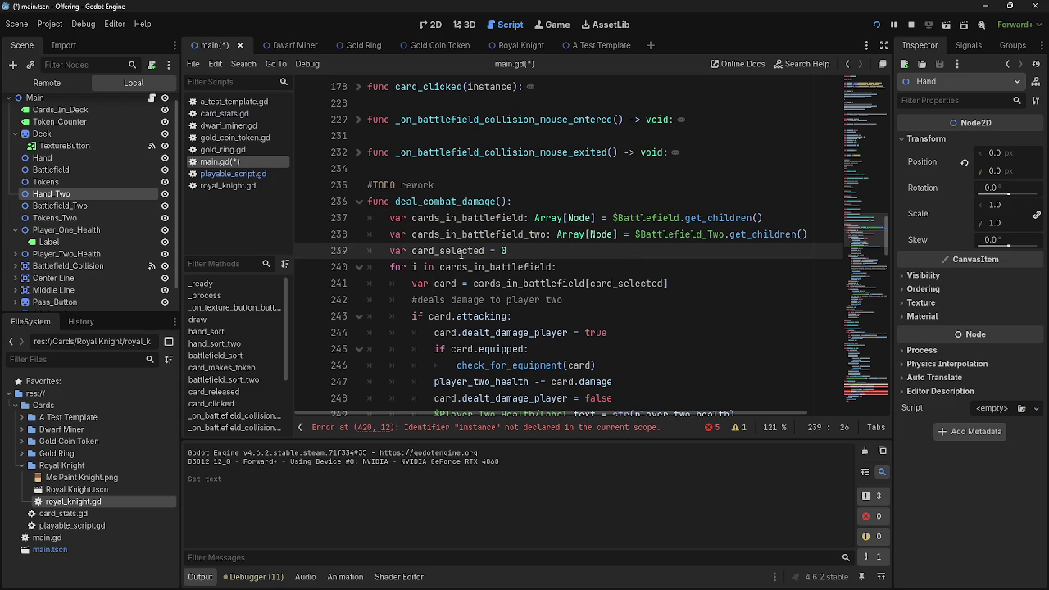
pyautogui.click(520, 267)
pyautogui.doubleClick(529, 267)
pyautogui.moveTo(767, 218); pyautogui.dragTo(613, 218)
pyautogui.hotkey('ctrl', 'c')
# Try replacing cards_in_battlefield on lines 240–241, undo it, and fold deal_combat_damage().
pyautogui.doubleClick(525, 268)
pyautogui.hotkey('ctrl', 'v')
pyautogui.press('End')
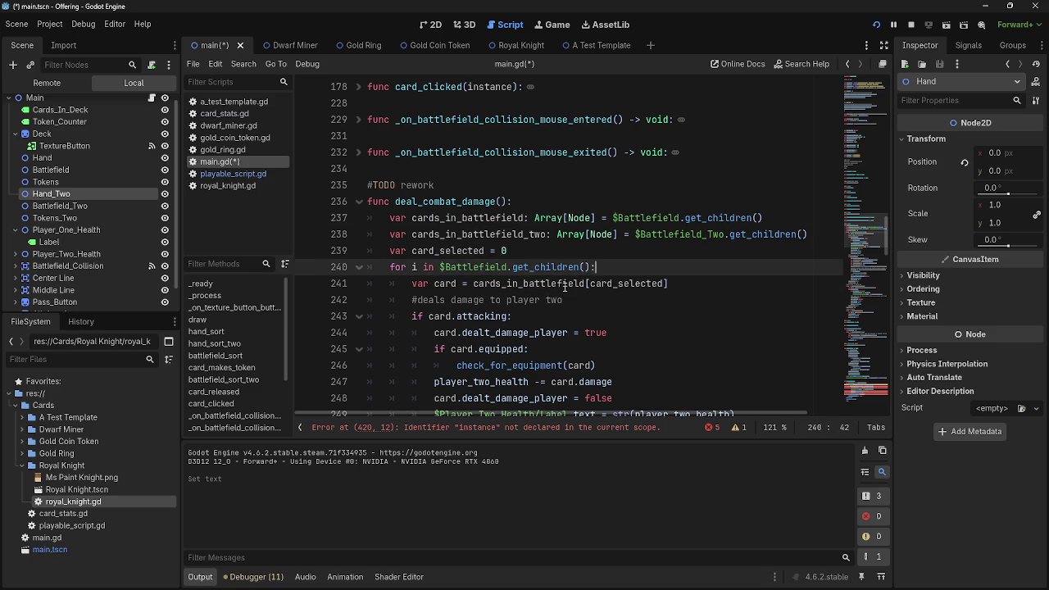
pyautogui.doubleClick(564, 284)
pyautogui.hotkey('ctrl', 'v')
pyautogui.press('End')
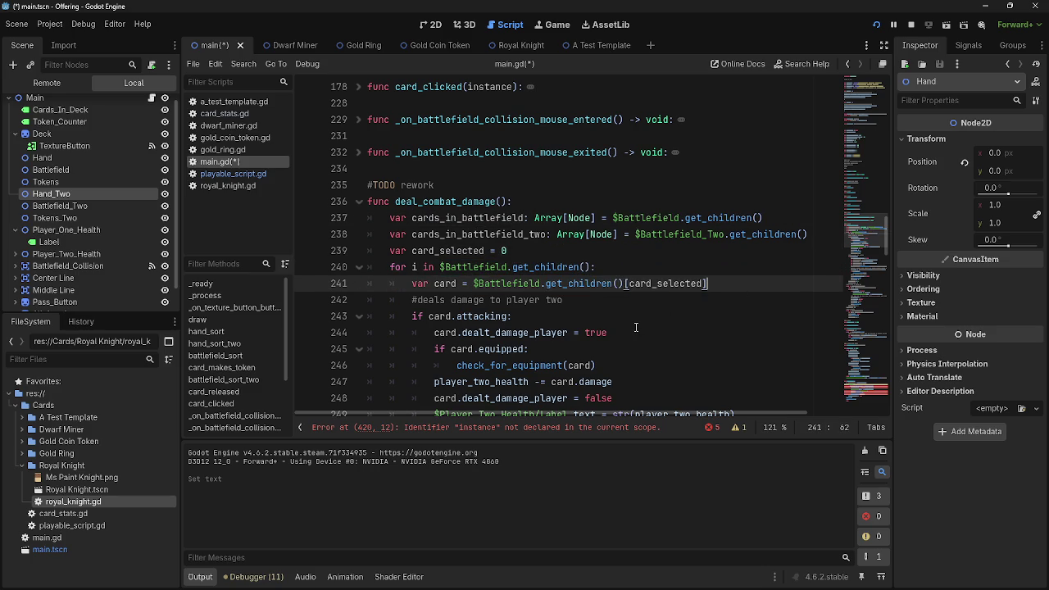
pyautogui.hotkey('ctrl', 'z')
pyautogui.hotkey('ctrl', 'z')
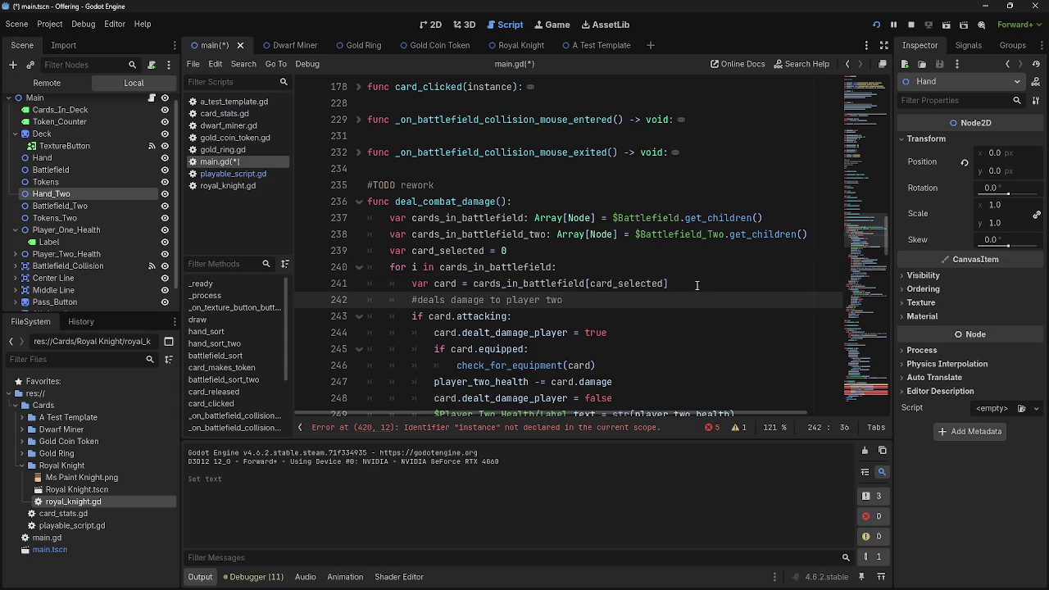
pyautogui.click(358, 202)
pyautogui.scroll(-10, 516, 290)
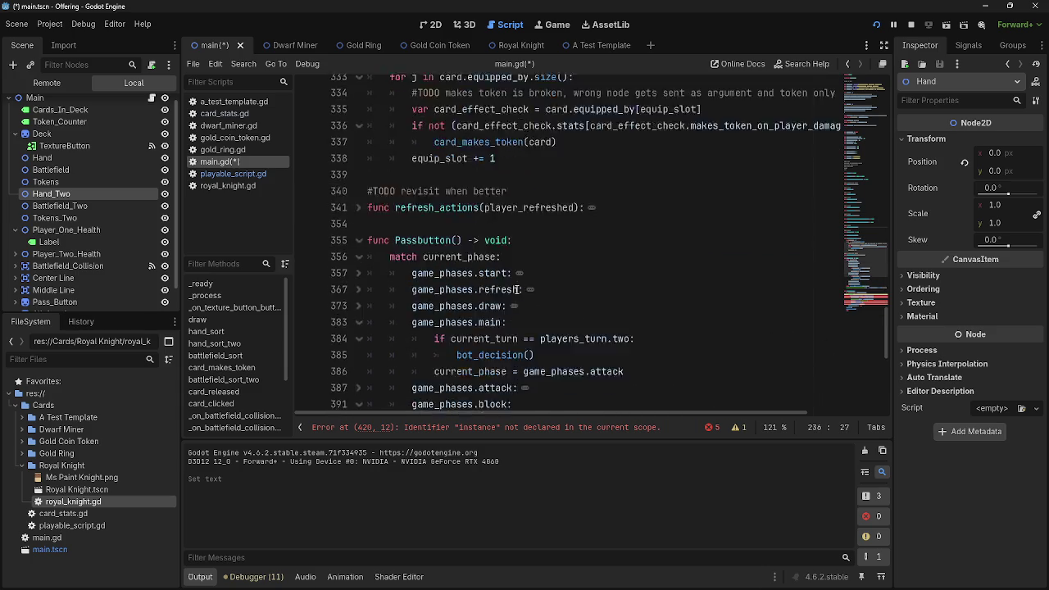
# Extend line 419 to $Hand_Two.get_child_count() and add an empty line below.
pyautogui.scroll(-1, 516, 289)
pyautogui.click(499, 269)
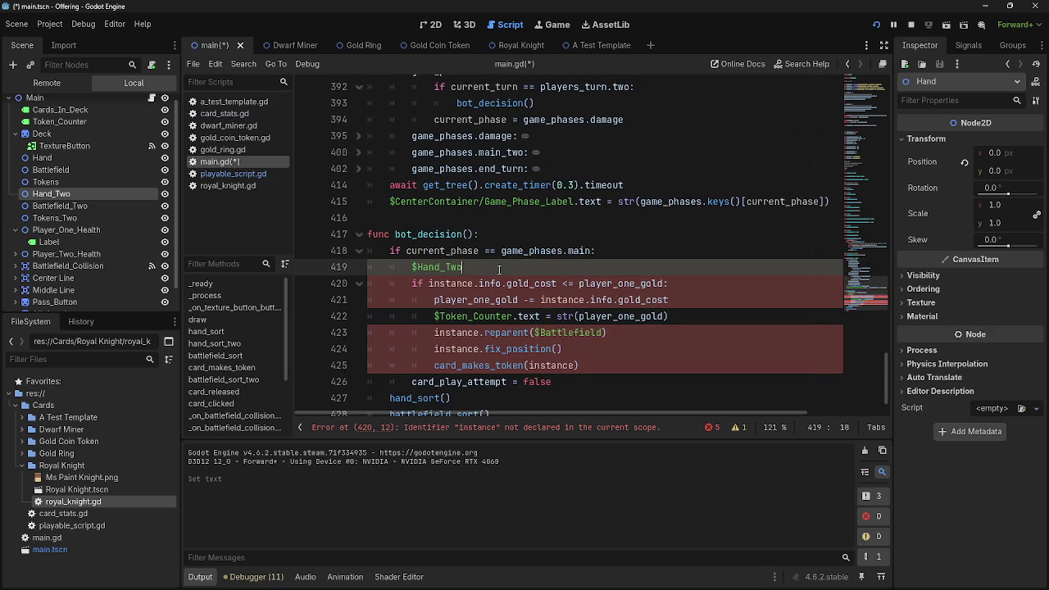
pyautogui.write('.get')
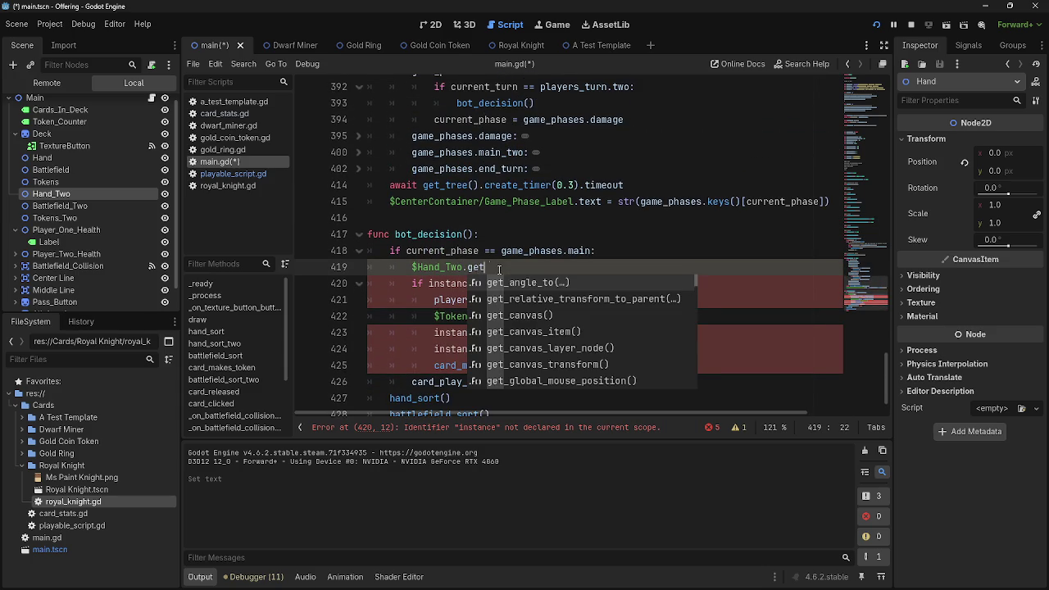
pyautogui.write('_child')
pyautogui.press('Down')
pyautogui.press('Down')
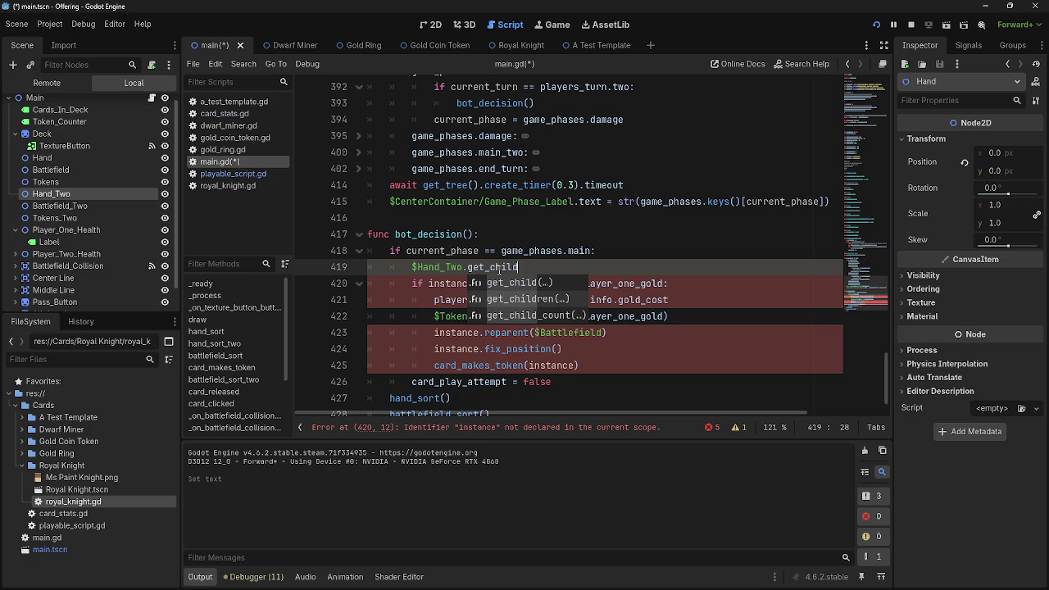
pyautogui.press('Return')
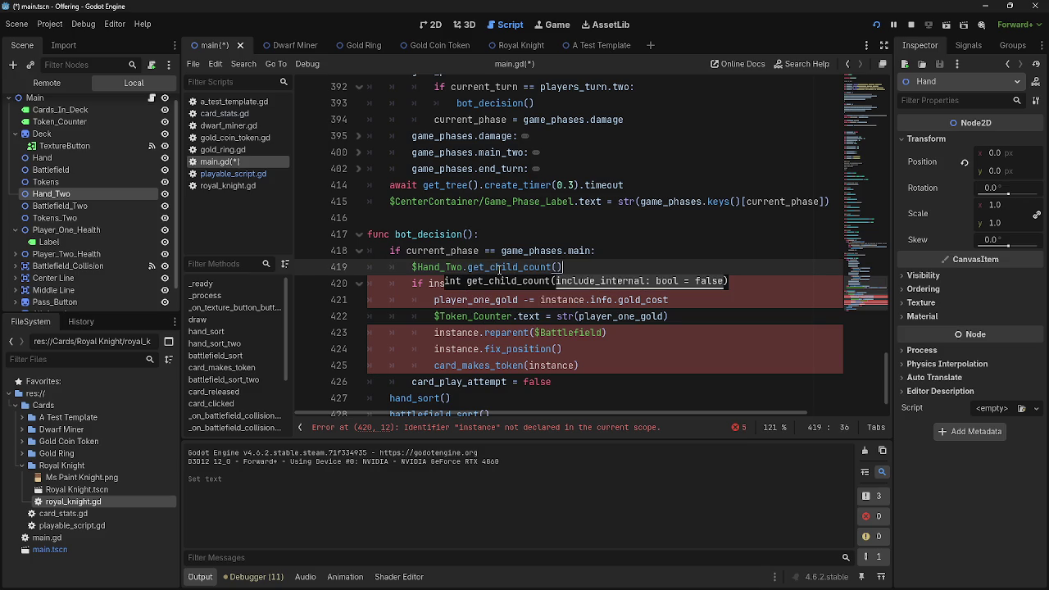
pyautogui.press('Return')
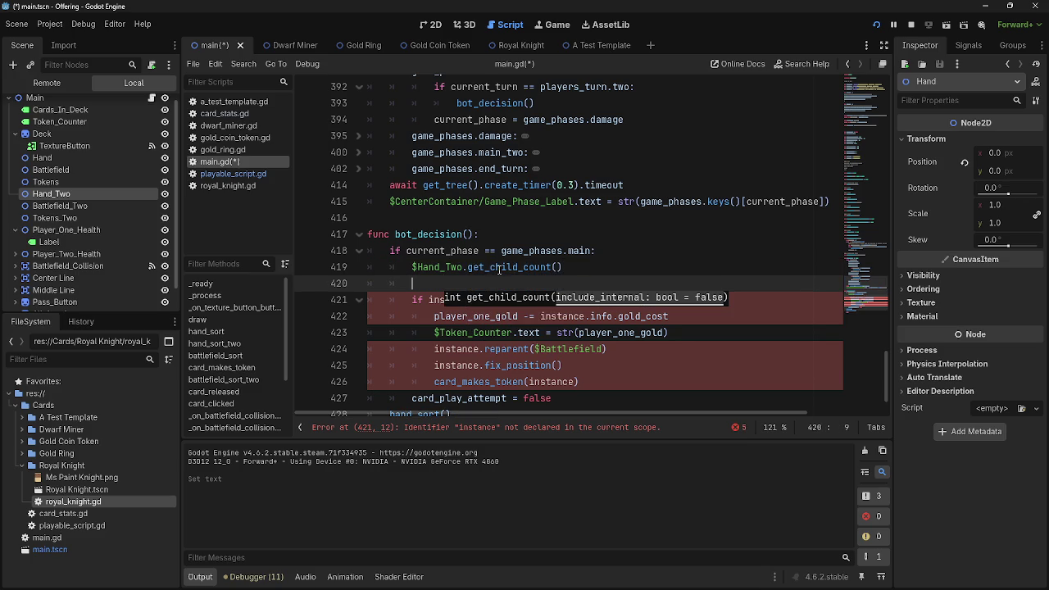
# Comment out the old card-playing block on lines 421–426 and delete card_play_attempt = false.
pyautogui.moveTo(412, 300); pyautogui.dragTo(609, 379)
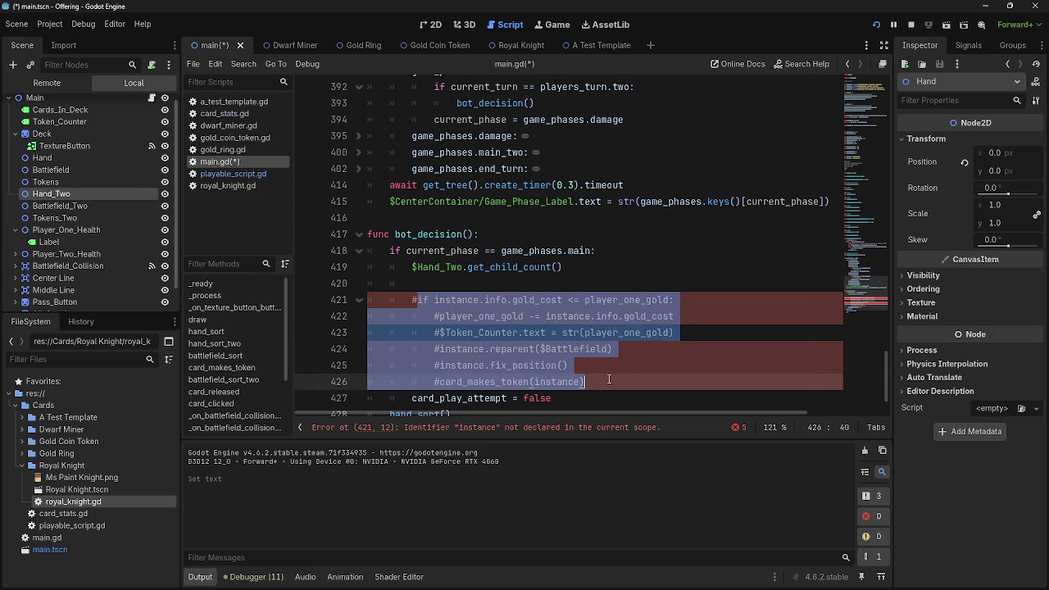
pyautogui.scroll(-1, 608, 379)
pyautogui.hotkey('ctrl', 'k')
pyautogui.click(583, 362)
pyautogui.moveTo(583, 365); pyautogui.dragTo(367, 365)
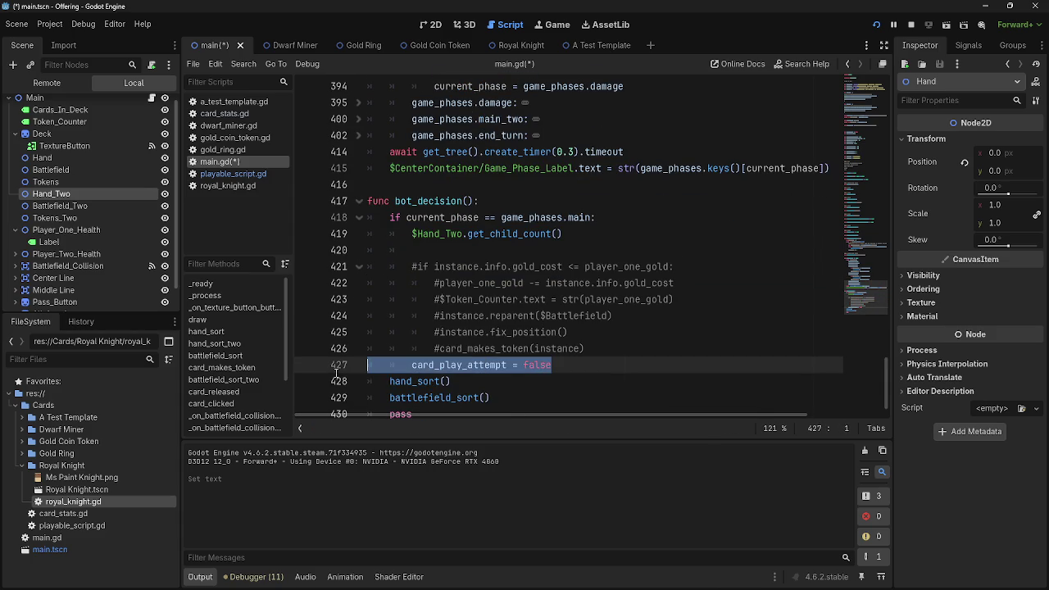
pyautogui.press('BackSpace')
pyautogui.press('BackSpace')
pyautogui.click(417, 245)
# Wrap the call as print($Hand_Two.get_child_count()) and run the project.
pyautogui.click(411, 233)
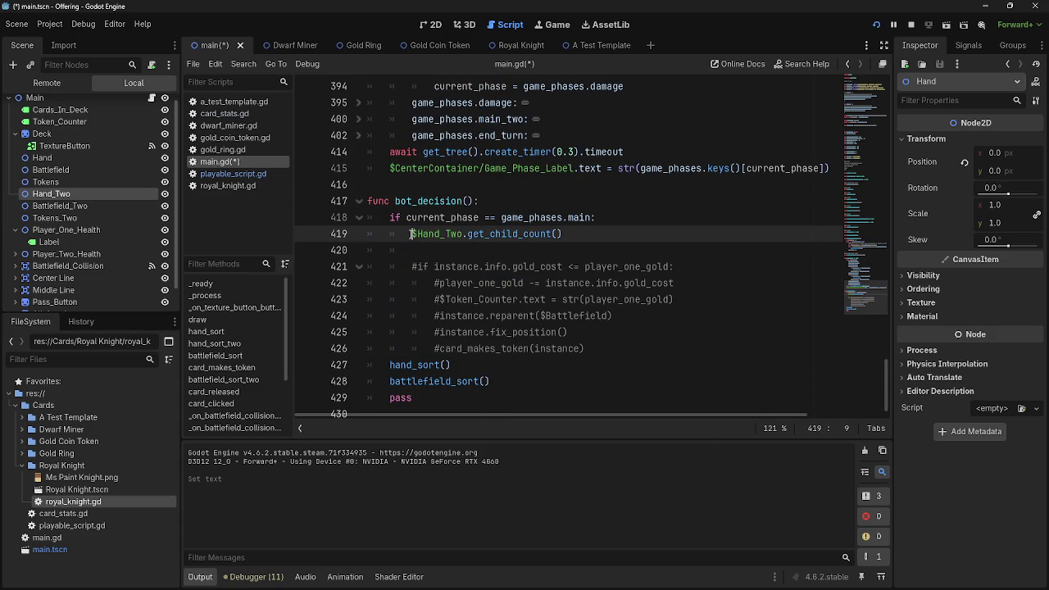
pyautogui.write('print(')
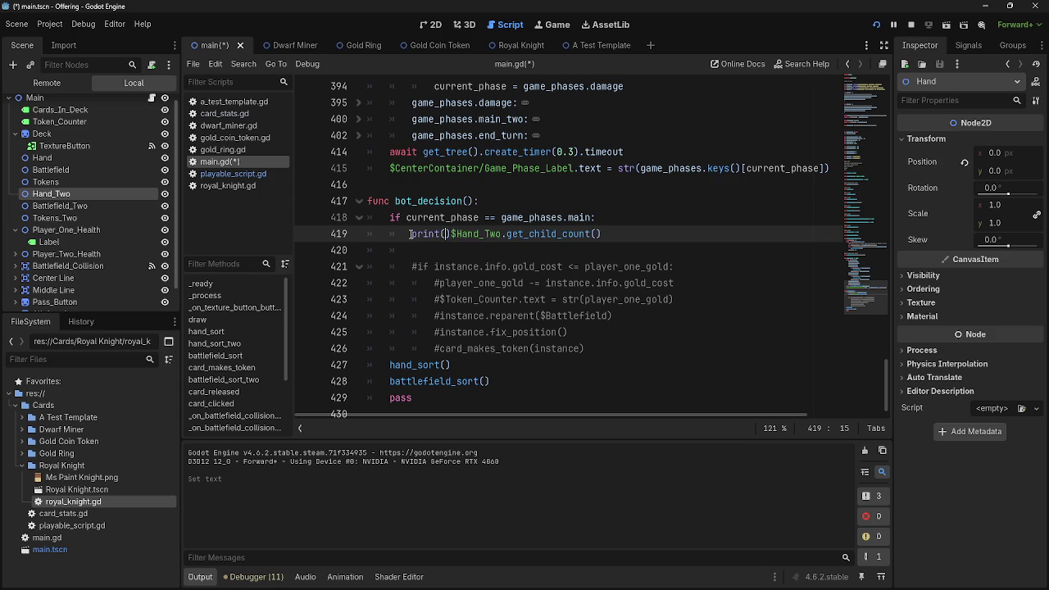
pyautogui.moveTo(450, 234); pyautogui.dragTo(608, 233)
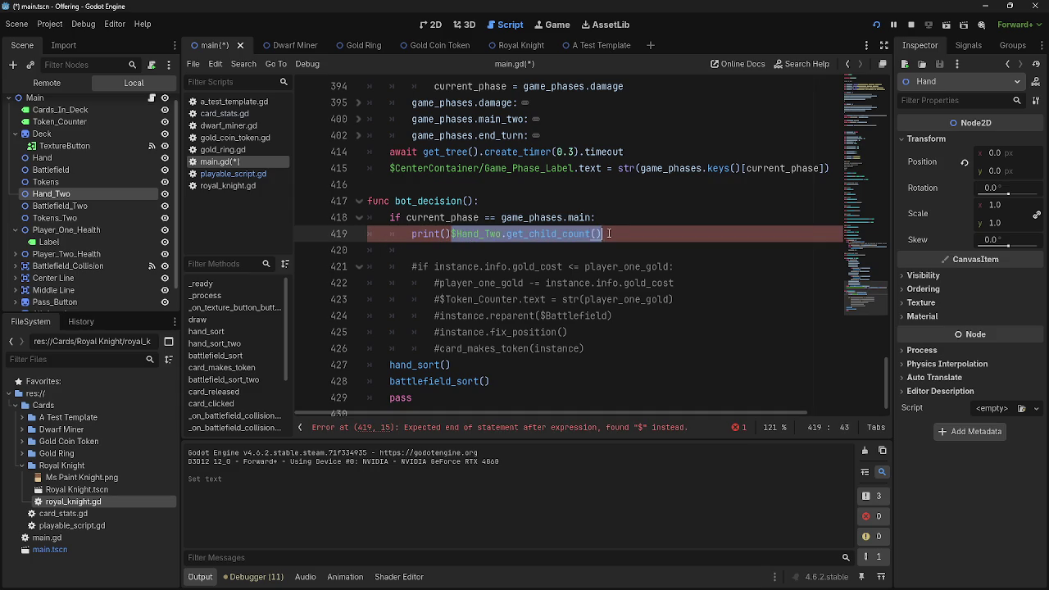
pyautogui.moveTo(485, 238); pyautogui.dragTo(447, 235)
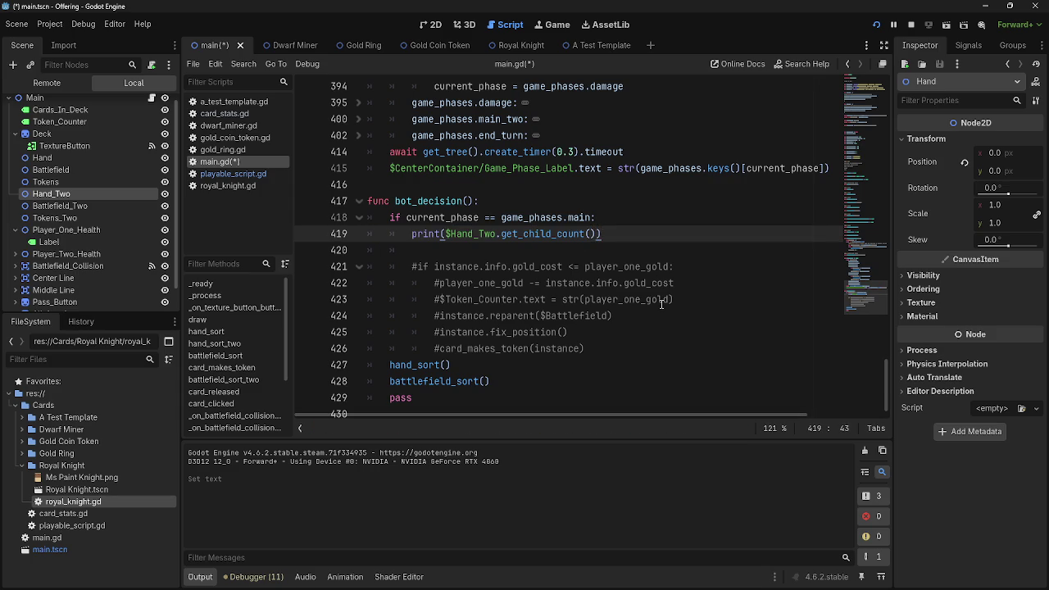
pyautogui.click(876, 25)
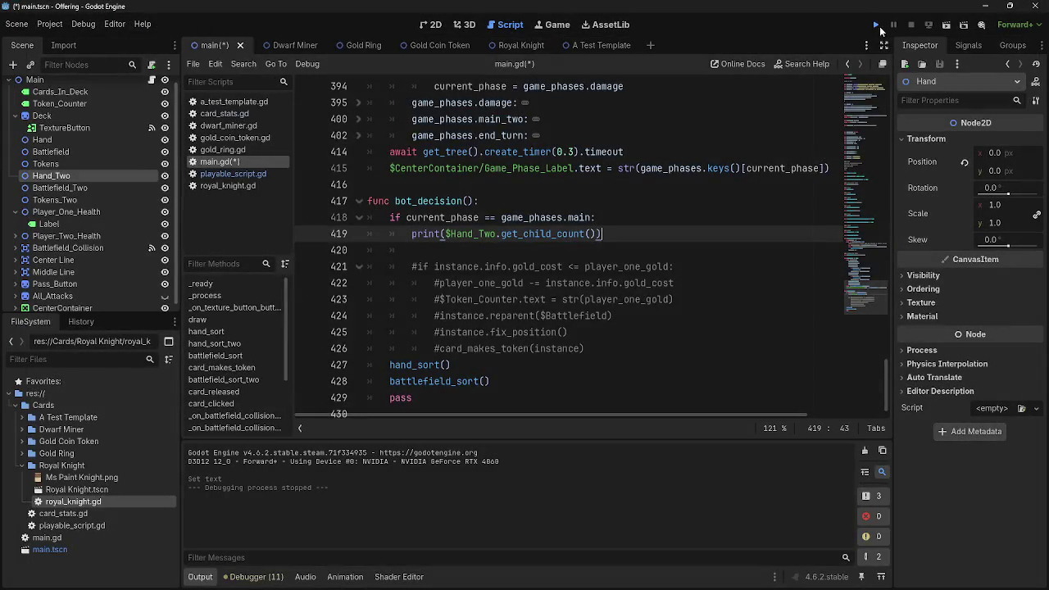
# In the running game, advance through attack, block, damage, main_two and end_turn, then pass the turn.
pyautogui.hotkey('alt', 'Tab')
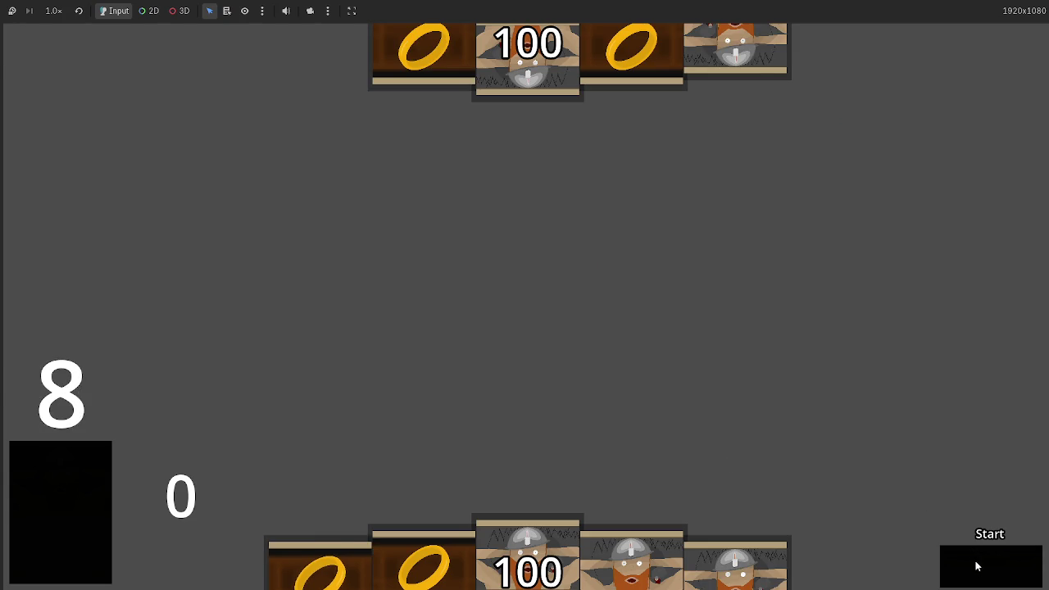
pyautogui.hotkey('alt', 'Tab')
pyautogui.hotkey('alt', 'Tab')
pyautogui.click(977, 568)
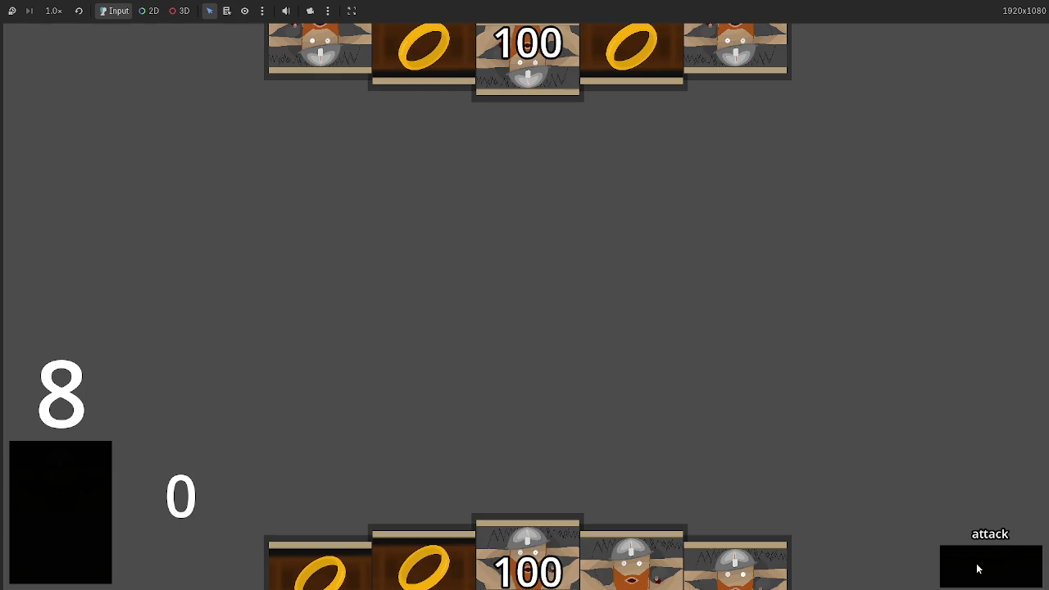
pyautogui.click(977, 567)
pyautogui.click(976, 568)
pyautogui.click(977, 568)
pyautogui.click(976, 568)
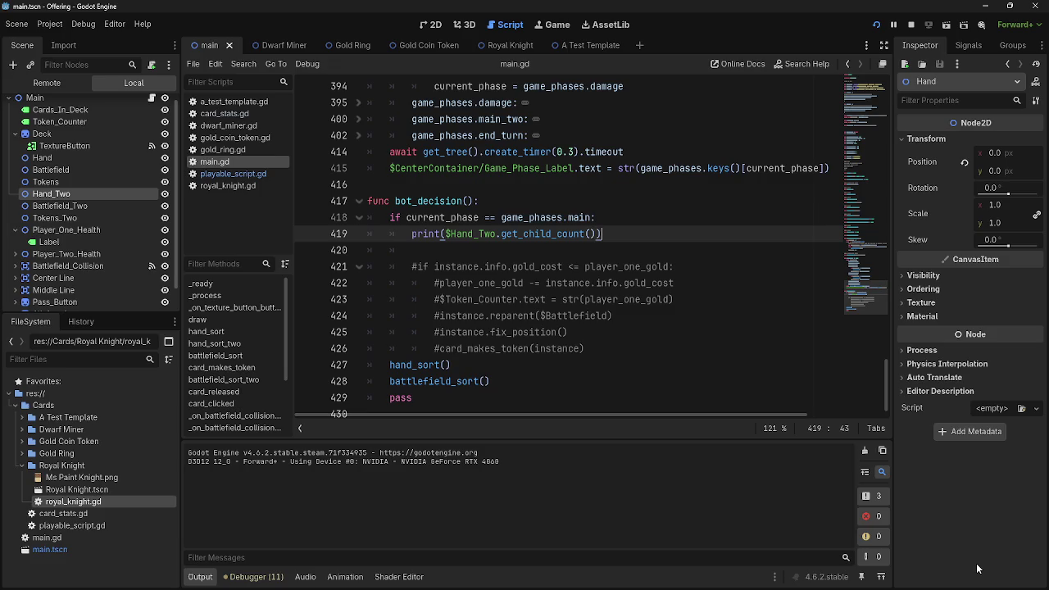
pyautogui.click(977, 567)
# Back in main.gd, confirm Output shows 7 and delete the empty line 420.
pyautogui.hotkey('alt', 'Tab')
pyautogui.hotkey('alt', 'Tab')
pyautogui.hotkey('alt', 'Tab')
pyautogui.press('Tab')
pyautogui.press('Tab')
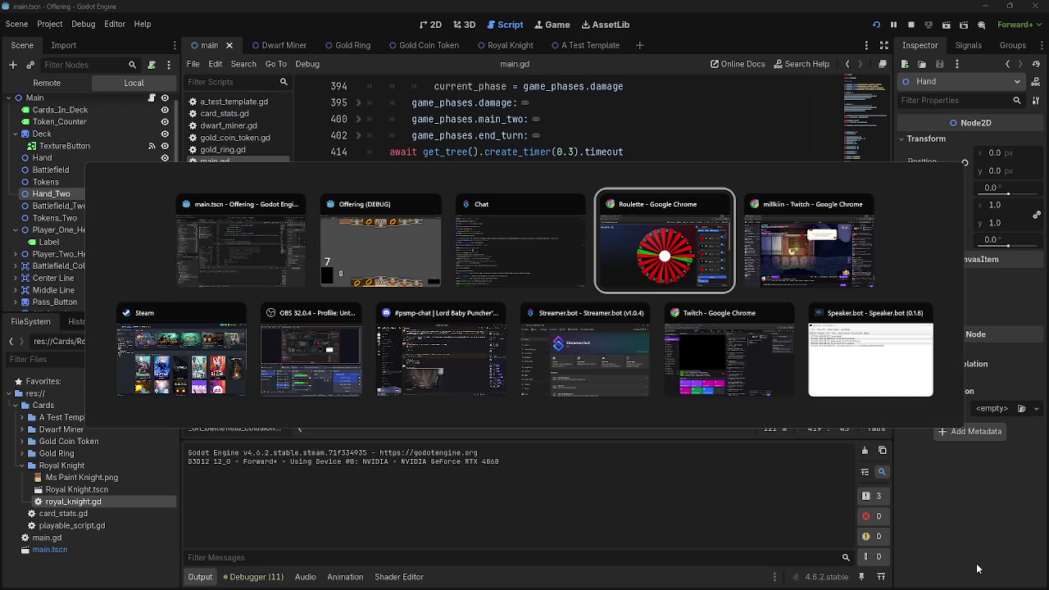
pyautogui.press('Escape')
pyautogui.hotkey('alt', 'Tab')
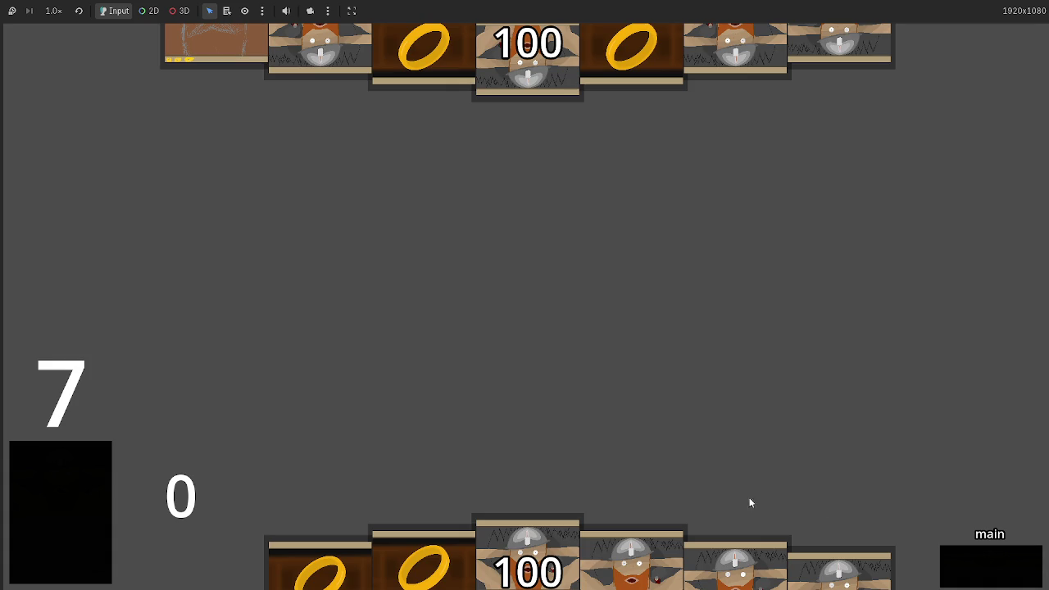
pyautogui.hotkey('alt', 'Tab')
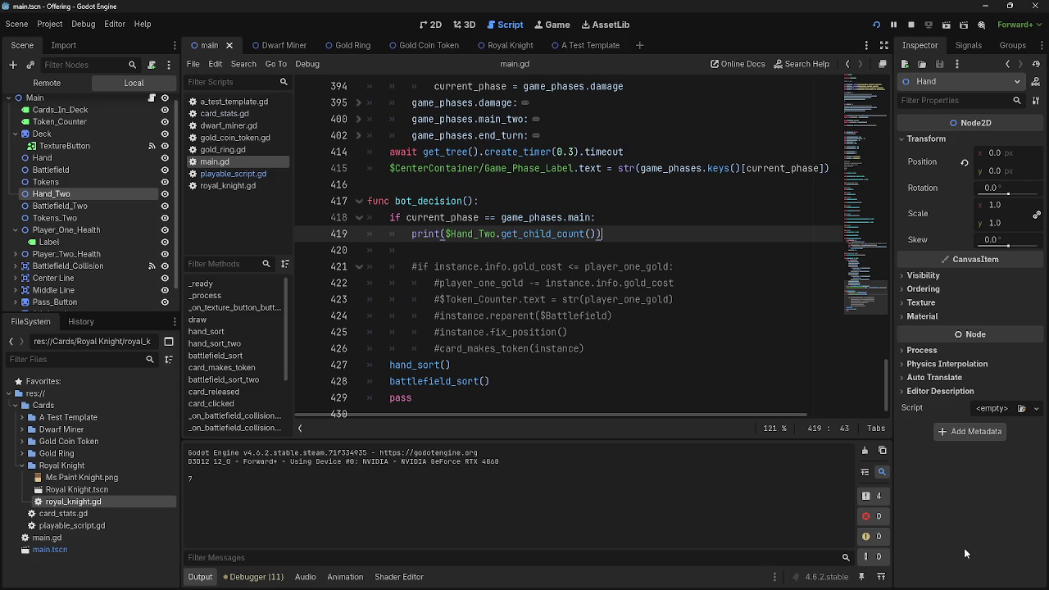
pyautogui.hotkey('alt', 'Tab')
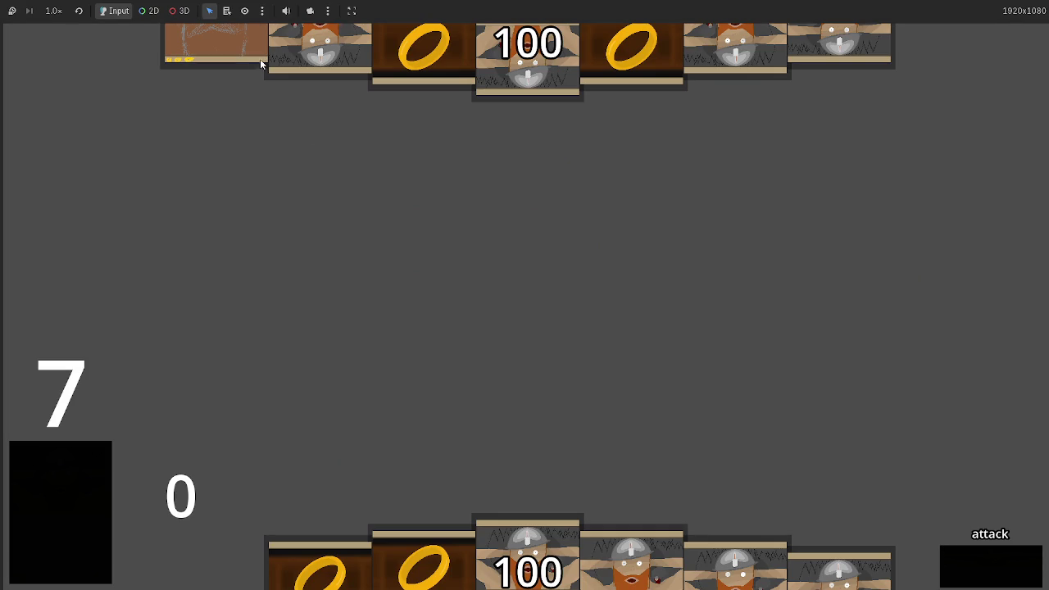
pyautogui.hotkey('alt', 'Tab')
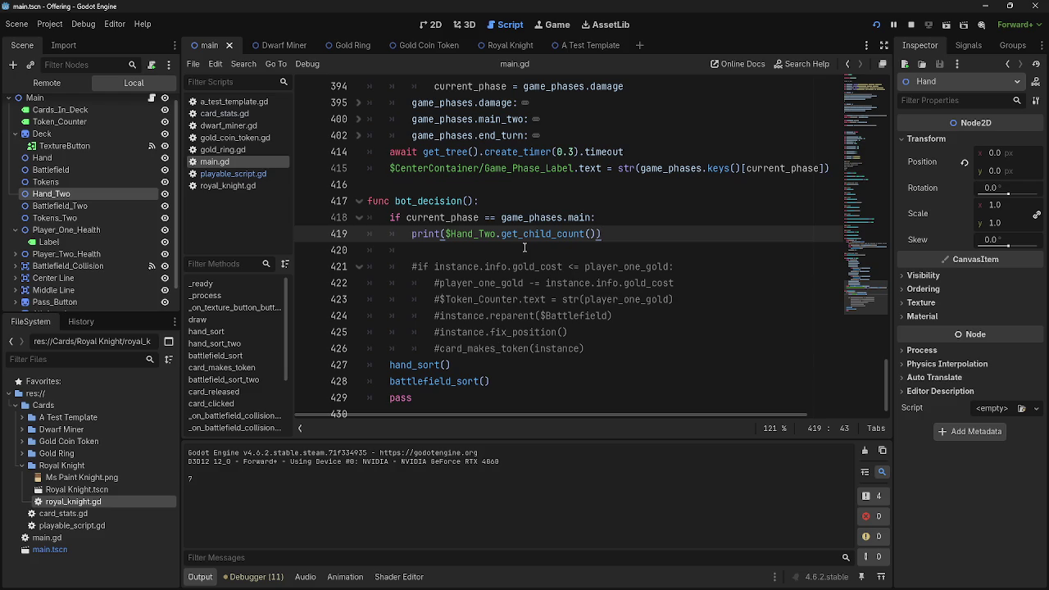
pyautogui.click(525, 250)
pyautogui.press('BackSpace')
pyautogui.press('BackSpace')
pyautogui.press('BackSpace')
# Remove the print( wrapper around $Hand_Two.get_child_count() on line 419.
pyautogui.moveTo(445, 222); pyautogui.dragTo(411, 222)
pyautogui.press('BackSpace')
pyautogui.scroll(4, 617, 330)
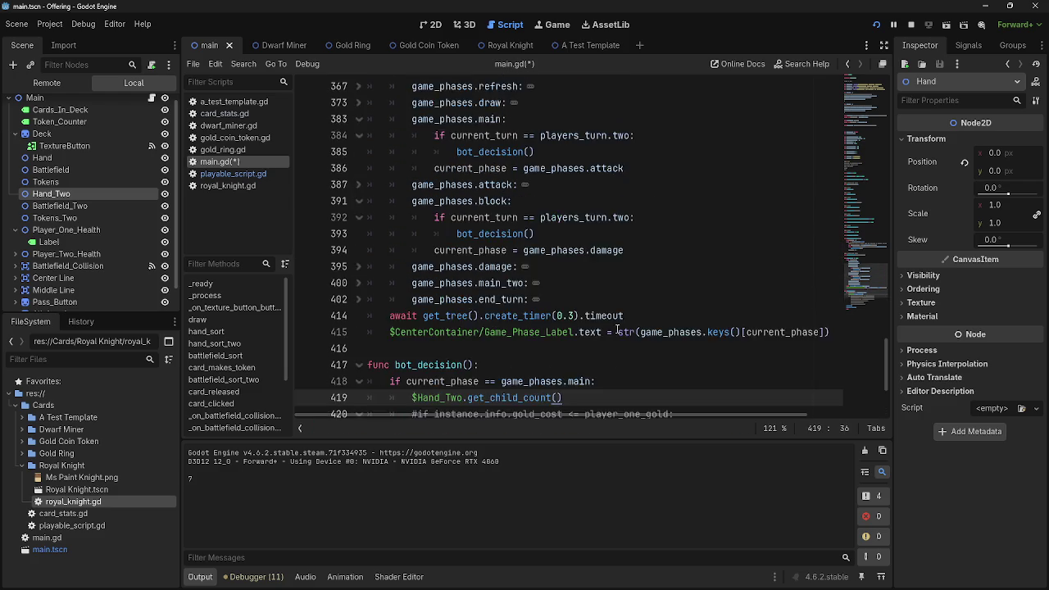
pyautogui.scroll(8, 616, 330)
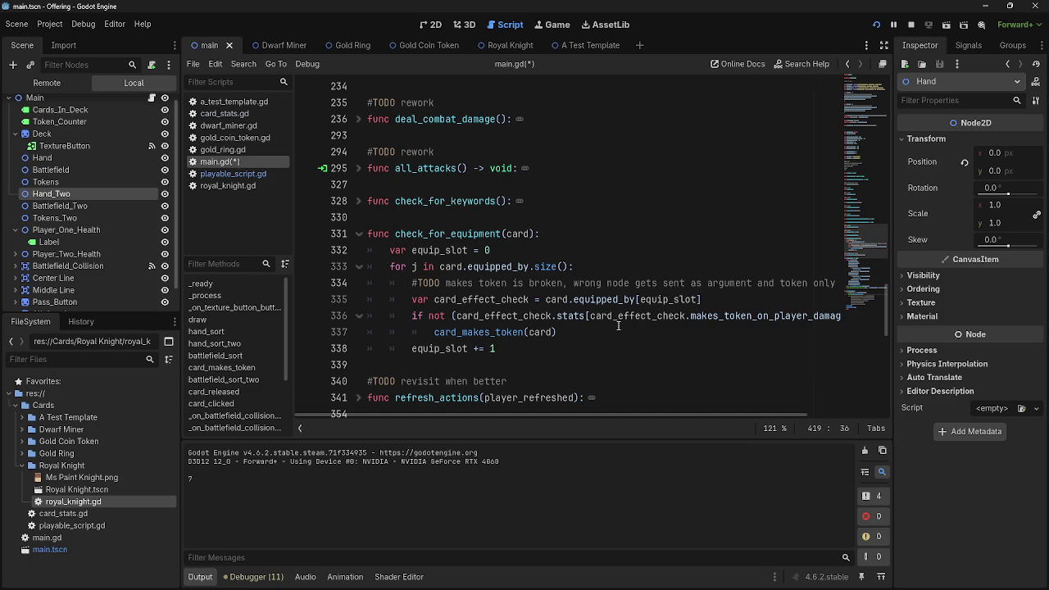
# Expand all_attacks and inspect its uses of cards_in_battlefield and card_selected.
pyautogui.click(359, 169)
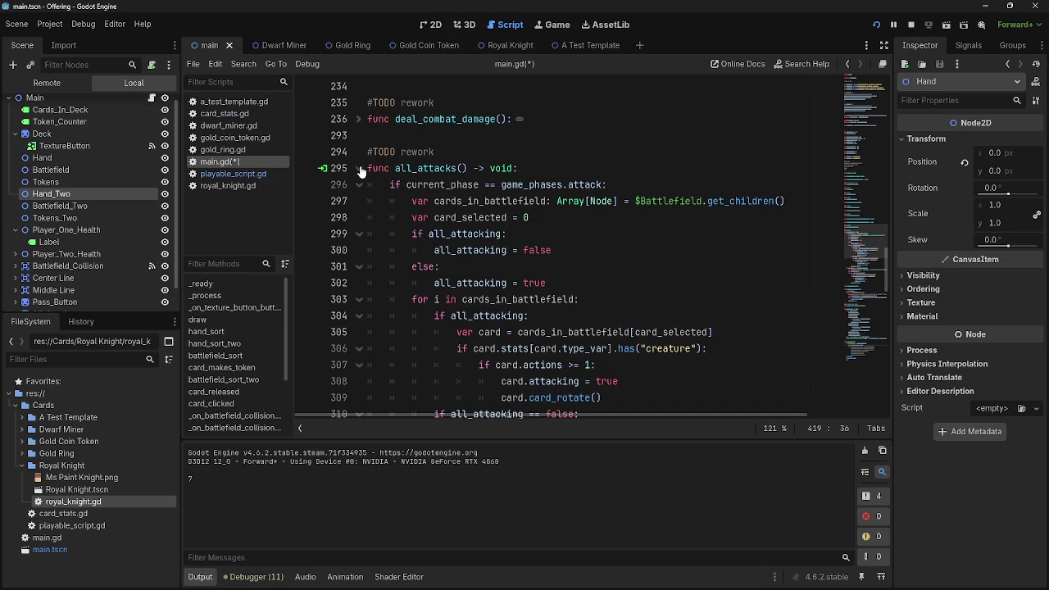
pyautogui.click(495, 201)
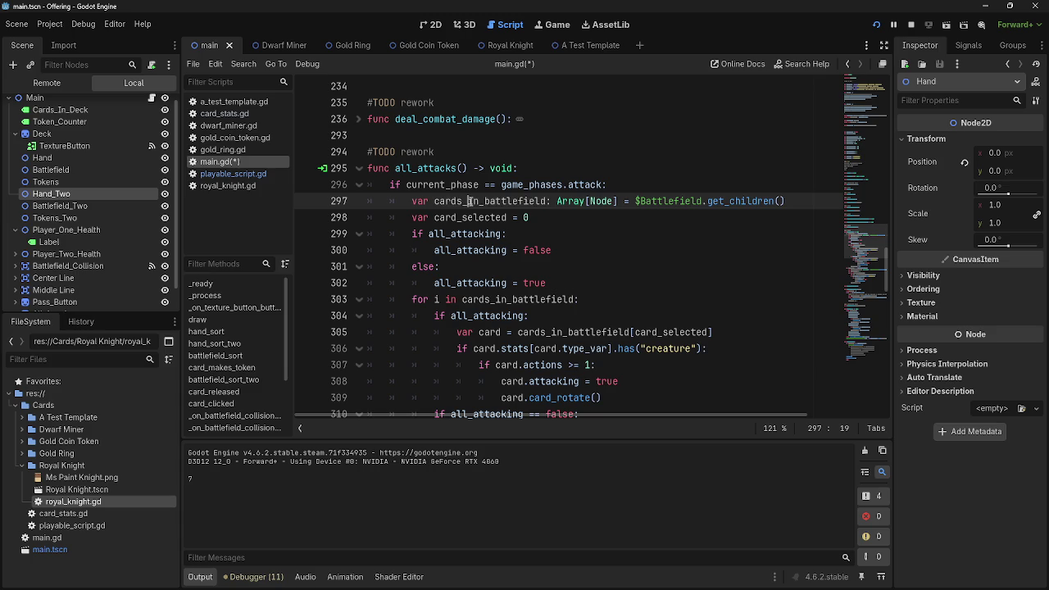
pyautogui.doubleClick(671, 201)
pyautogui.doubleClick(470, 200)
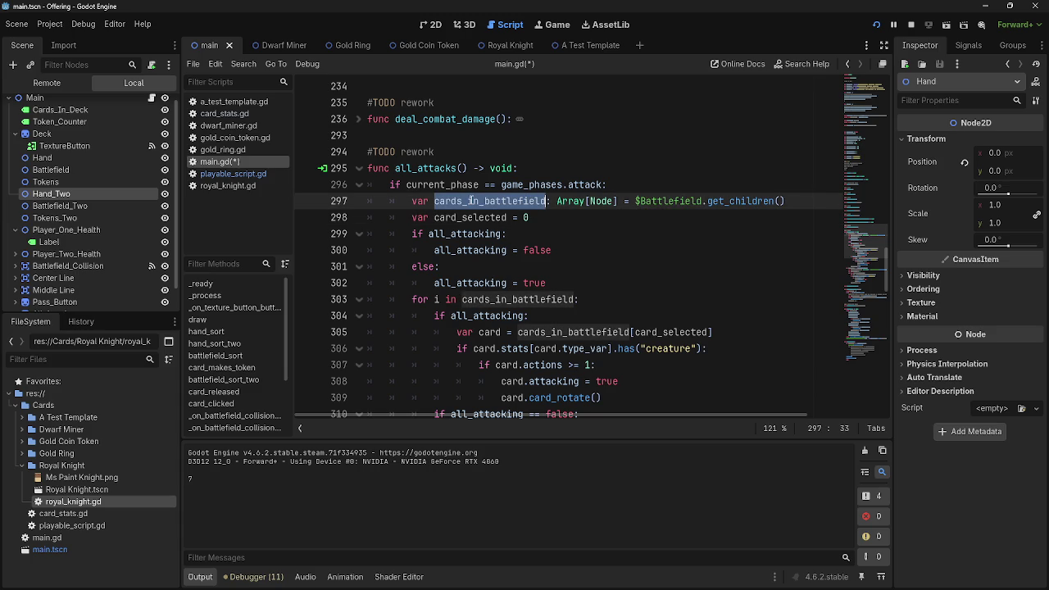
pyautogui.doubleClick(574, 218)
pyautogui.doubleClick(517, 200)
pyautogui.doubleClick(553, 218)
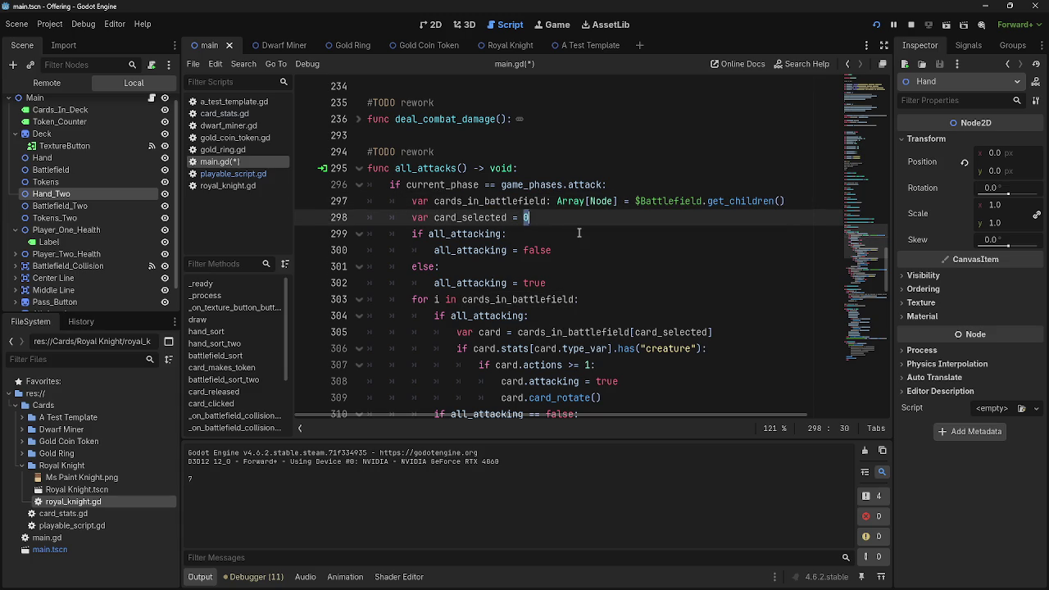
pyautogui.click(571, 217)
pyautogui.doubleClick(508, 201)
pyautogui.scroll(-4, 611, 294)
pyautogui.scroll(1, 599, 292)
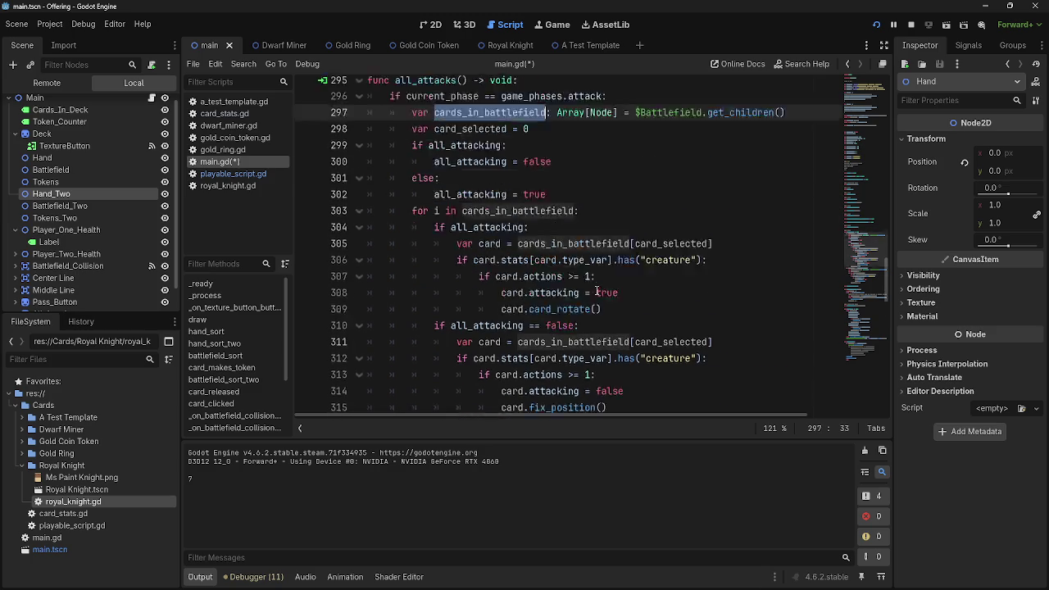
pyautogui.scroll(3, 492, 246)
# Fold all_attacks and deal_combat_damage, then scroll to bot_decision's commented gold-cost lines.
pyautogui.click(363, 168)
pyautogui.scroll(1, 363, 168)
pyautogui.click(363, 169)
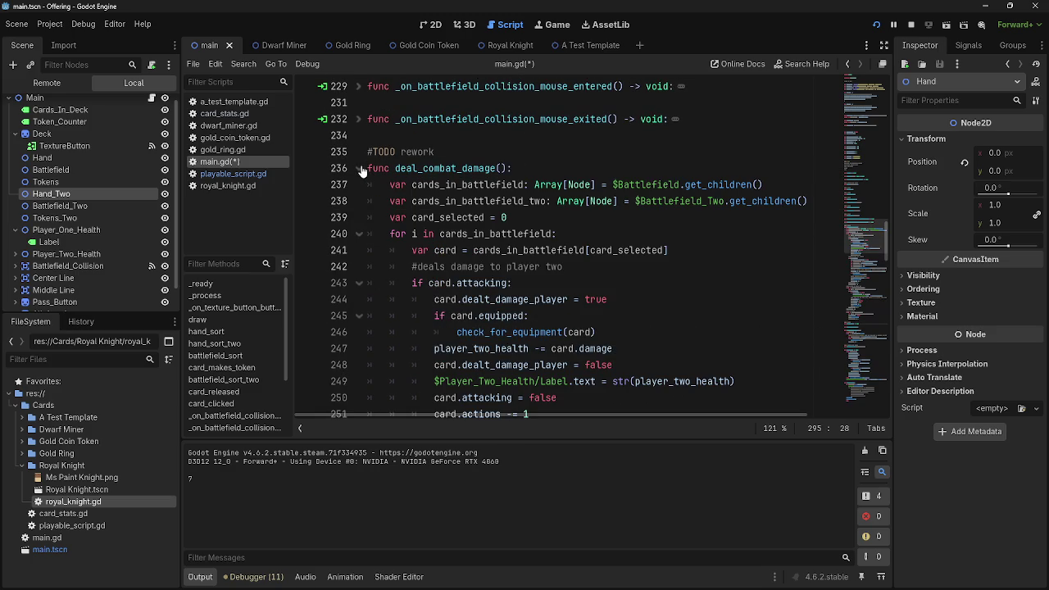
pyautogui.click(363, 170)
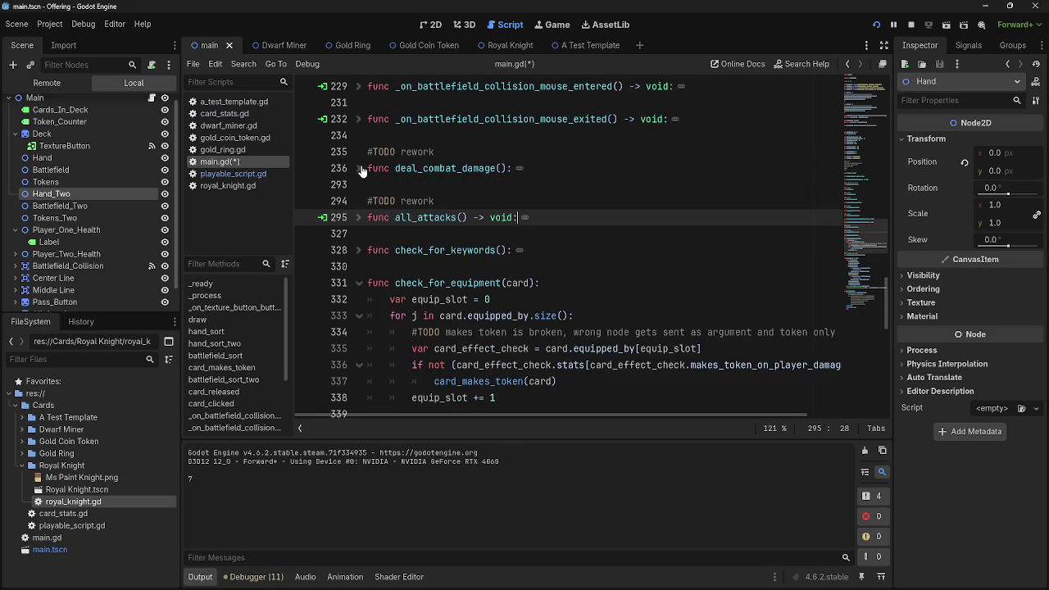
pyautogui.scroll(-4, 571, 344)
pyautogui.scroll(-8, 572, 344)
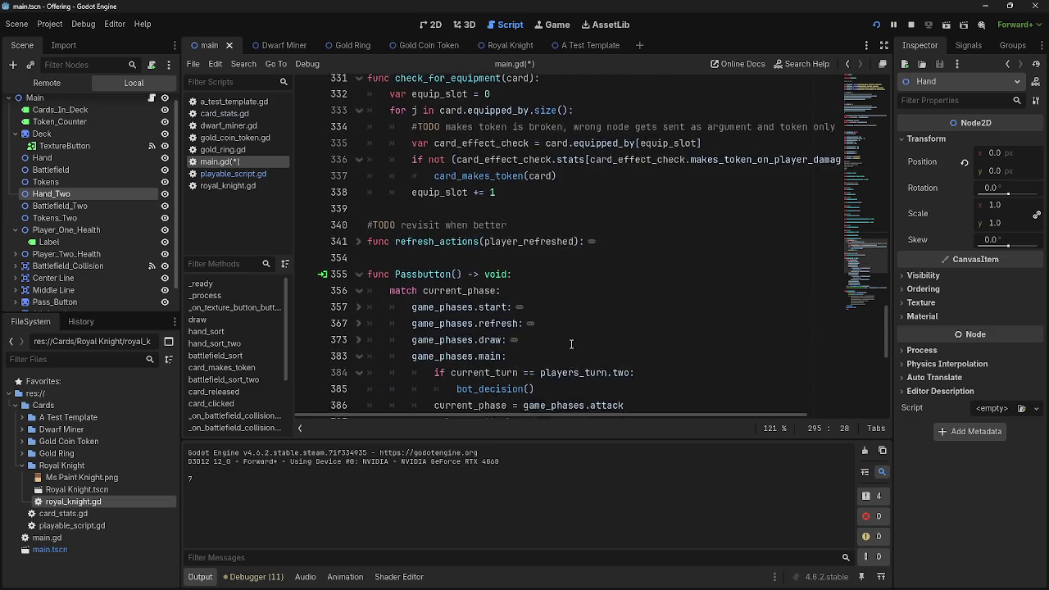
pyautogui.scroll(-1, 571, 344)
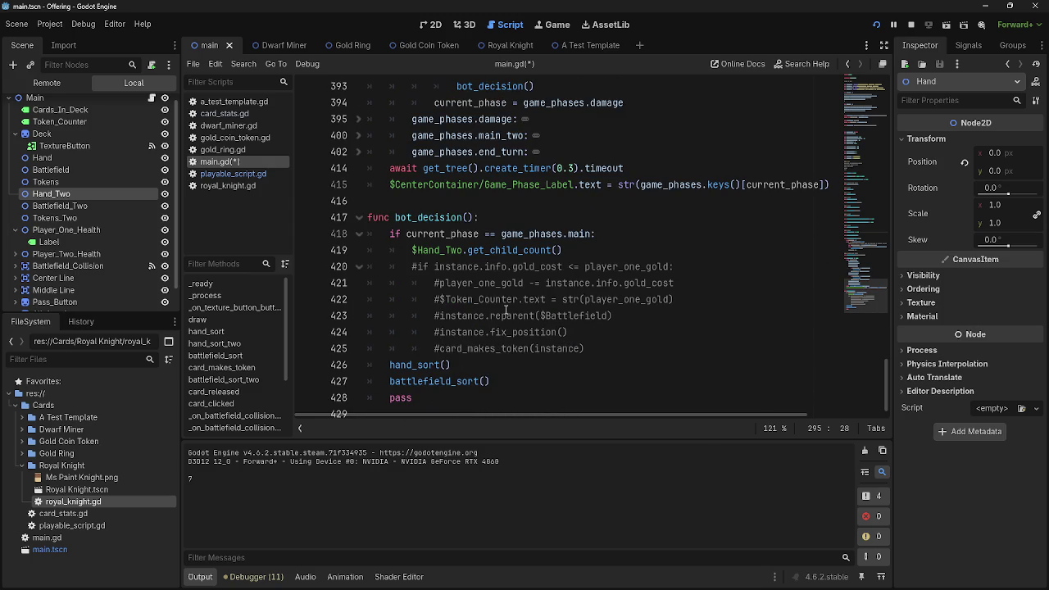
pyautogui.click(412, 266)
# Uncomment lines 420–425 with Ctrl+K and insert a blank line after line 419.
pyautogui.moveTo(412, 266)
pyautogui.mouseDown()
pyautogui.moveTo(660, 332)
pyautogui.moveTo(669, 348)
pyautogui.mouseUp()
pyautogui.hotkey('ctrl', 'k')
pyautogui.click(669, 349)
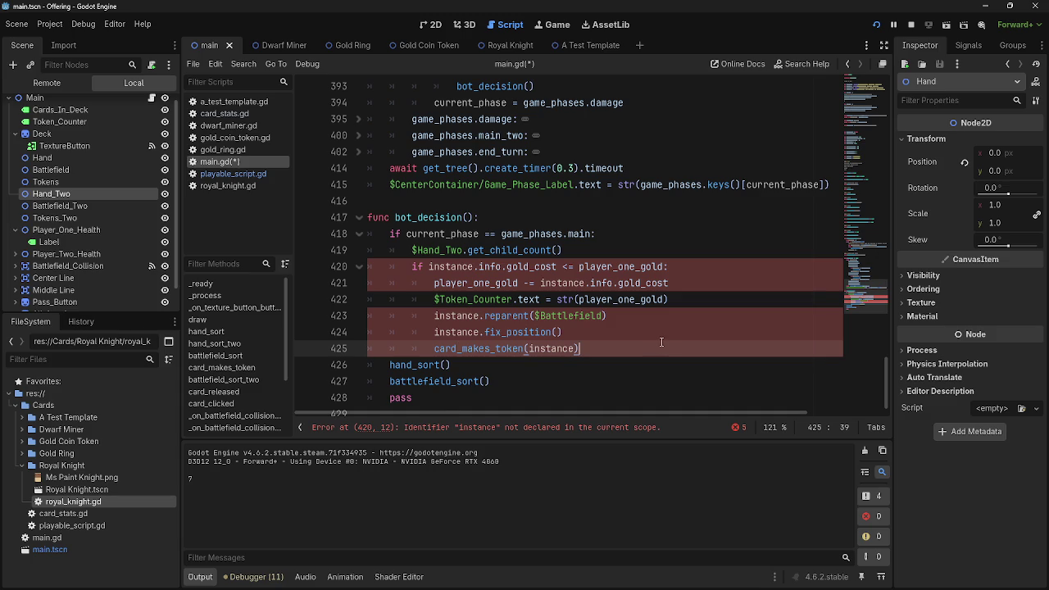
pyautogui.click(625, 241)
pyautogui.click(627, 253)
pyautogui.press('Return')
pyautogui.scroll(4, 628, 256)
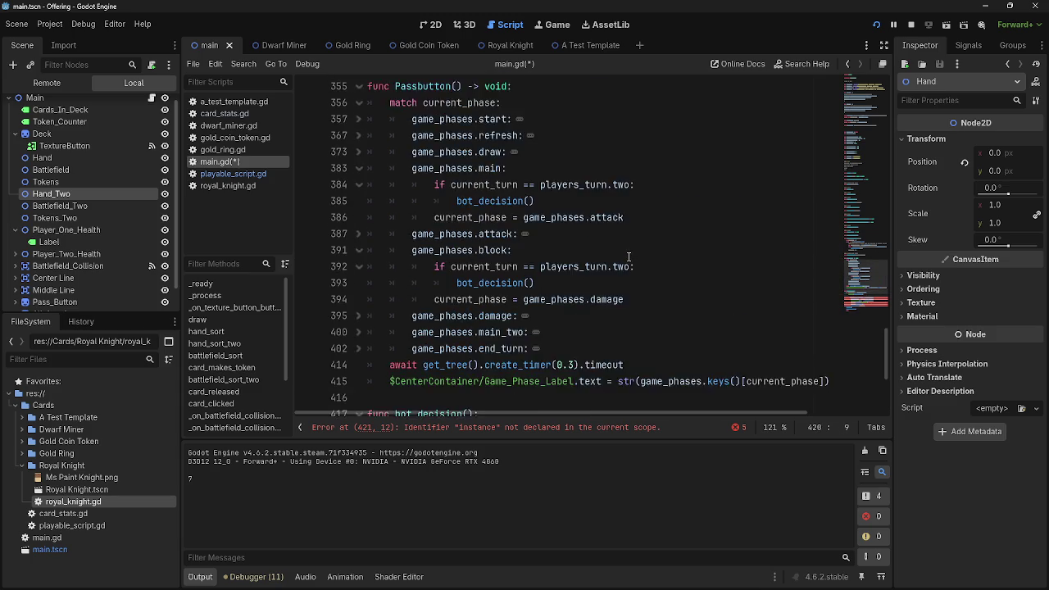
# Copy the loop setup lines 148–151 from battlefield_sort_two.
pyautogui.scroll(8, 628, 256)
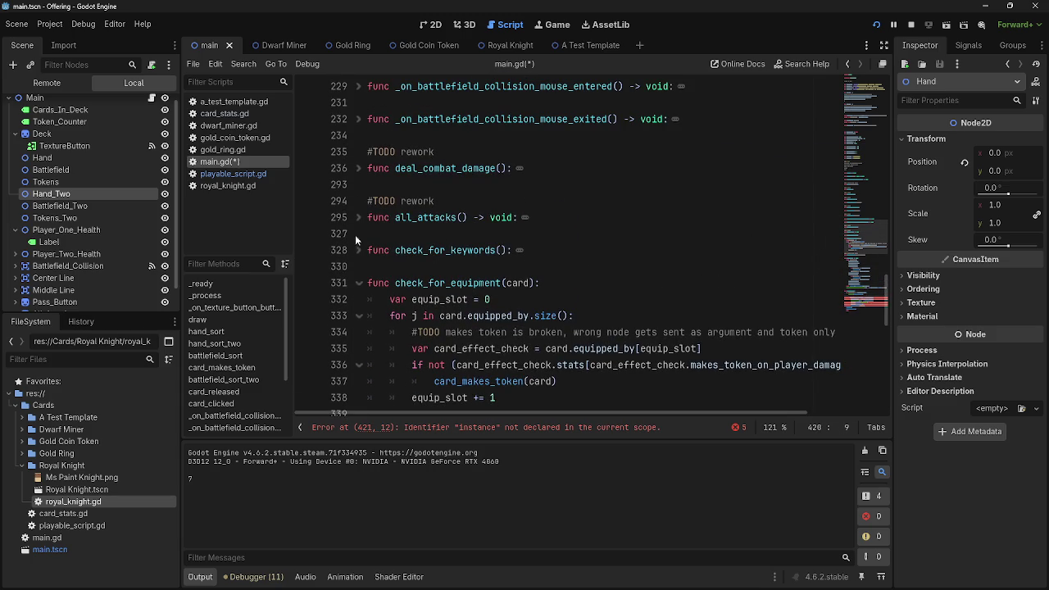
pyautogui.click(360, 218)
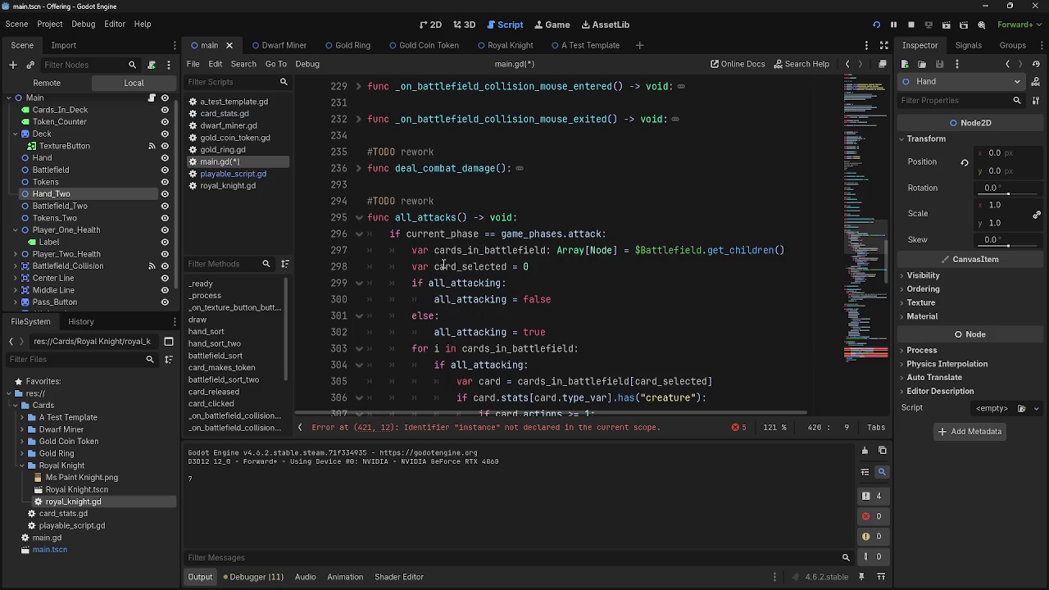
pyautogui.moveTo(407, 266); pyautogui.dragTo(562, 269)
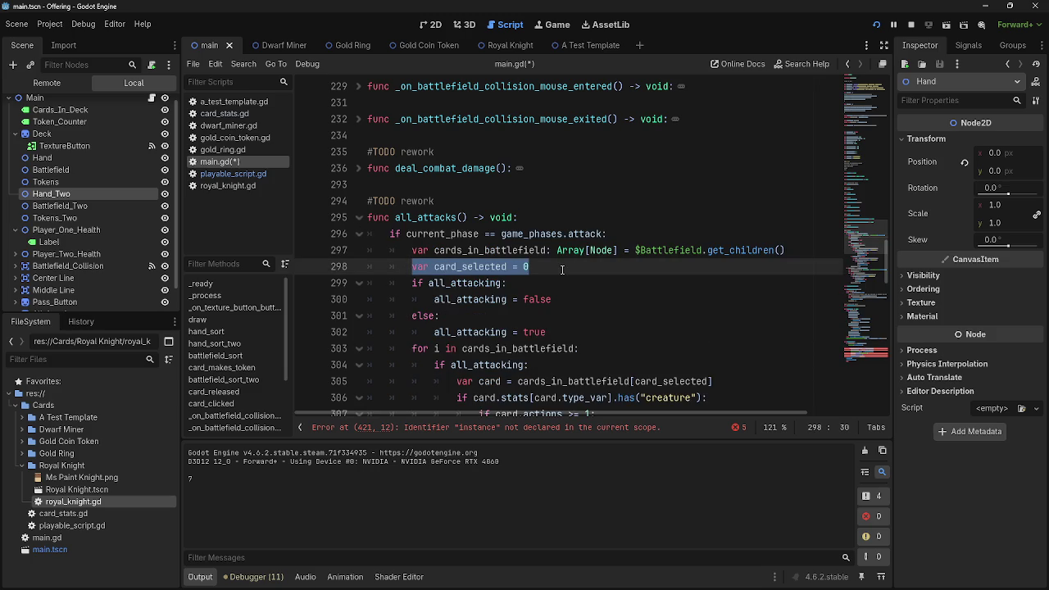
pyautogui.click(360, 218)
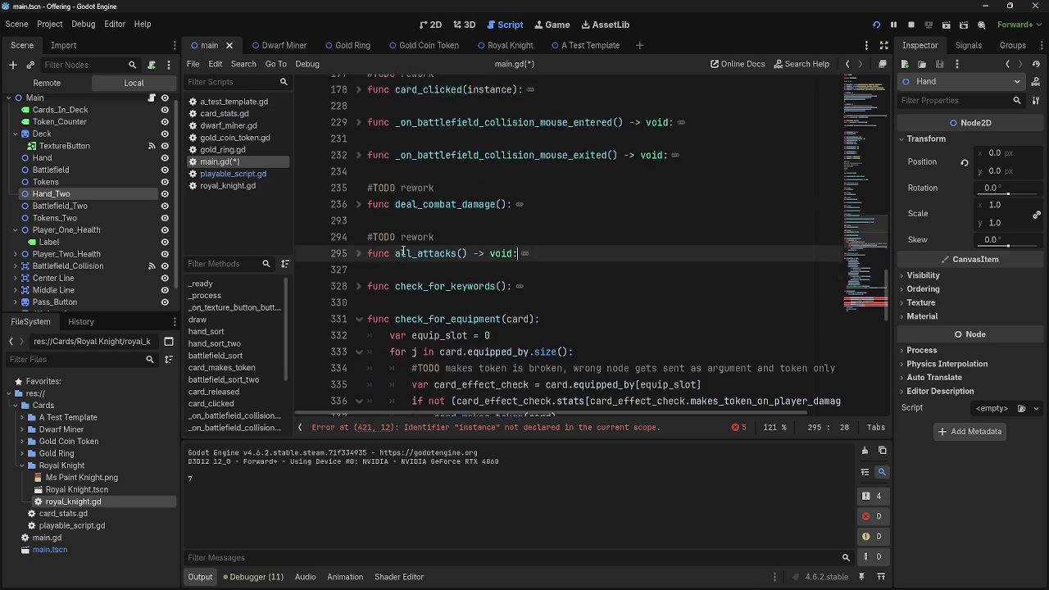
pyautogui.scroll(4, 363, 221)
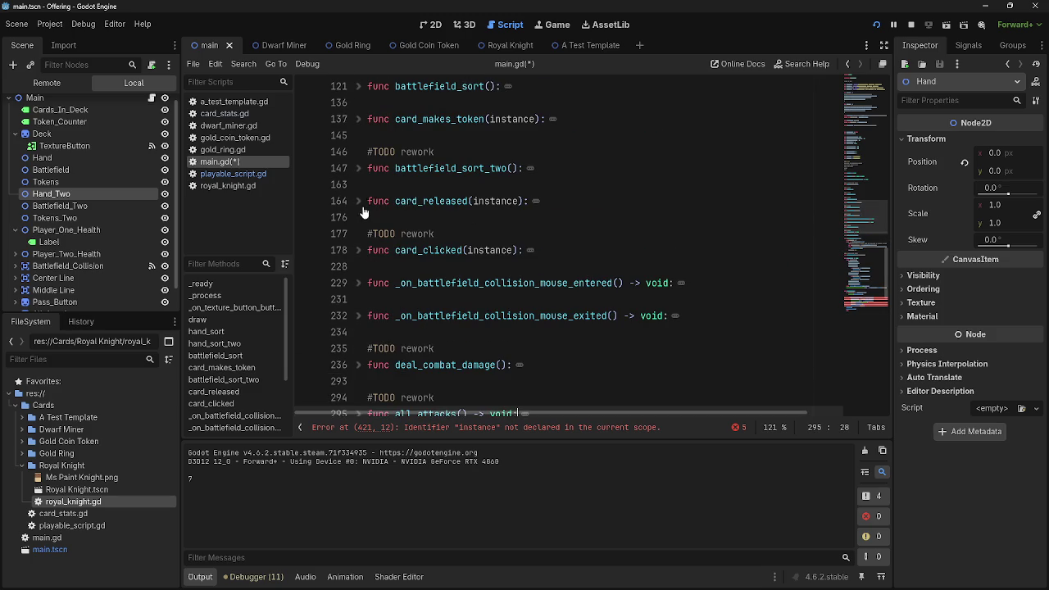
pyautogui.click(359, 168)
pyautogui.moveTo(383, 185); pyautogui.dragTo(709, 234)
pyautogui.hotkey('ctrl', 'c')
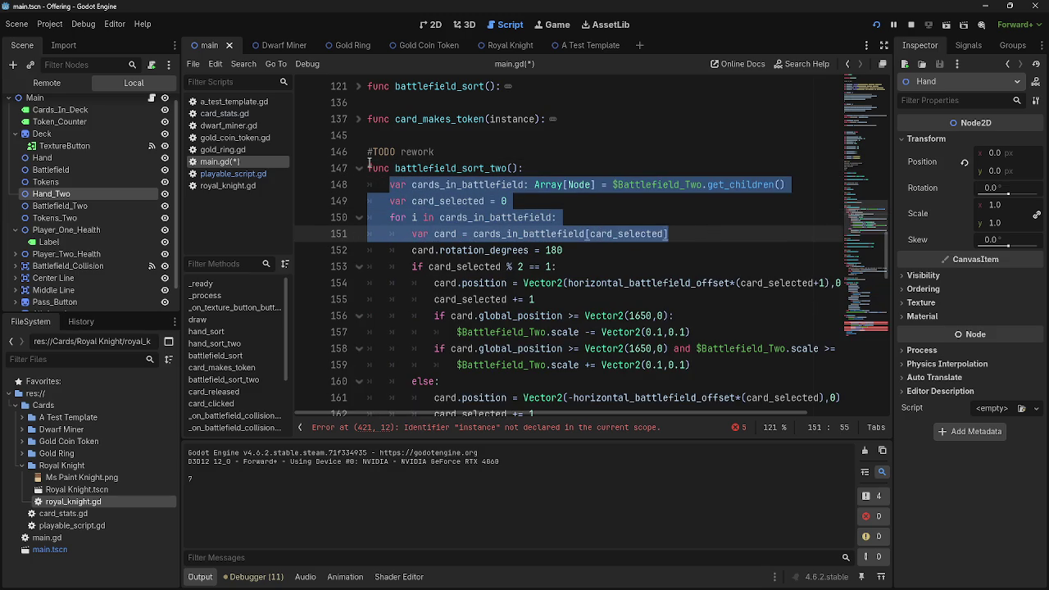
pyautogui.click(359, 168)
# Paste the loop setup into bot_decision at line 420 and indent the var card line.
pyautogui.scroll(-15, 491, 245)
pyautogui.click(515, 235)
pyautogui.hotkey('ctrl', 'v')
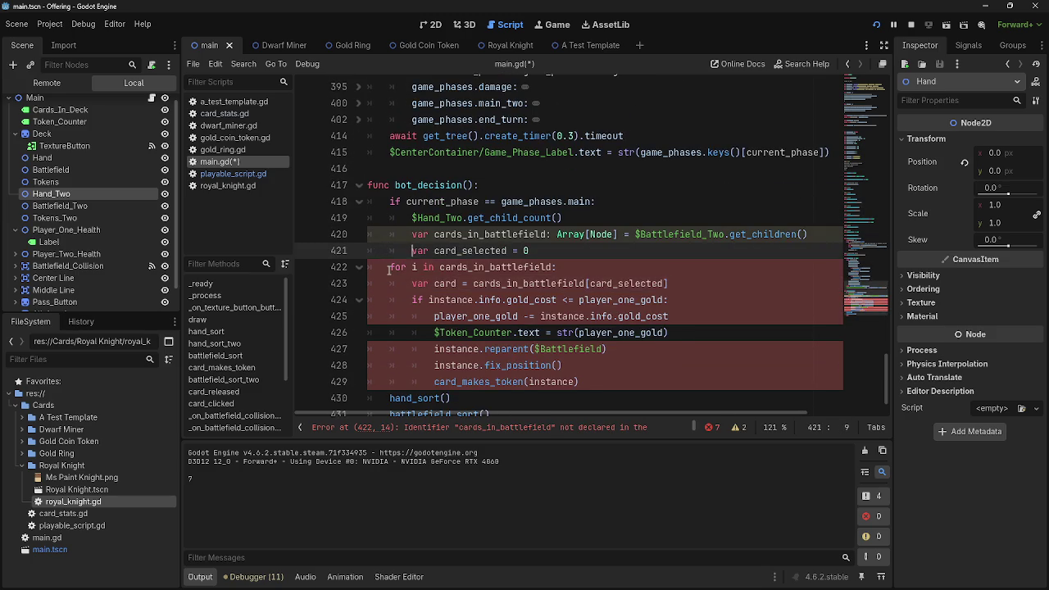
pyautogui.click(393, 284)
pyautogui.press('Tab')
pyautogui.click(749, 300)
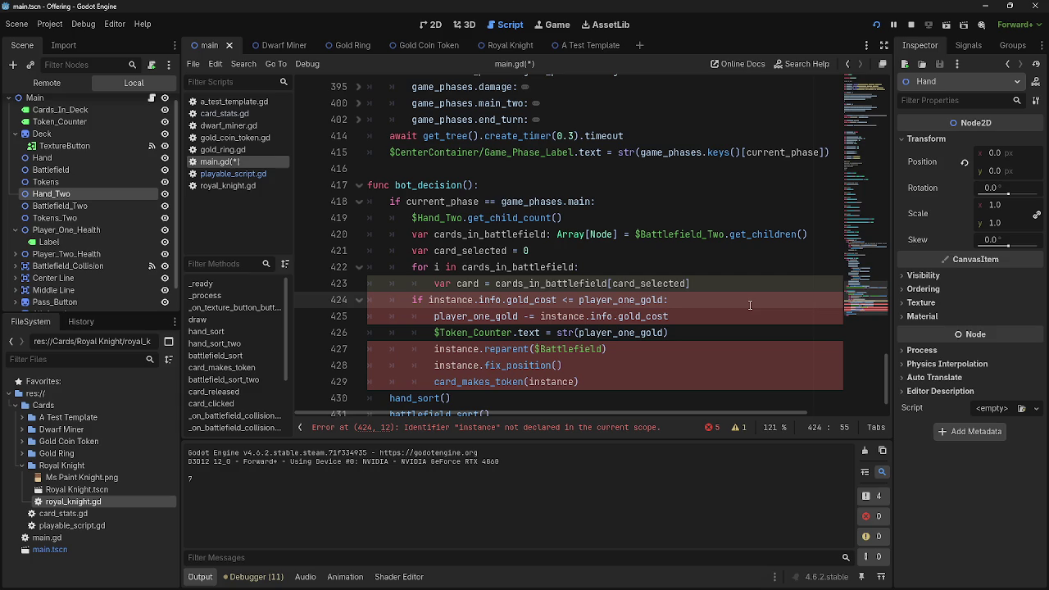
pyautogui.scroll(-2, 738, 304)
# Replace 'instance' with 'card' on lines 424, 425, 427, 428 and 429.
pyautogui.scroll(2, 496, 305)
pyautogui.click(506, 267)
pyautogui.click(482, 282)
pyautogui.doubleClick(446, 286)
pyautogui.doubleClick(451, 300)
pyautogui.write('card')
pyautogui.doubleClick(563, 316)
pyautogui.write('card')
pyautogui.doubleClick(455, 349)
pyautogui.write('card')
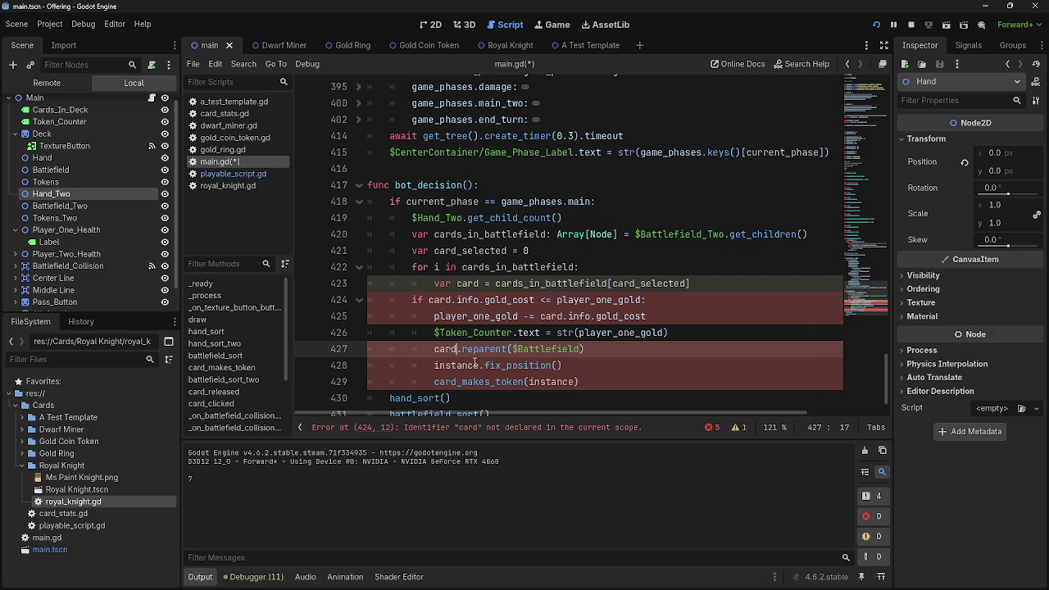
pyautogui.doubleClick(465, 364)
pyautogui.write('card')
pyautogui.doubleClick(551, 382)
pyautogui.write('card')
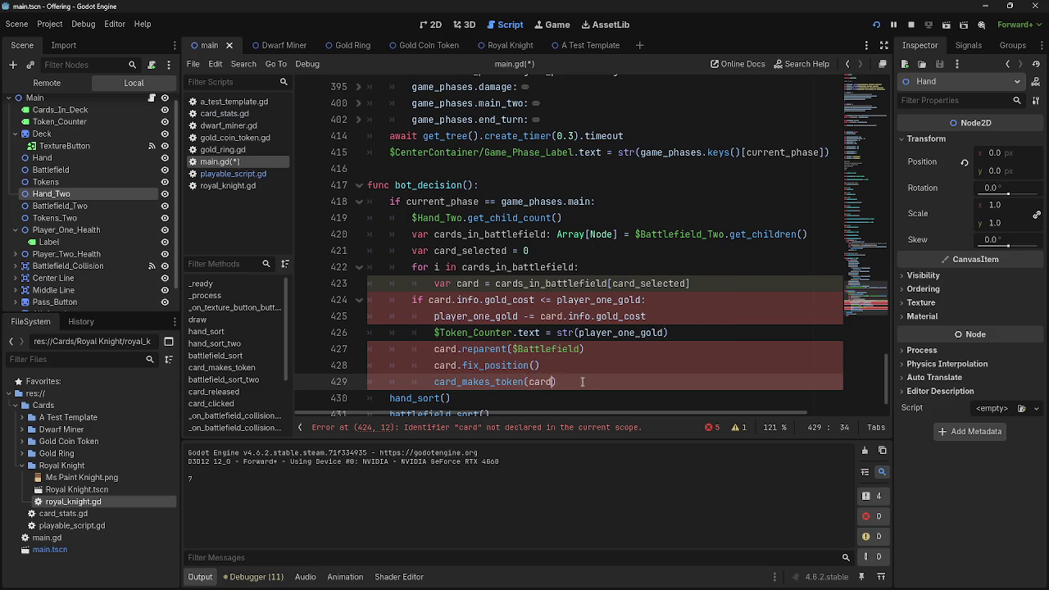
# Indent the gold-cost block on lines 424–429 inside the Battlefield_Two loop.
pyautogui.click(540, 427)
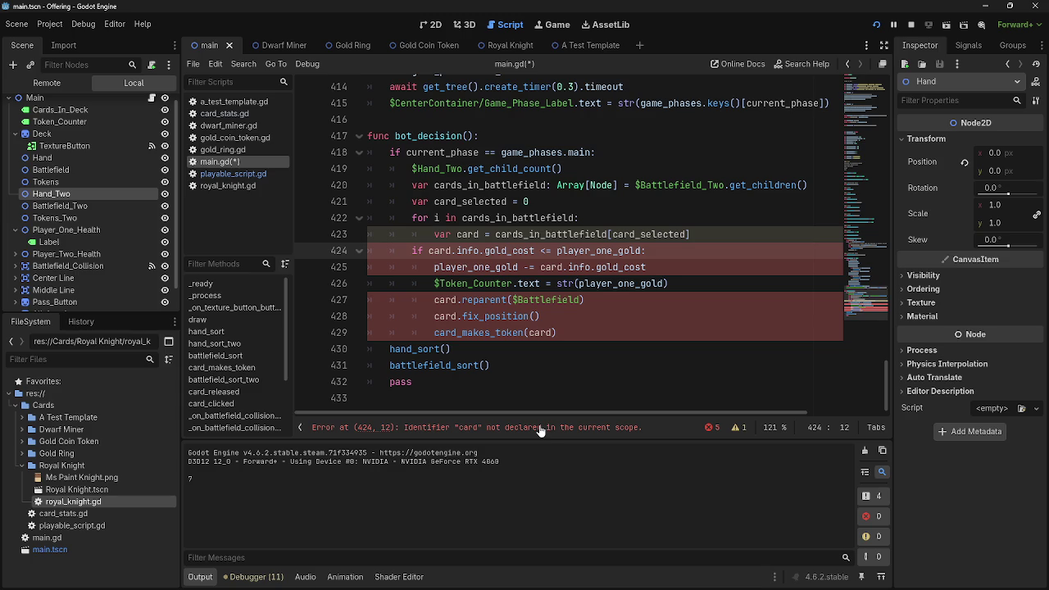
pyautogui.doubleClick(461, 236)
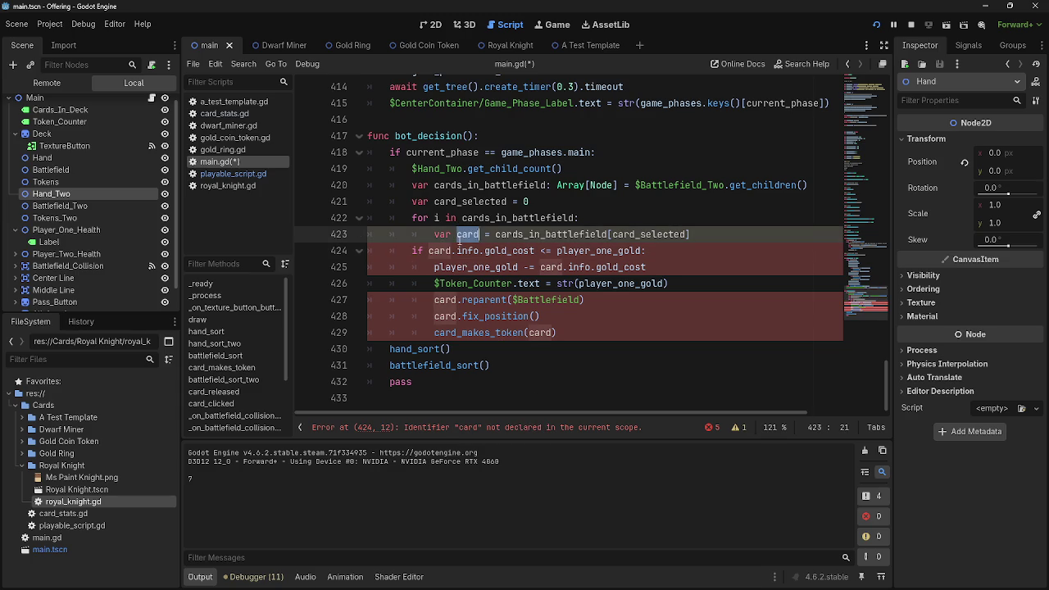
pyautogui.doubleClick(444, 238)
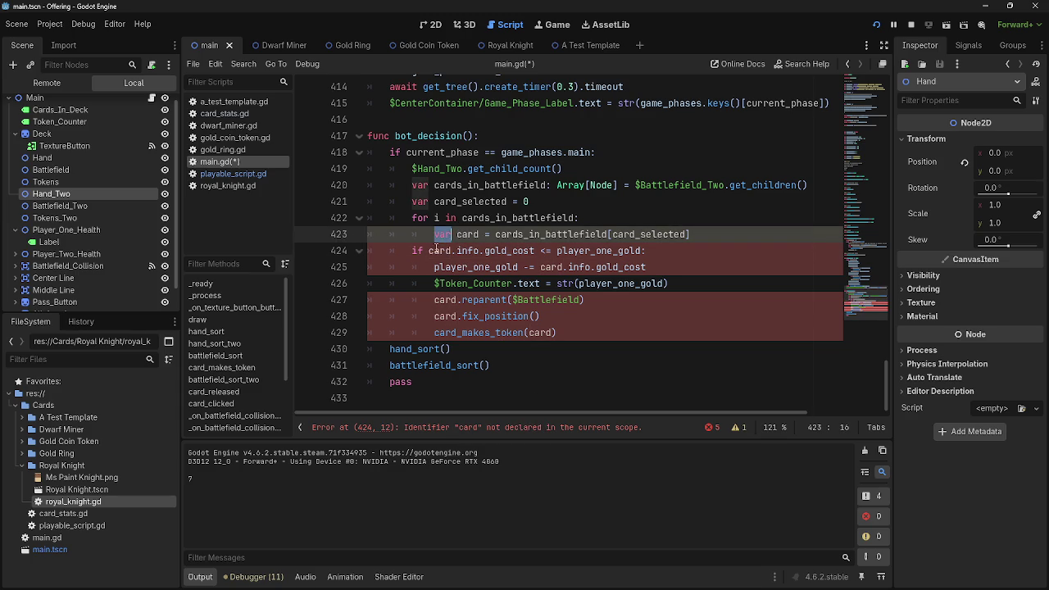
pyautogui.moveTo(410, 250)
pyautogui.mouseDown()
pyautogui.moveTo(532, 326)
pyautogui.moveTo(599, 336)
pyautogui.mouseUp()
pyautogui.press('Tab')
pyautogui.click(600, 336)
pyautogui.scroll(1, 518, 348)
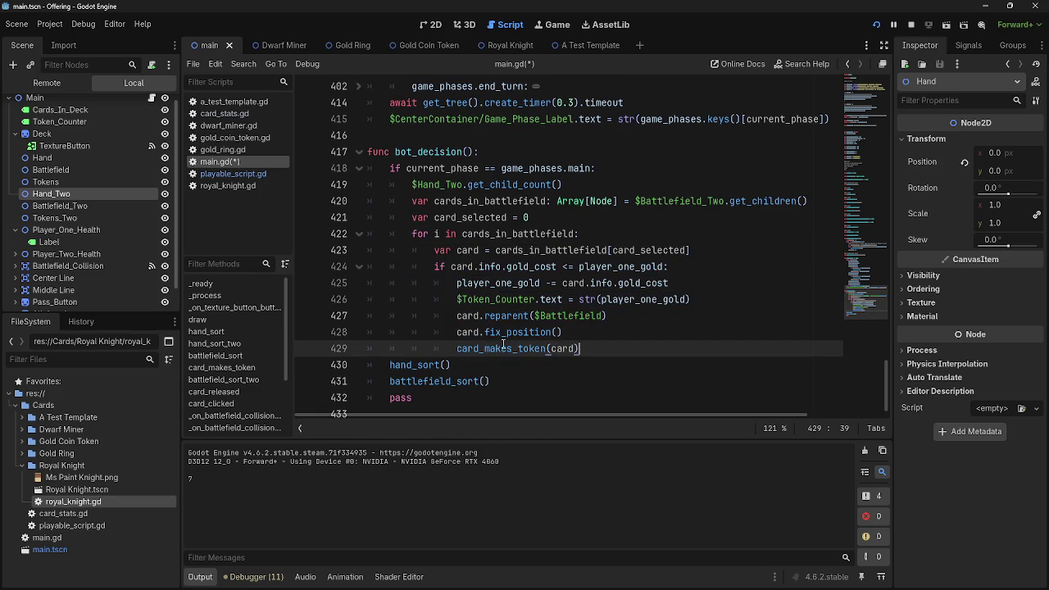
pyautogui.click(826, 263)
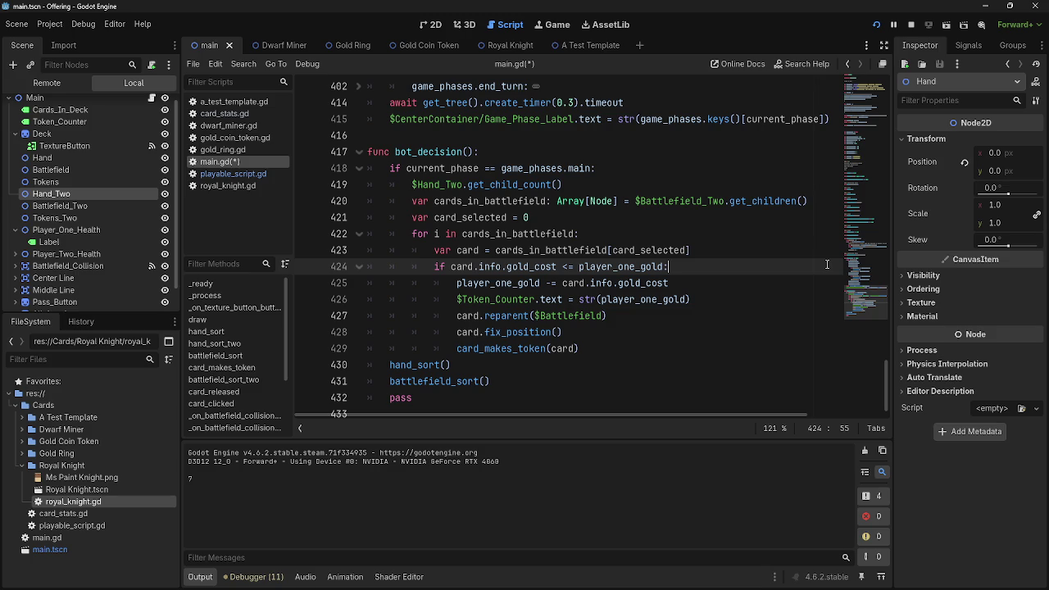
# Change player_one_gold to player_two_gold in the gold-cost check on line 424.
pyautogui.click(608, 348)
pyautogui.moveTo(579, 348); pyautogui.dragTo(434, 266)
pyautogui.click(579, 348)
pyautogui.moveTo(579, 348); pyautogui.dragTo(348, 274)
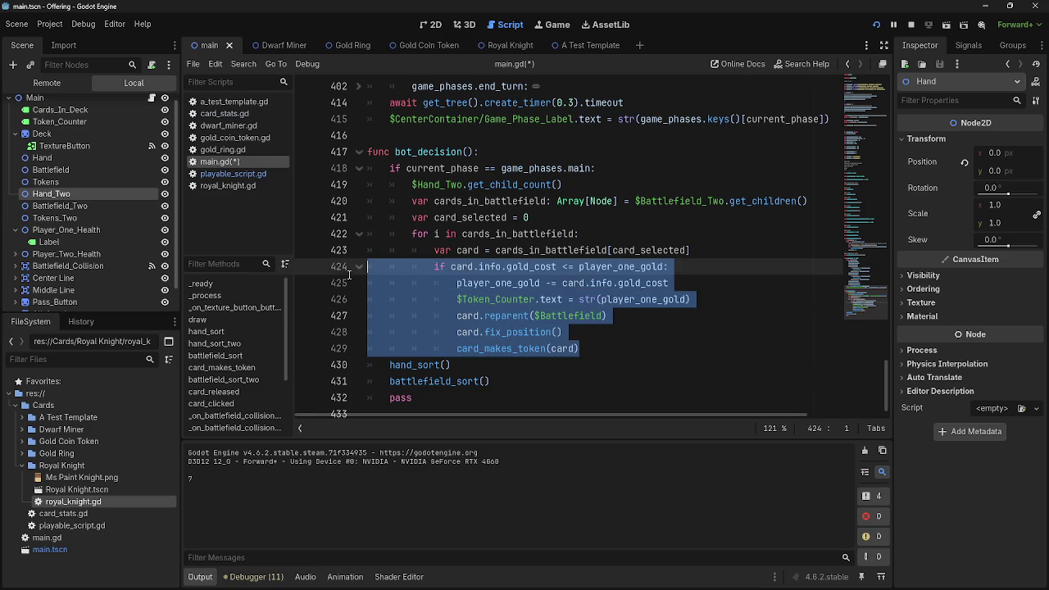
pyautogui.click(608, 348)
pyautogui.doubleClick(531, 267)
pyautogui.click(712, 278)
pyautogui.doubleClick(620, 266)
pyautogui.click(626, 267)
pyautogui.press('BackSpace')
pyautogui.press('Delete')
pyautogui.press('Delete')
pyautogui.write('two')
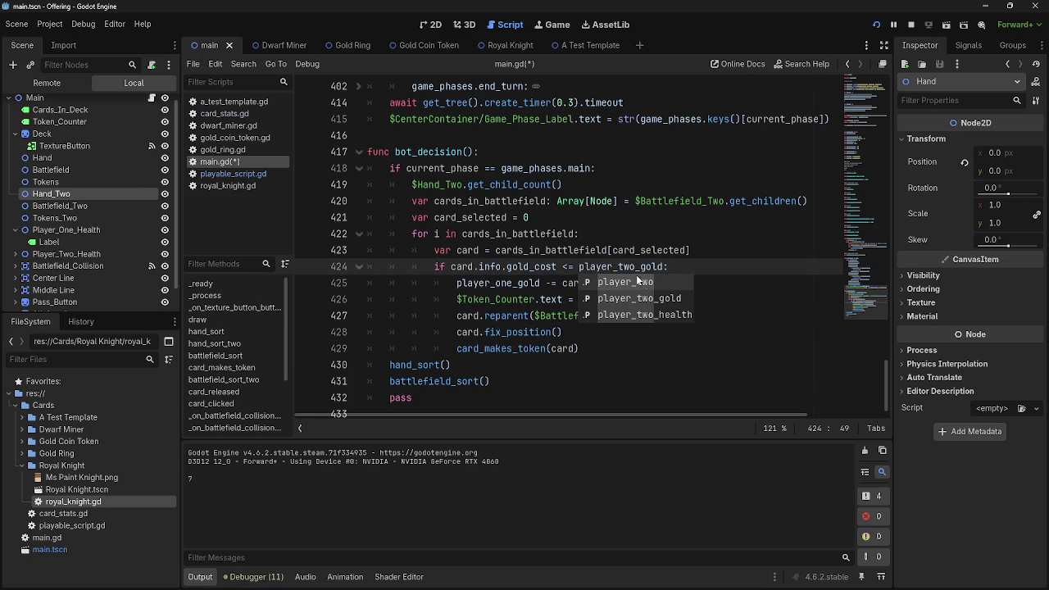
# Switch lines 426 and 425 to player_two_gold for the gold display and deduction.
pyautogui.click(657, 299)
pyautogui.moveTo(657, 299); pyautogui.dragTo(636, 301)
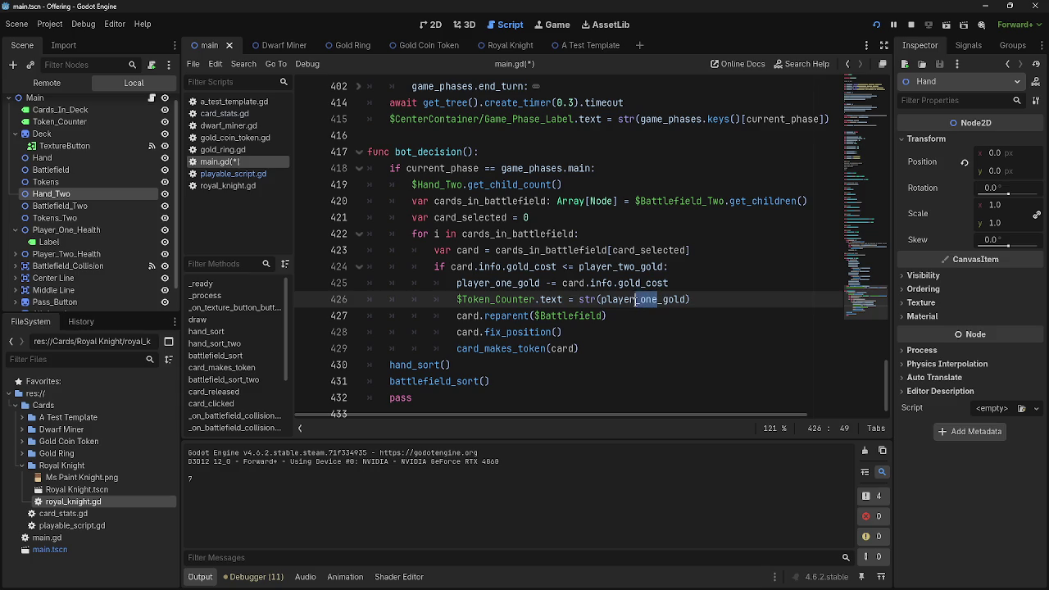
pyautogui.write('two')
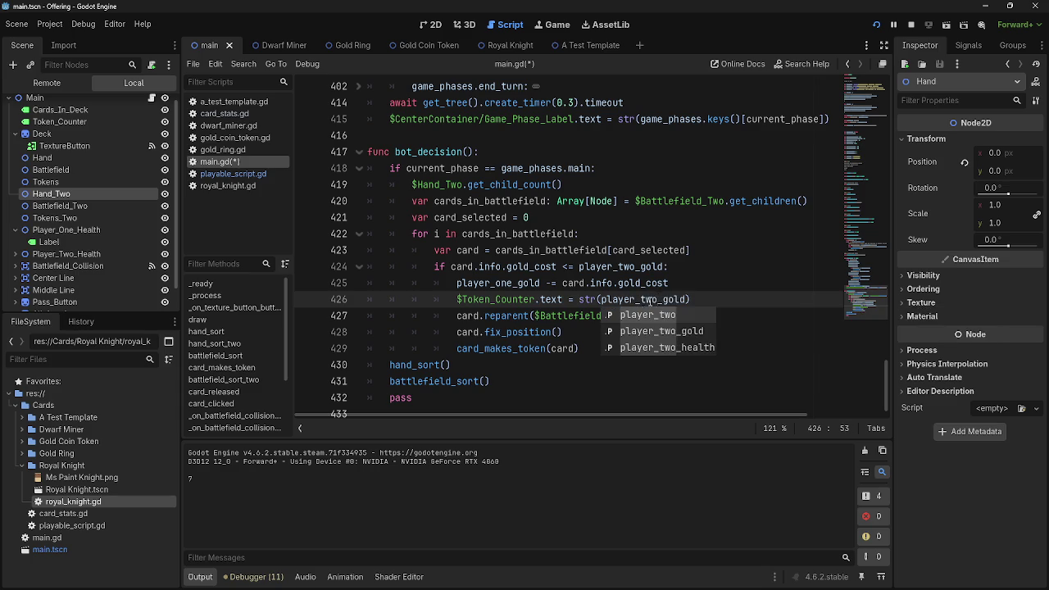
pyautogui.moveTo(513, 283); pyautogui.dragTo(495, 283)
pyautogui.write('tw')
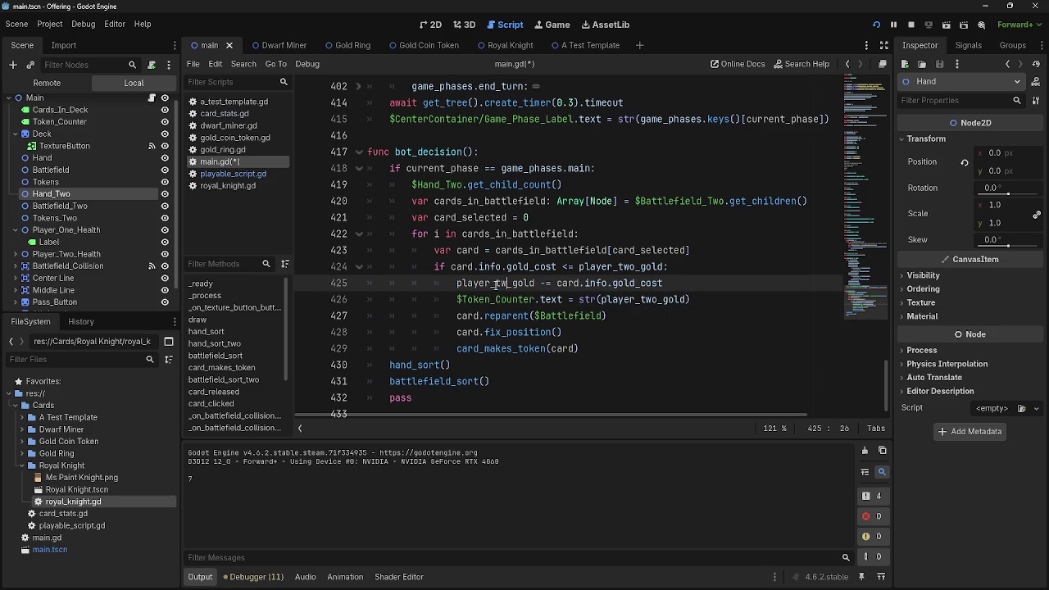
pyautogui.write('o')
# Review the finished main-phase block of bot_decision.
pyautogui.click(528, 268)
pyautogui.press('Down')
pyautogui.click(737, 281)
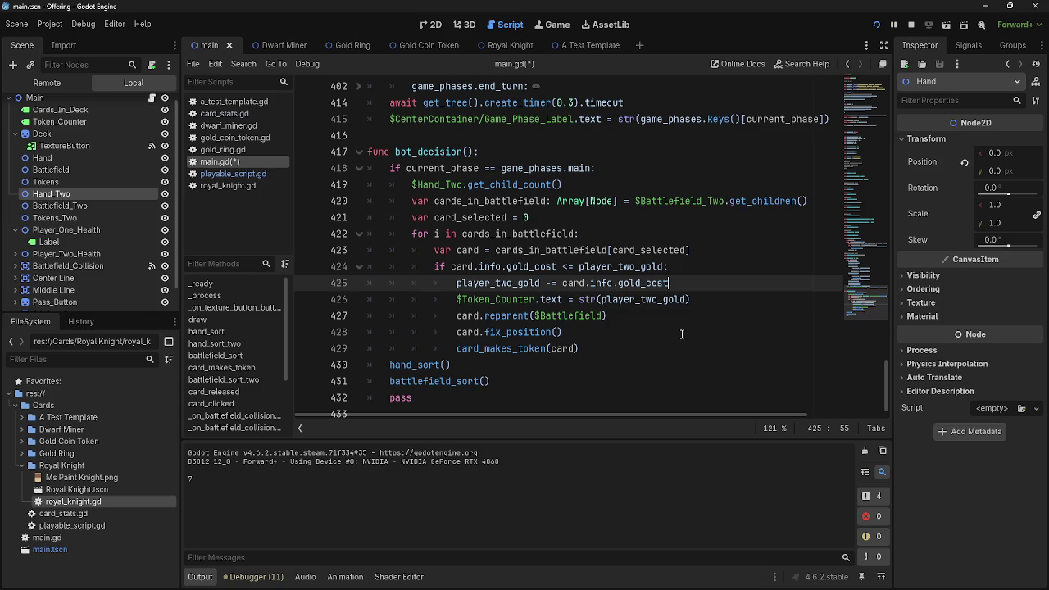
pyautogui.click(679, 317)
pyautogui.moveTo(644, 344)
pyautogui.mouseDown()
pyautogui.moveTo(373, 201)
pyautogui.moveTo(367, 168)
pyautogui.mouseUp()
pyautogui.click(688, 341)
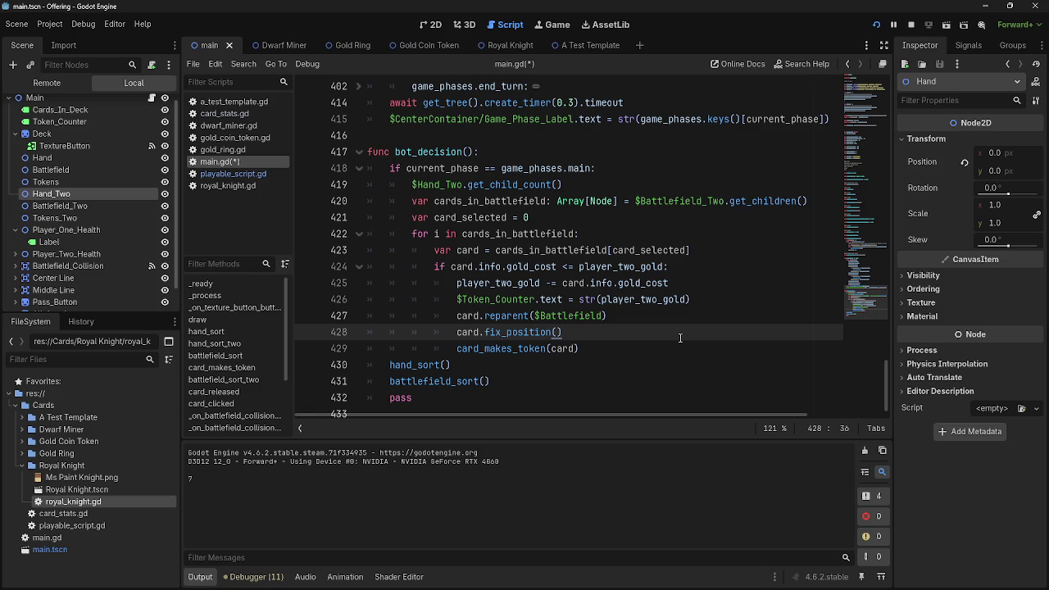
# Copy the Hand_Two get_child_count expression into the for loop, undoing a mistaken paste on line 423.
pyautogui.doubleClick(430, 167)
pyautogui.doubleClick(508, 184)
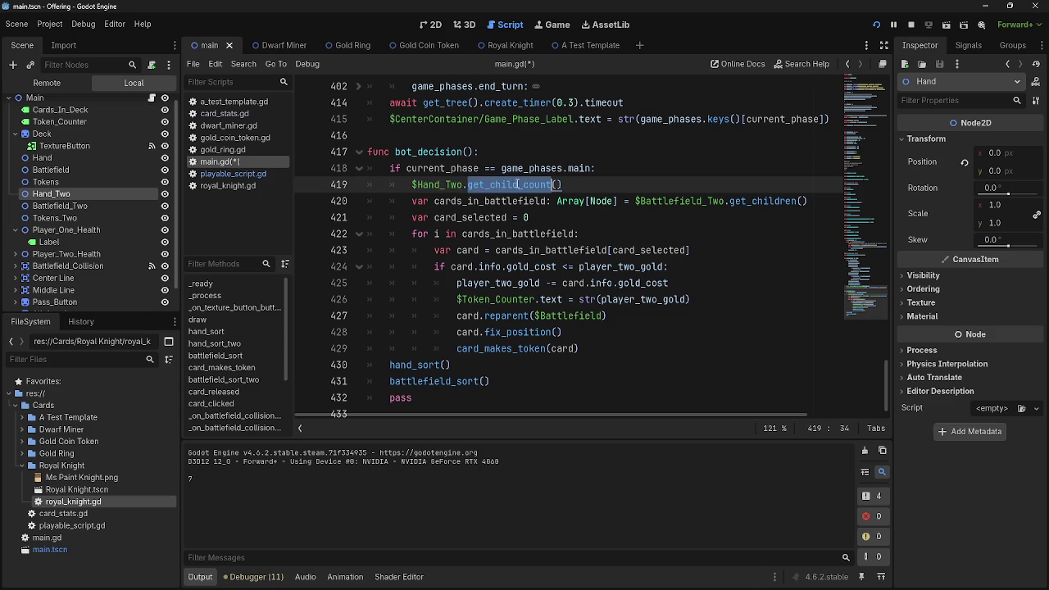
pyautogui.click(605, 185)
pyautogui.moveTo(574, 185); pyautogui.dragTo(413, 185)
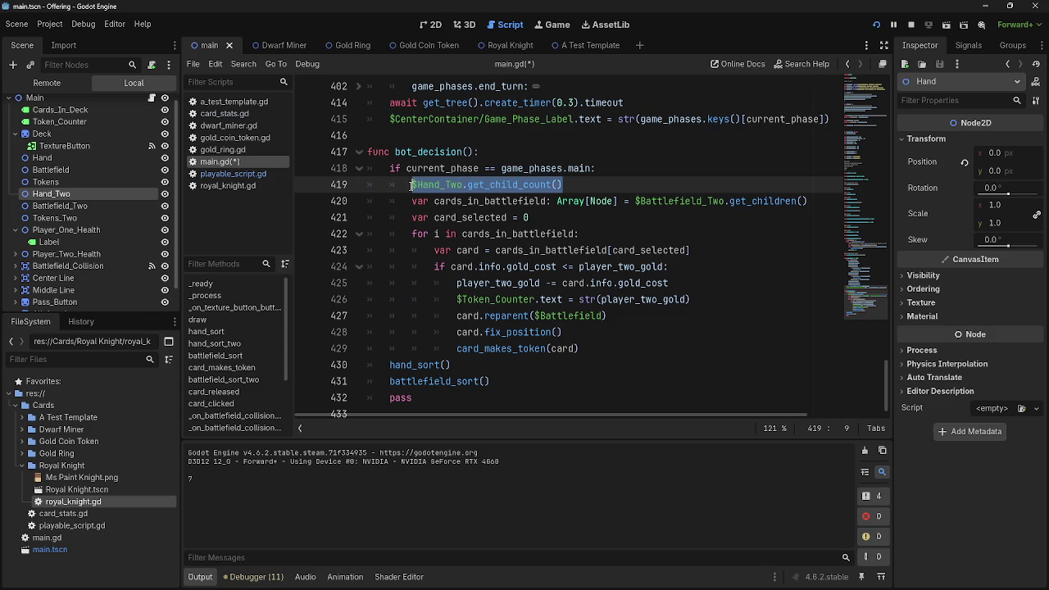
pyautogui.doubleClick(473, 200)
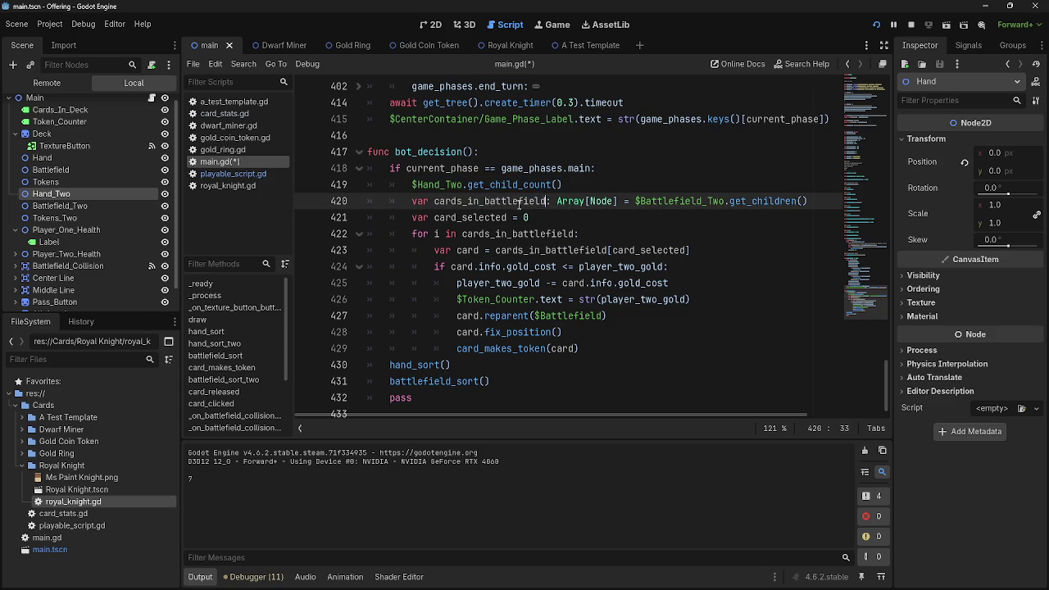
pyautogui.moveTo(563, 185); pyautogui.dragTo(412, 186)
pyautogui.hotkey('ctrl', 'c')
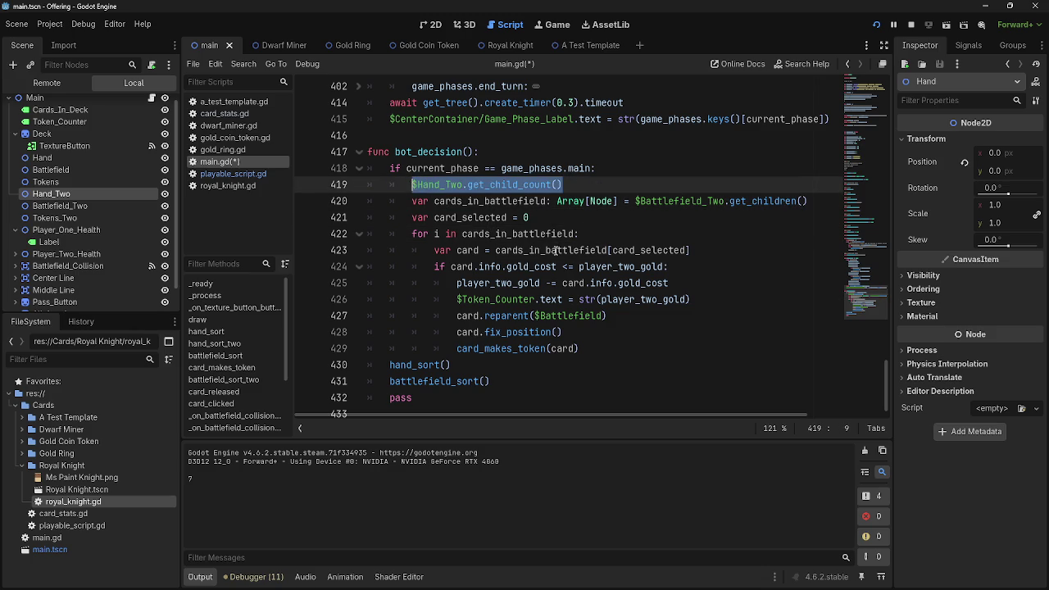
pyautogui.doubleClick(492, 235)
pyautogui.hotkey('ctrl', 'v')
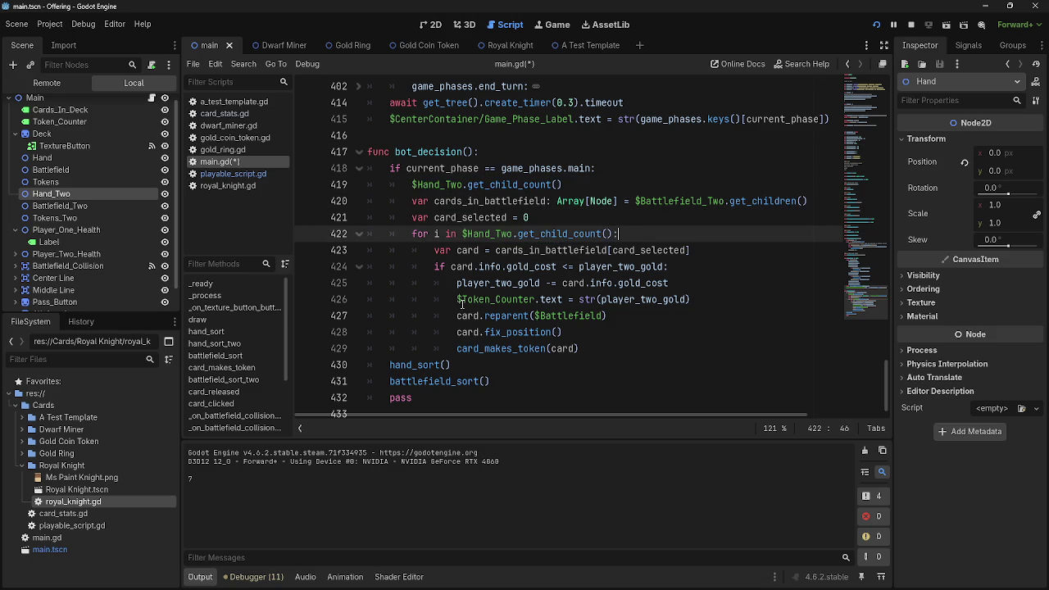
pyautogui.doubleClick(510, 202)
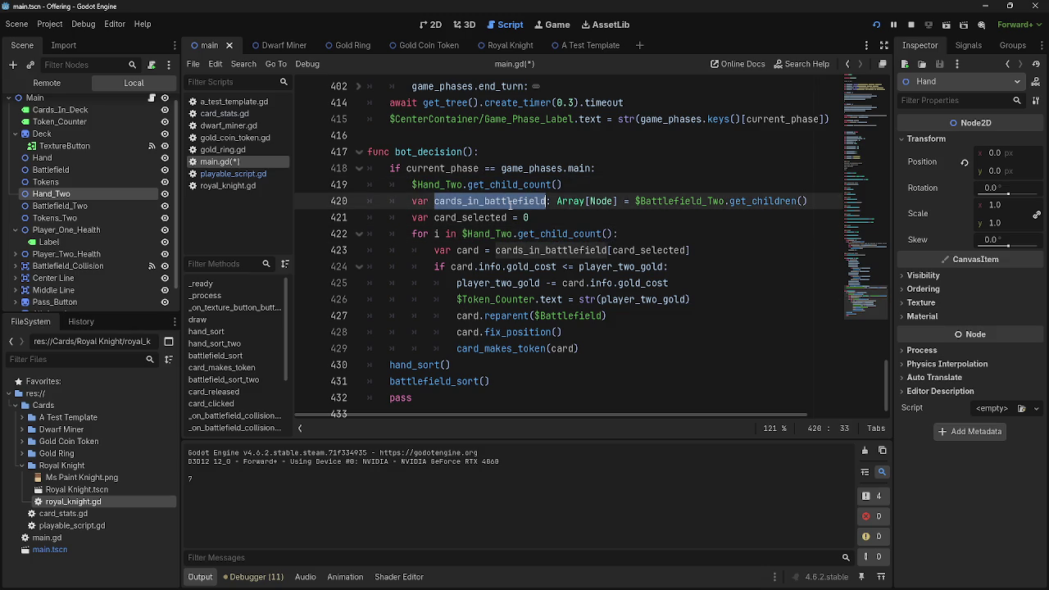
pyautogui.doubleClick(547, 251)
pyautogui.hotkey('ctrl', 'v')
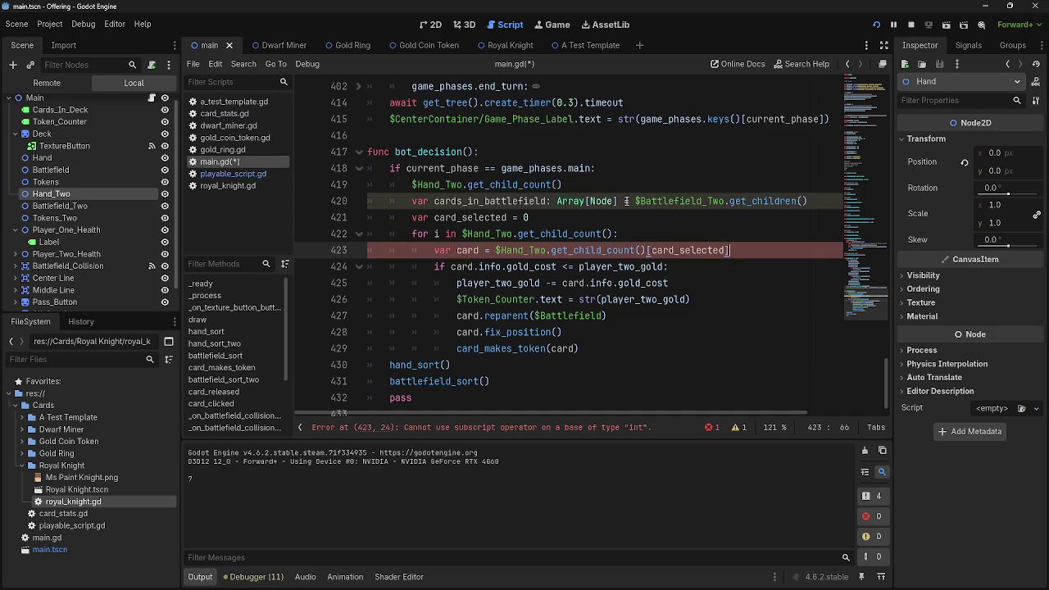
pyautogui.hotkey('ctrl', 'z')
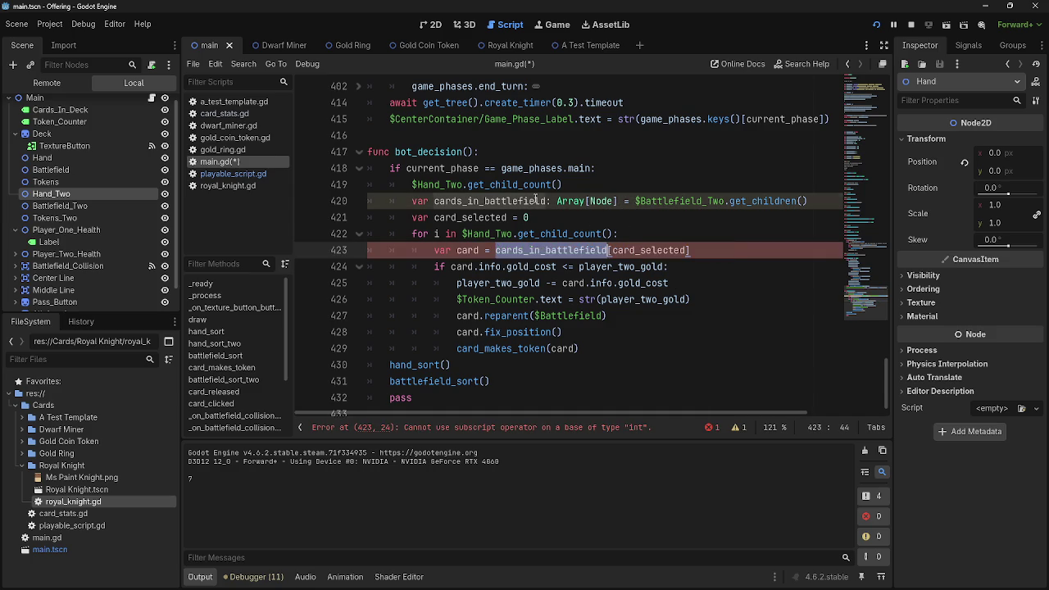
# Delete the stray get_child_count statement on line 419.
pyautogui.doubleClick(590, 250)
pyautogui.press('Up')
pyautogui.press('Up')
pyautogui.press('Down')
pyautogui.press('Down')
pyautogui.doubleClick(586, 250)
pyautogui.click(565, 184)
pyautogui.hotkey('shift', 'Home')
pyautogui.press('BackSpace')
pyautogui.press('BackSpace')
# Make the for loop iterate cards_in_battlefield and remove the leftover parentheses.
pyautogui.doubleClick(548, 208)
pyautogui.press('Up')
pyautogui.press('Up')
pyautogui.click(541, 207)
pyautogui.doubleClick(541, 207)
pyautogui.tripleClick(540, 207)
pyautogui.click(521, 207)
pyautogui.moveTo(462, 206); pyautogui.dragTo(600, 205)
pyautogui.hotkey('ctrl', 'v')
pyautogui.press('Delete')
pyautogui.press('End')
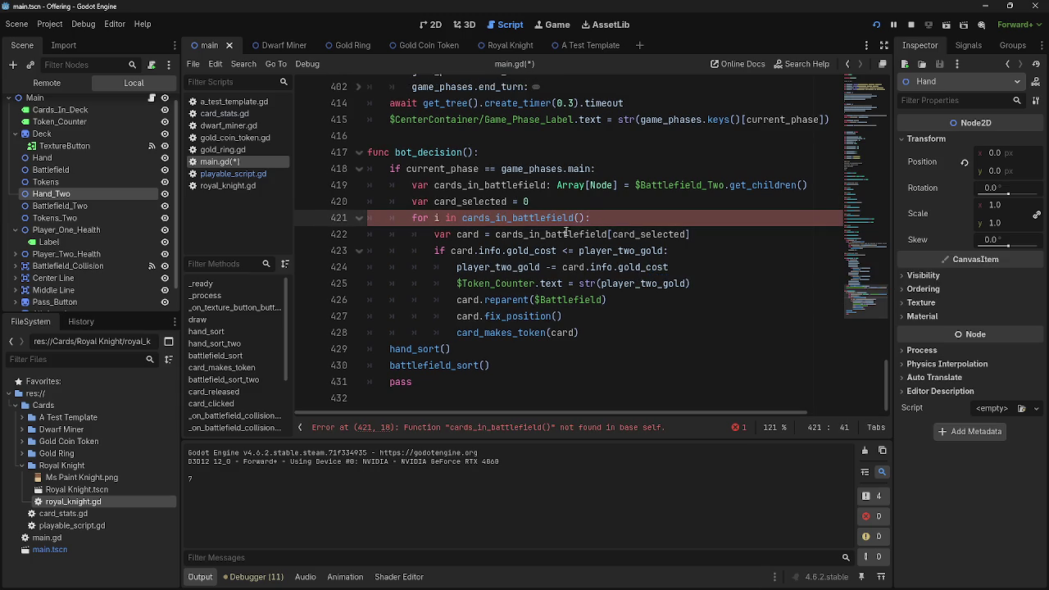
pyautogui.press('Left')
pyautogui.press('BackSpace')
pyautogui.press('BackSpace')
pyautogui.press('End')
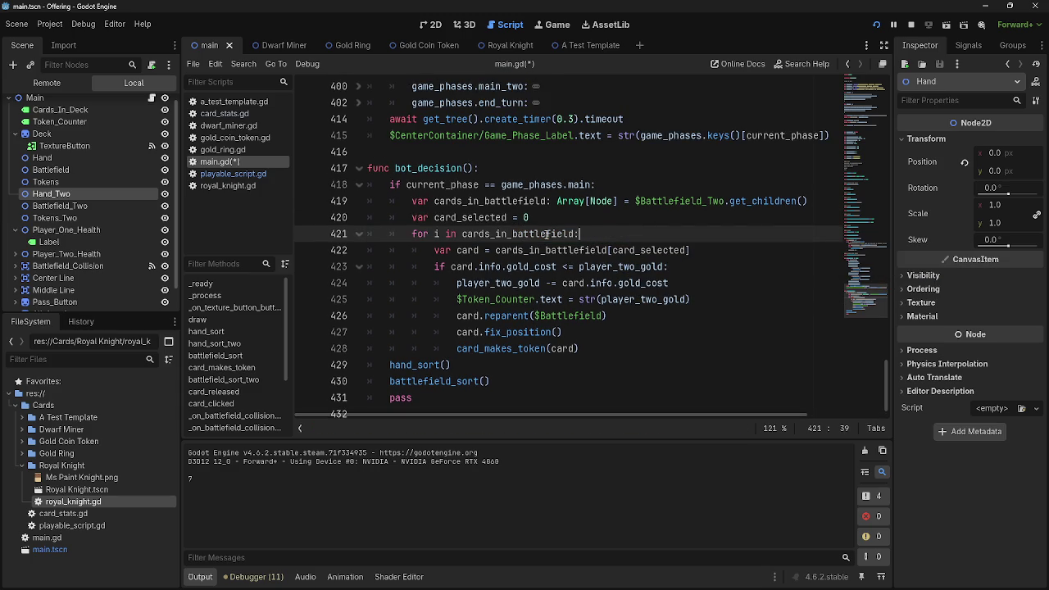
pyautogui.doubleClick(537, 233)
# Replace $Battlefield_Two with $Hand_Two on line 419.
pyautogui.doubleClick(682, 200)
pyautogui.moveTo(88, 194); pyautogui.dragTo(725, 203)
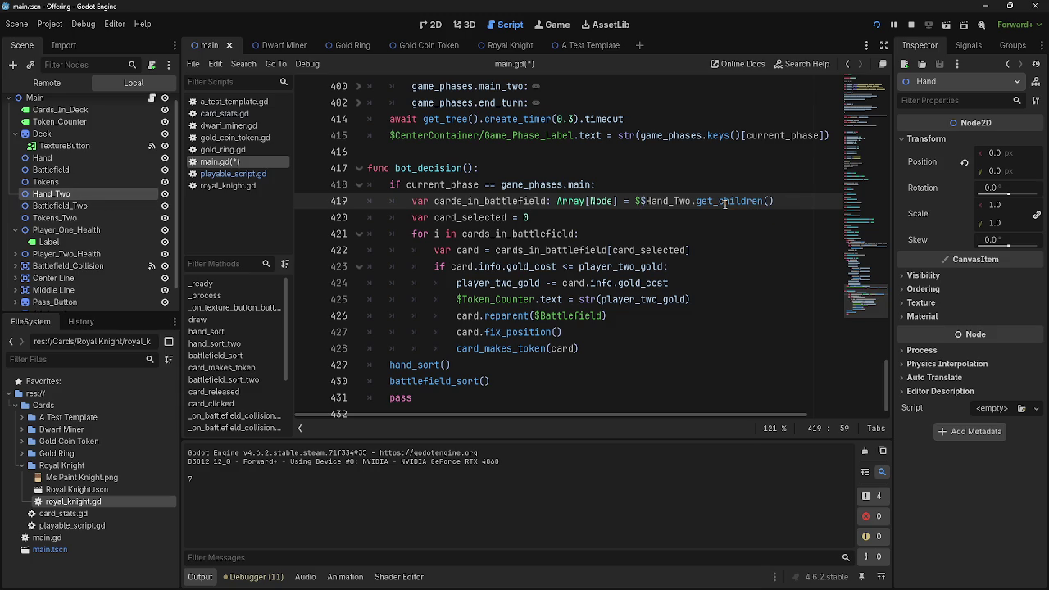
pyautogui.click(642, 201)
pyautogui.press('BackSpace')
pyautogui.click(672, 216)
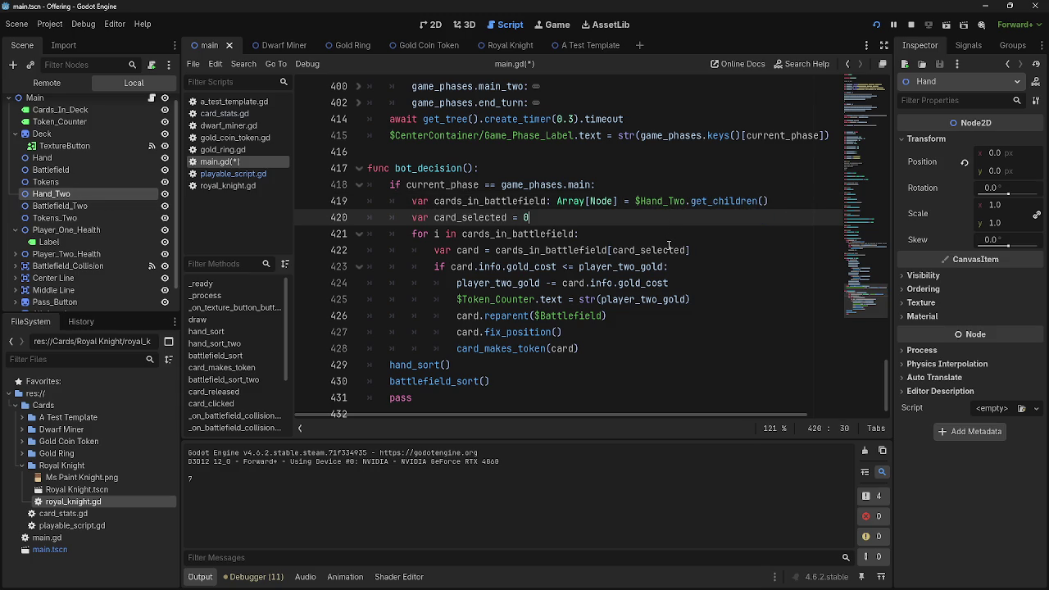
# Select card_makes_token and scroll through the script to review its other uses.
pyautogui.moveTo(649, 248)
pyautogui.click(515, 348)
pyautogui.press('End')
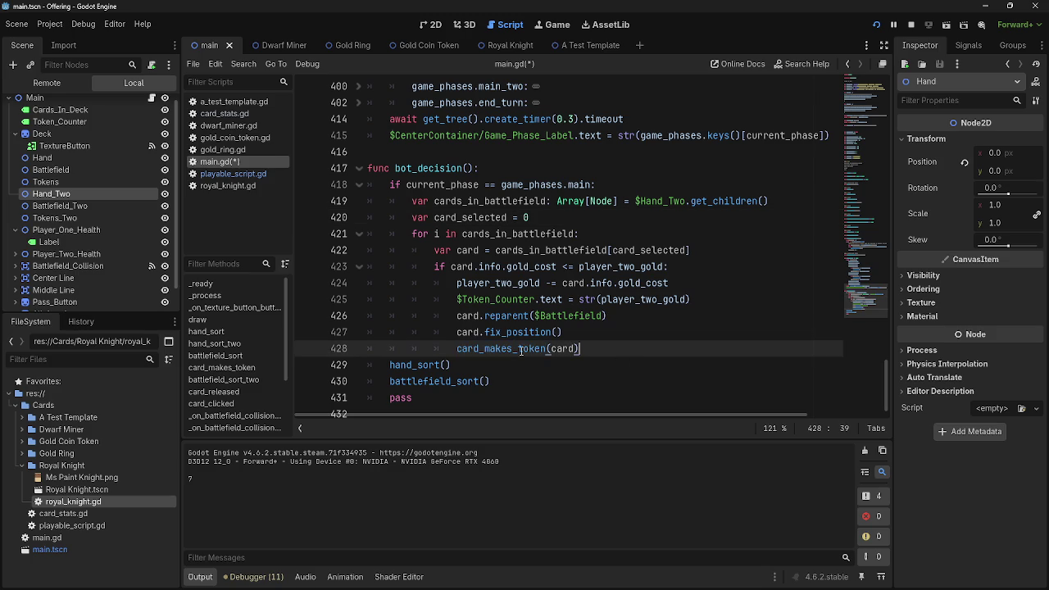
pyautogui.click(506, 348)
pyautogui.doubleClick(506, 348)
pyautogui.scroll(15, 541, 336)
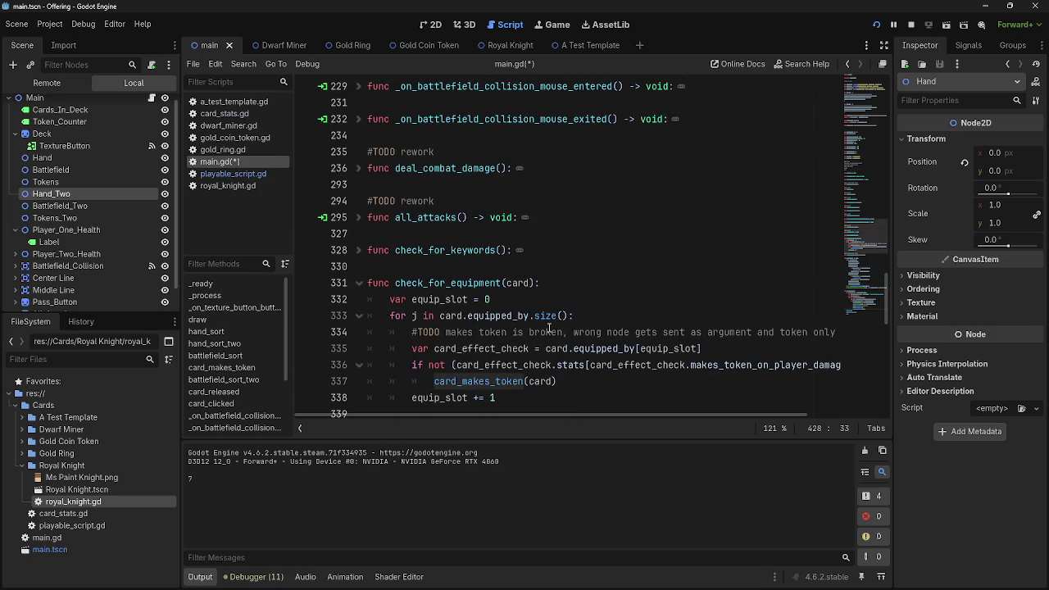
pyautogui.scroll(4, 549, 327)
pyautogui.scroll(-18, 549, 328)
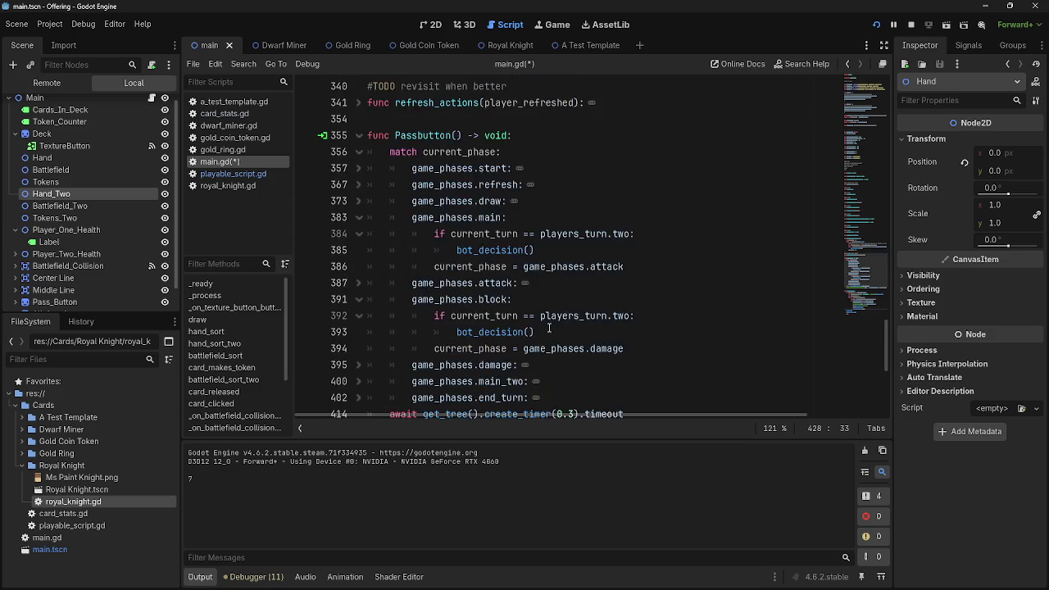
pyautogui.scroll(-2, 549, 328)
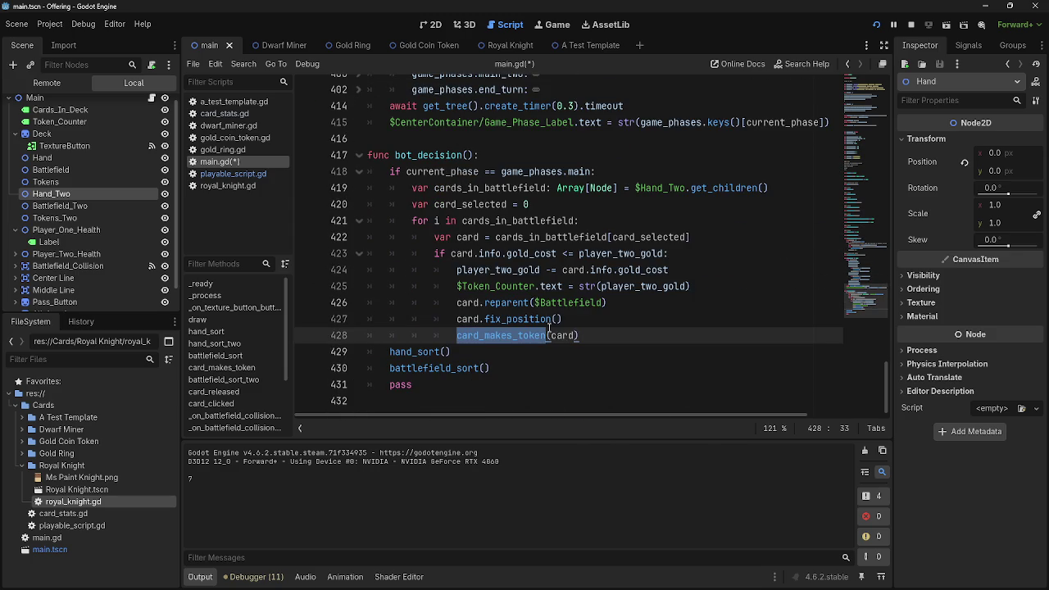
pyautogui.scroll(10, 549, 328)
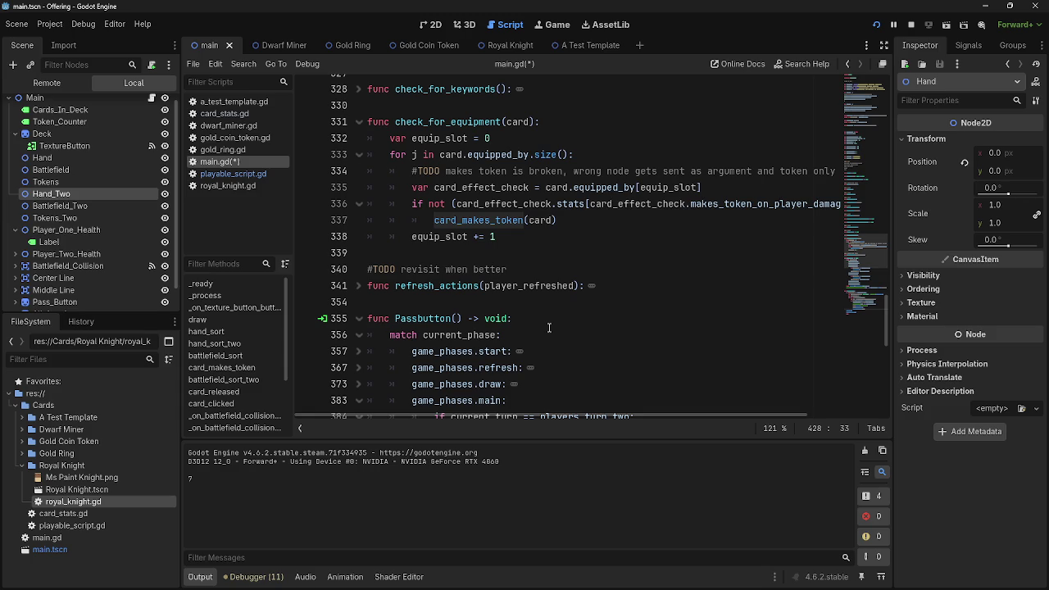
pyautogui.scroll(-10, 549, 328)
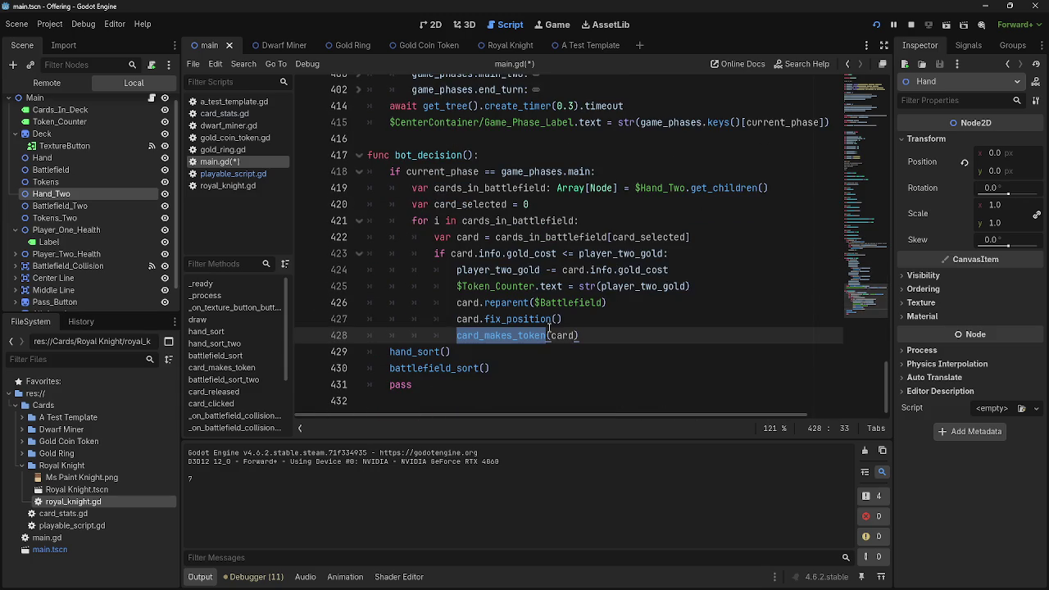
pyautogui.click(455, 325)
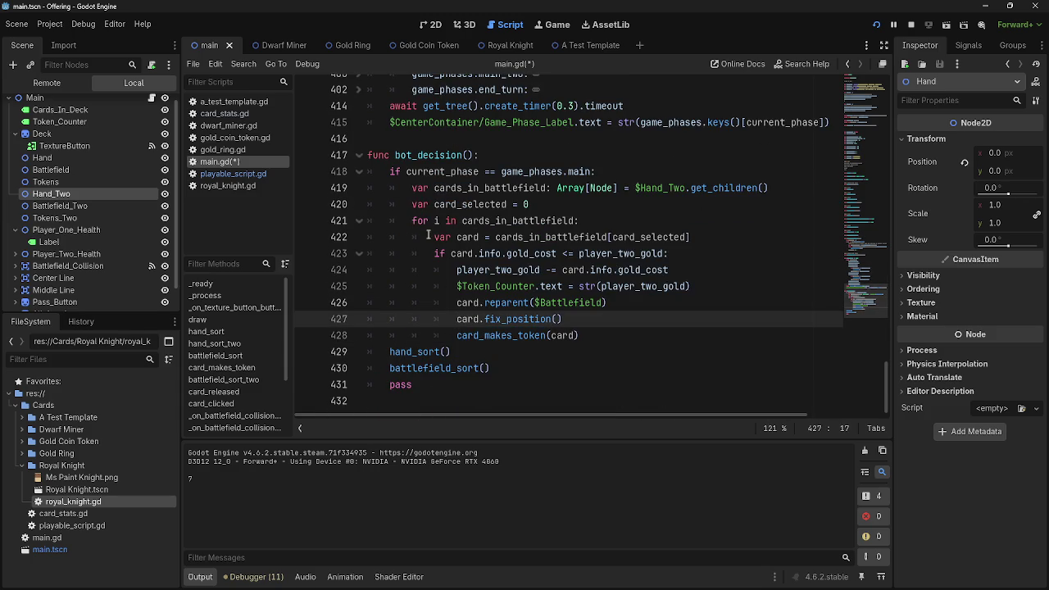
# Rename cards_in_battlefield to cards_in_hand on line 419 and in the loop's line 422.
pyautogui.click(644, 214)
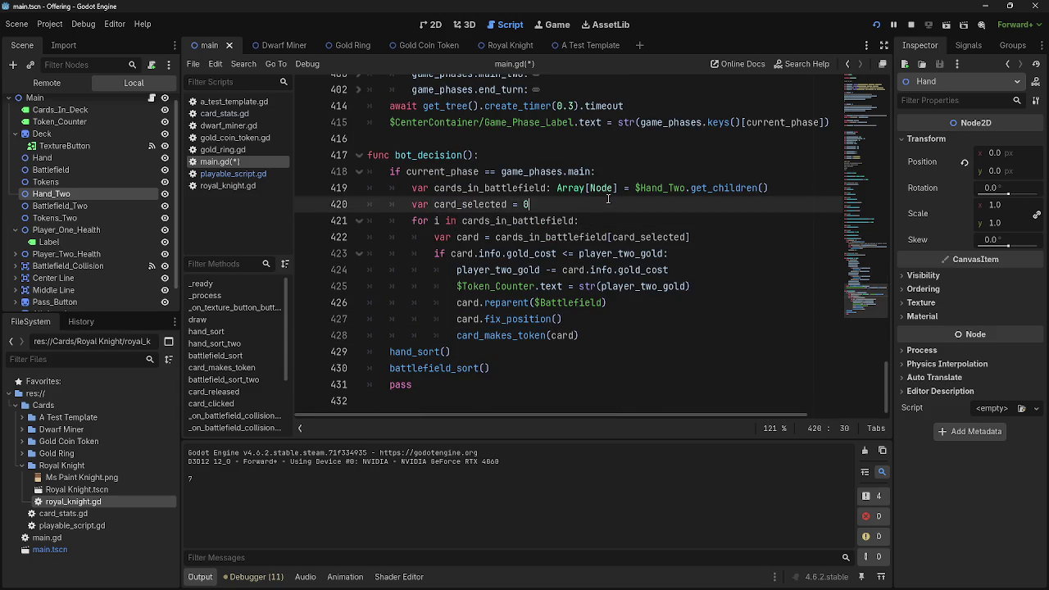
pyautogui.doubleClick(531, 221)
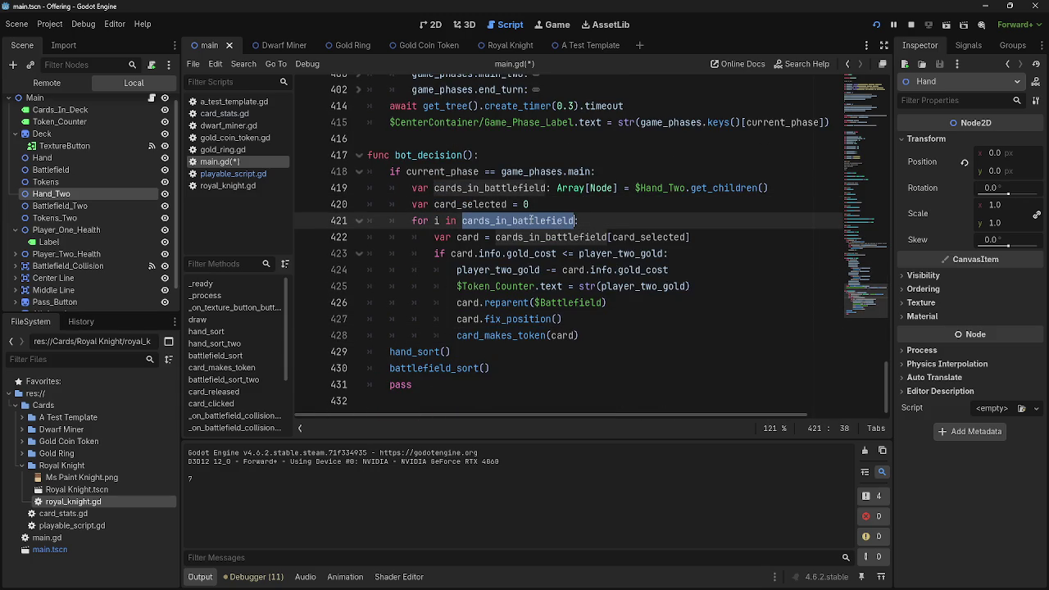
pyautogui.doubleClick(497, 188)
pyautogui.click(527, 188)
pyautogui.moveTo(547, 188); pyautogui.dragTo(485, 190)
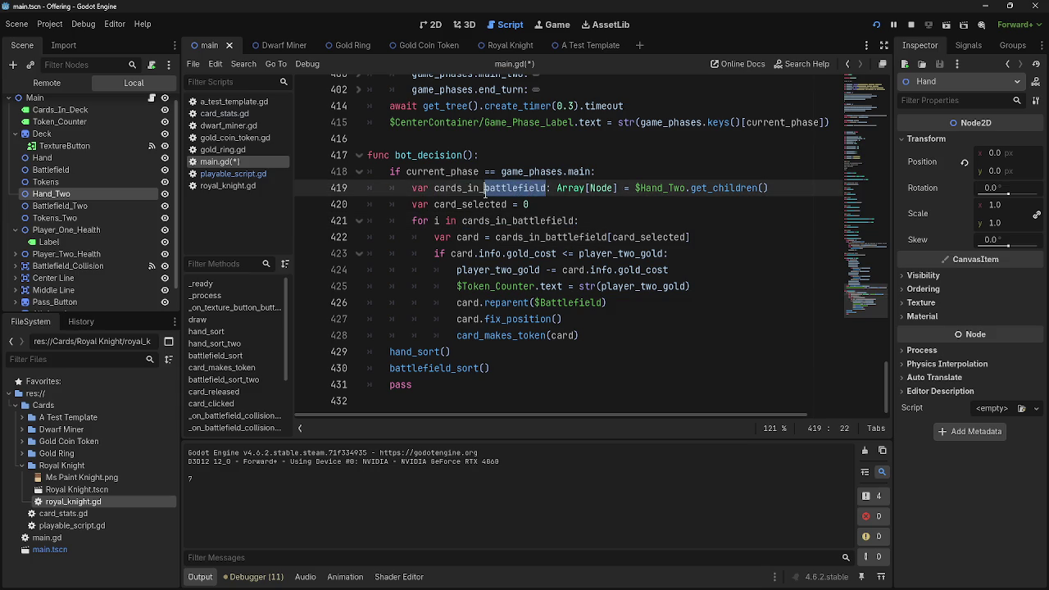
pyautogui.write('hand')
pyautogui.doubleClick(500, 187)
pyautogui.hotkey('ctrl', 'c')
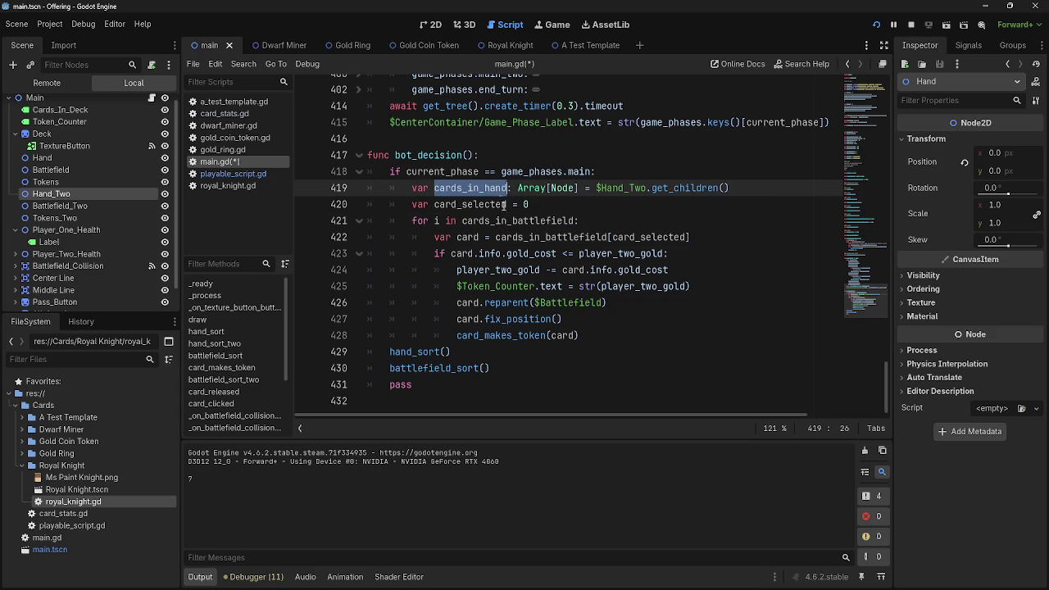
pyautogui.doubleClick(518, 220)
pyautogui.hotkey('ctrl', 'v')
pyautogui.click(571, 236)
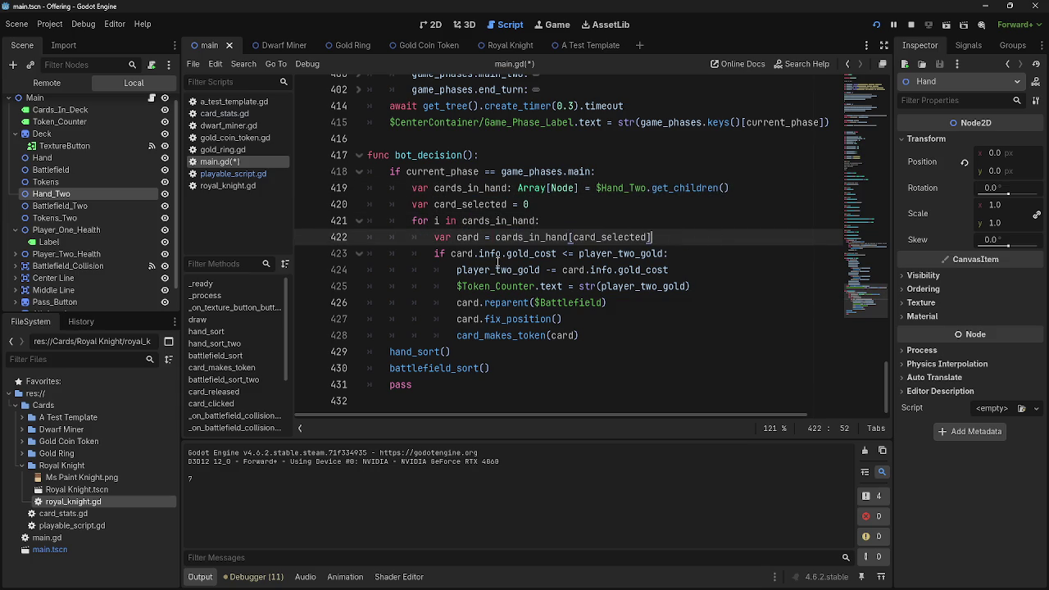
# Review the card_selected index, fix_position line, gold cost check and card assignment in bot_decision().
pyautogui.doubleClick(485, 205)
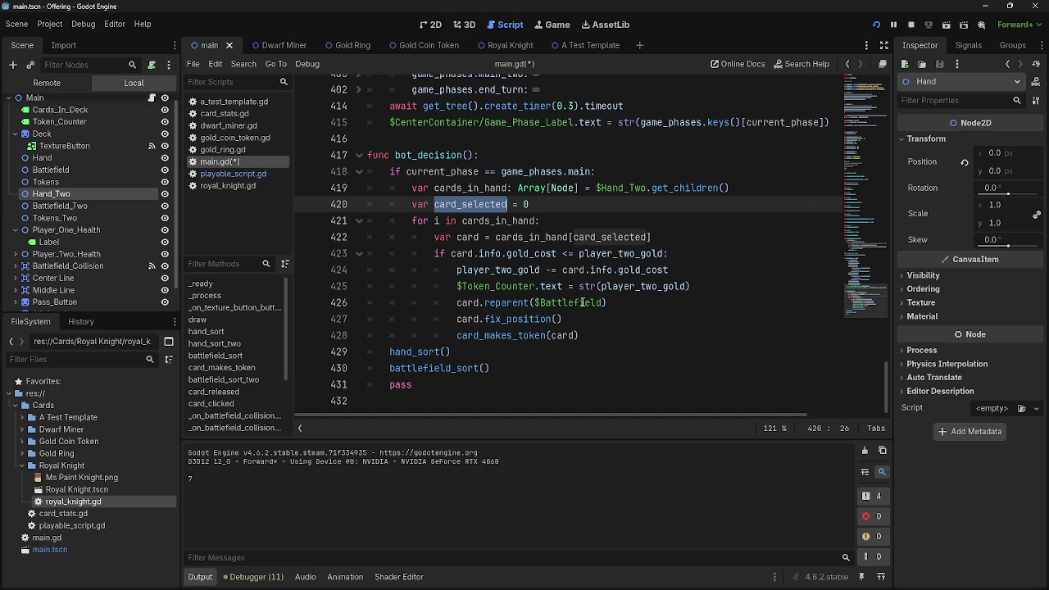
pyautogui.click(637, 337)
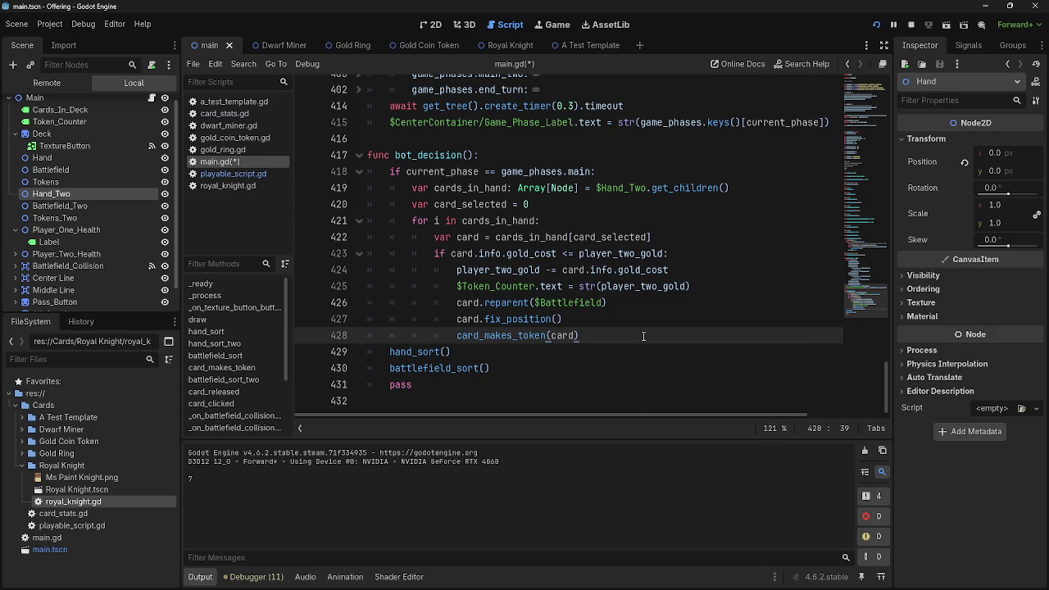
pyautogui.click(611, 319)
pyautogui.click(524, 320)
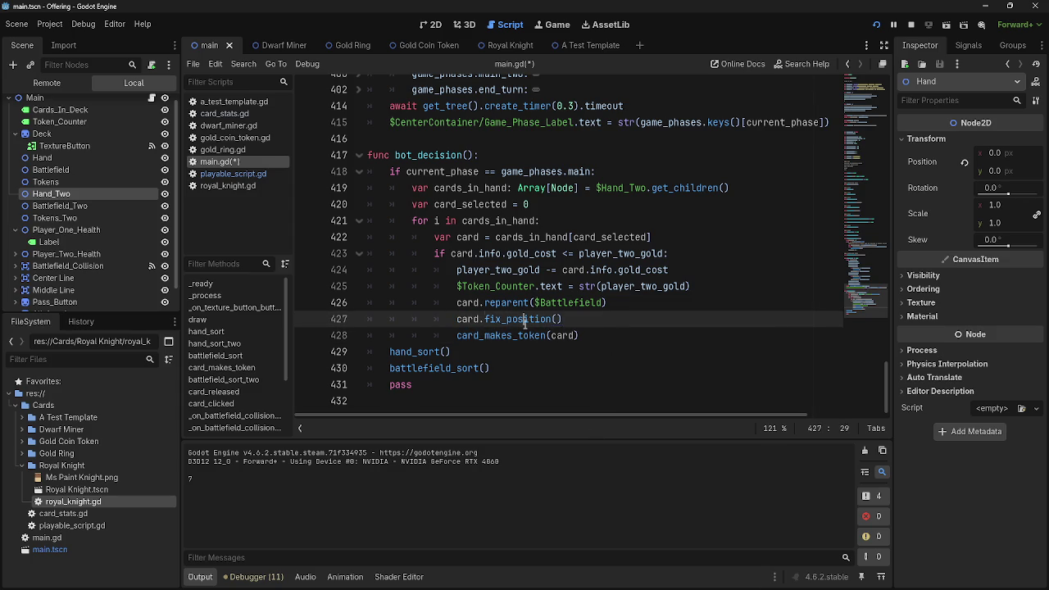
pyautogui.click(596, 336)
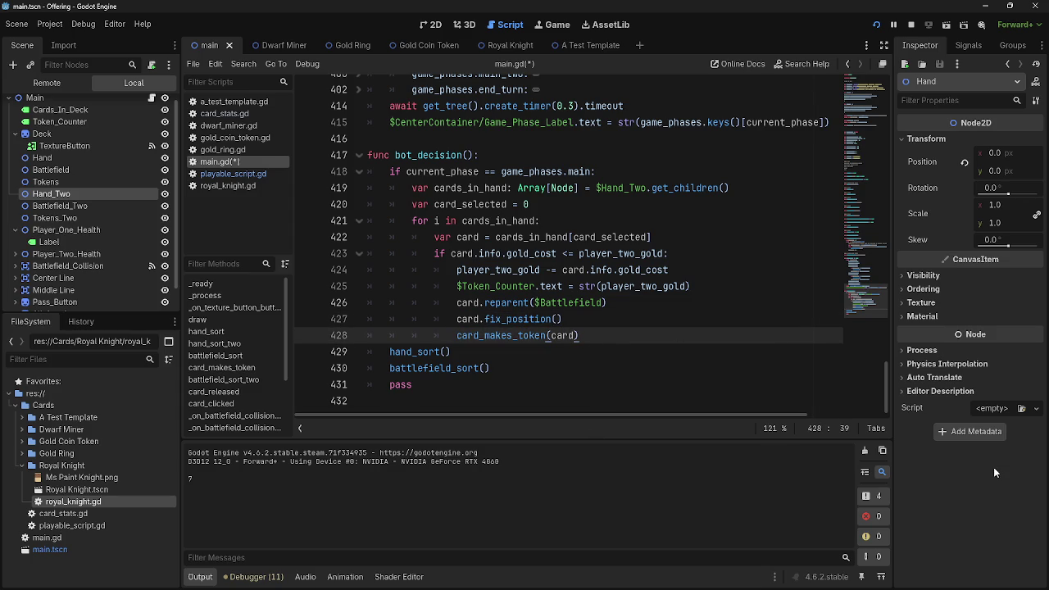
pyautogui.click(610, 320)
pyautogui.click(610, 328)
pyautogui.doubleClick(490, 254)
pyautogui.doubleClick(533, 254)
pyautogui.doubleClick(621, 254)
pyautogui.click(455, 237)
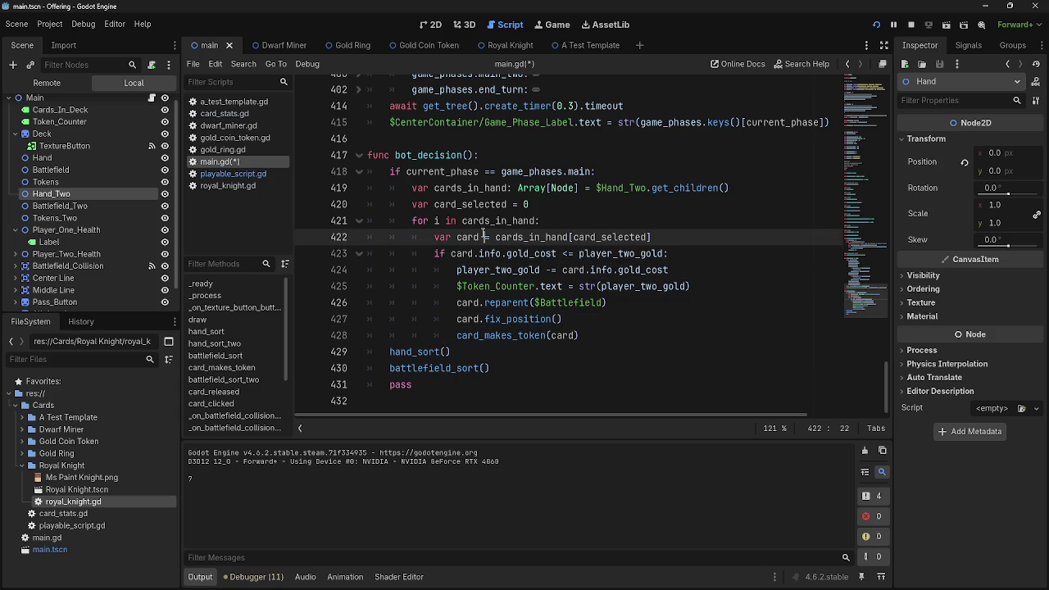
pyautogui.doubleClick(465, 236)
pyautogui.doubleClick(529, 236)
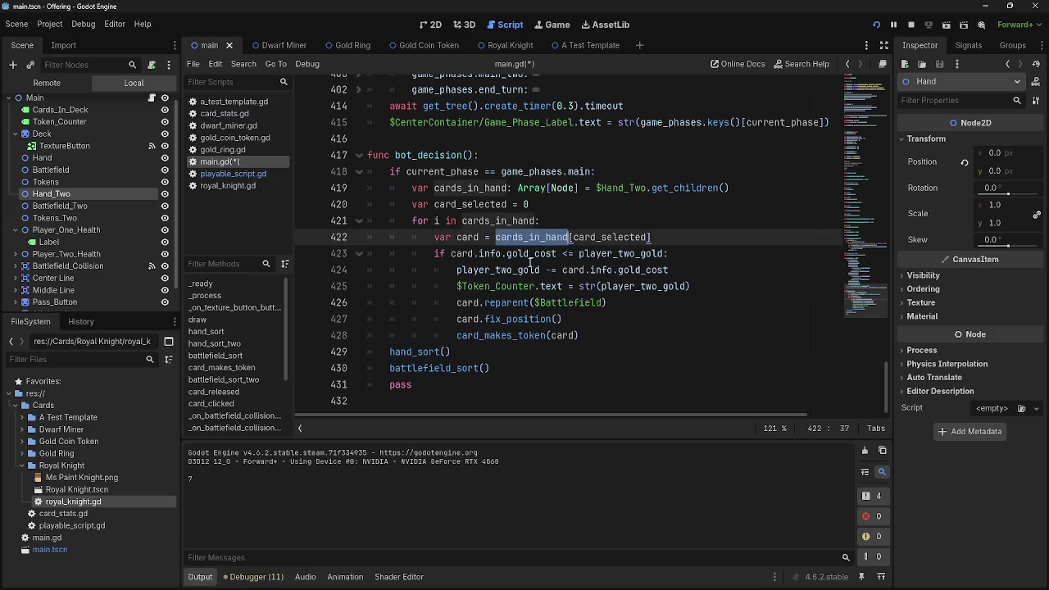
# Add 'card_selected += 1' after card_makes_token(card) and run the game.
pyautogui.click(514, 335)
pyautogui.click(585, 335)
pyautogui.press('Return')
pyautogui.write('card_sel')
pyautogui.press('Return')
pyautogui.write('+= 1')
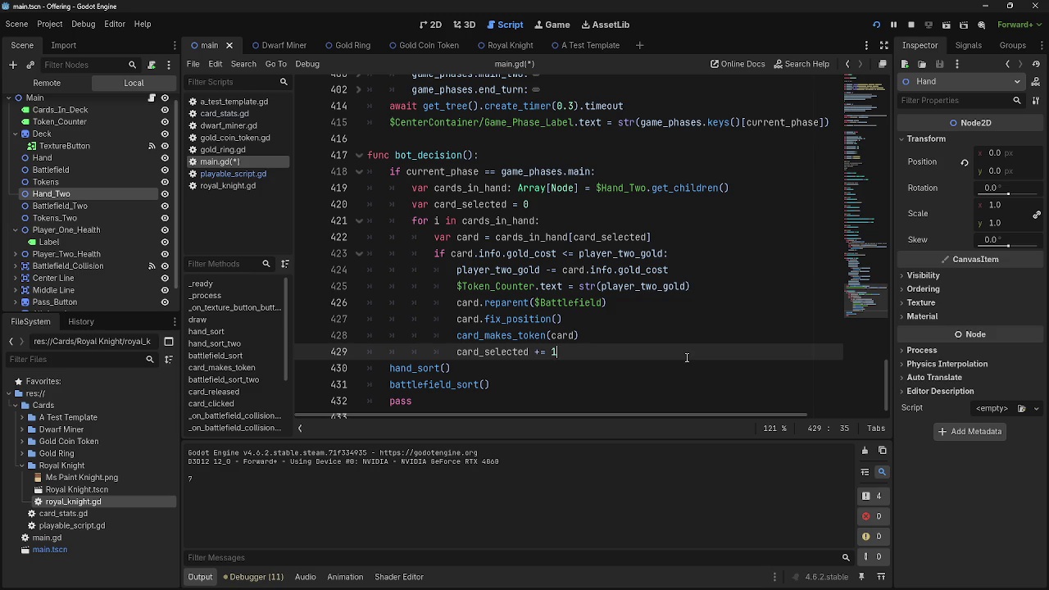
pyautogui.click(631, 339)
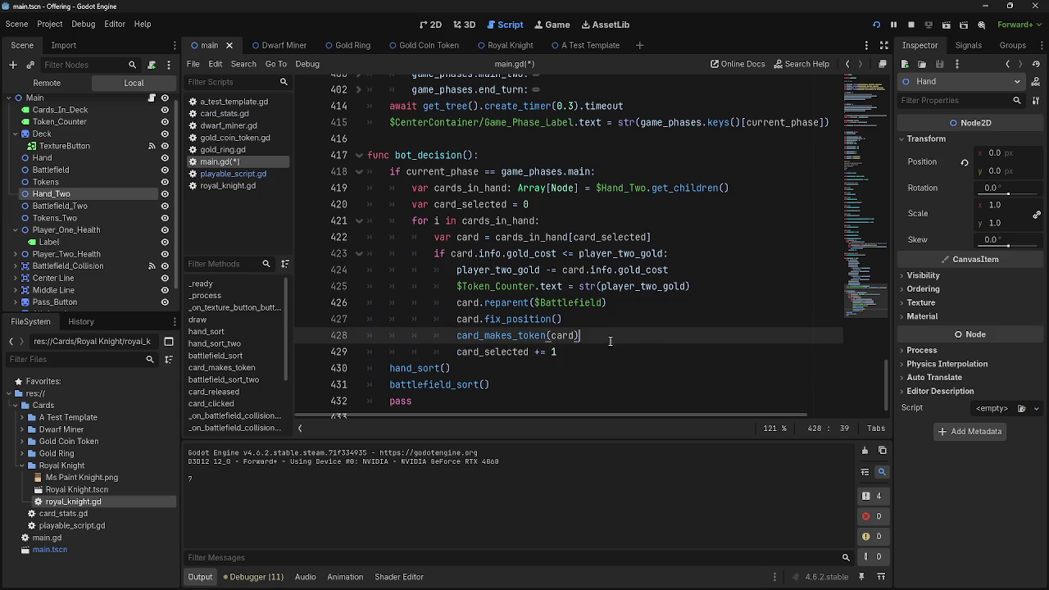
pyautogui.click(603, 351)
pyautogui.click(876, 24)
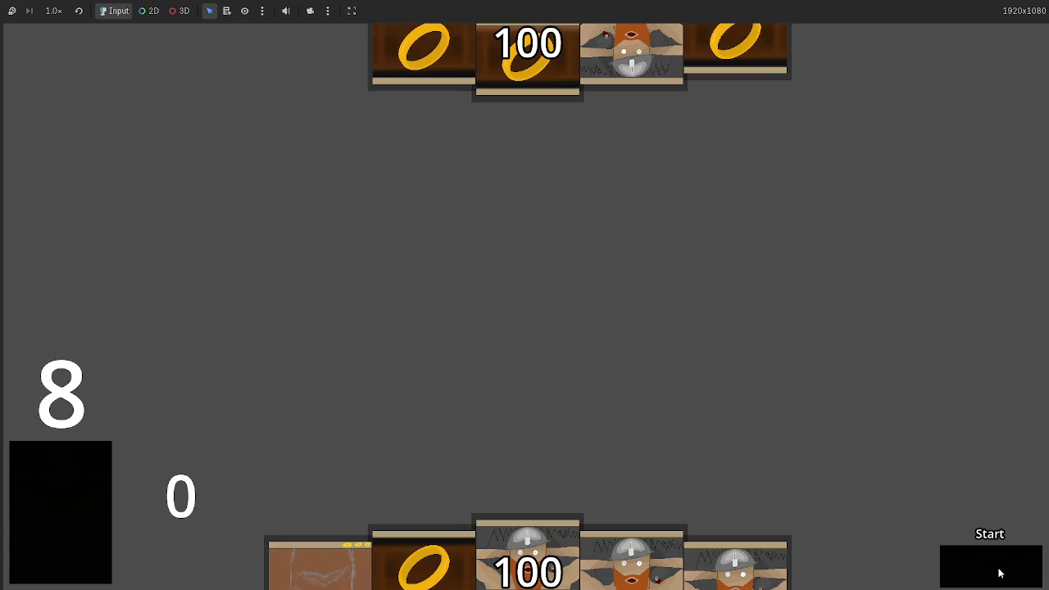
# Advance through attack, block, damage, main_two, end_turn and draw phases, then stop the game with F8.
pyautogui.click(998, 572)
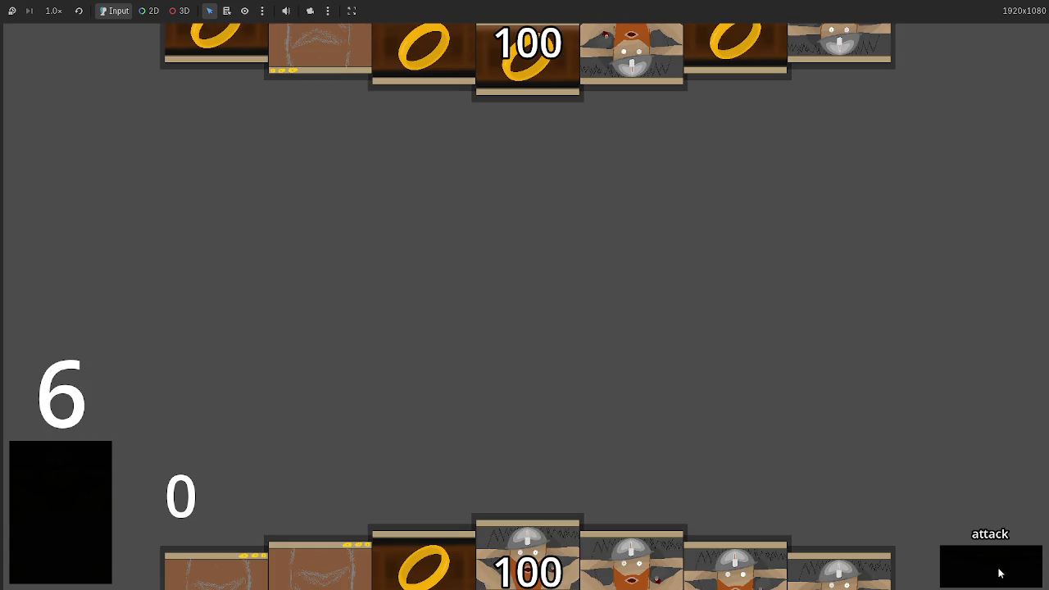
pyautogui.click(998, 572)
pyautogui.click(999, 572)
pyautogui.click(998, 572)
pyautogui.click(999, 573)
pyautogui.click(999, 573)
pyautogui.click(999, 573)
pyautogui.click(999, 573)
pyautogui.click(999, 573)
pyautogui.click(999, 573)
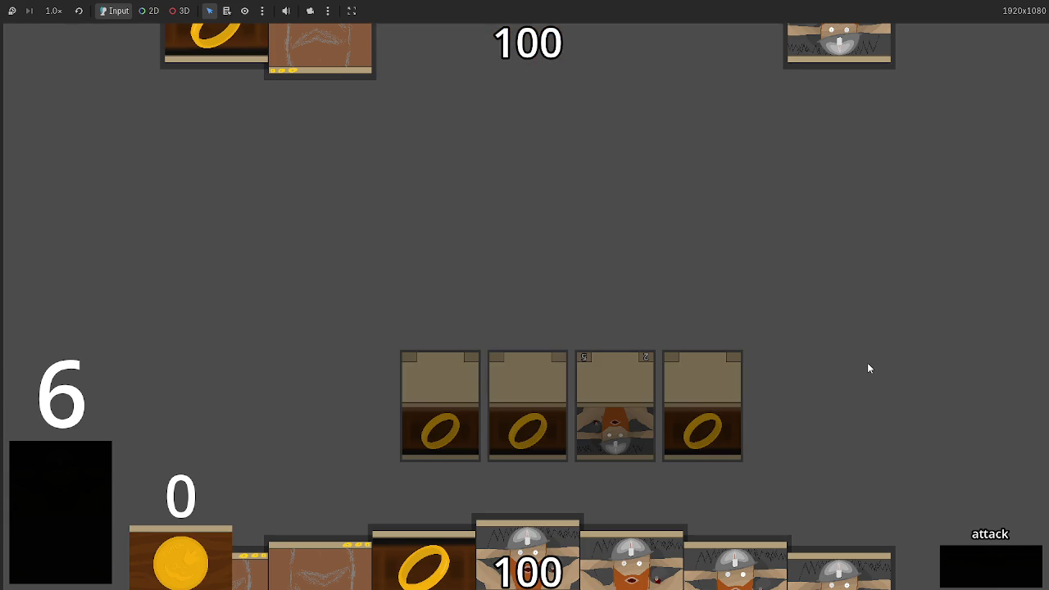
pyautogui.press('F8')
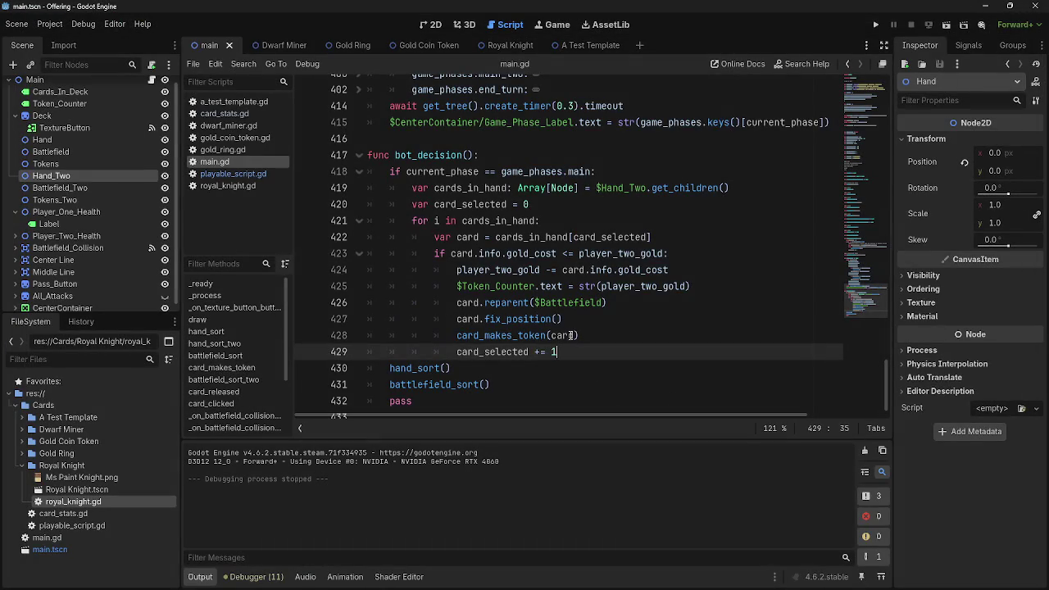
# Change $Battlefield to $Battlefield_Two on line 426 and run the game.
pyautogui.doubleClick(578, 302)
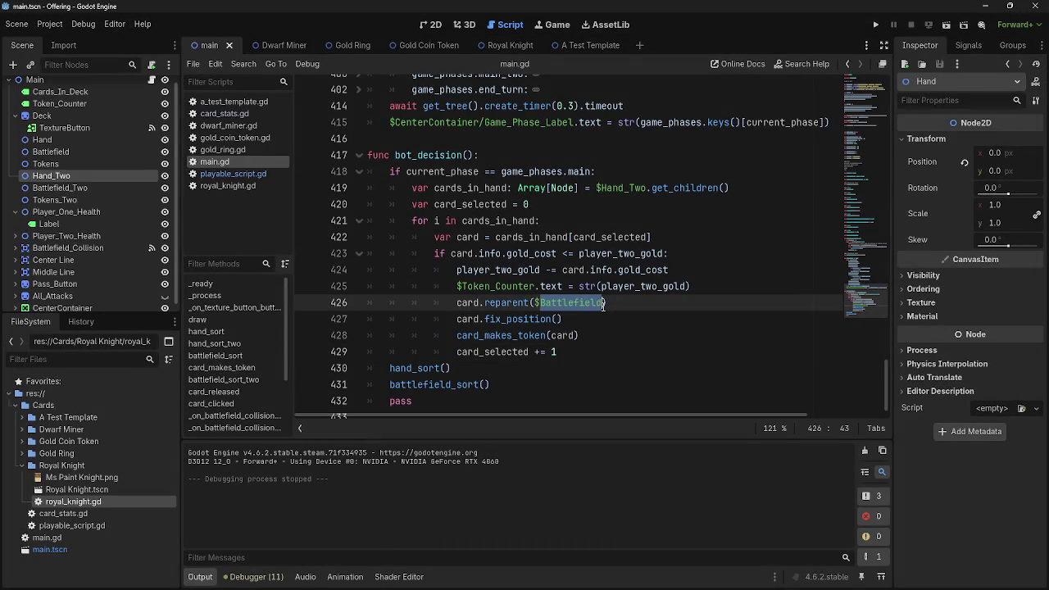
pyautogui.click(603, 304)
pyautogui.write('_two')
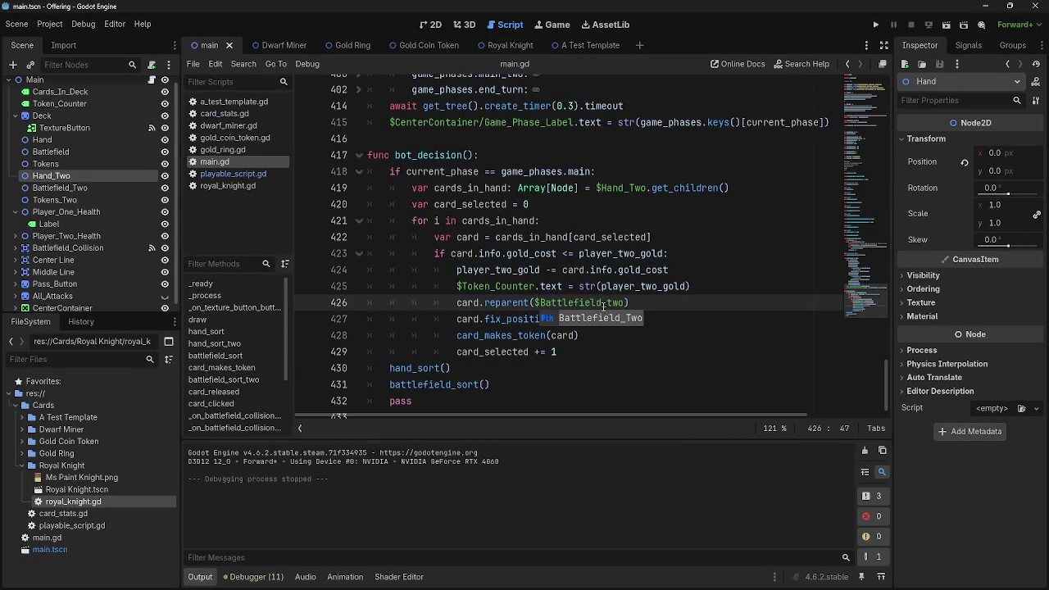
pyautogui.click(614, 321)
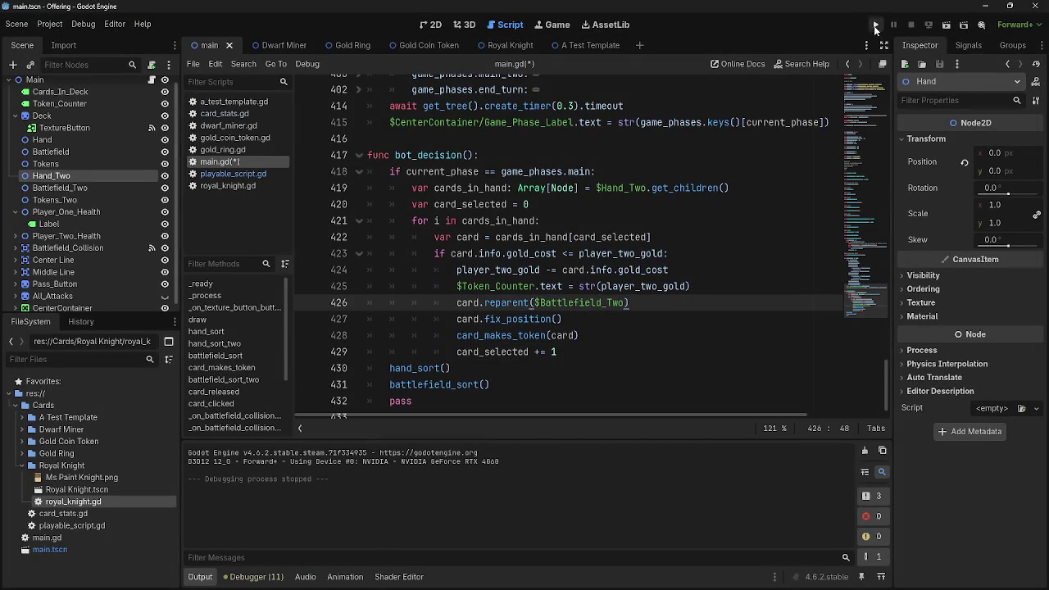
pyautogui.click(875, 24)
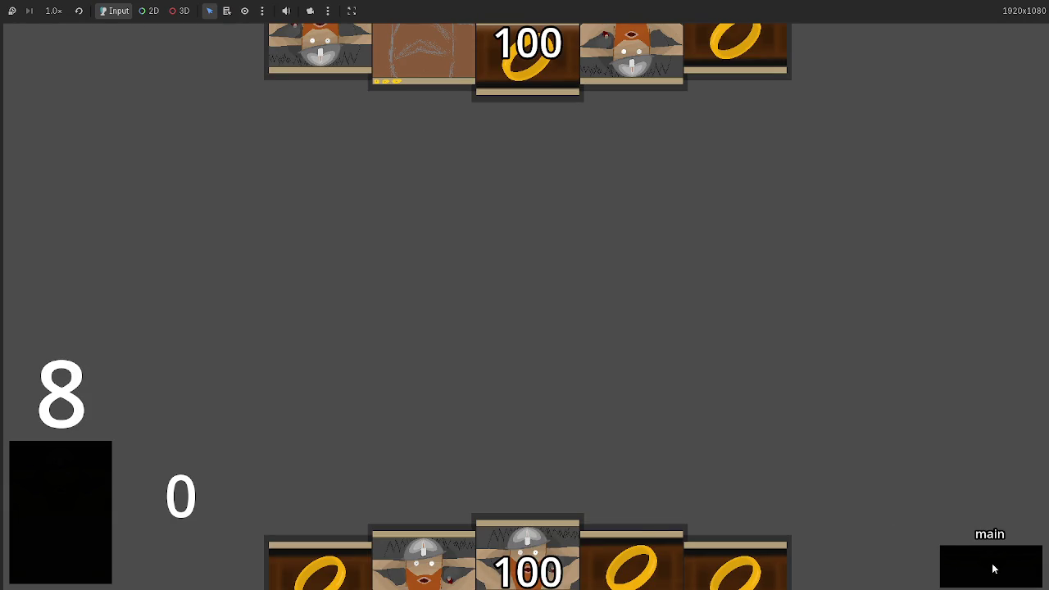
# Advance through two turns of phases, from attack to end_turn and on to the next block phase.
pyautogui.click(992, 569)
pyautogui.click(992, 568)
pyautogui.click(992, 568)
pyautogui.click(992, 569)
pyautogui.click(992, 568)
pyautogui.click(992, 569)
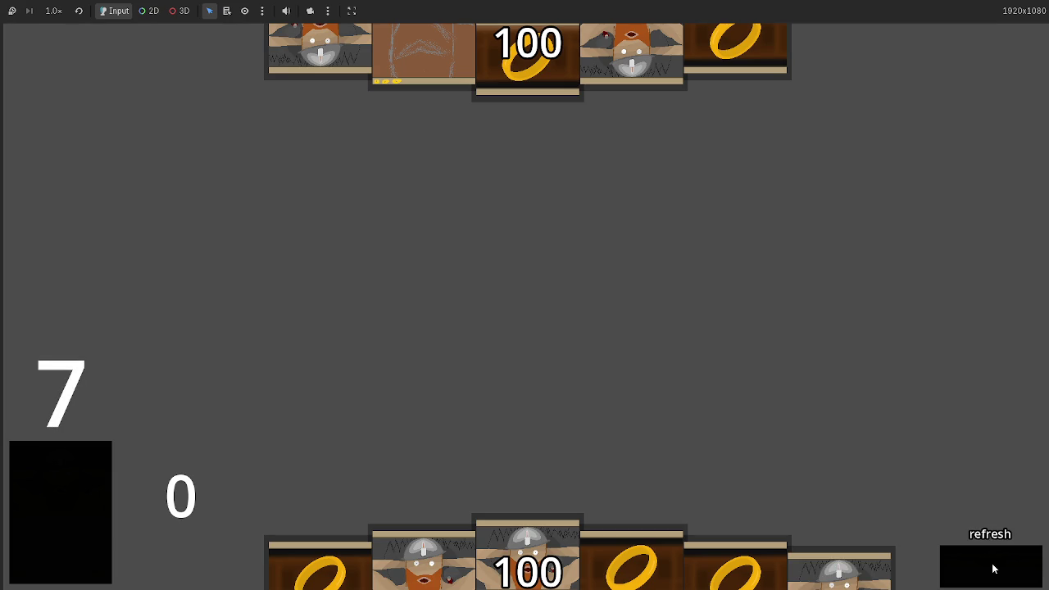
pyautogui.click(992, 569)
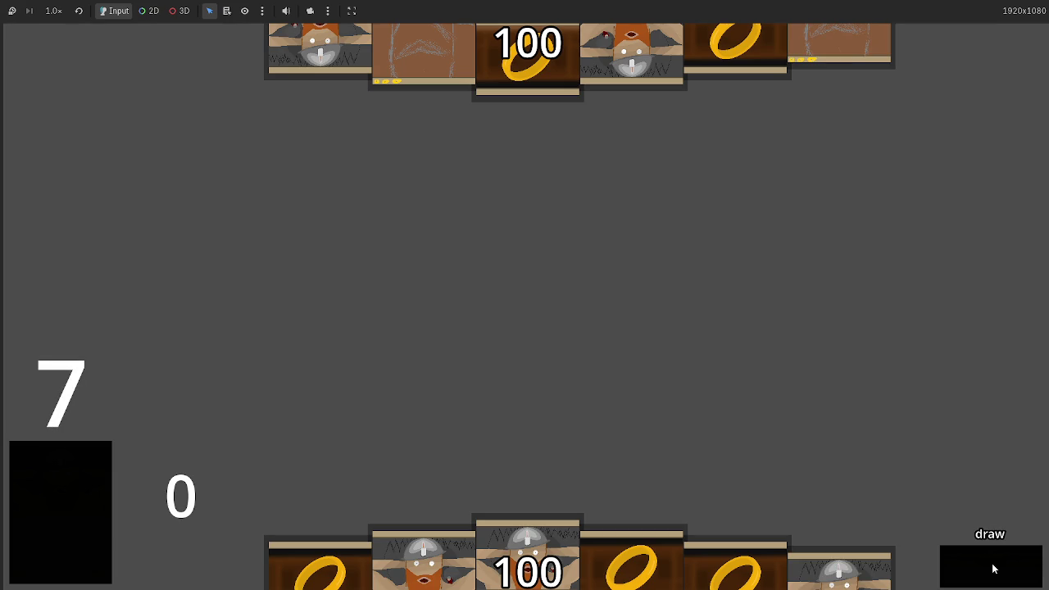
pyautogui.click(992, 568)
pyautogui.click(992, 569)
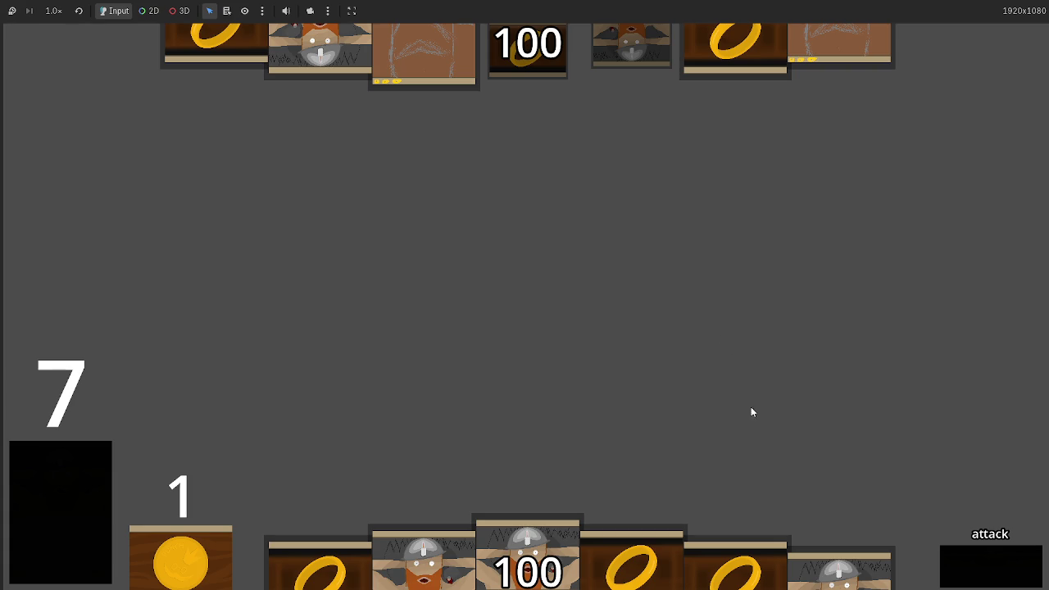
pyautogui.click(956, 579)
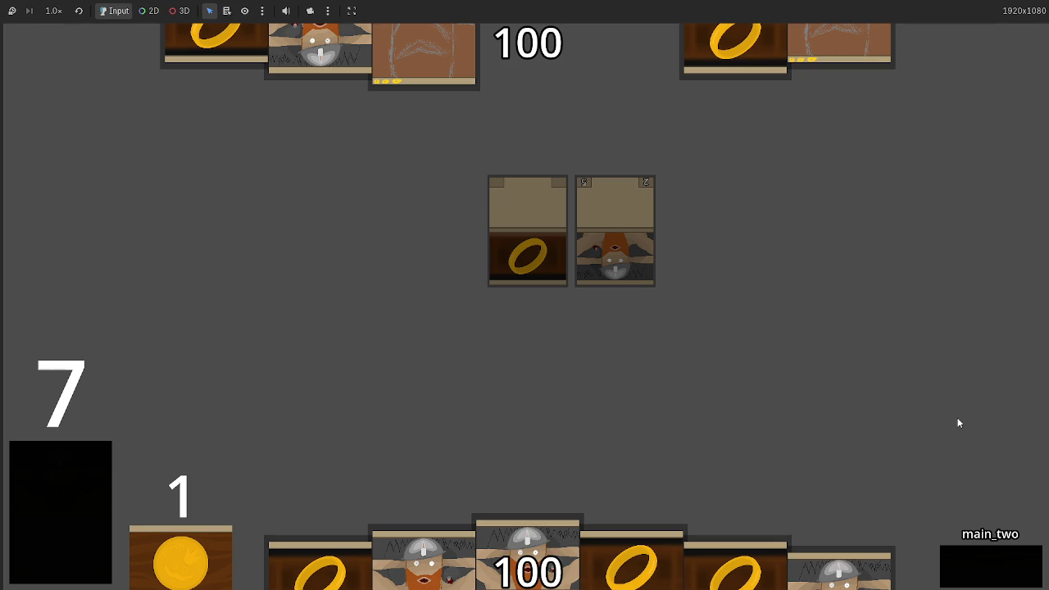
pyautogui.click(970, 561)
pyautogui.click(970, 561)
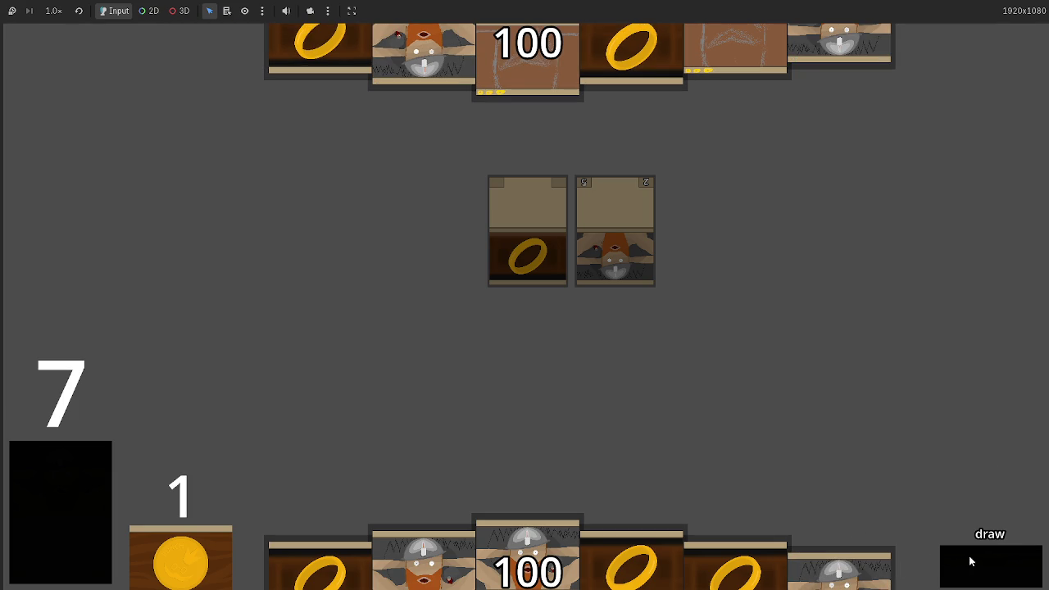
pyautogui.click(970, 561)
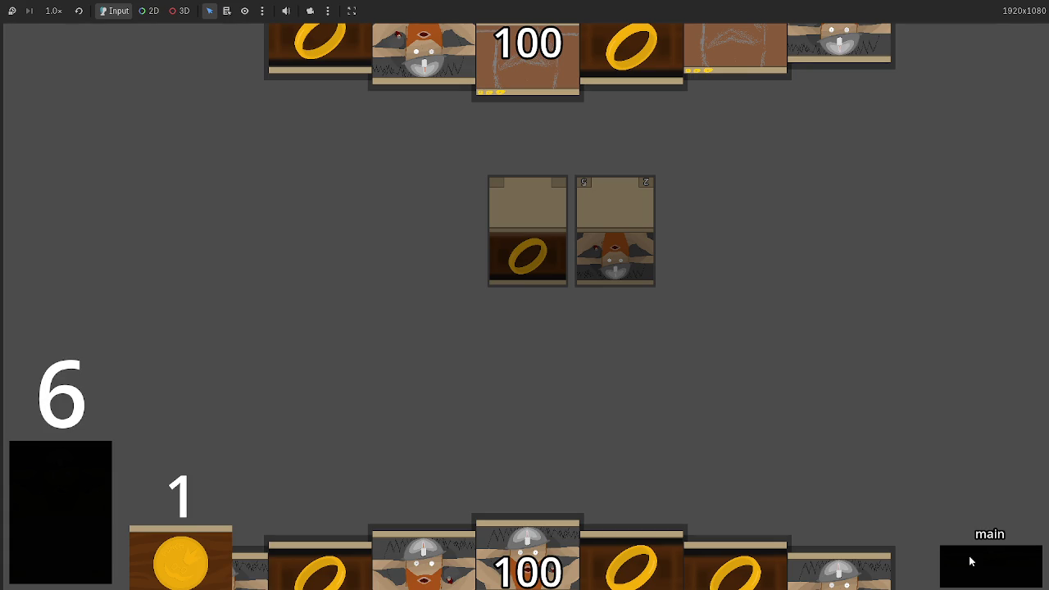
pyautogui.click(970, 561)
pyautogui.click(970, 562)
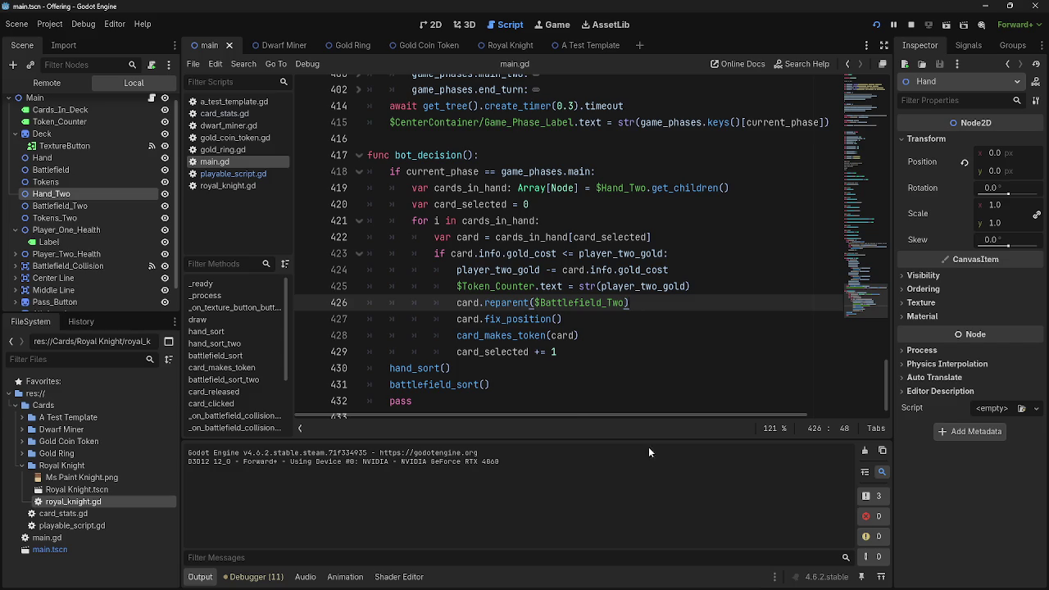
# Dedent 'card_selected += 1' out of the gold-cost check and rerun the game.
pyautogui.click(455, 352)
pyautogui.press('BackSpace')
pyautogui.click(602, 351)
pyautogui.click(875, 23)
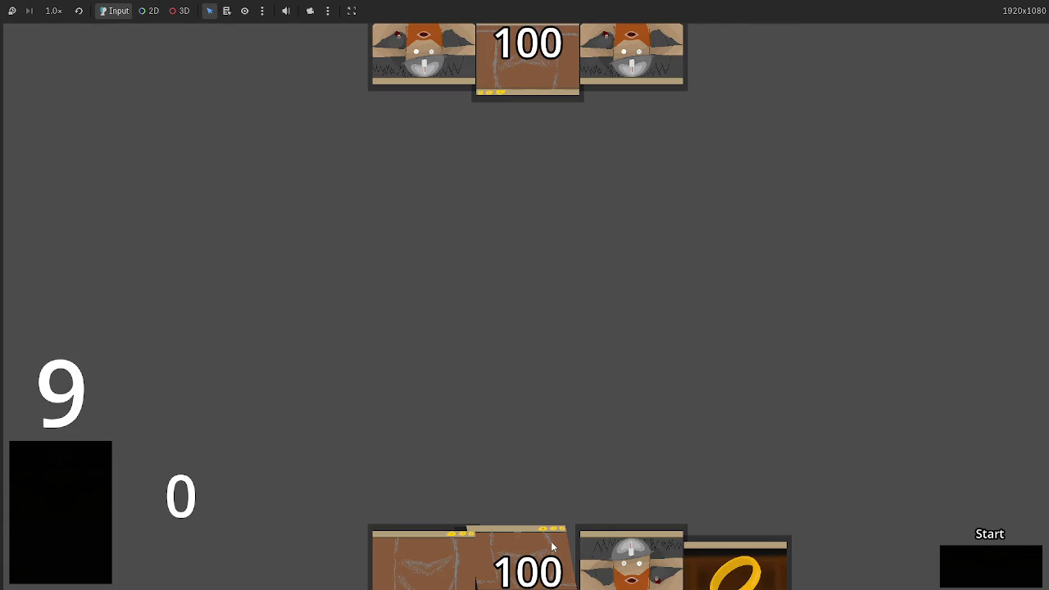
# Select the player's 100 card and advance through a full turn to the next attack phase.
pyautogui.click(526, 541)
pyautogui.click(979, 585)
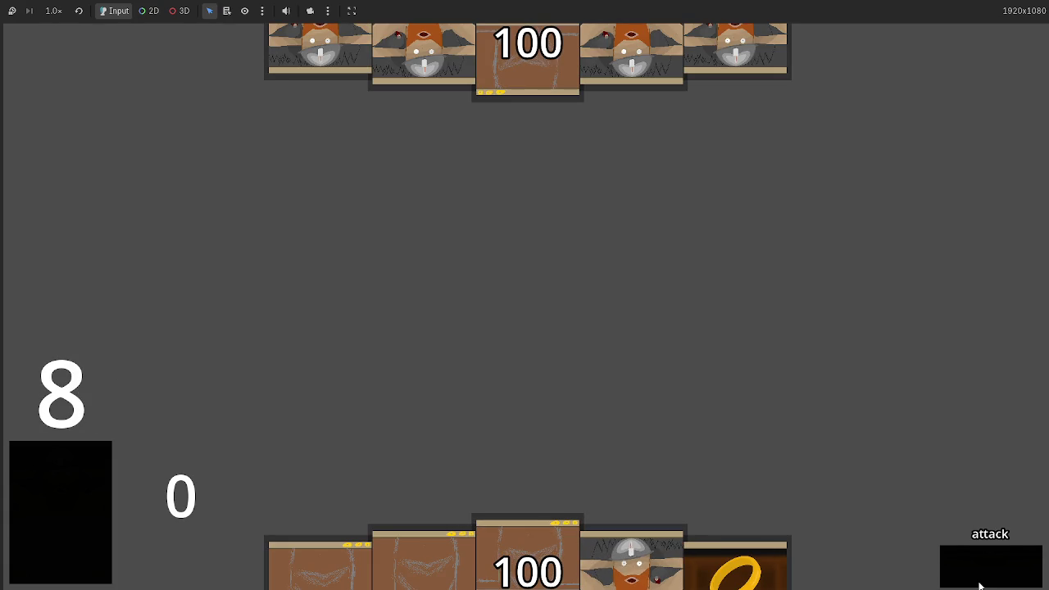
pyautogui.click(979, 585)
pyautogui.click(979, 585)
pyautogui.click(979, 585)
pyautogui.click(979, 585)
pyautogui.click(979, 585)
pyautogui.click(979, 585)
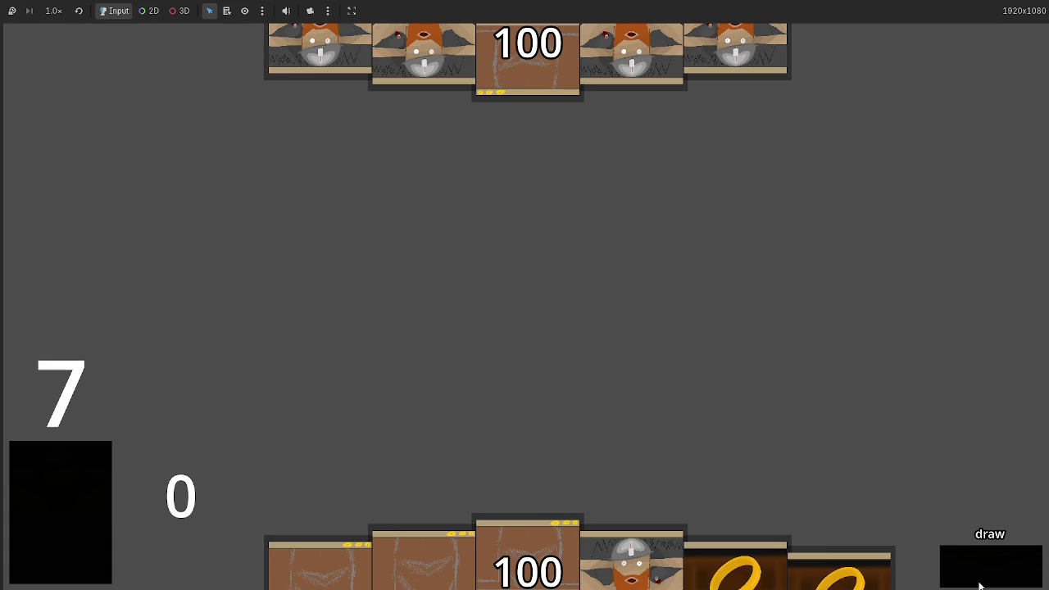
pyautogui.click(979, 585)
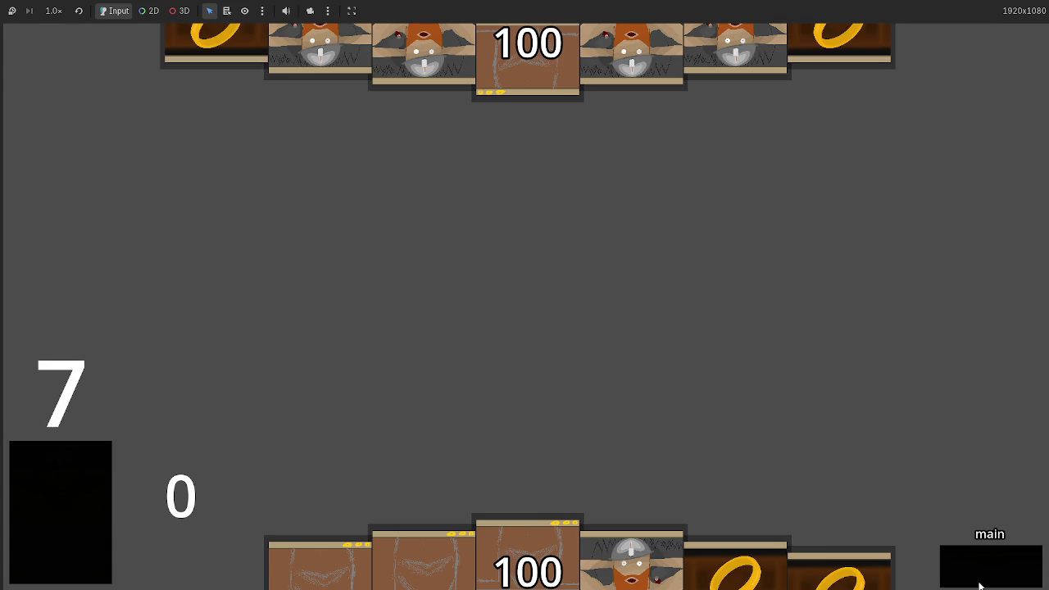
pyautogui.click(979, 585)
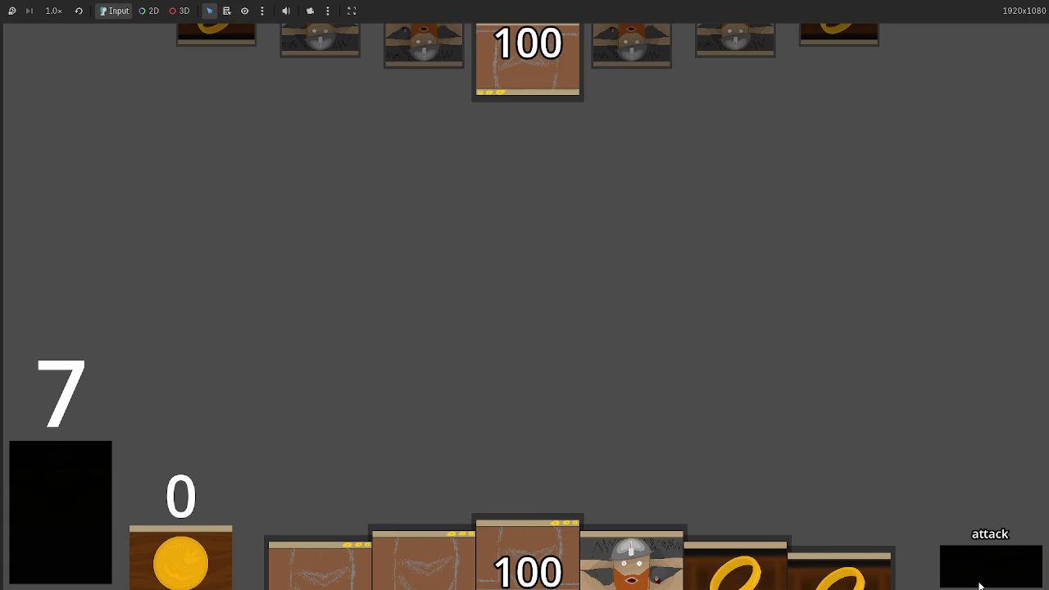
# Back in the script editor, inspect the fix_position and card_makes_token calls on line 428.
pyautogui.hotkey('alt', 'Tab')
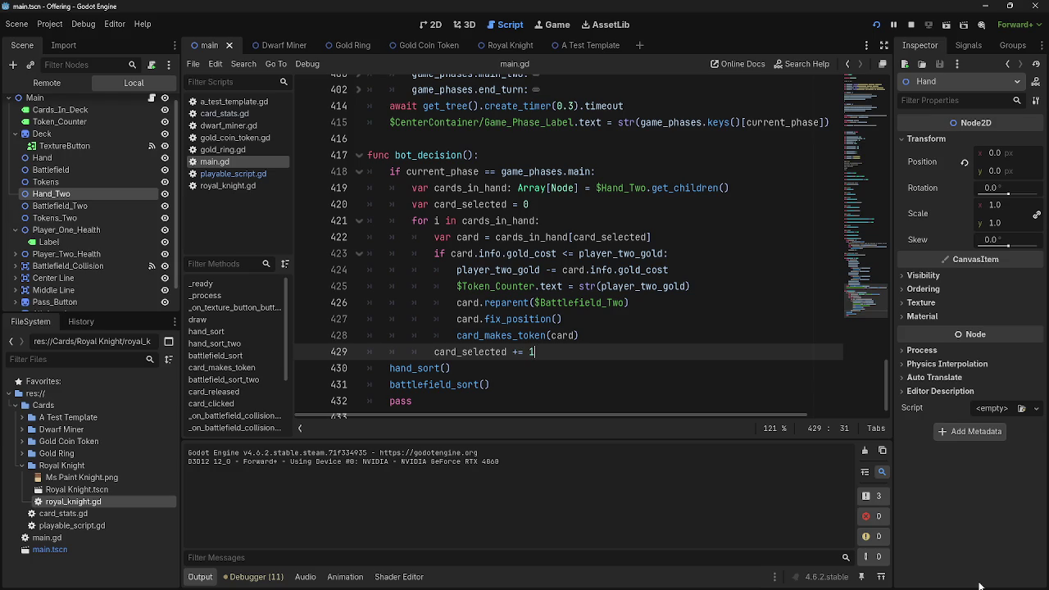
pyautogui.doubleClick(514, 323)
pyautogui.doubleClick(502, 335)
pyautogui.doubleClick(515, 323)
pyautogui.click(508, 335)
pyautogui.doubleClick(509, 335)
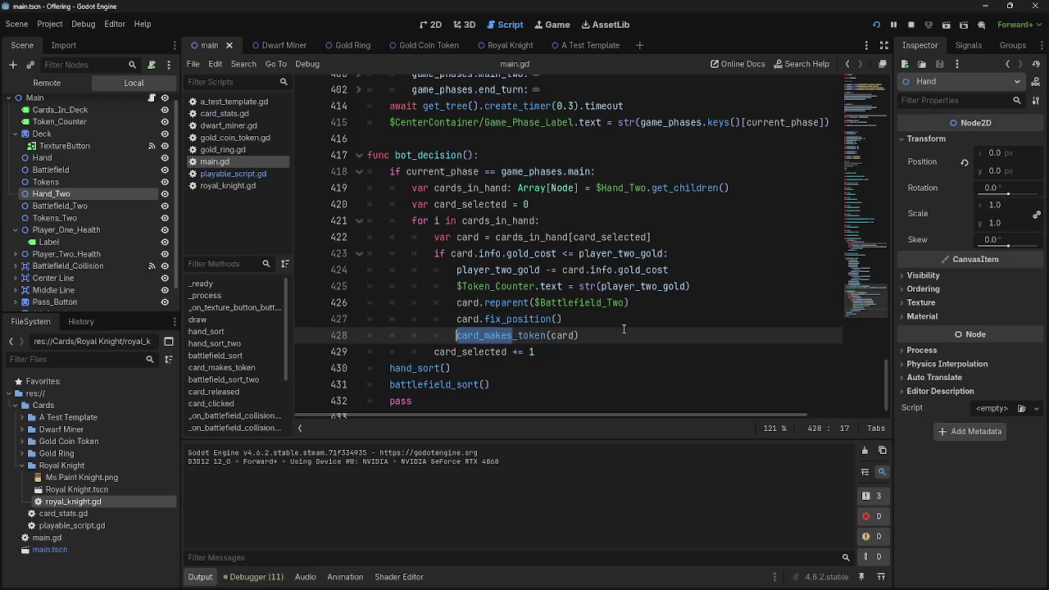
pyautogui.click(624, 335)
pyautogui.scroll(10, 619, 344)
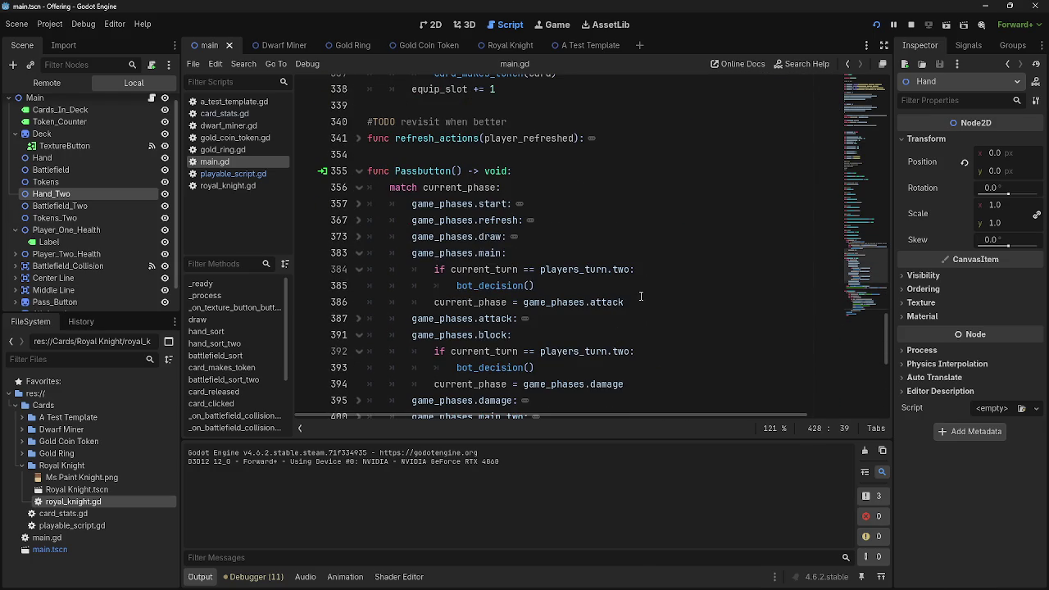
# Advance the running game through block and main_two to end_turn, bringing the opponent's cards mid-board.
pyautogui.hotkey('alt', 'Tab')
pyautogui.hotkey('alt', 'Tab')
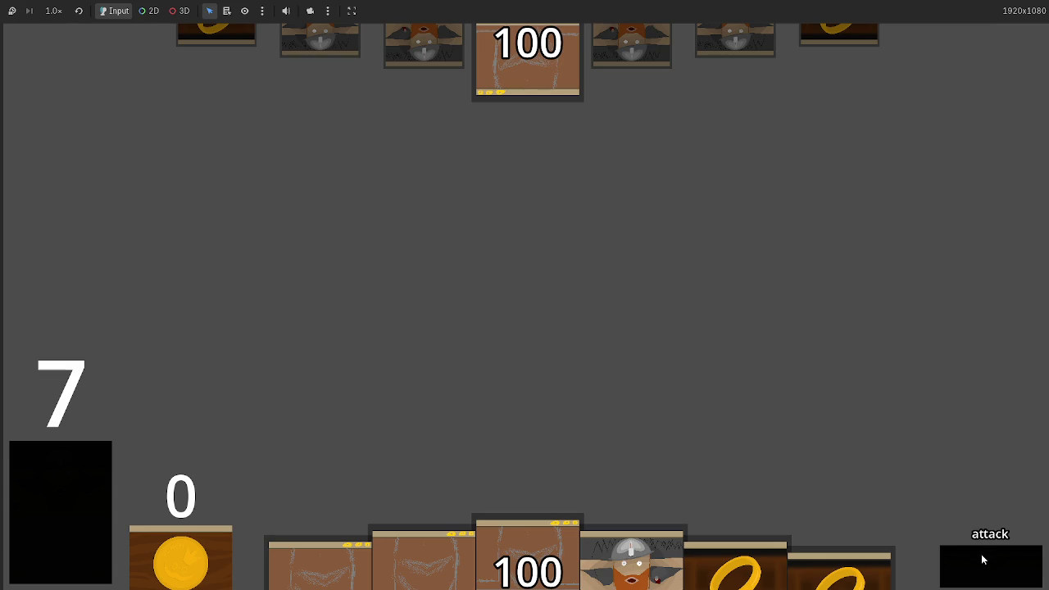
pyautogui.click(984, 562)
pyautogui.click(984, 562)
pyautogui.click(984, 562)
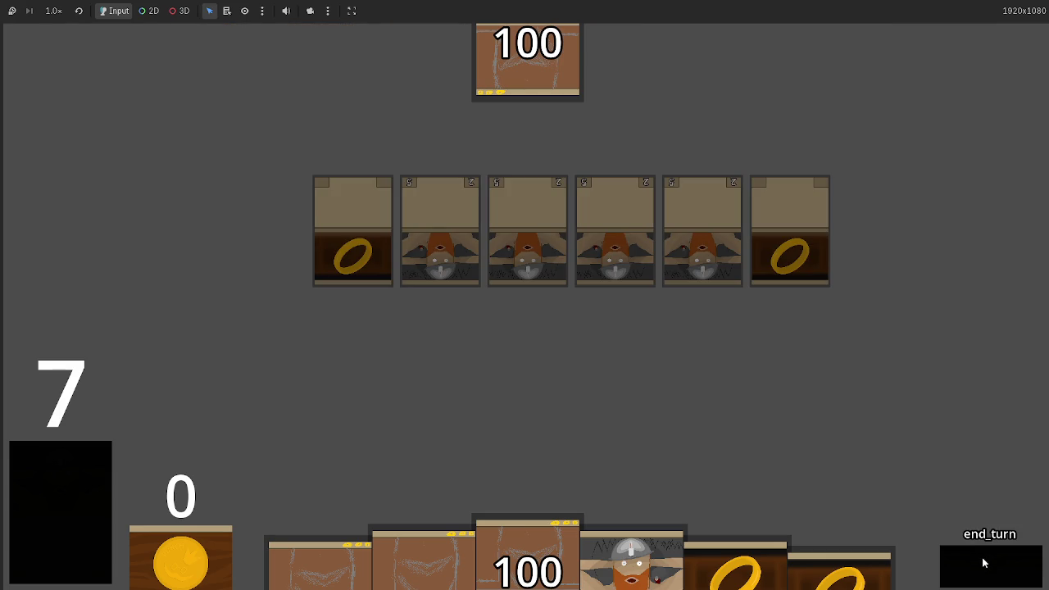
pyautogui.hotkey('alt', 'Tab')
# Review the Battlefield_Two and fix_position lines in bot_decision, then switch to playable_script.gd.
pyautogui.scroll(-3, 492, 311)
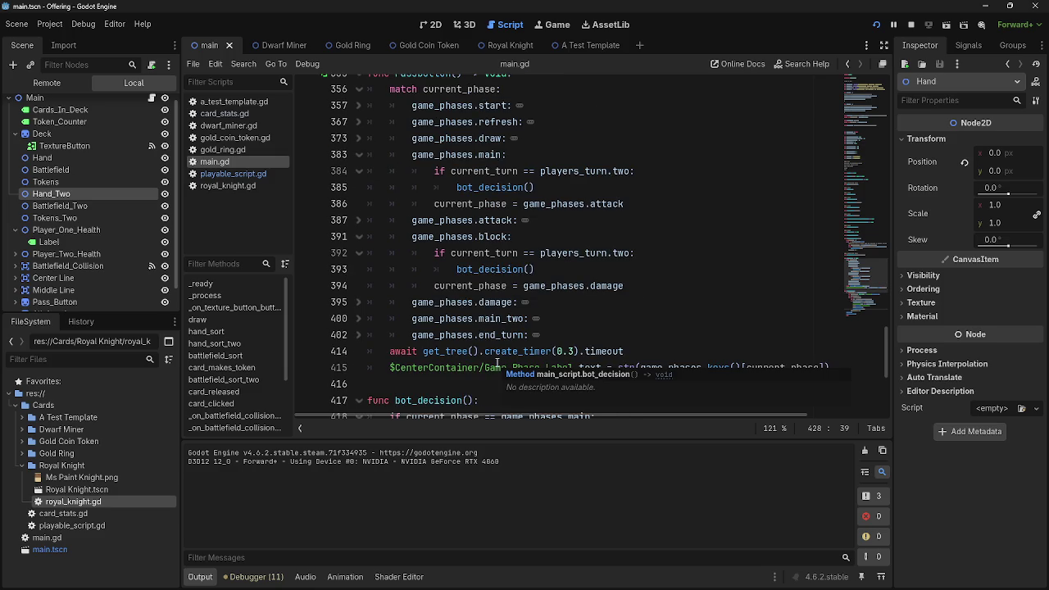
pyautogui.moveTo(402, 318); pyautogui.dragTo(378, 318)
pyautogui.click(573, 318)
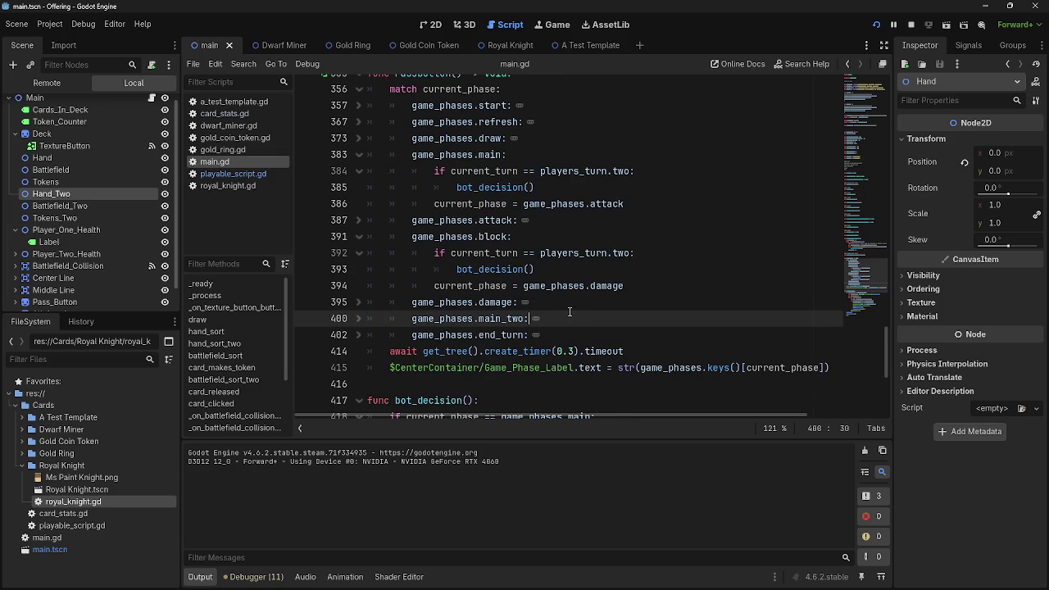
pyautogui.scroll(-4, 574, 317)
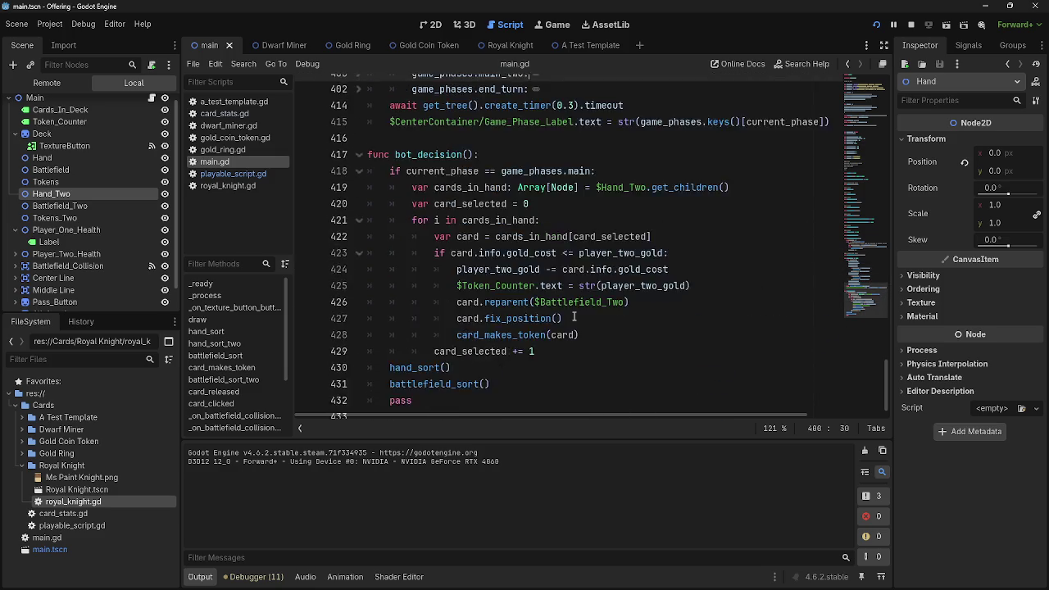
pyautogui.scroll(-2, 573, 315)
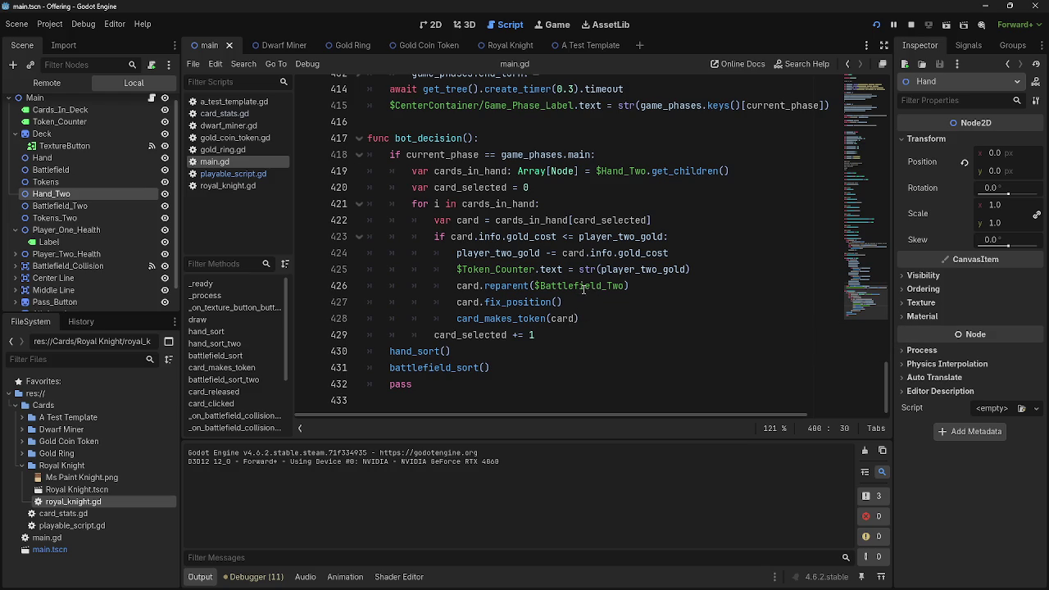
pyautogui.doubleClick(584, 286)
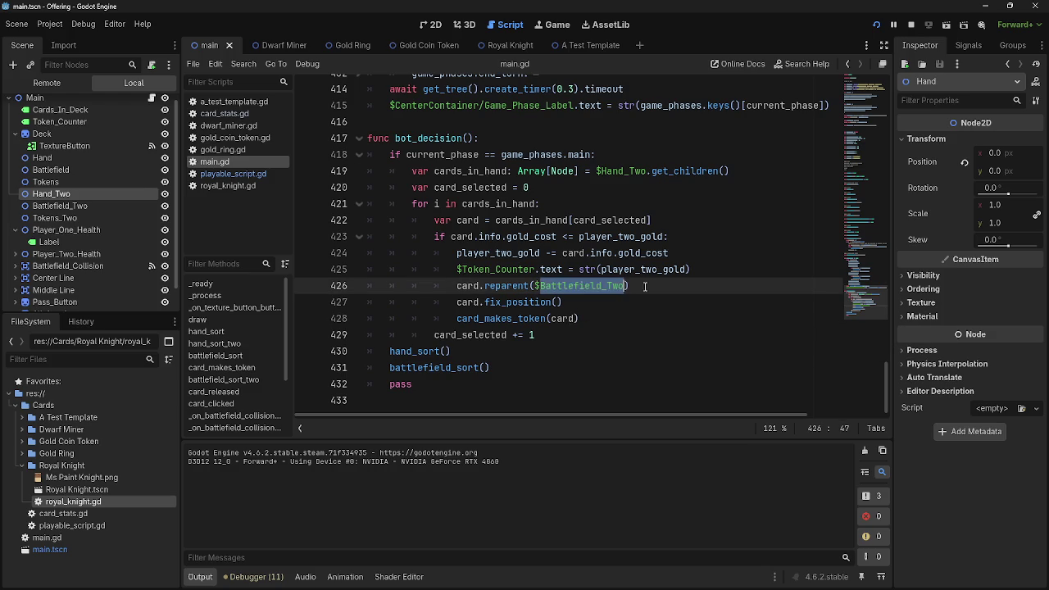
pyautogui.doubleClick(516, 302)
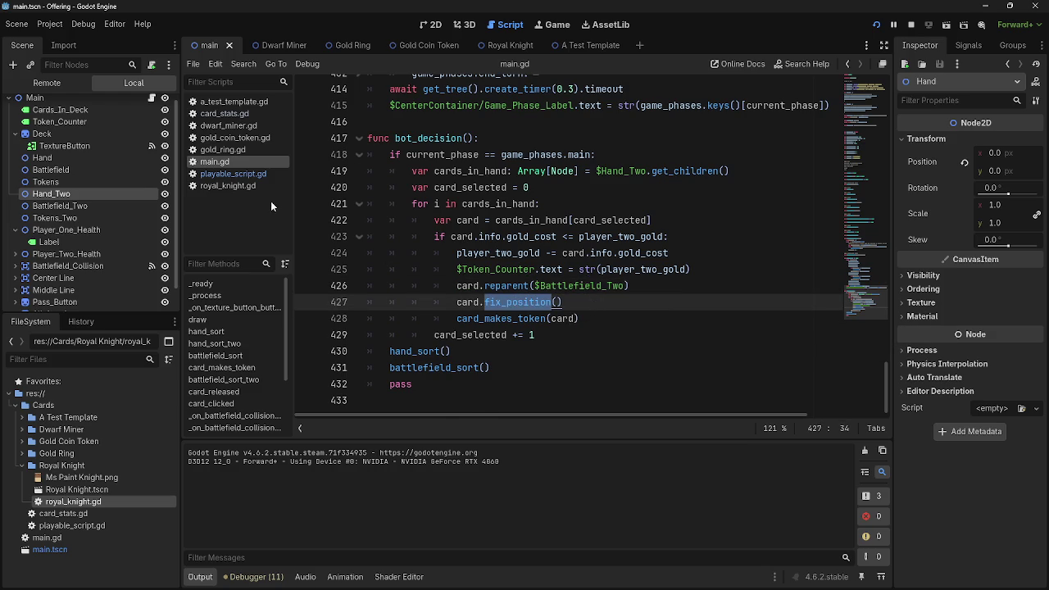
pyautogui.click(232, 174)
pyautogui.scroll(-8, 436, 269)
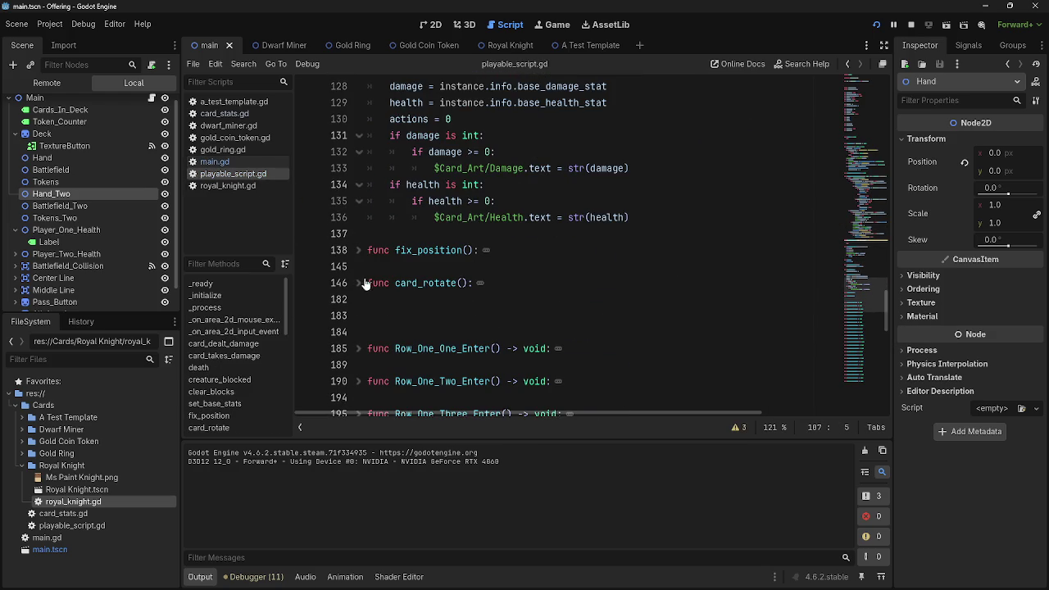
# Peek into fix_position and look over the death() function in playable_script.gd.
pyautogui.click(358, 250)
pyautogui.click(358, 250)
pyautogui.click(473, 234)
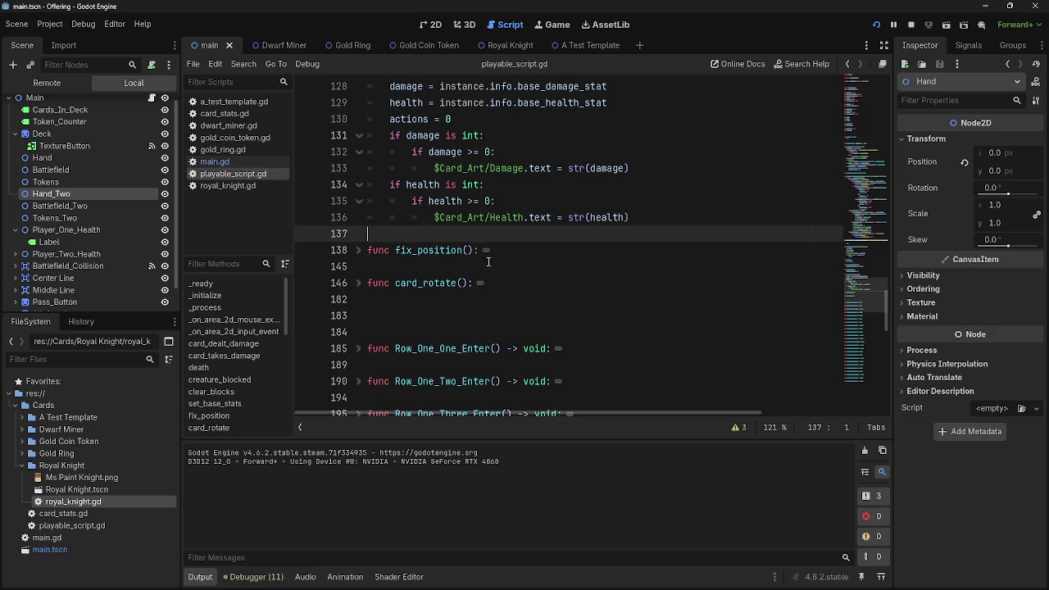
pyautogui.scroll(7, 488, 261)
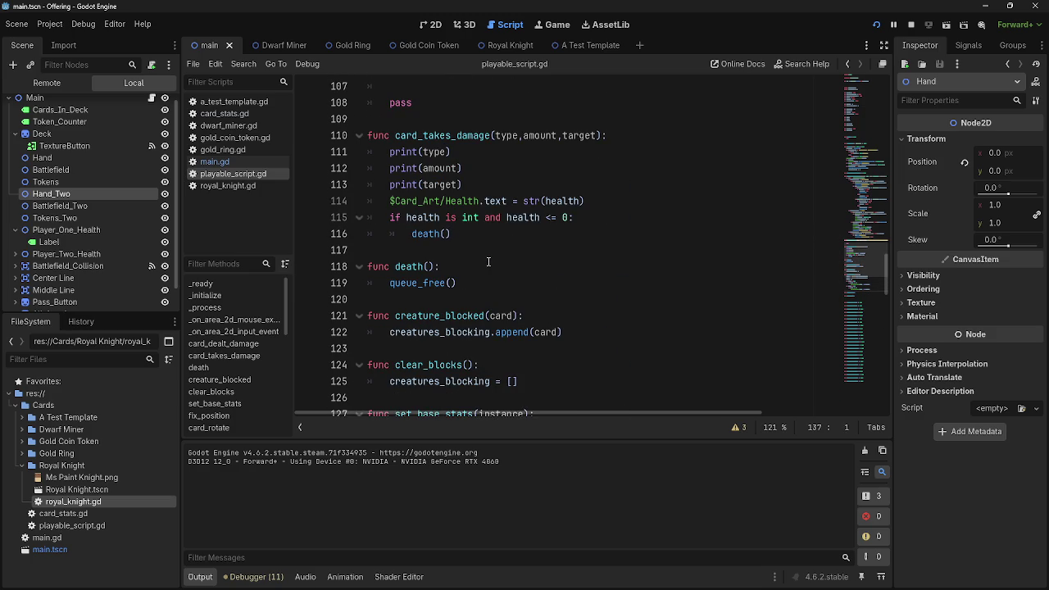
pyautogui.click(488, 262)
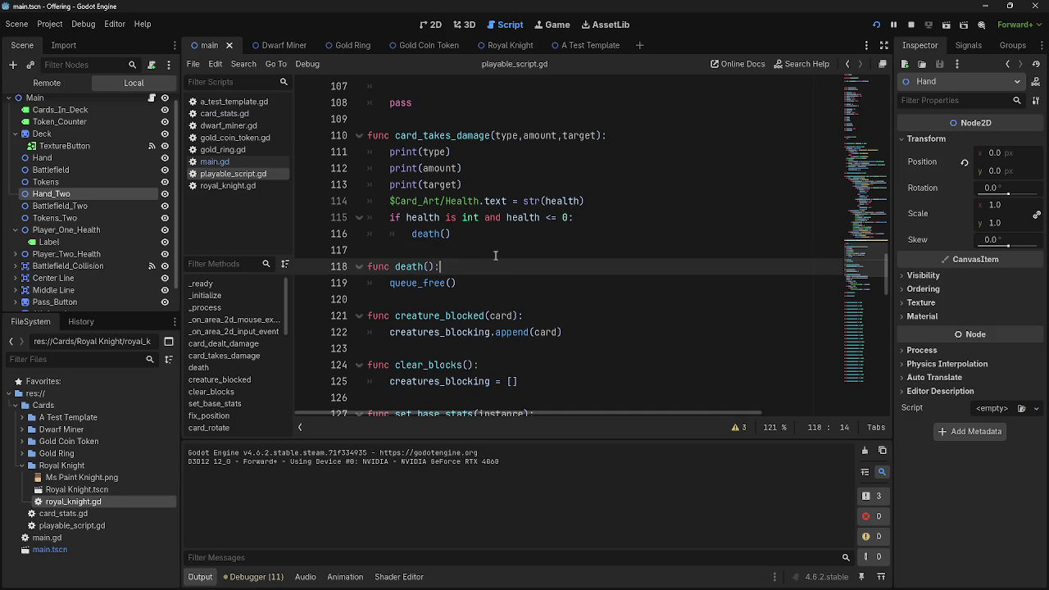
pyautogui.click(409, 266)
pyautogui.press('Down')
pyautogui.press('Down')
pyautogui.click(474, 266)
# Inspect card_rotate and fix_position, then jump back to the card.fix_position() call on main.gd line 427.
pyautogui.scroll(4, 875, 242)
pyautogui.scroll(-9, 627, 323)
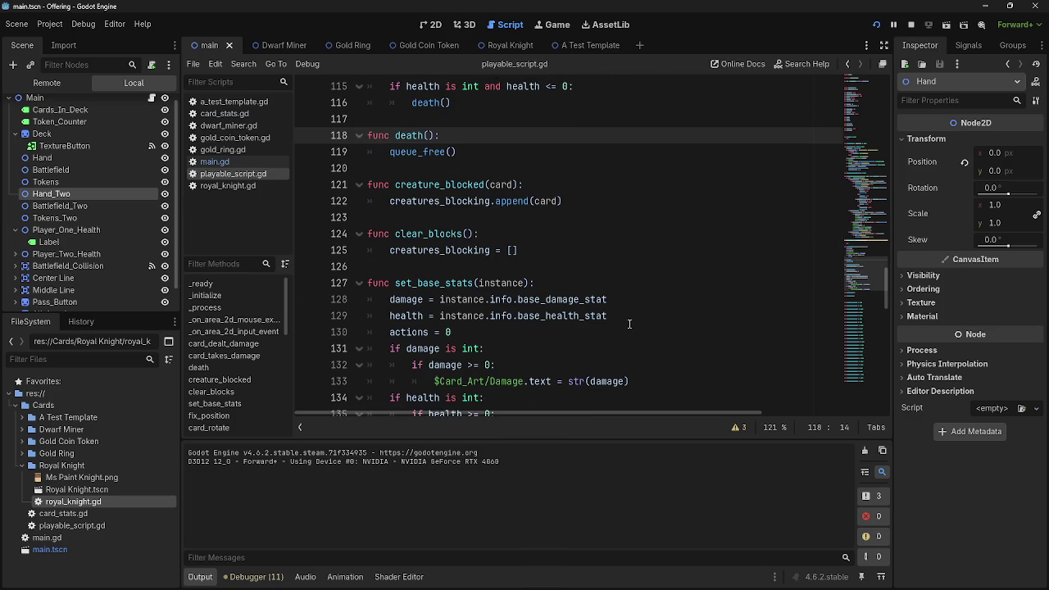
pyautogui.scroll(-2, 621, 323)
pyautogui.scroll(4, 408, 305)
pyautogui.scroll(-4, 408, 306)
pyautogui.click(365, 299)
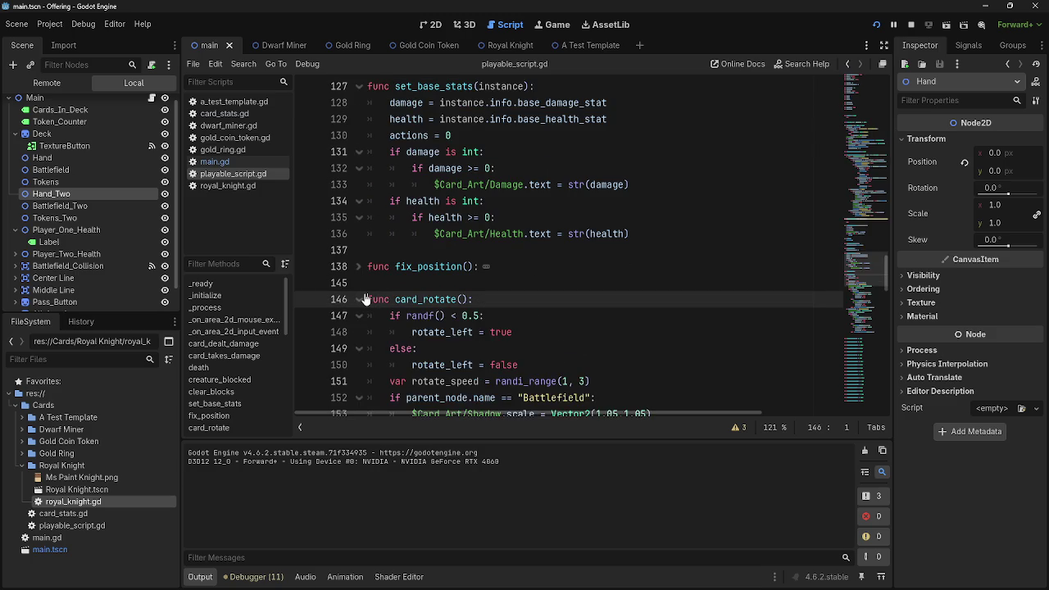
pyautogui.click(358, 299)
pyautogui.click(359, 266)
pyautogui.click(359, 266)
pyautogui.hotkey('alt', 'Left')
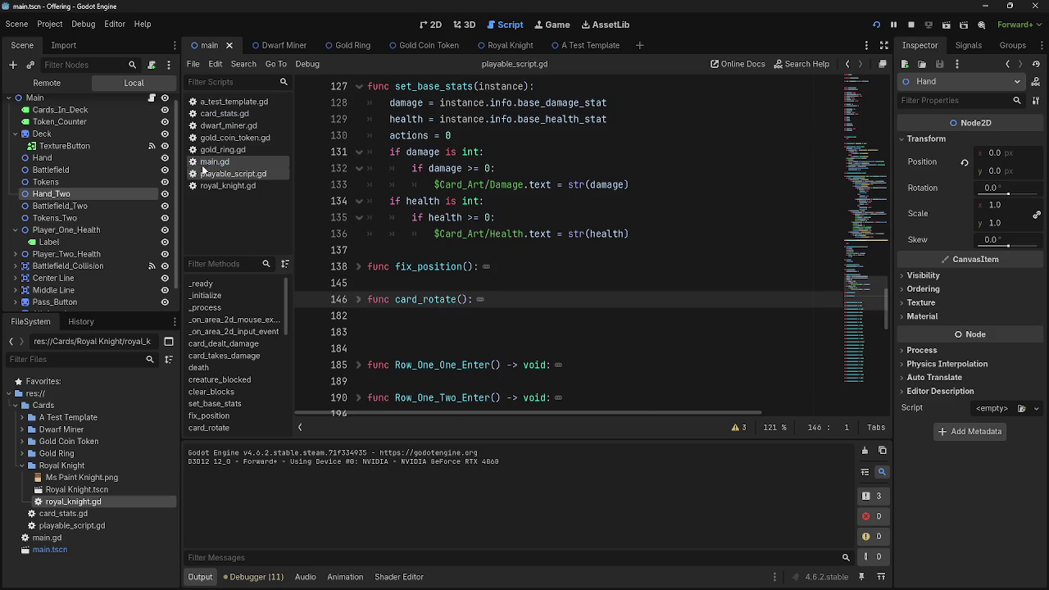
pyautogui.click(592, 318)
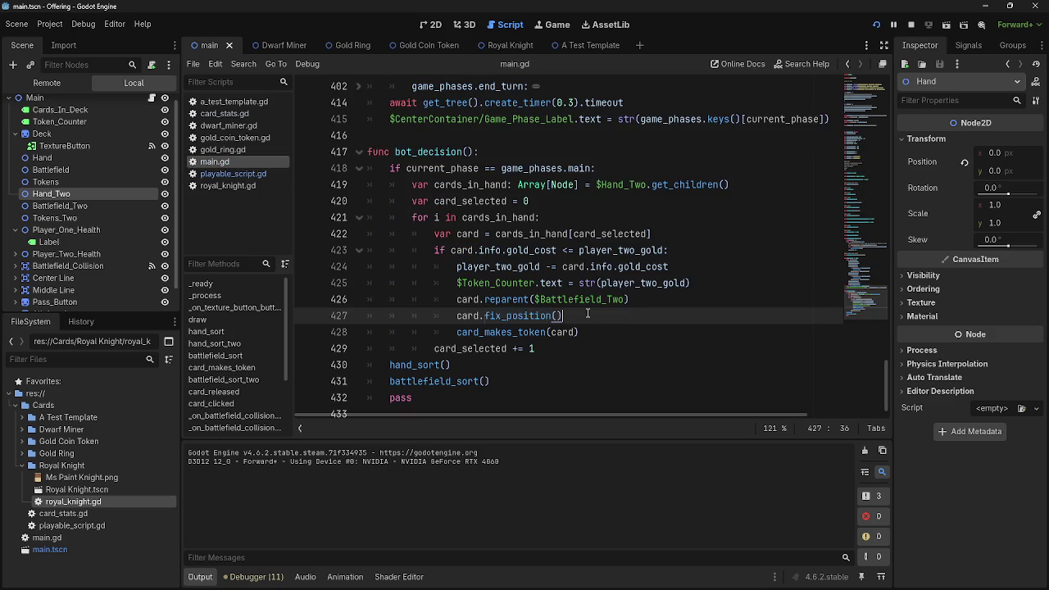
# Select and examine the card.fix_position() call on line 427 of bot_decision.
pyautogui.hotkey('shift', 'Home')
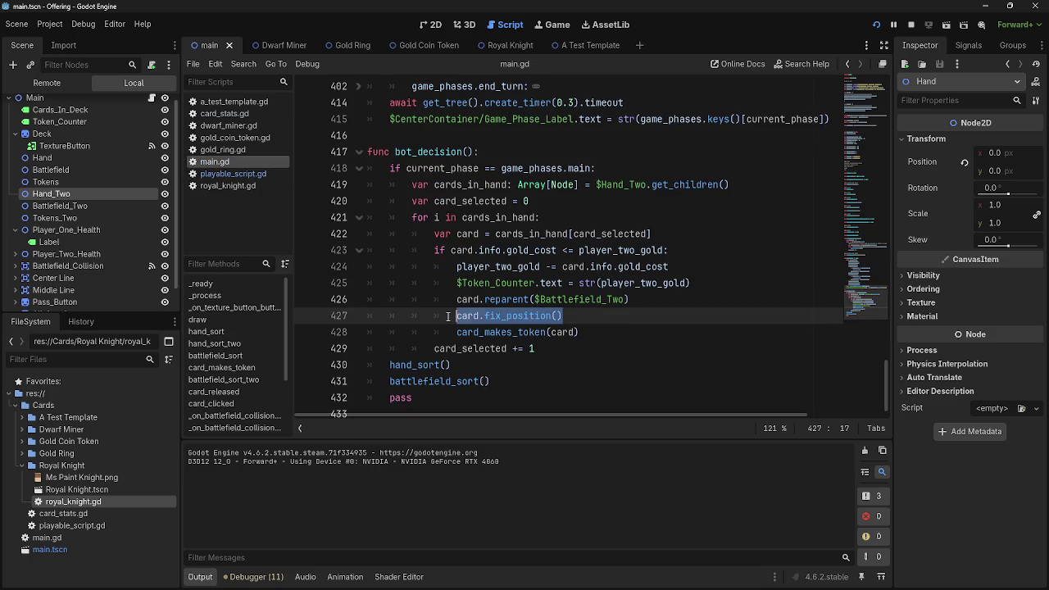
pyautogui.press('End')
pyautogui.hotkey('shift', 'Home')
pyautogui.press('End')
pyautogui.hotkey('ctrl', 'shift', 'Left')
pyautogui.press('End')
pyautogui.hotkey('ctrl', 'shift', 'Left')
pyautogui.click(578, 312)
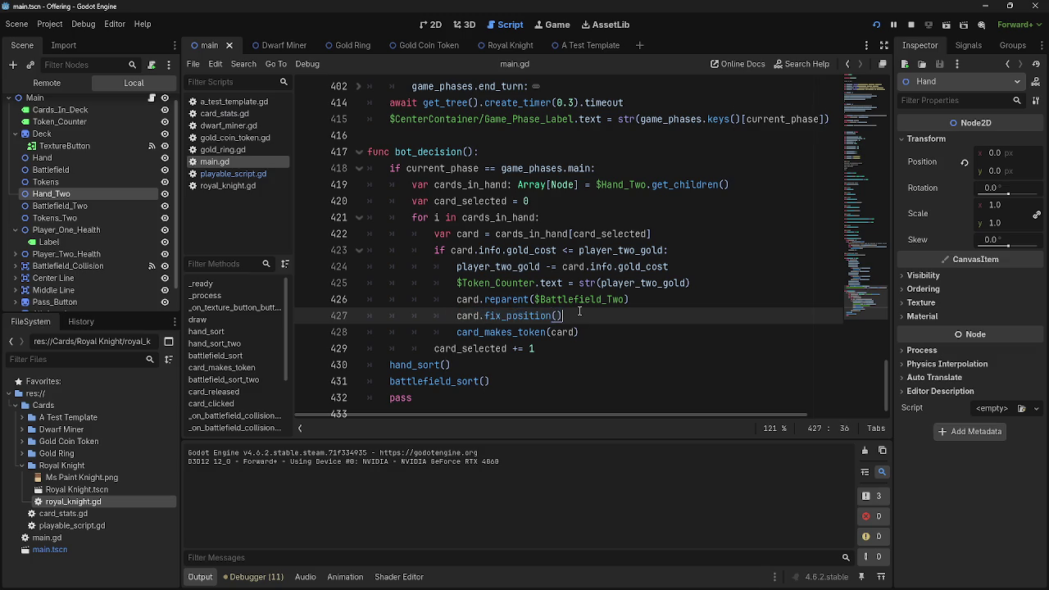
pyautogui.hotkey('shift', 'Home')
pyautogui.press('Left')
pyautogui.press('End')
pyautogui.hotkey('shift', 'Home')
pyautogui.press('End')
# Stop the running game and select the hand_sort() and battlefield_sort() calls in bot_decision.
pyautogui.click(910, 24)
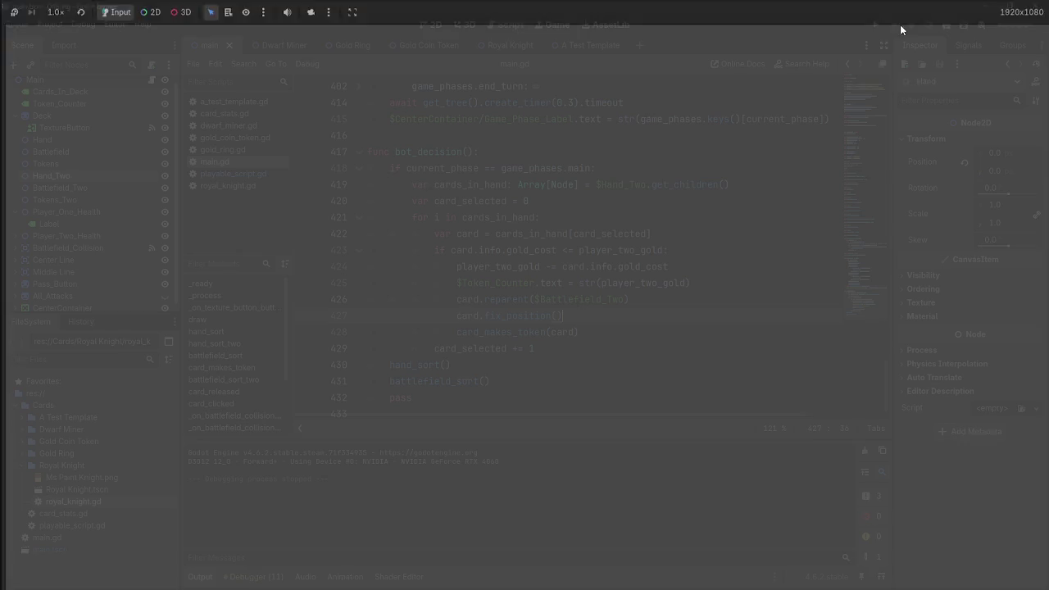
pyautogui.scroll(4, 662, 307)
pyautogui.scroll(-4, 607, 319)
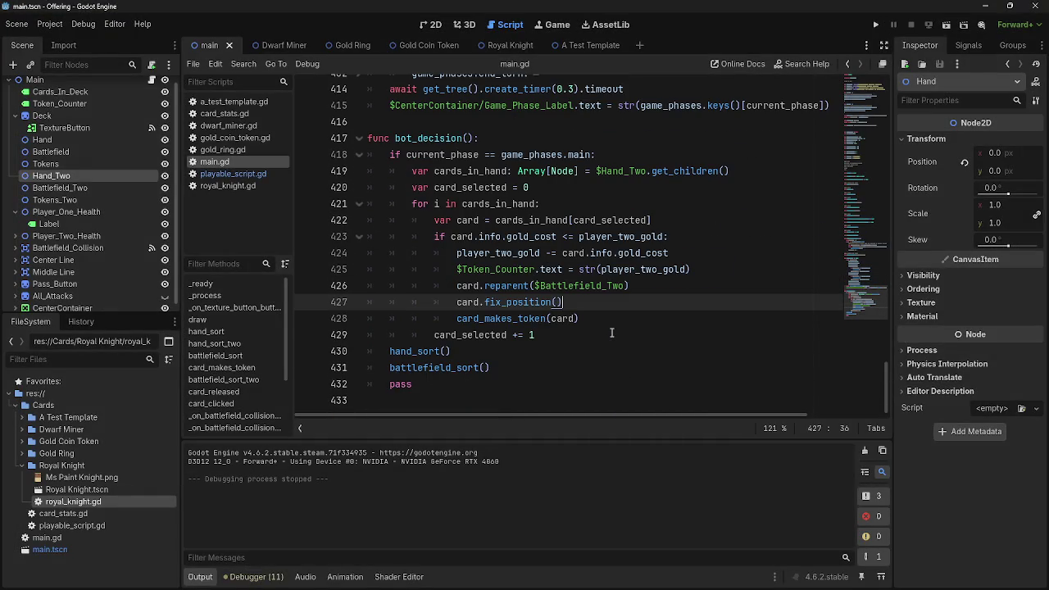
pyautogui.click(510, 367)
pyautogui.hotkey('shift', 'Home')
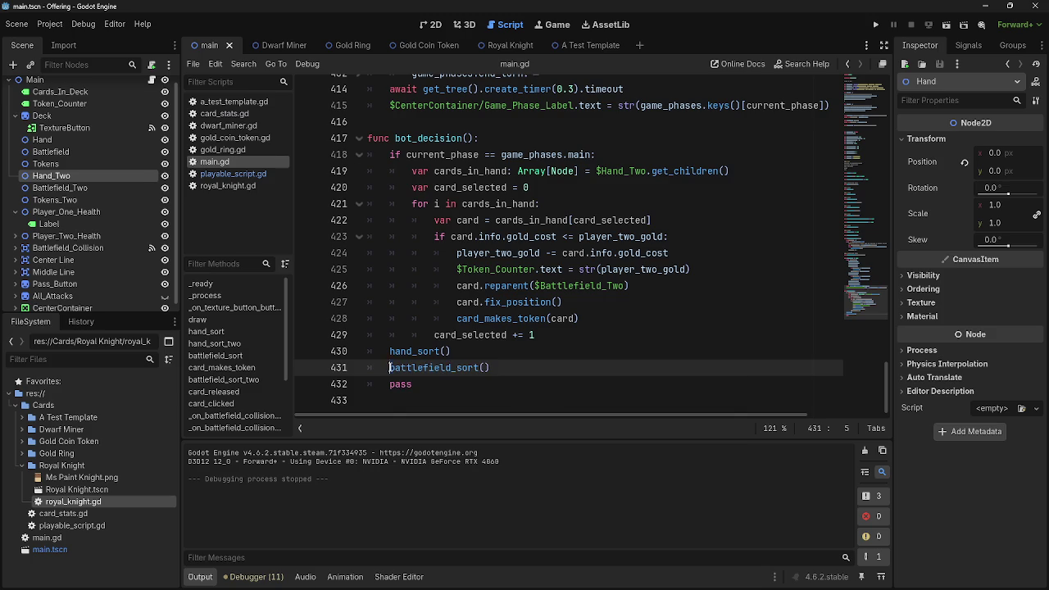
pyautogui.hotkey('shift', 'Right')
pyautogui.hotkey('shift', 'Left')
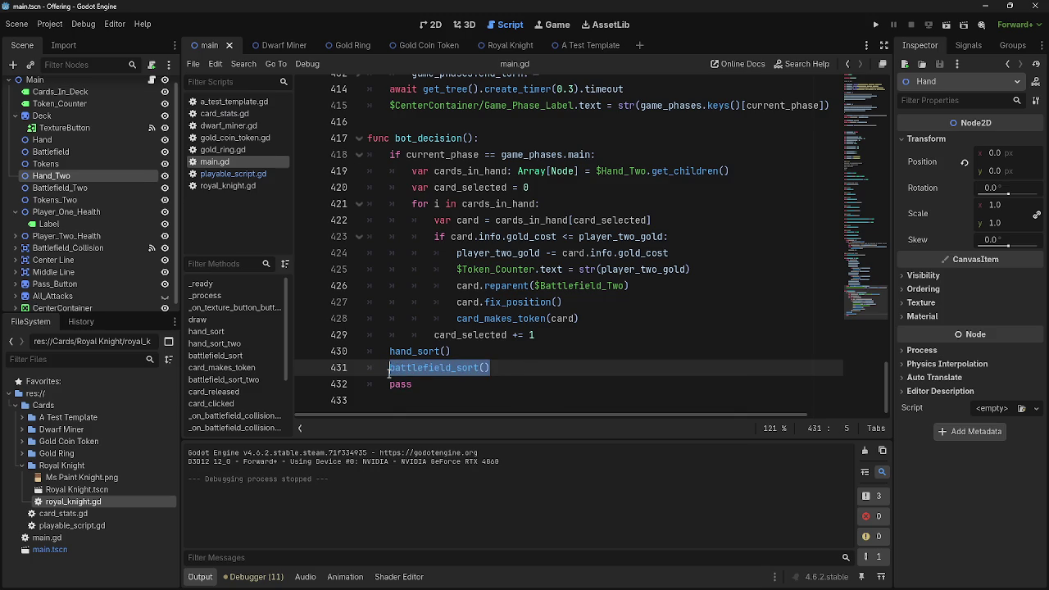
pyautogui.press('Right')
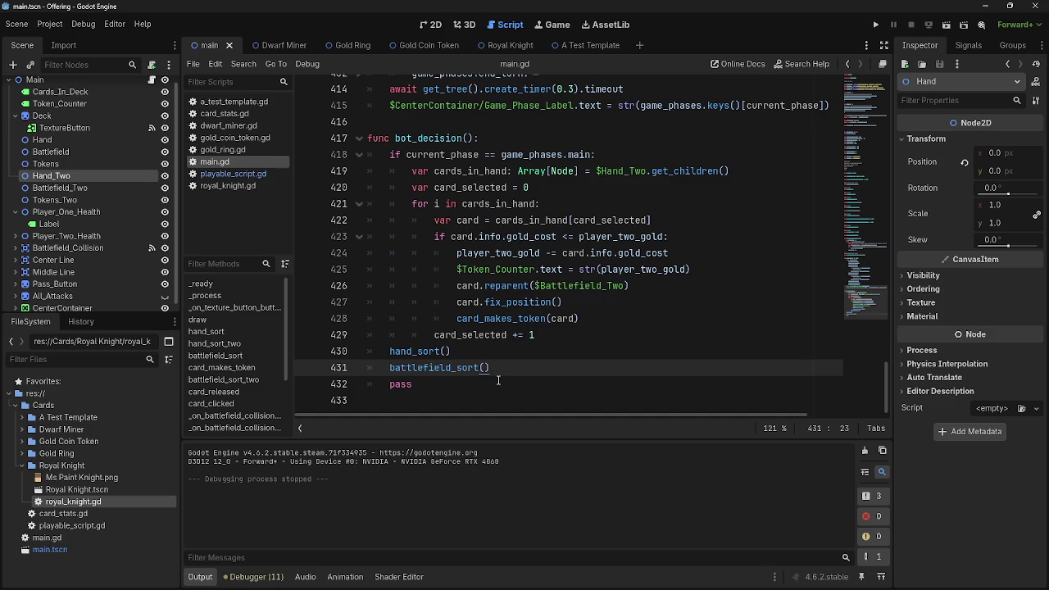
pyautogui.moveTo(491, 368); pyautogui.dragTo(388, 352)
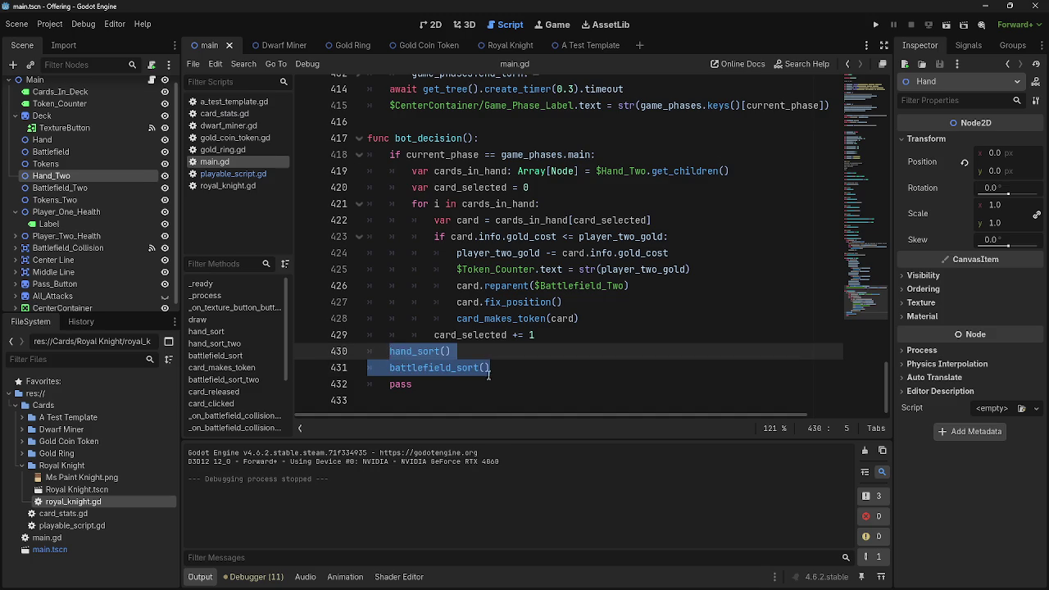
pyautogui.click(568, 382)
pyautogui.moveTo(490, 368)
pyautogui.mouseDown()
pyautogui.moveTo(389, 368)
pyautogui.moveTo(367, 352)
pyautogui.moveTo(378, 368)
pyautogui.moveTo(362, 367)
pyautogui.mouseUp()
pyautogui.moveTo(490, 368)
pyautogui.mouseDown()
pyautogui.moveTo(390, 368)
pyautogui.moveTo(389, 351)
pyautogui.mouseUp()
pyautogui.click(570, 366)
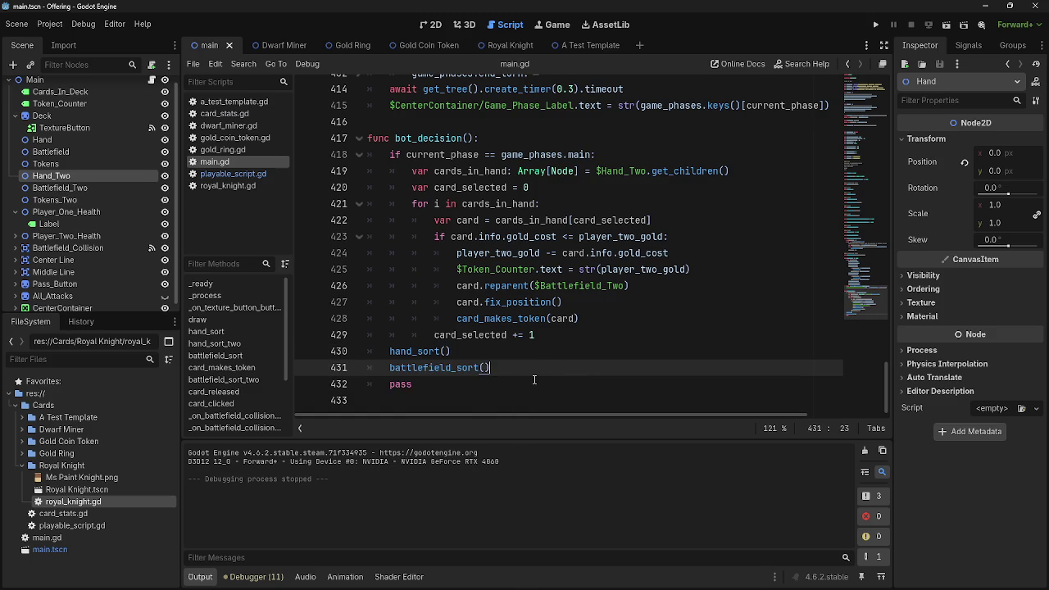
# Scroll up to the Passbutton phase code and expand the folded attack phase block.
pyautogui.scroll(6, 534, 379)
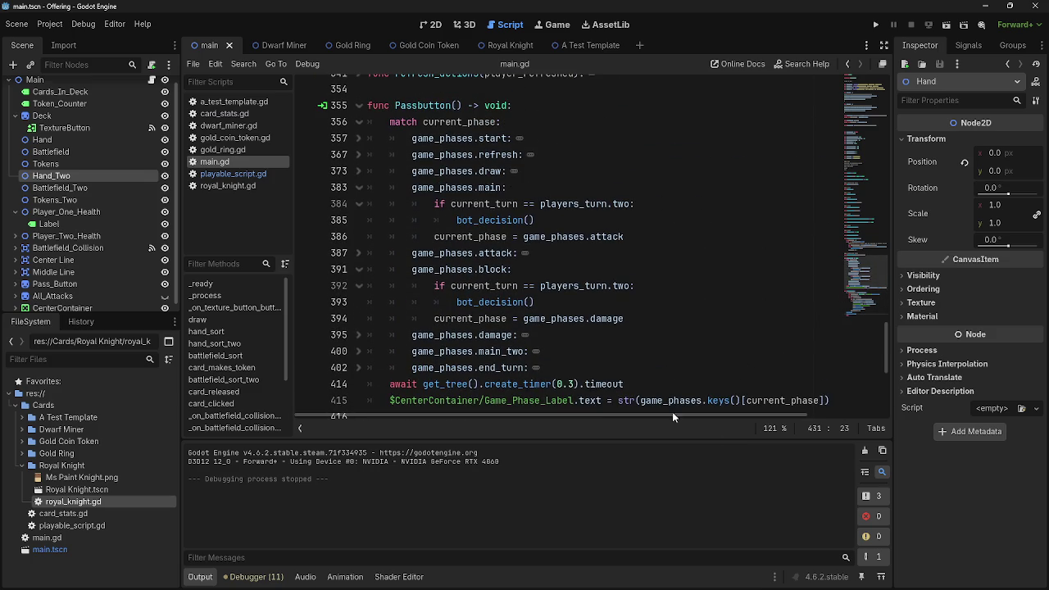
pyautogui.scroll(-2, 663, 335)
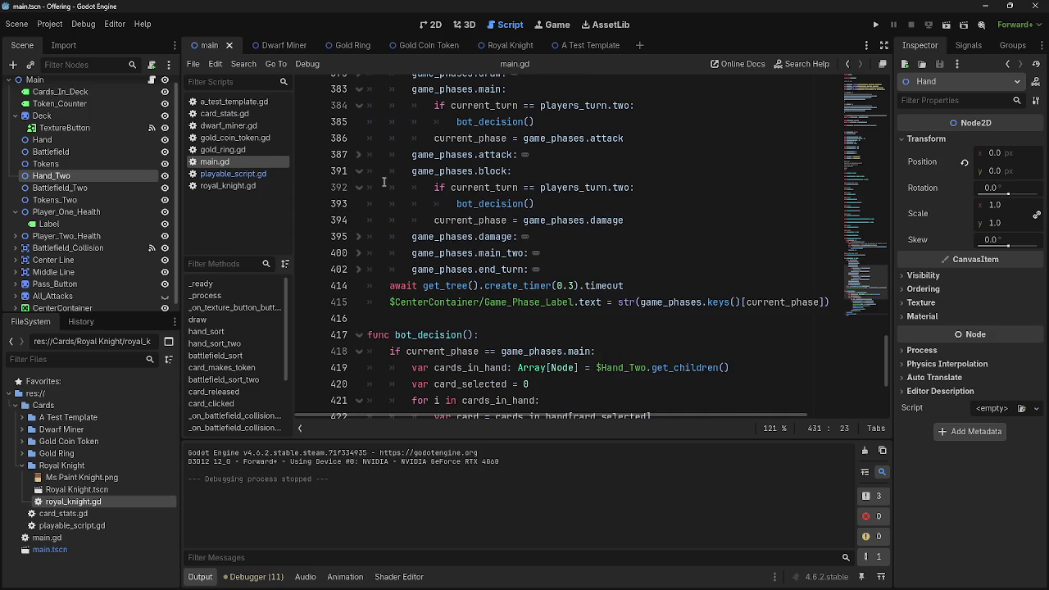
pyautogui.click(358, 154)
# Try adding lines below the main-phase bot_decision() call, remove them again, and save main.gd.
pyautogui.click(681, 141)
pyautogui.click(652, 125)
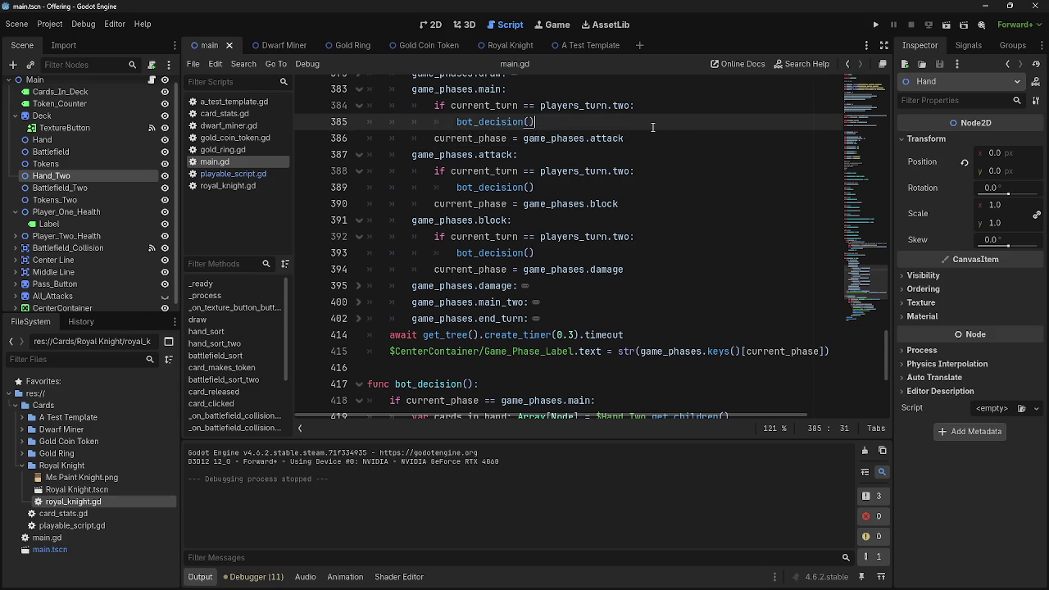
pyautogui.press('Return')
pyautogui.press('BackSpace')
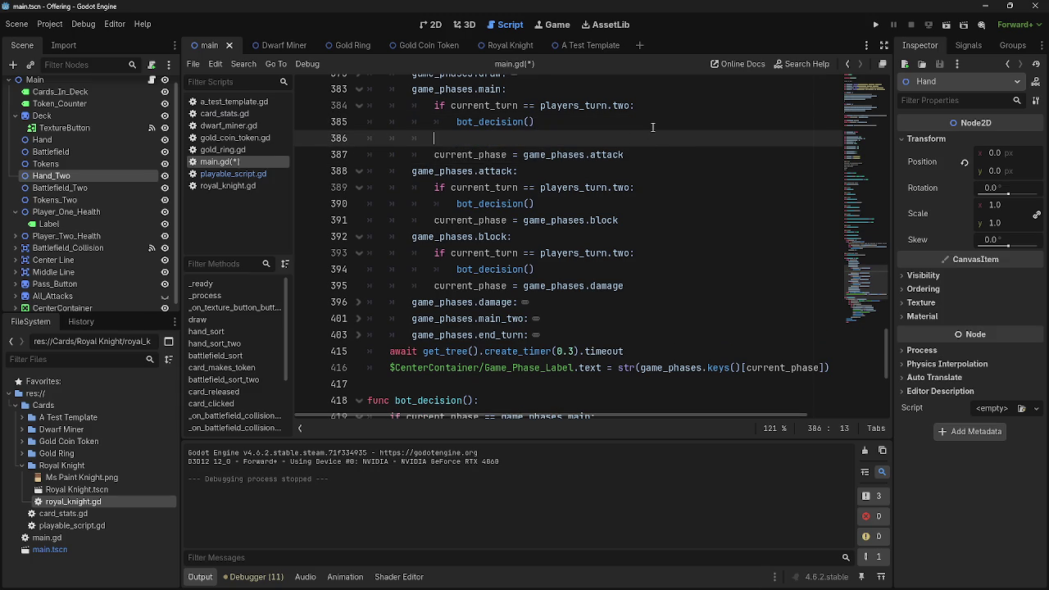
pyautogui.press('Return')
pyautogui.press('BackSpace')
pyautogui.press('BackSpace')
pyautogui.press('BackSpace')
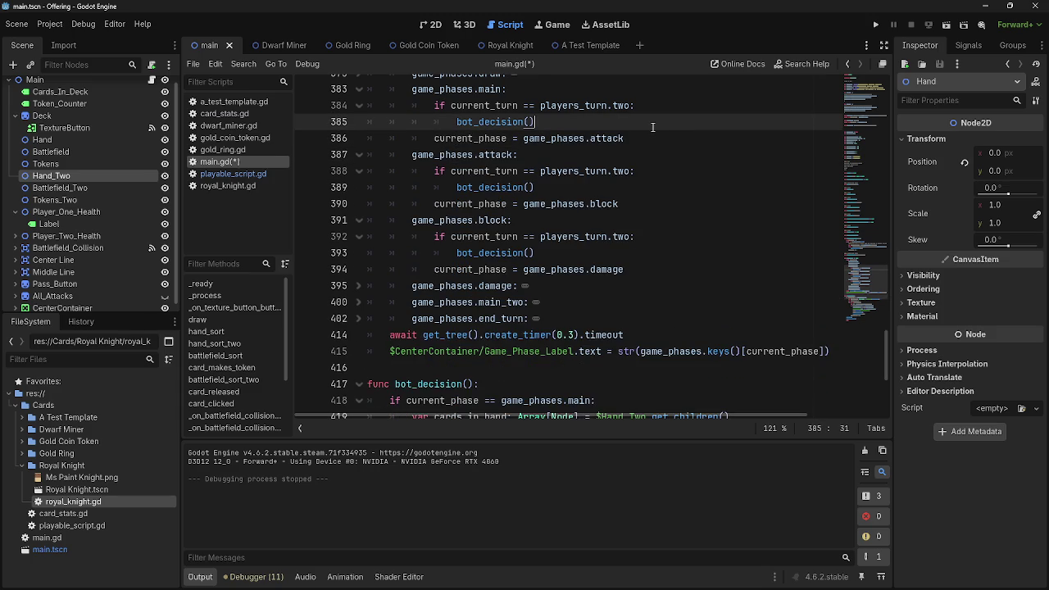
pyautogui.hotkey('ctrl', 's')
# Copy the battlefield_sort_two() header and insert a battlefield_sort_two() call after battlefield_sort() in bot_decision.
pyautogui.scroll(-5, 573, 245)
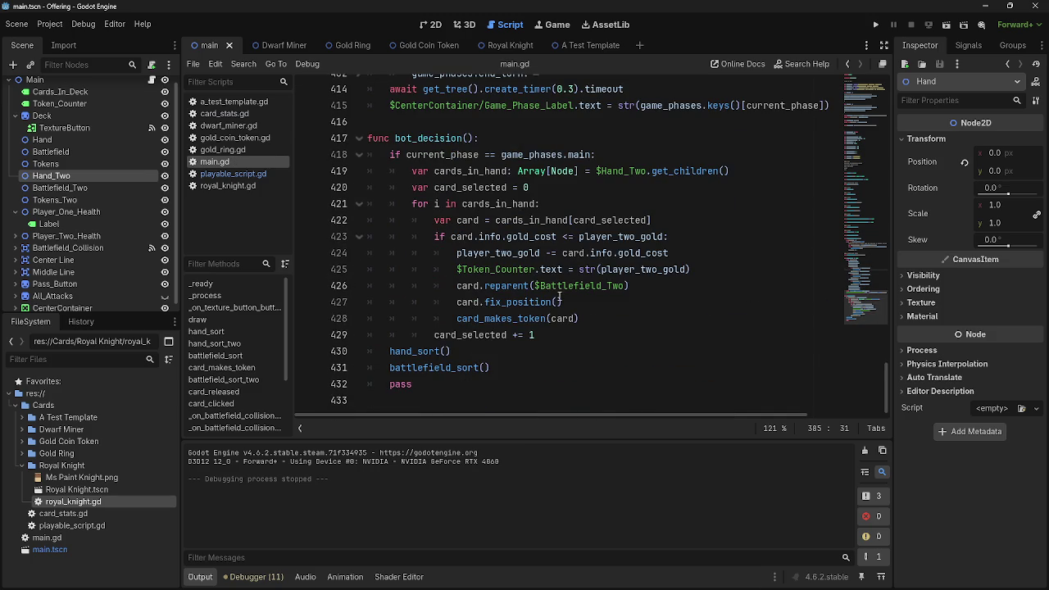
pyautogui.doubleClick(404, 367)
pyautogui.scroll(15, 522, 335)
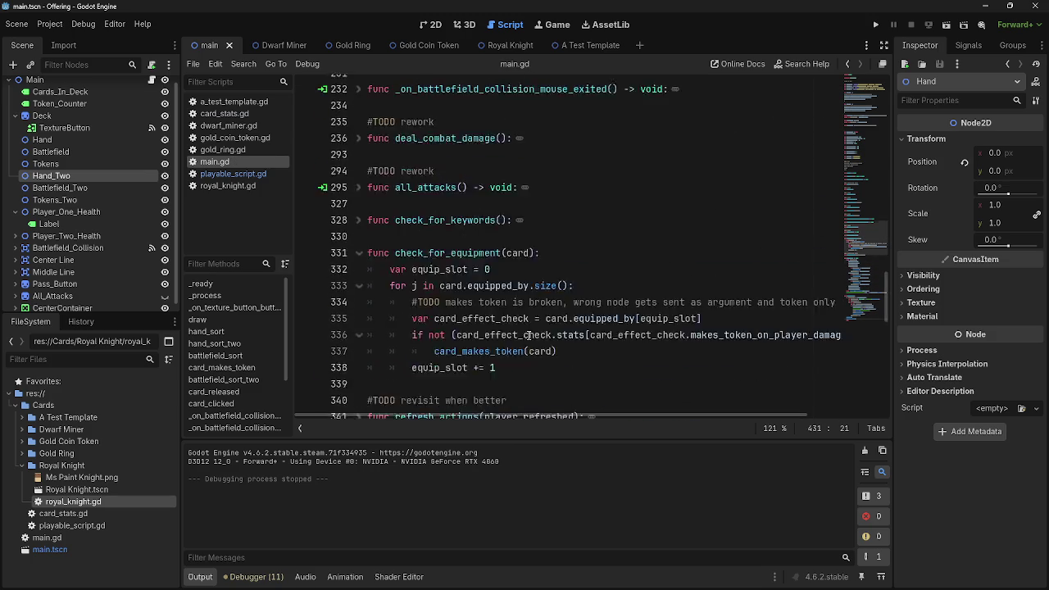
pyautogui.scroll(4, 522, 335)
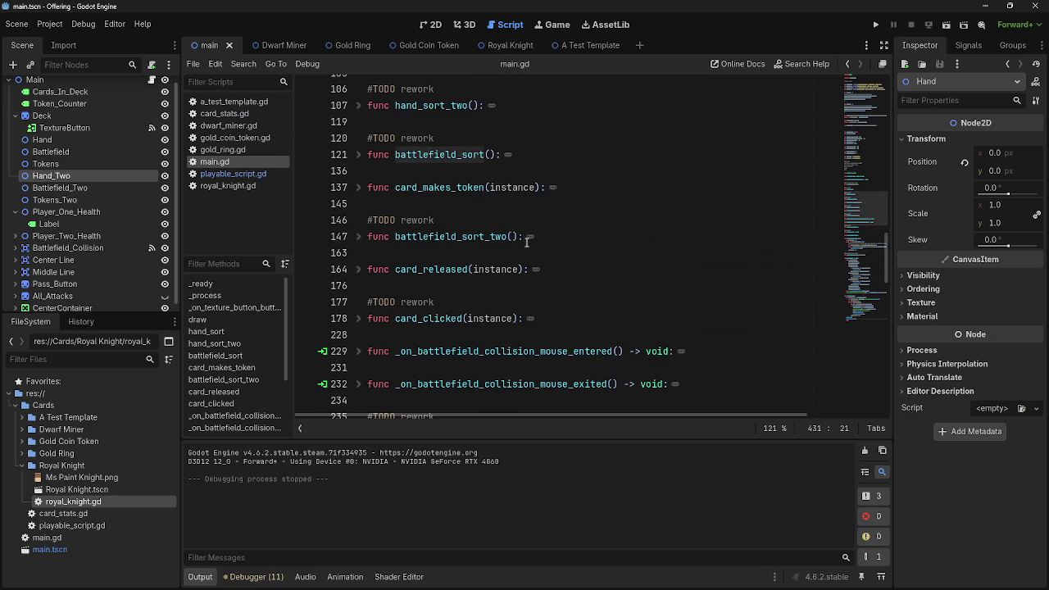
pyautogui.click(512, 236)
pyautogui.doubleClick(513, 237)
pyautogui.moveTo(395, 237)
pyautogui.mouseDown()
pyautogui.moveTo(527, 236)
pyautogui.moveTo(517, 236)
pyautogui.mouseUp()
pyautogui.hotkey('ctrl', 'c')
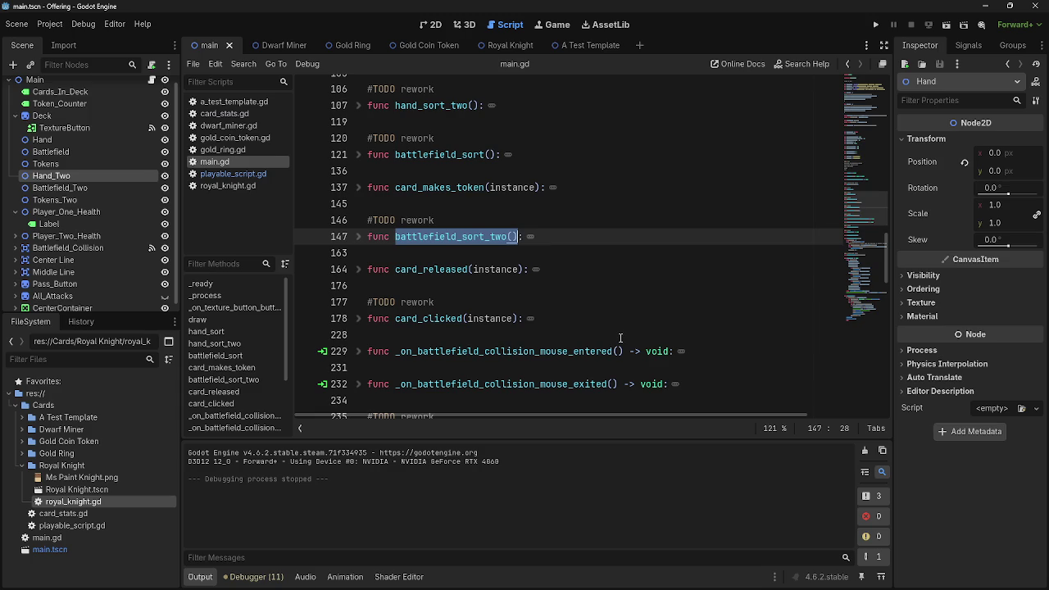
pyautogui.scroll(-5, 620, 338)
pyautogui.scroll(-10, 620, 339)
pyautogui.click(522, 367)
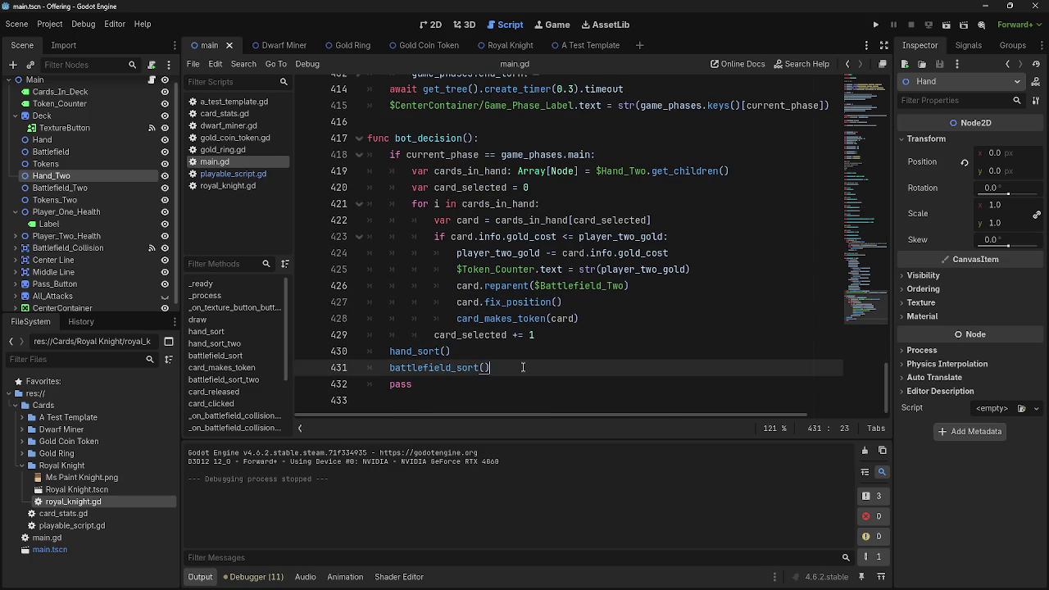
pyautogui.press('Return')
pyautogui.hotkey('ctrl', 'v')
# Insert a hand_sort_two() call after hand_sort() in bot_decision and run the game.
pyautogui.scroll(15, 442, 339)
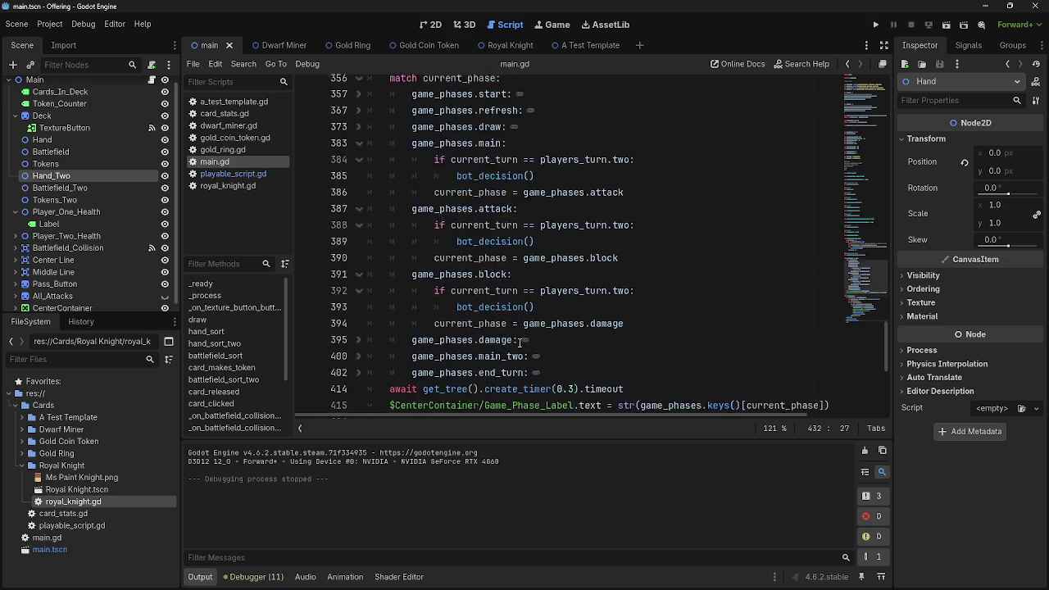
pyautogui.scroll(-3, 521, 351)
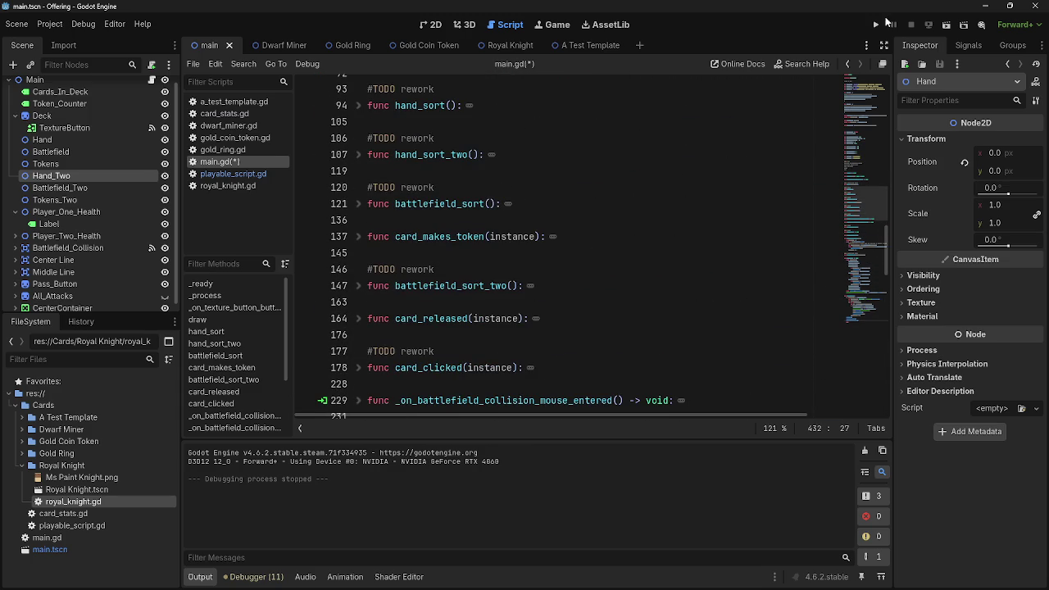
pyautogui.click(474, 154)
pyautogui.press('Return')
pyautogui.hotkey('ctrl', 'z')
pyautogui.scroll(-1, 537, 277)
pyautogui.scroll(-15, 537, 277)
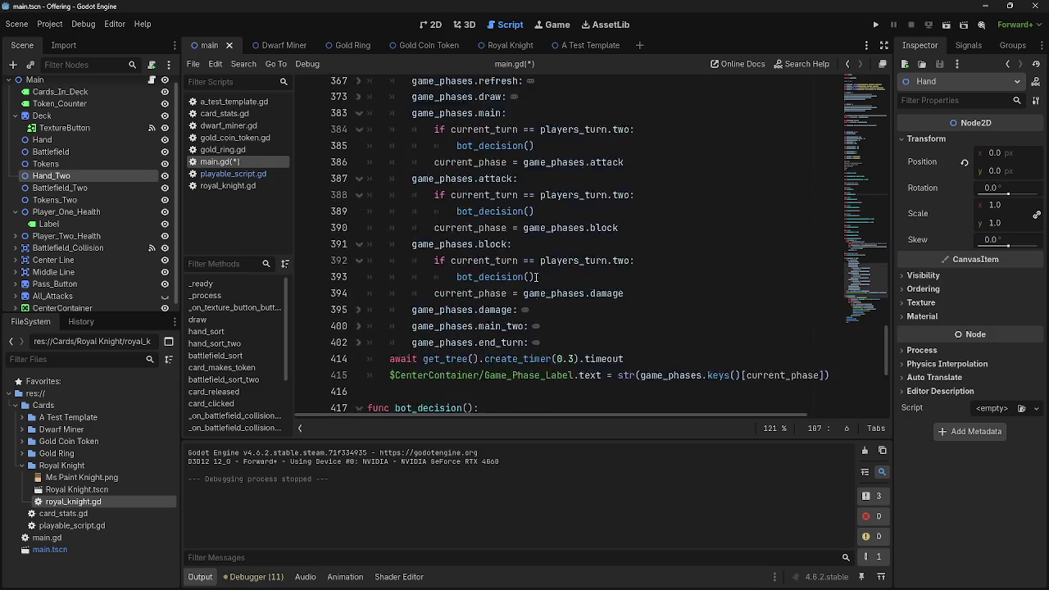
pyautogui.click(576, 336)
pyautogui.press('Return')
pyautogui.write('hand_sort_two()')
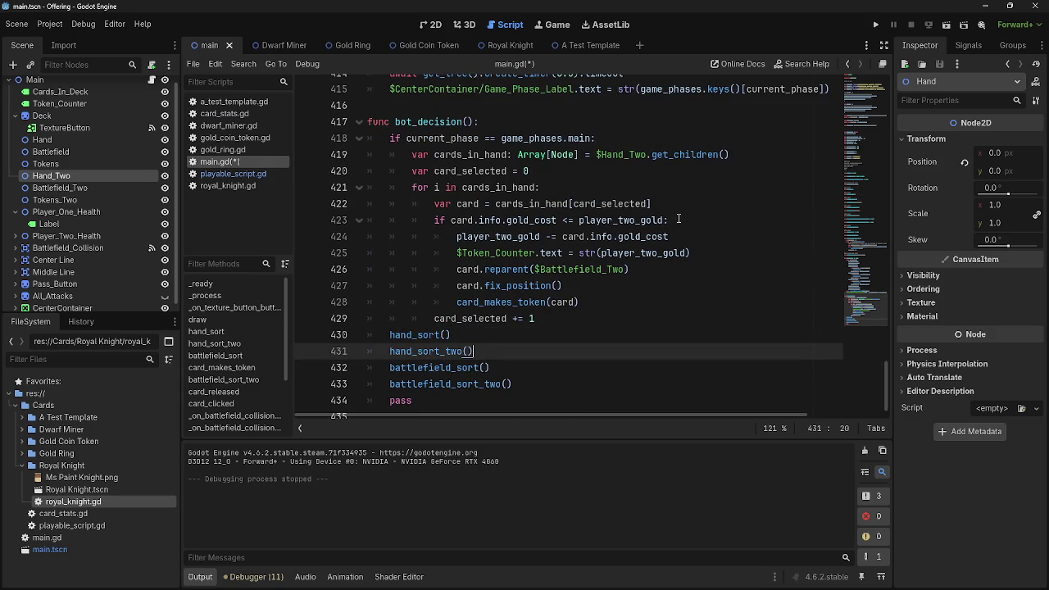
pyautogui.click(875, 25)
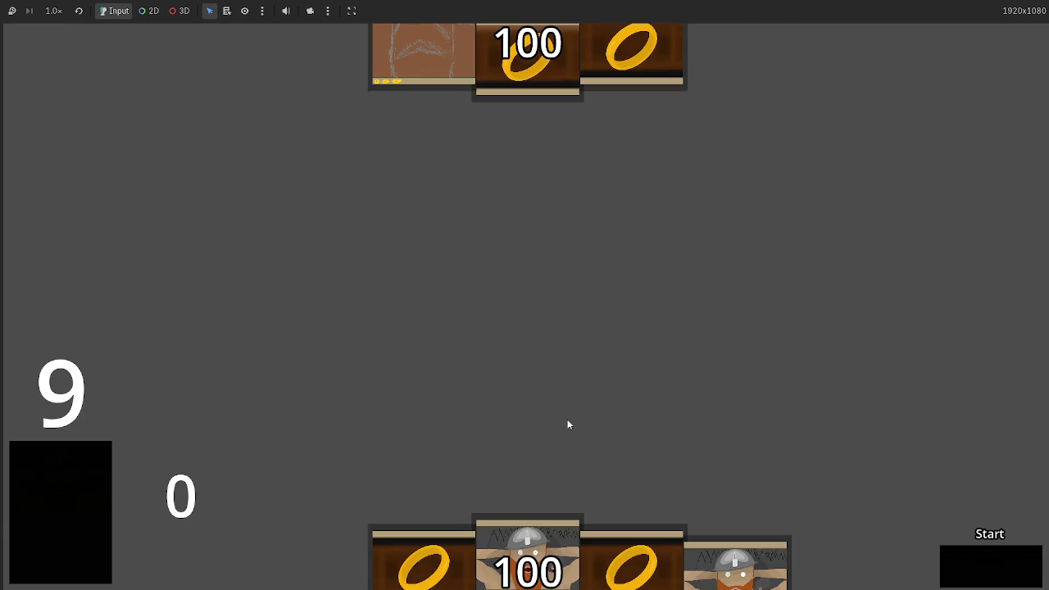
# Advance the test game to the attack phase, with five opponent cards along the top row.
pyautogui.click(980, 557)
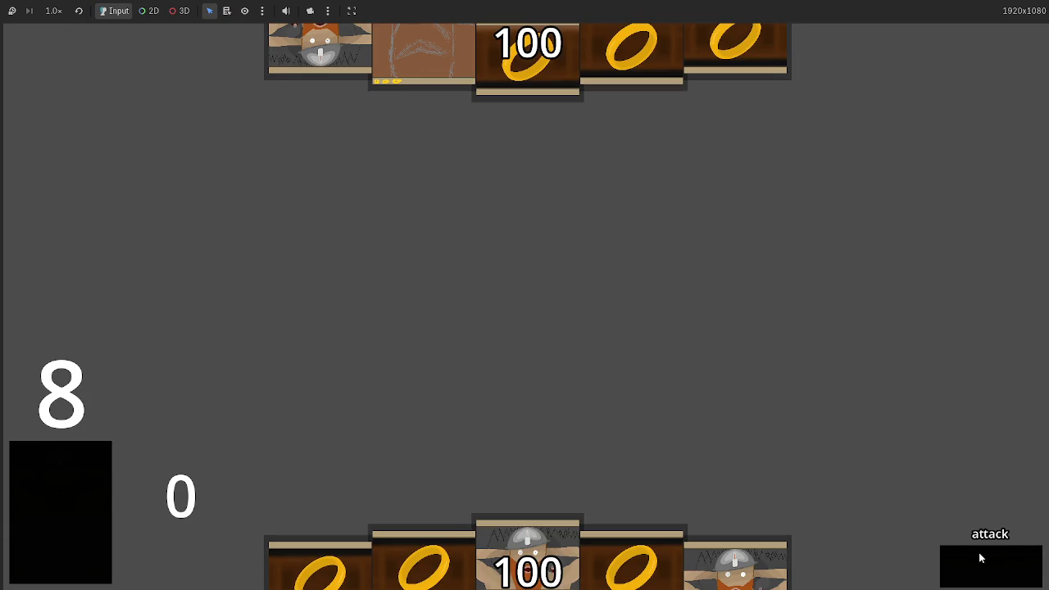
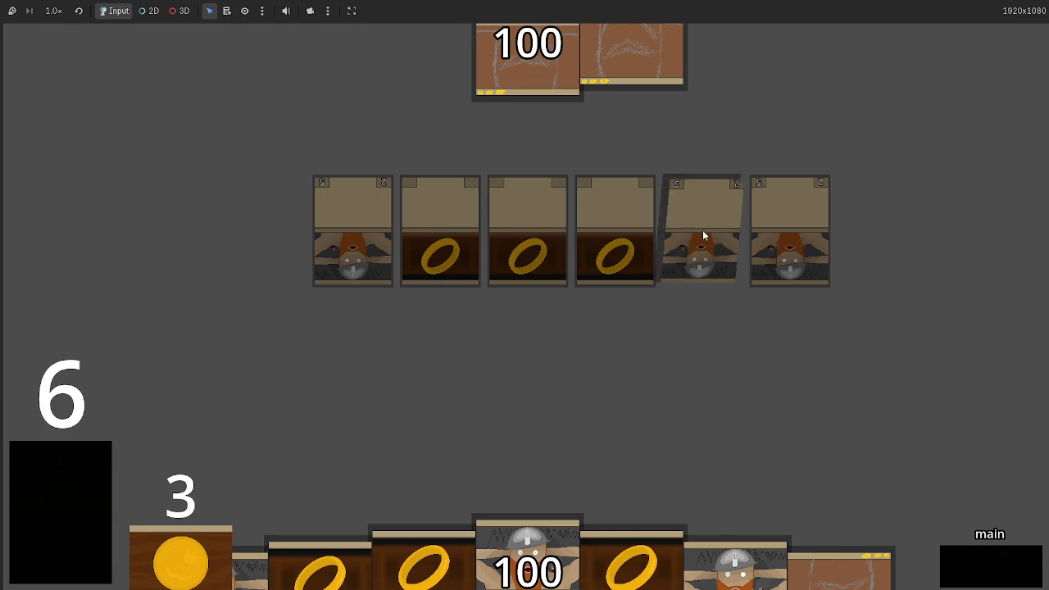
# Switch from the running game back to the editor and scroll through main.gd.
pyautogui.hotkey('alt', 'Tab')
pyautogui.scroll(20, 512, 324)
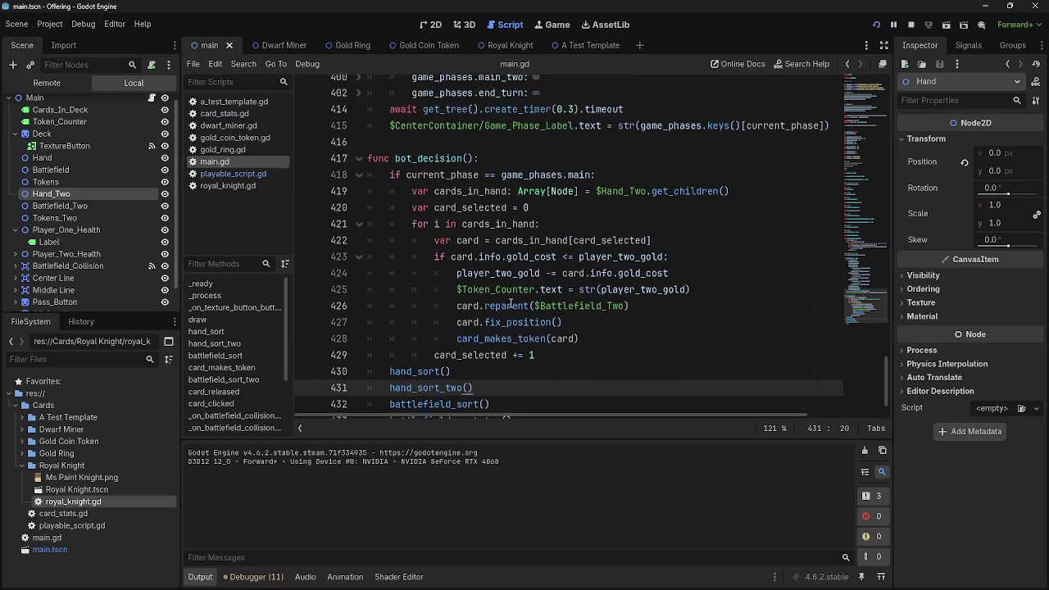
pyautogui.scroll(6, 512, 324)
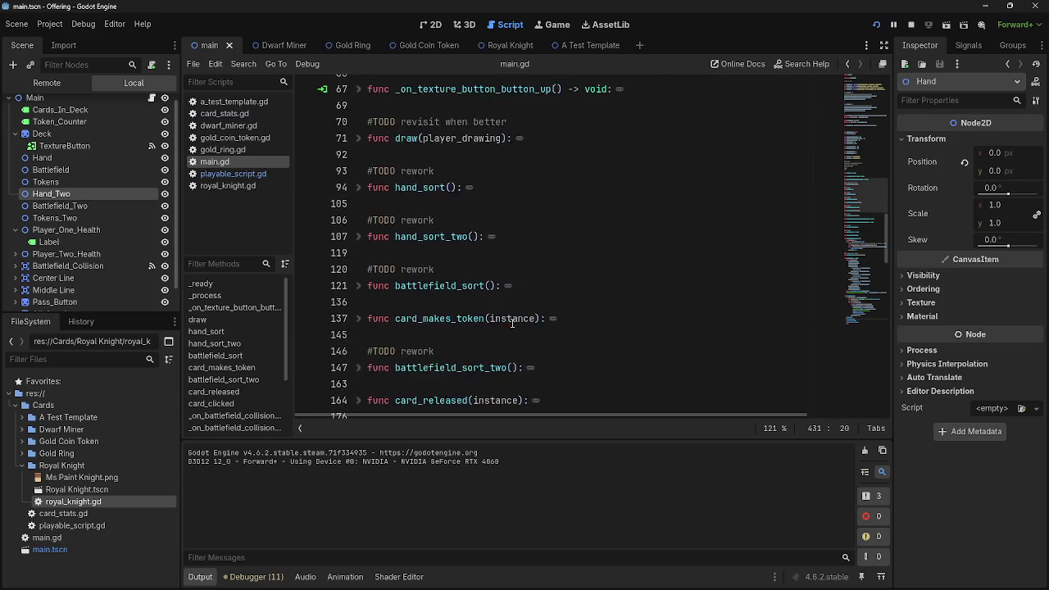
pyautogui.scroll(-5, 512, 324)
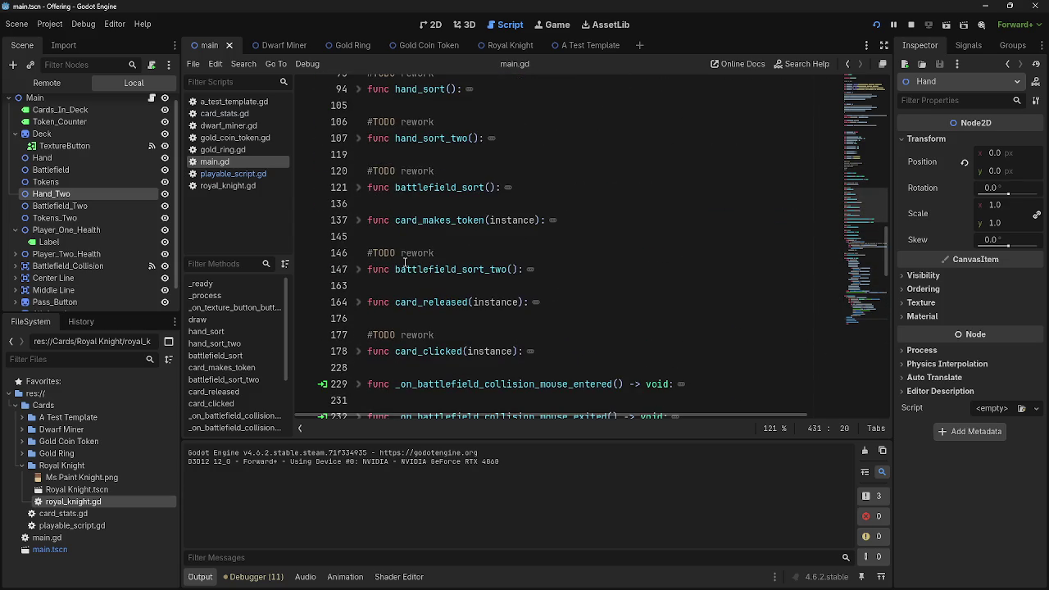
pyautogui.scroll(-2, 512, 323)
pyautogui.scroll(5, 390, 267)
pyautogui.scroll(3, 390, 266)
pyautogui.scroll(-7, 390, 266)
# Unfold card_makes_token at line 137 to show its body.
pyautogui.click(358, 219)
pyautogui.click(655, 219)
pyautogui.click(516, 285)
pyautogui.click(502, 220)
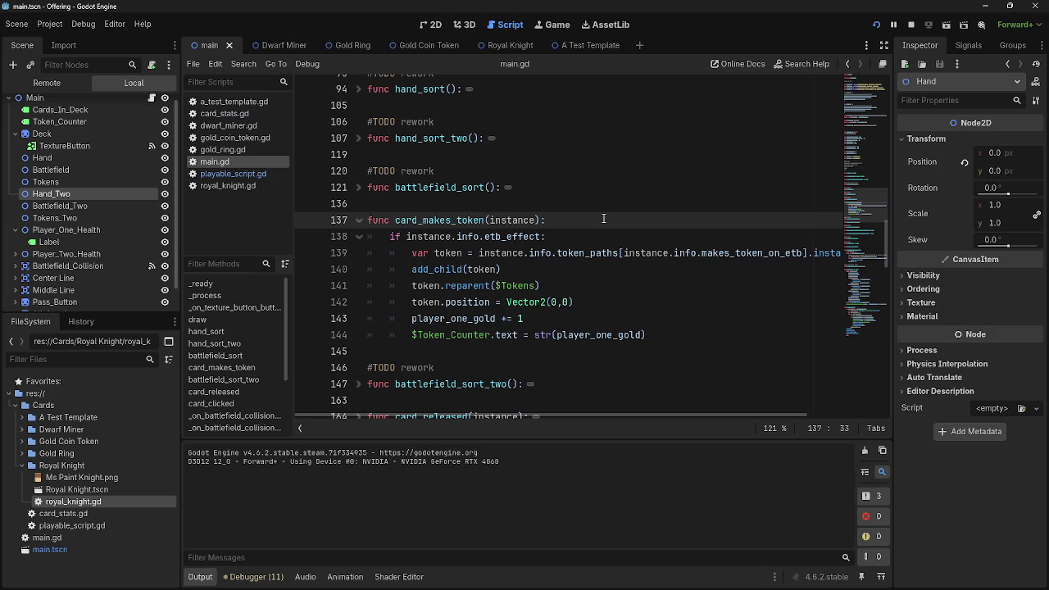
pyautogui.click(570, 219)
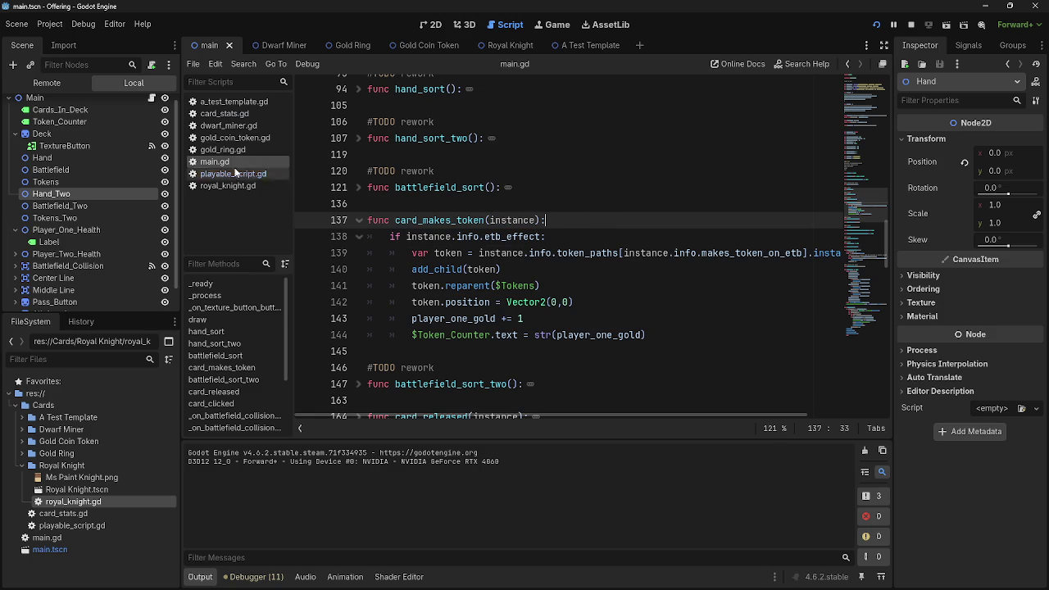
# Glance through playable_script, gold_ring, gold_coin_token and royal_knight scripts, then return to main.gd.
pyautogui.click(218, 174)
pyautogui.click(225, 150)
pyautogui.click(239, 137)
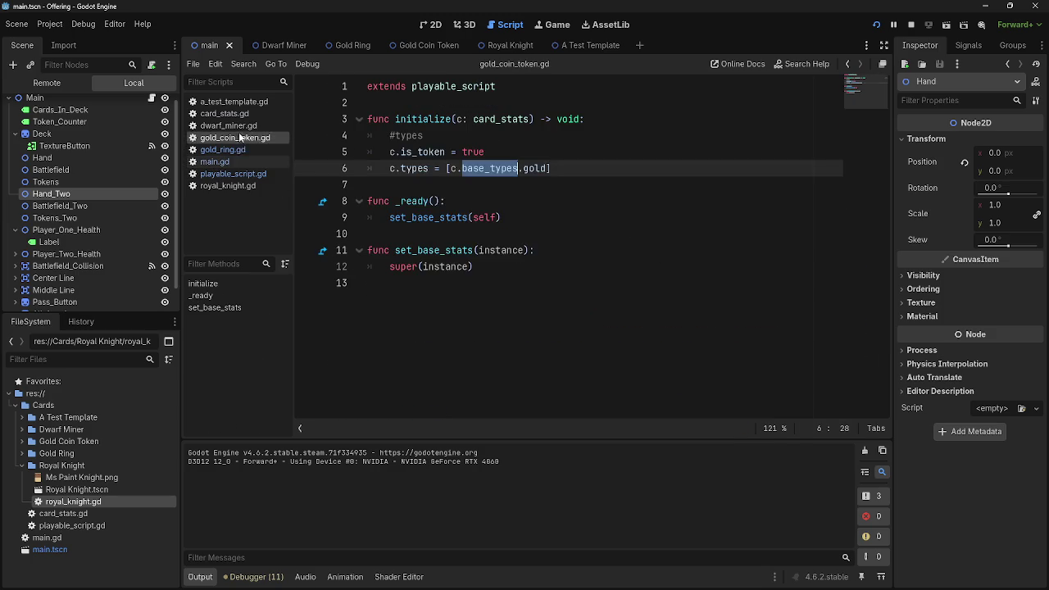
pyautogui.click(221, 186)
pyautogui.click(220, 162)
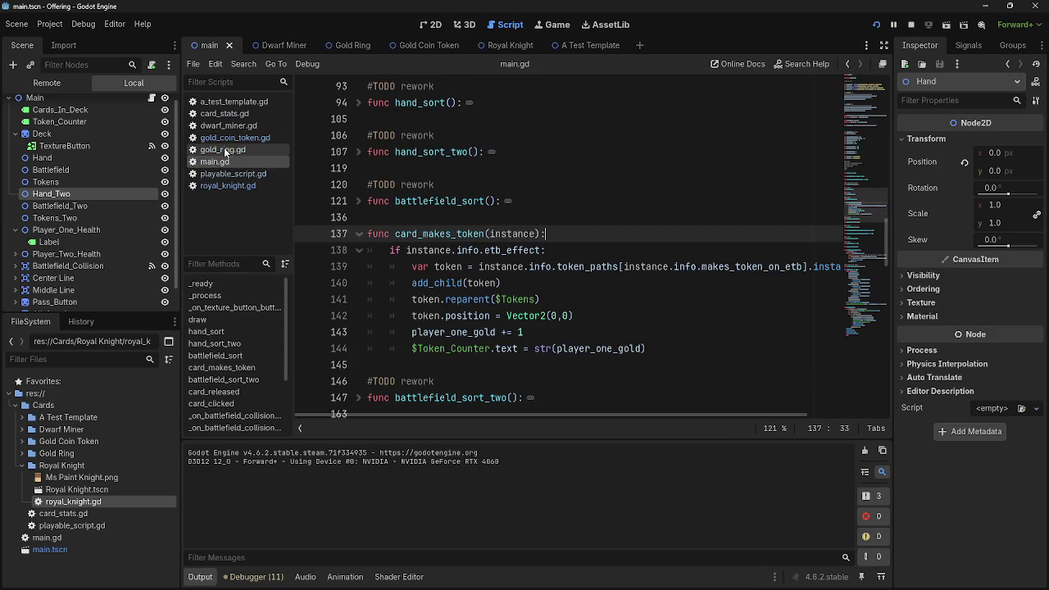
pyautogui.click(596, 249)
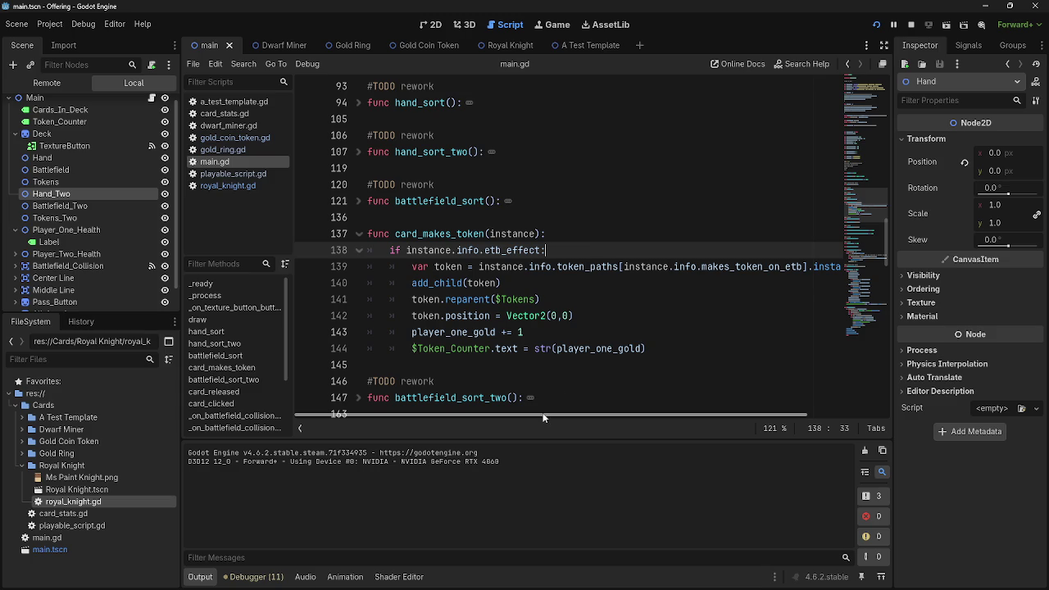
# Open an empty line between add_child(token) and token.reparent($Tokens) in card_makes_token.
pyautogui.moveTo(500, 299)
pyautogui.mouseDown()
pyautogui.moveTo(471, 284)
pyautogui.moveTo(533, 299)
pyautogui.mouseUp()
pyautogui.click(533, 281)
pyautogui.click(512, 299)
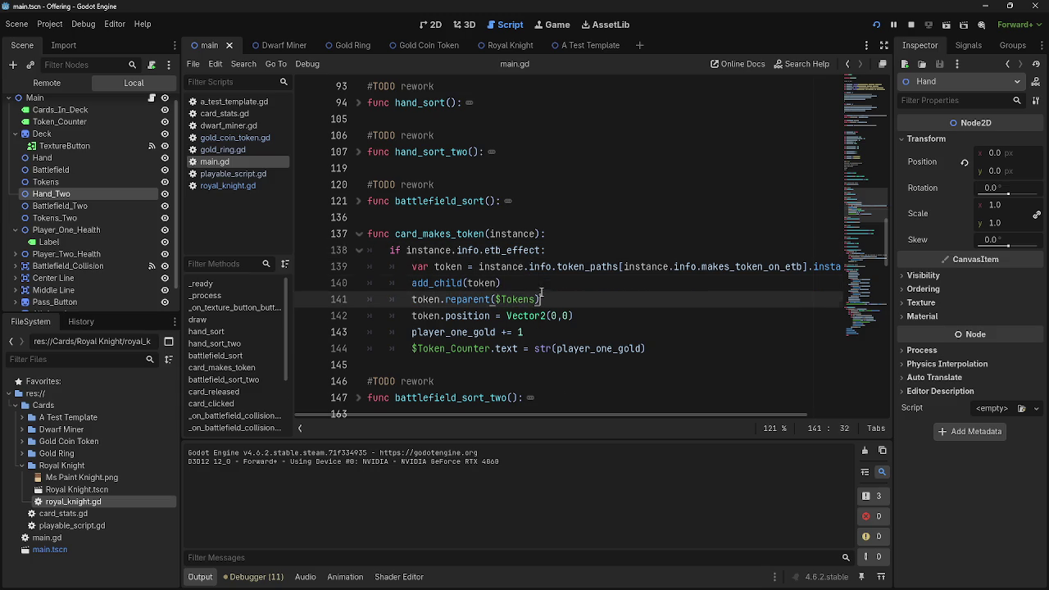
pyautogui.click(574, 284)
pyautogui.click(570, 298)
pyautogui.click(572, 282)
pyautogui.press('Return')
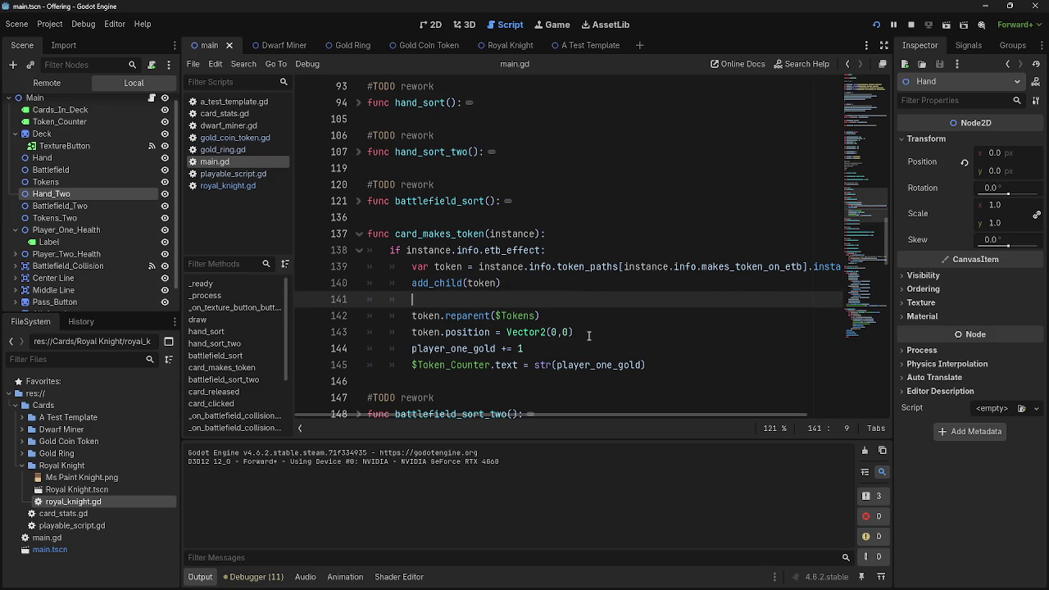
pyautogui.moveTo(690, 367); pyautogui.dragTo(410, 316)
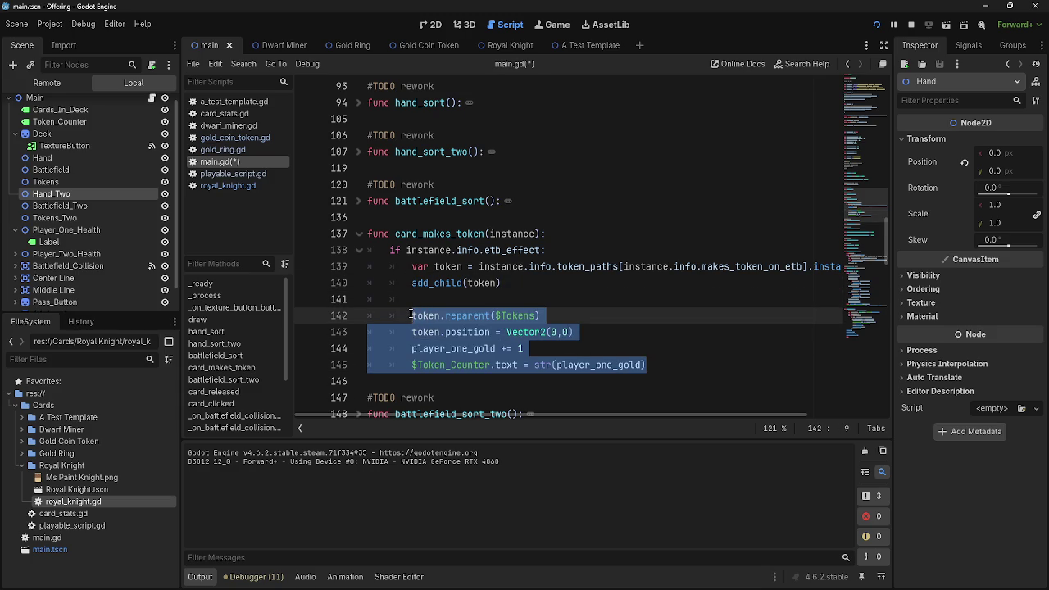
pyautogui.click(522, 300)
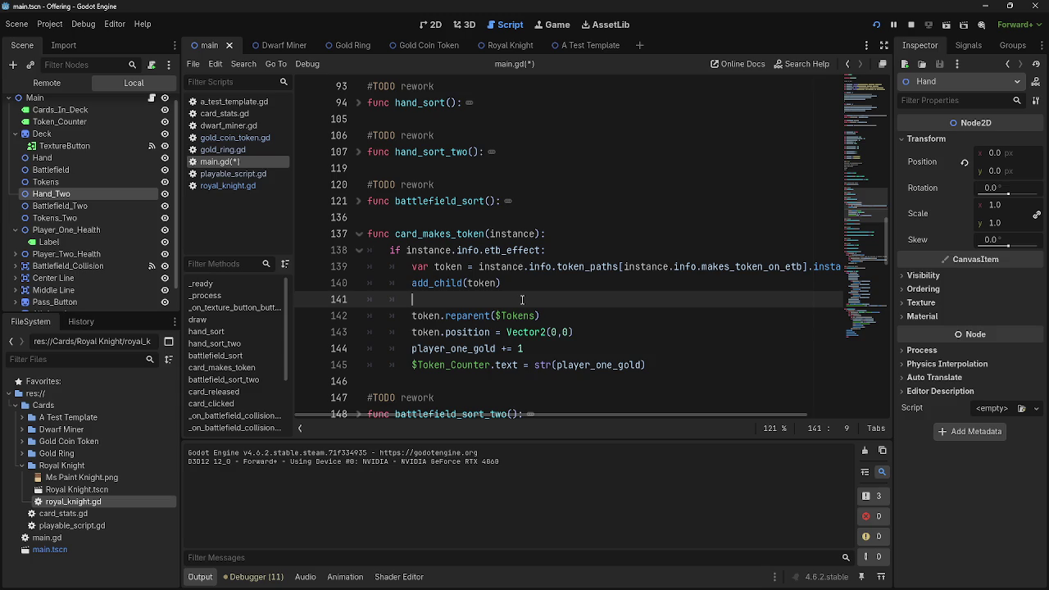
# Type 'if instance.get_parent():' on line 141 and indent the four token lines under it.
pyautogui.write('instanc')
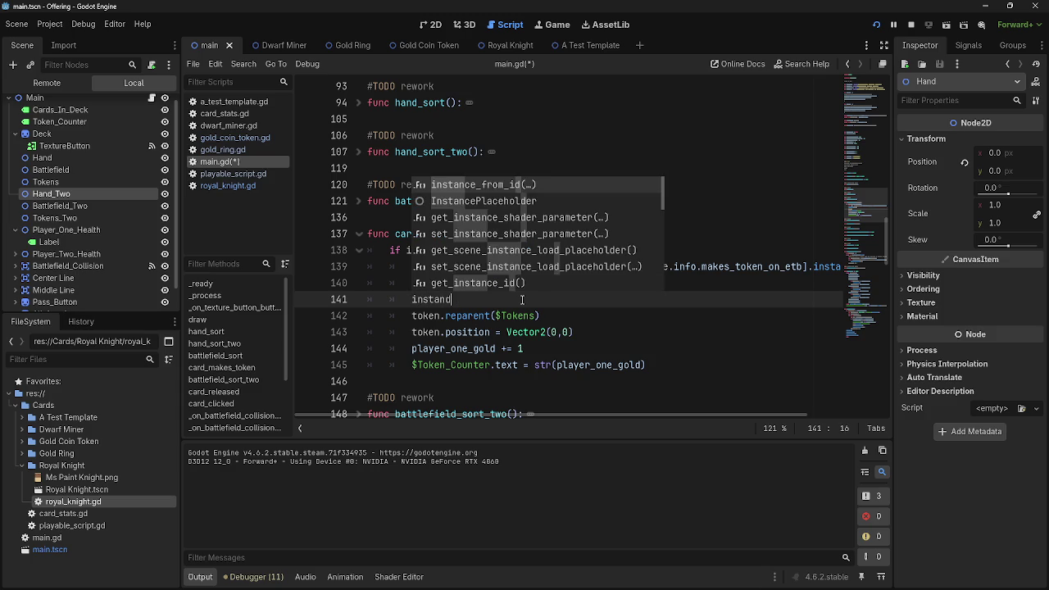
pyautogui.press('BackSpace')
pyautogui.press('BackSpace')
pyautogui.write('if in')
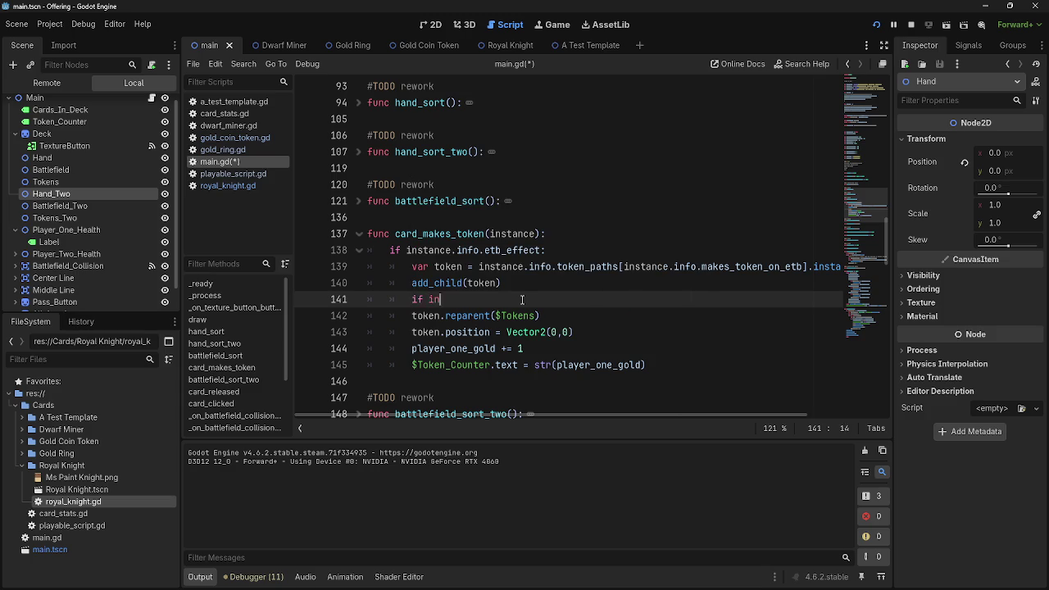
pyautogui.write('stance.parent')
pyautogui.press('BackSpace')
pyautogui.press('BackSpace')
pyautogui.press('BackSpace')
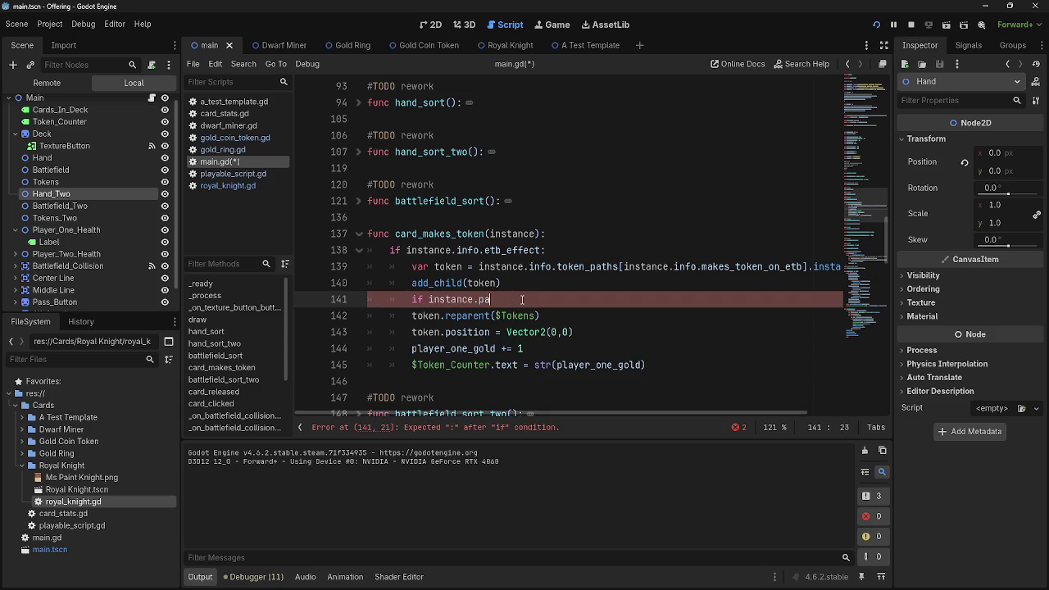
pyautogui.write('get')
pyautogui.press('Return')
pyautogui.write(':')
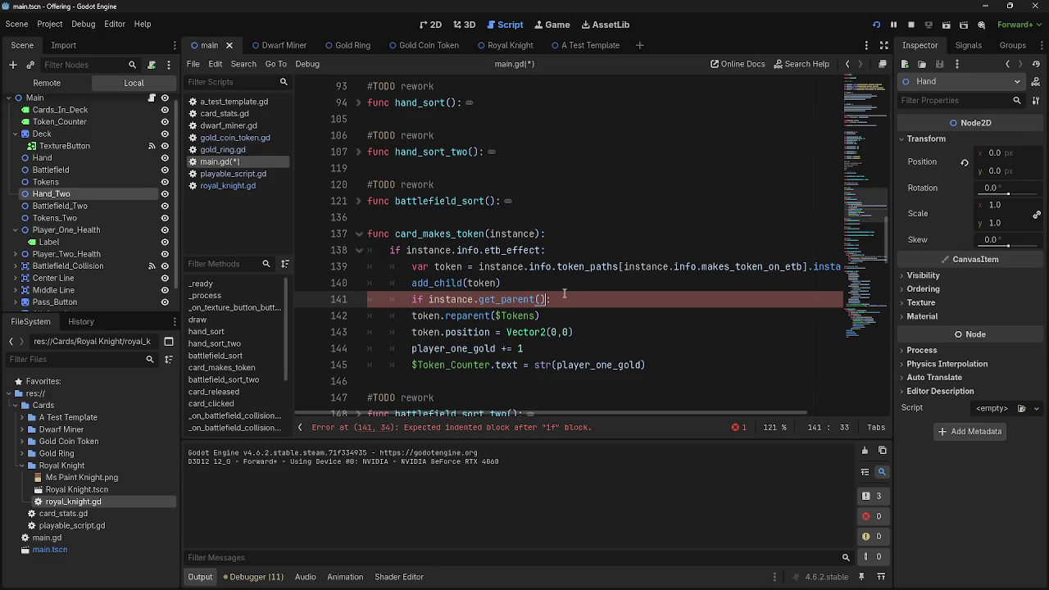
pyautogui.moveTo(573, 306); pyautogui.dragTo(647, 367)
pyautogui.press('Tab')
pyautogui.press('Left')
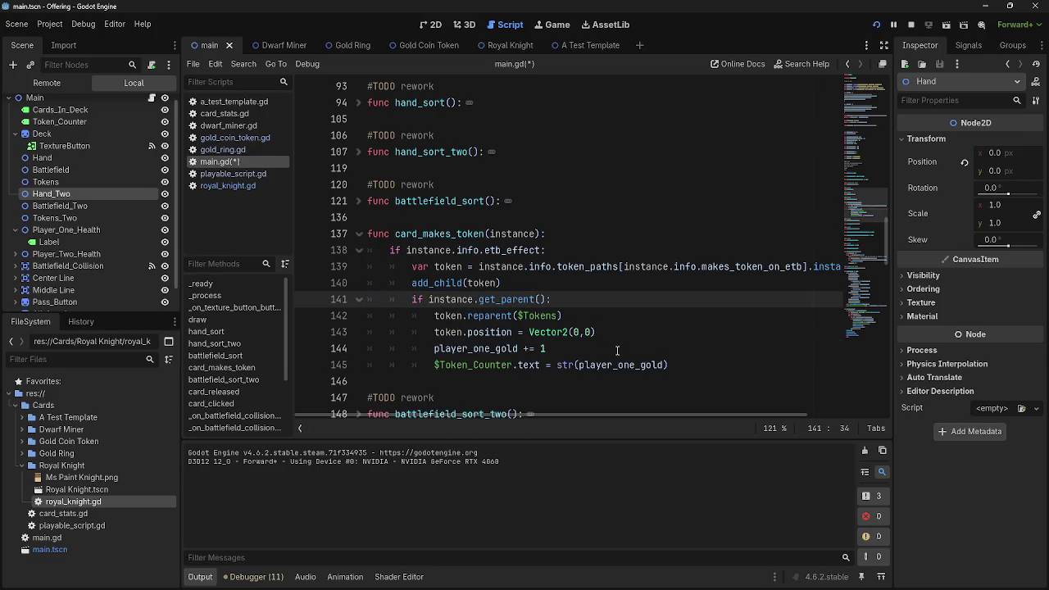
# Complete the condition with '== $Battlefield' from the Scene tree, then launch the game with F5.
pyautogui.click(547, 299)
pyautogui.write('==')
pyautogui.click(88, 206)
pyautogui.moveTo(51, 170)
pyautogui.mouseDown()
pyautogui.moveTo(552, 270)
pyautogui.moveTo(569, 299)
pyautogui.mouseUp()
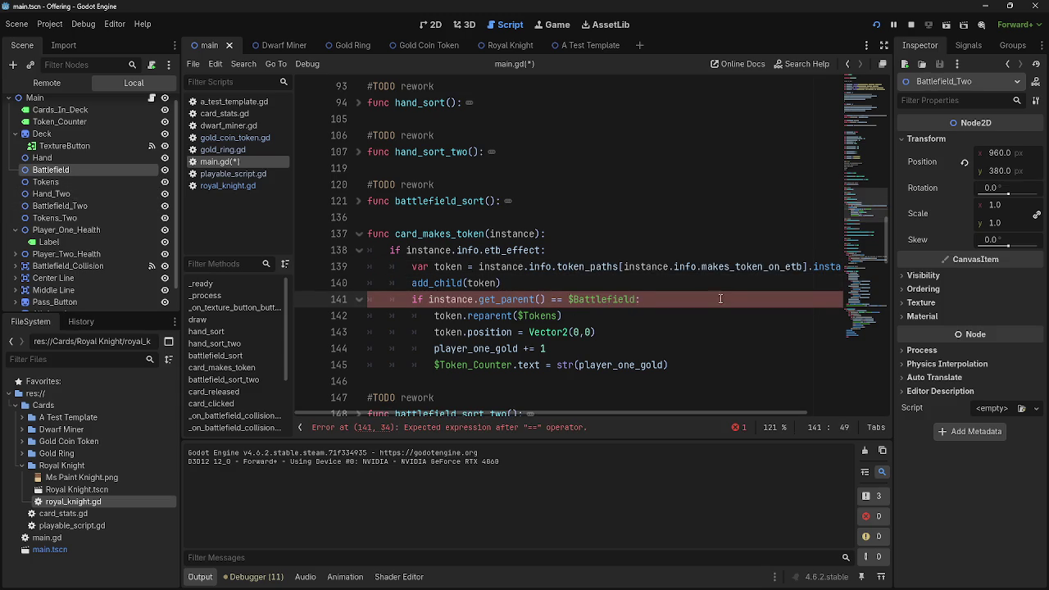
pyautogui.write(':')
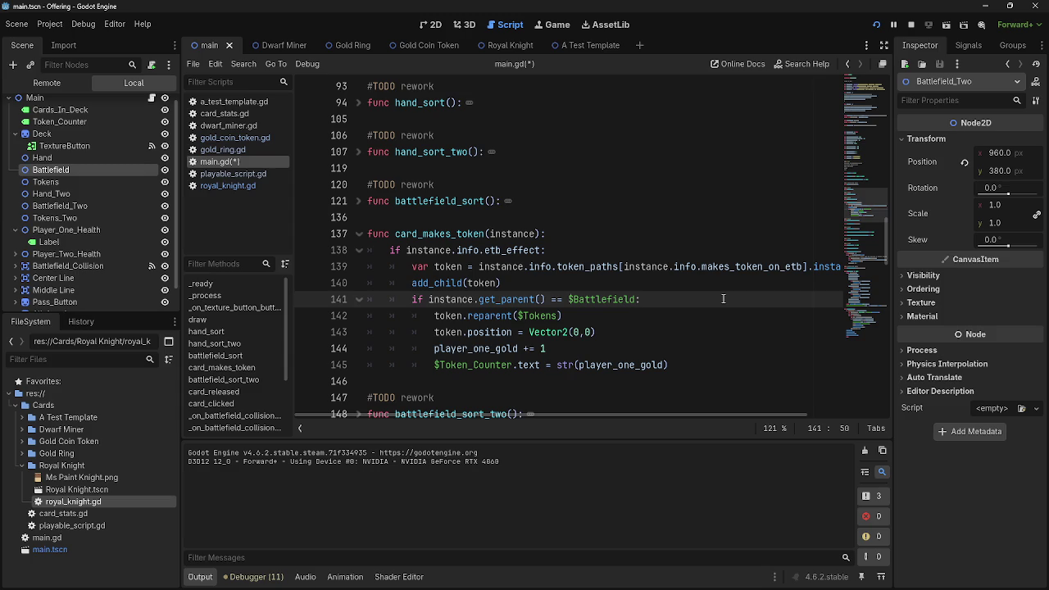
pyautogui.press('F5')
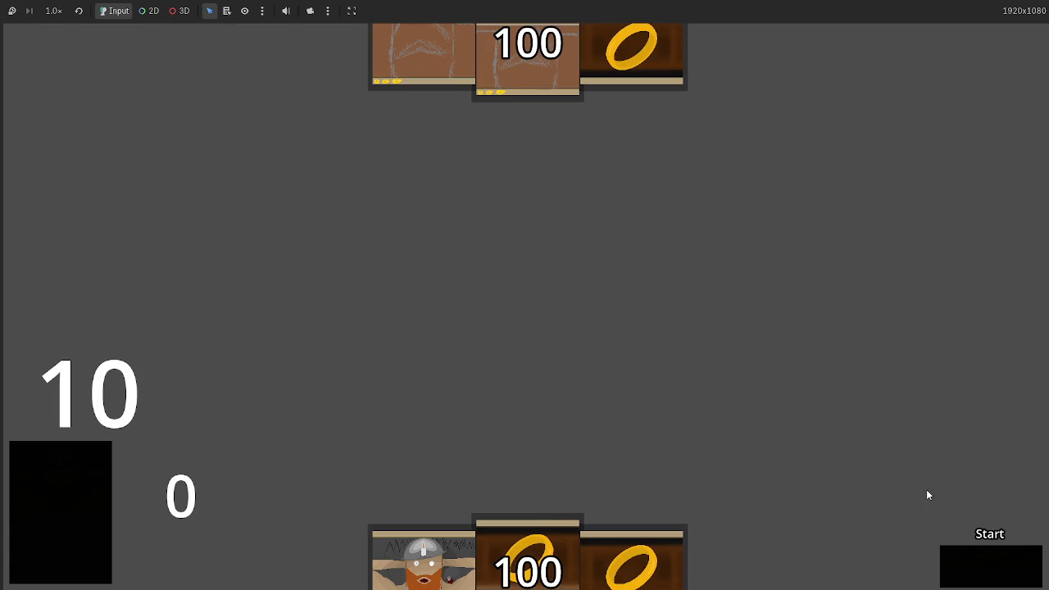
# Step a full turn through main, attack, block, damage, end turn and draw, then return to the editor.
pyautogui.click(962, 557)
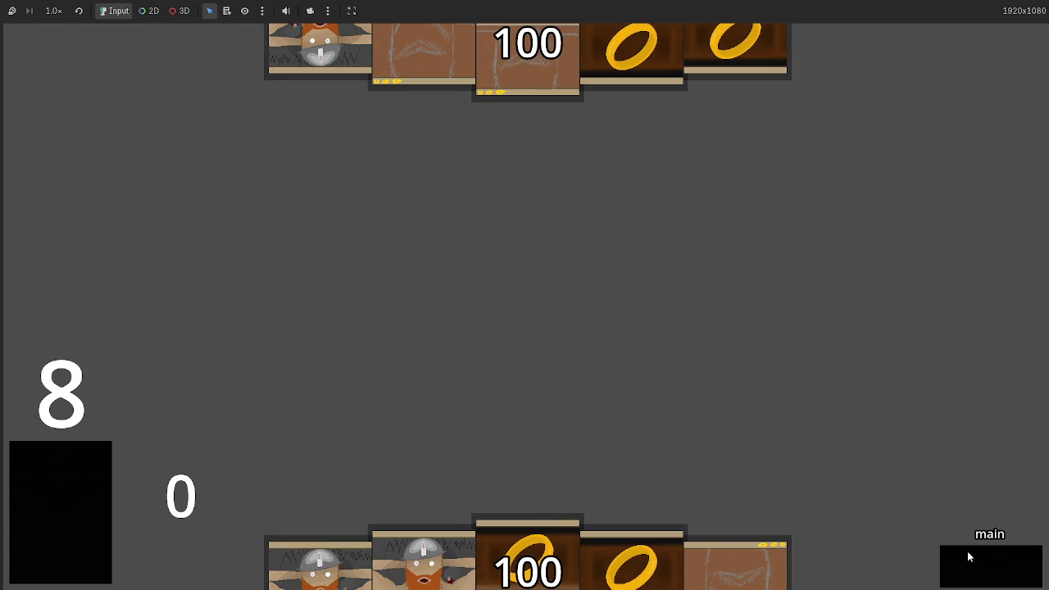
pyautogui.click(968, 557)
pyautogui.click(969, 557)
pyautogui.click(970, 557)
pyautogui.click(969, 557)
pyautogui.click(969, 558)
pyautogui.click(969, 557)
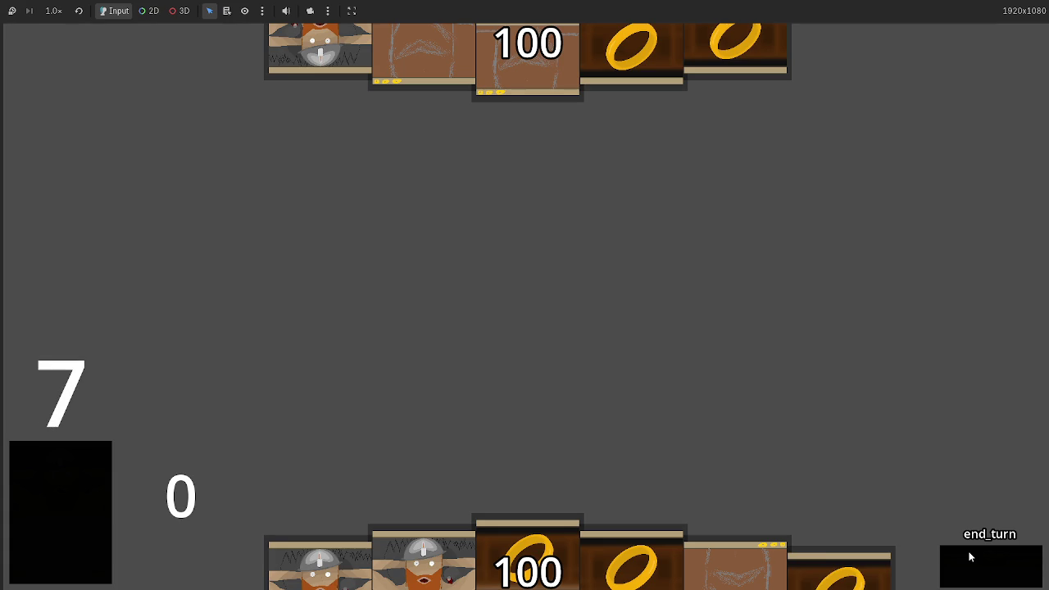
pyautogui.click(969, 557)
pyautogui.click(969, 558)
pyautogui.click(970, 557)
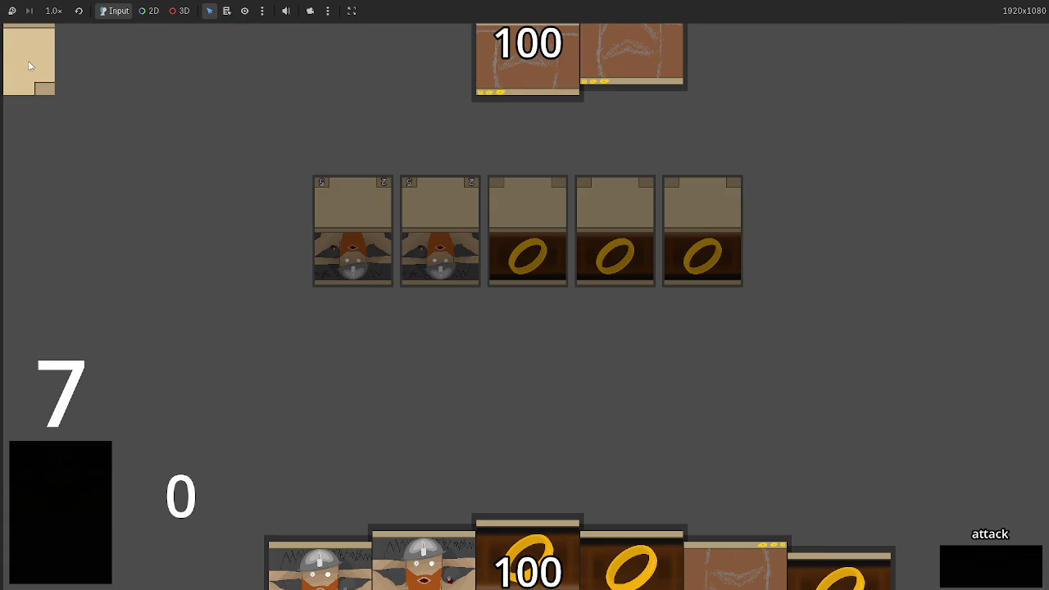
pyautogui.hotkey('alt', 'Tab')
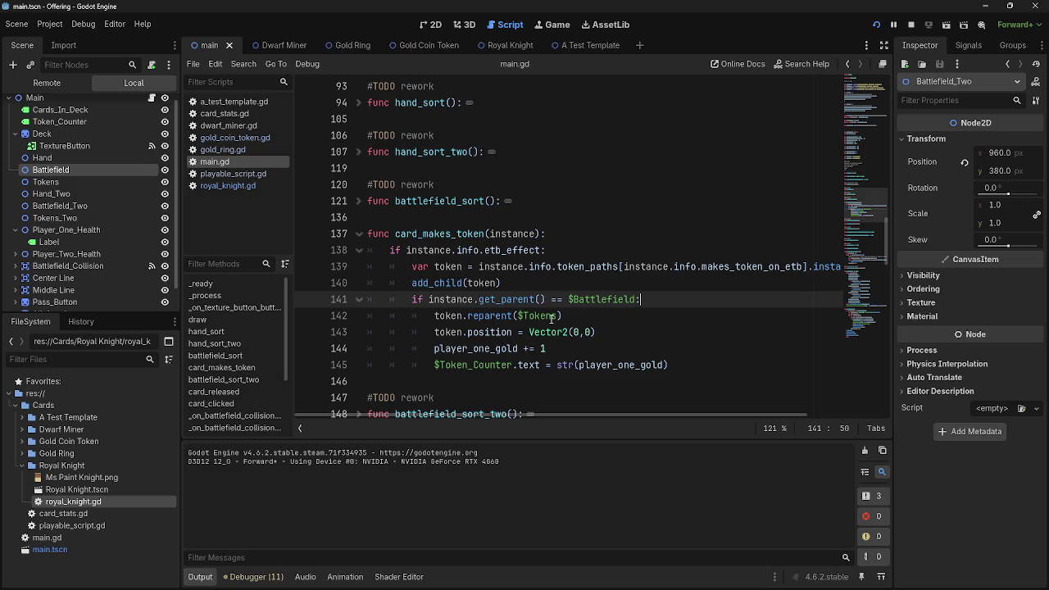
# Add and then remove a blank line after add_child(token), selecting the if block.
pyautogui.moveTo(501, 283); pyautogui.dragTo(415, 282)
pyautogui.press('End')
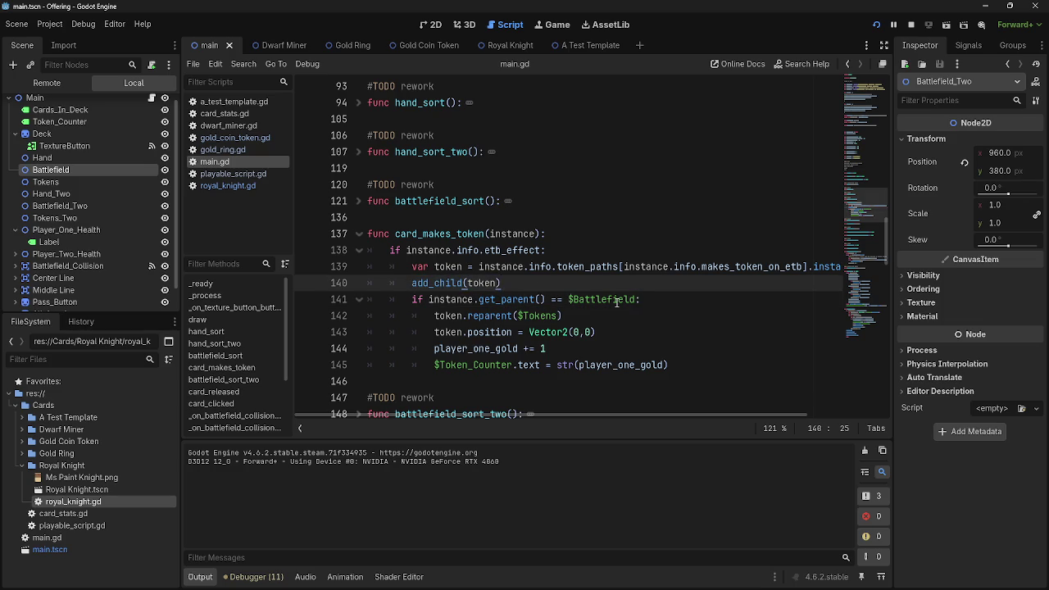
pyautogui.press('Return')
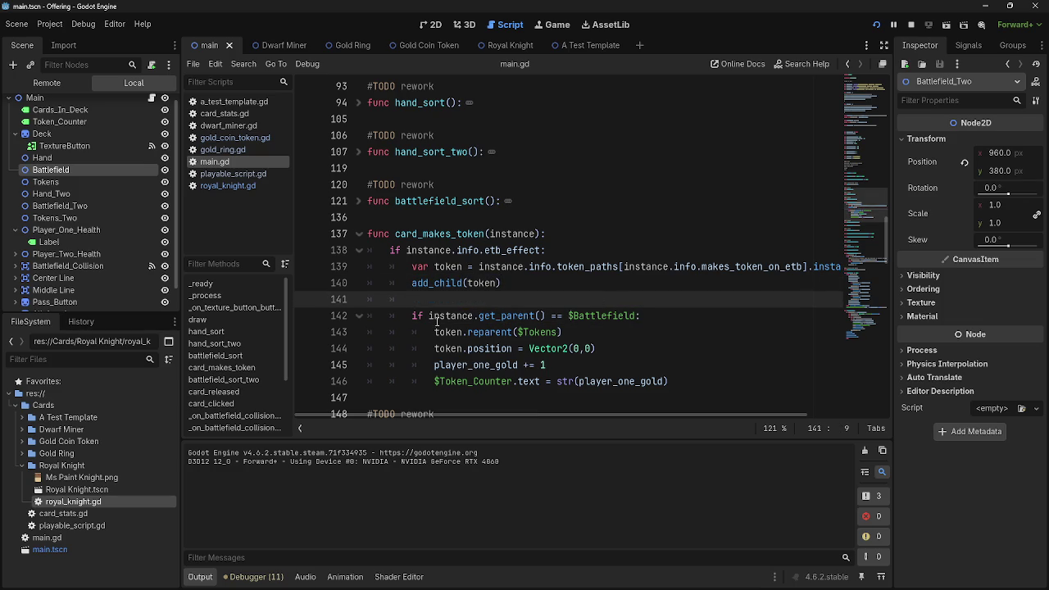
pyautogui.hotkey('ctrl', 'shift', 'k')
pyautogui.hotkey('shift', 'Down')
pyautogui.hotkey('shift', 'Down')
pyautogui.hotkey('shift', 'Down')
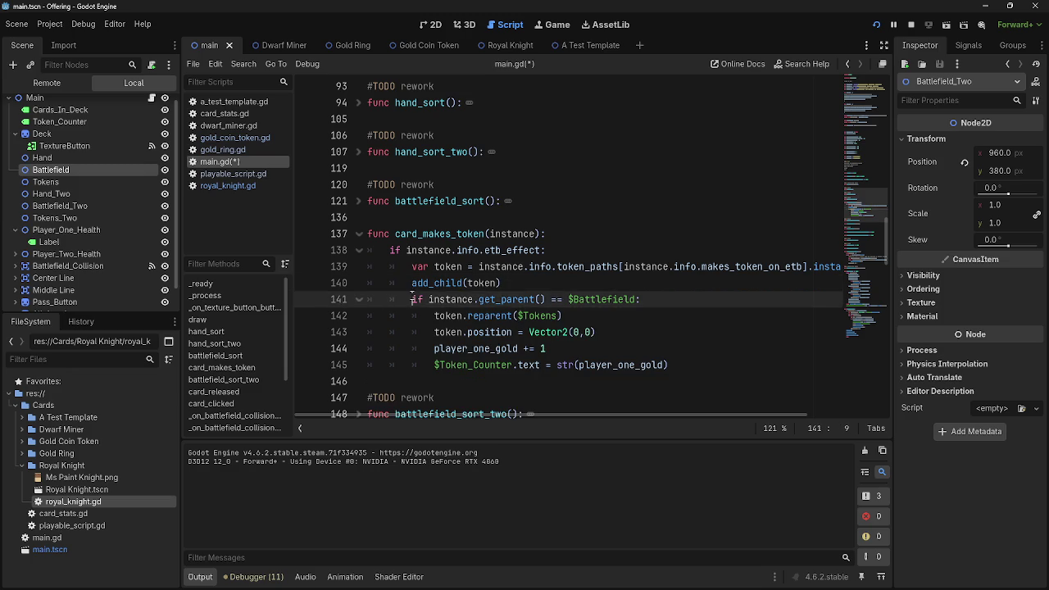
# In the running game, step through block, damage, end turn and draw, then play a dwarf card.
pyautogui.hotkey('alt', 'Tab')
pyautogui.click(985, 578)
pyautogui.click(985, 579)
pyautogui.click(985, 578)
pyautogui.click(985, 578)
pyautogui.click(985, 579)
pyautogui.click(985, 579)
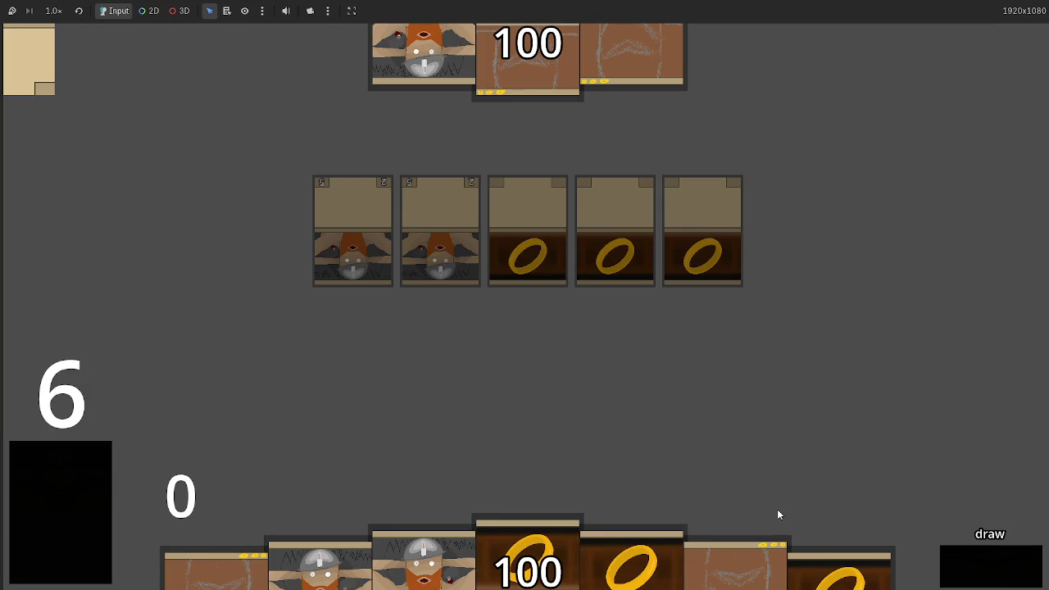
pyautogui.click(426, 543)
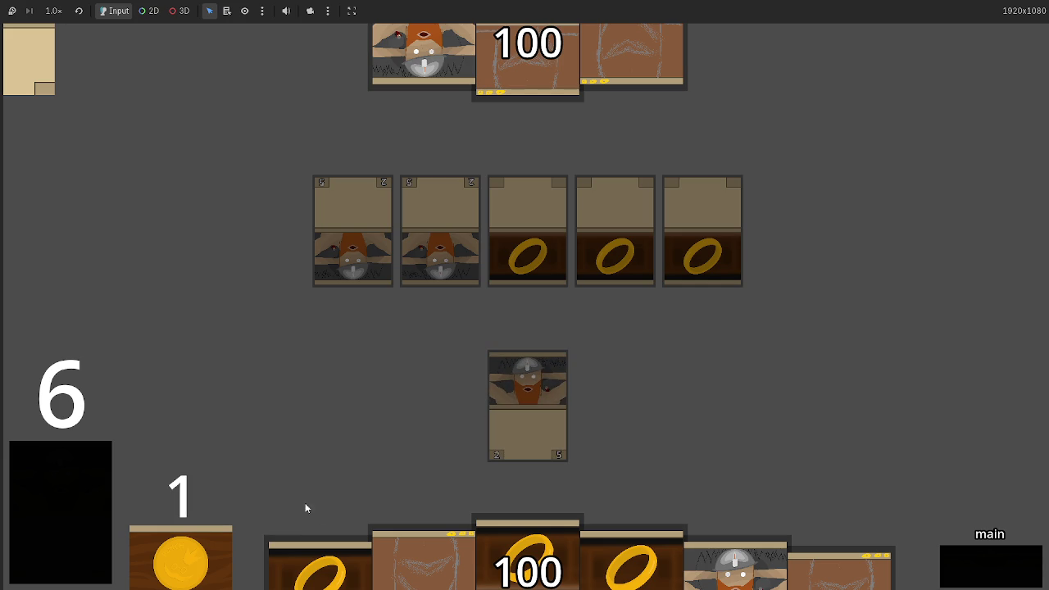
# Stop the game and paste a copy of the $Battlefield check block on new line 146.
pyautogui.press('F8')
pyautogui.click(681, 365)
pyautogui.press('Return')
pyautogui.moveTo(404, 299)
pyautogui.mouseDown()
pyautogui.moveTo(565, 316)
pyautogui.moveTo(671, 364)
pyautogui.mouseUp()
pyautogui.hotkey('ctrl', 'c')
pyautogui.click(658, 382)
pyautogui.hotkey('ctrl', 'v')
# Change the copied condition to $Battlefield_Two and its reparent target to $Tokens_Two.
pyautogui.click(637, 285)
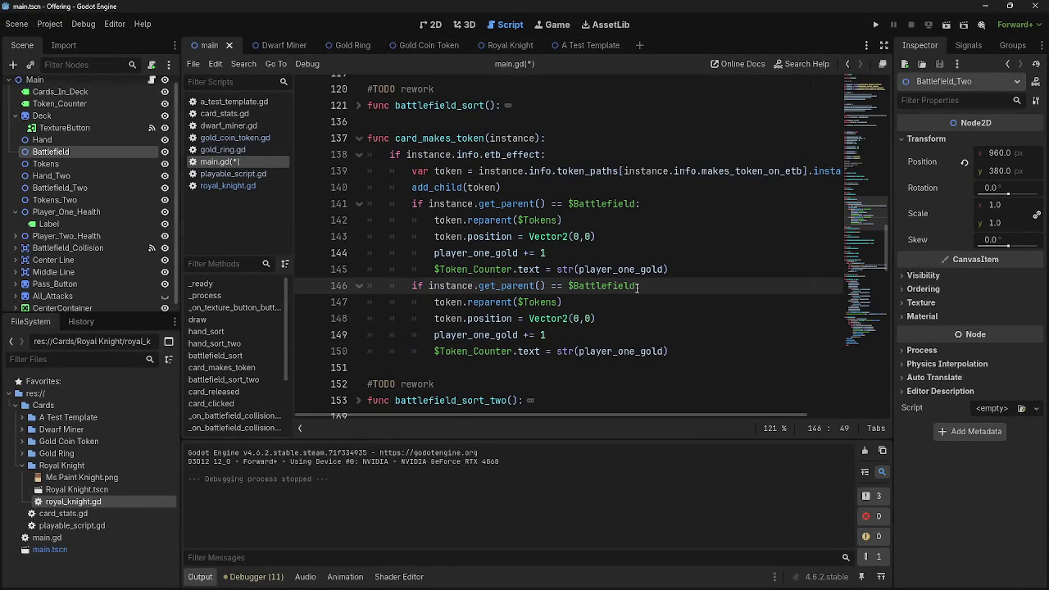
pyautogui.write('_Two')
pyautogui.doubleClick(530, 302)
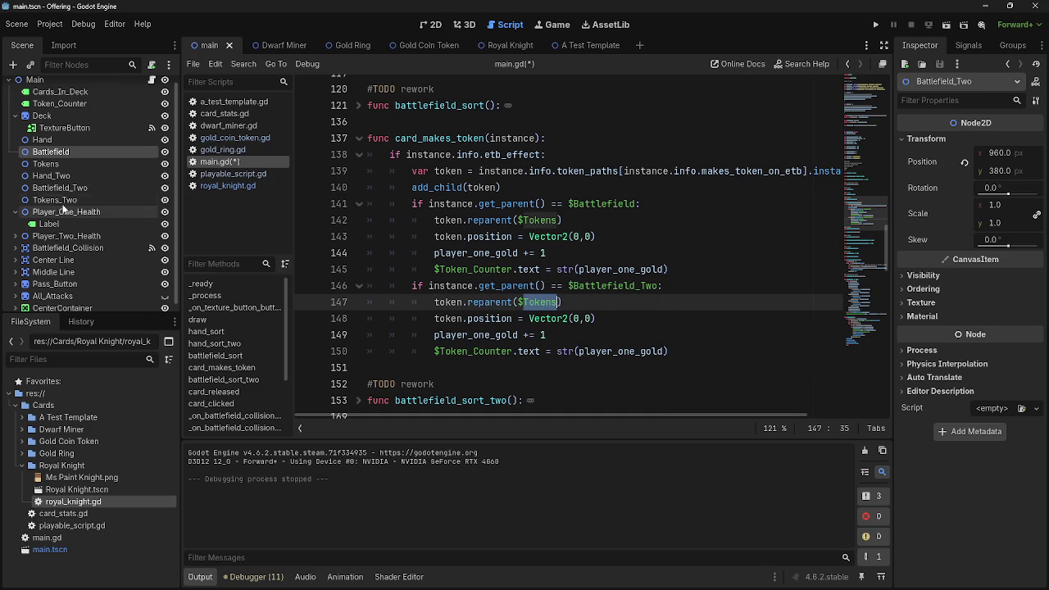
pyautogui.moveTo(55, 200)
pyautogui.mouseDown()
pyautogui.moveTo(489, 320)
pyautogui.moveTo(518, 302)
pyautogui.mouseUp()
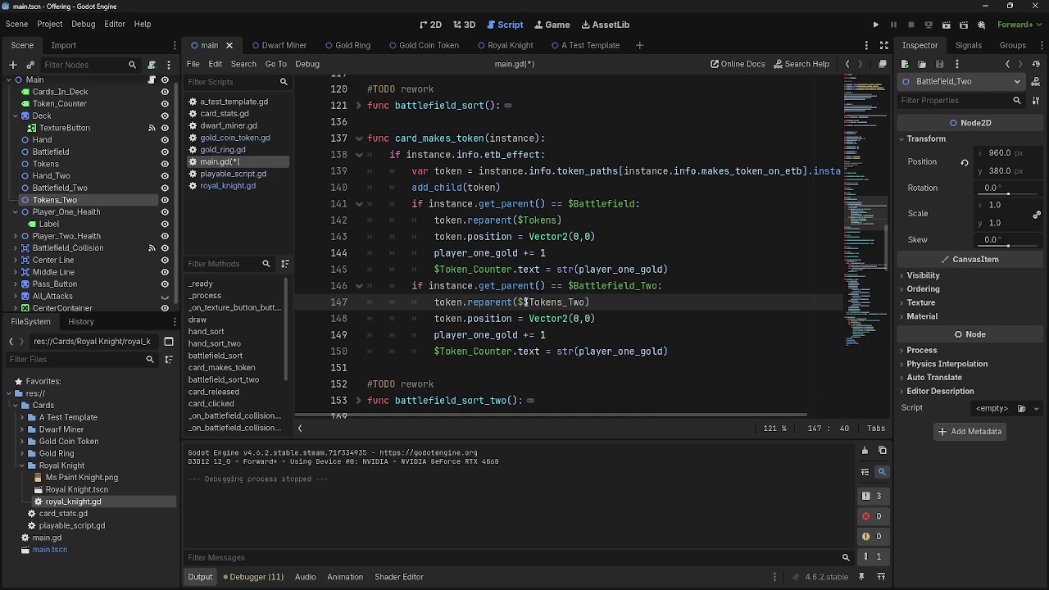
pyautogui.scroll(1, 624, 311)
pyautogui.press('BackSpace')
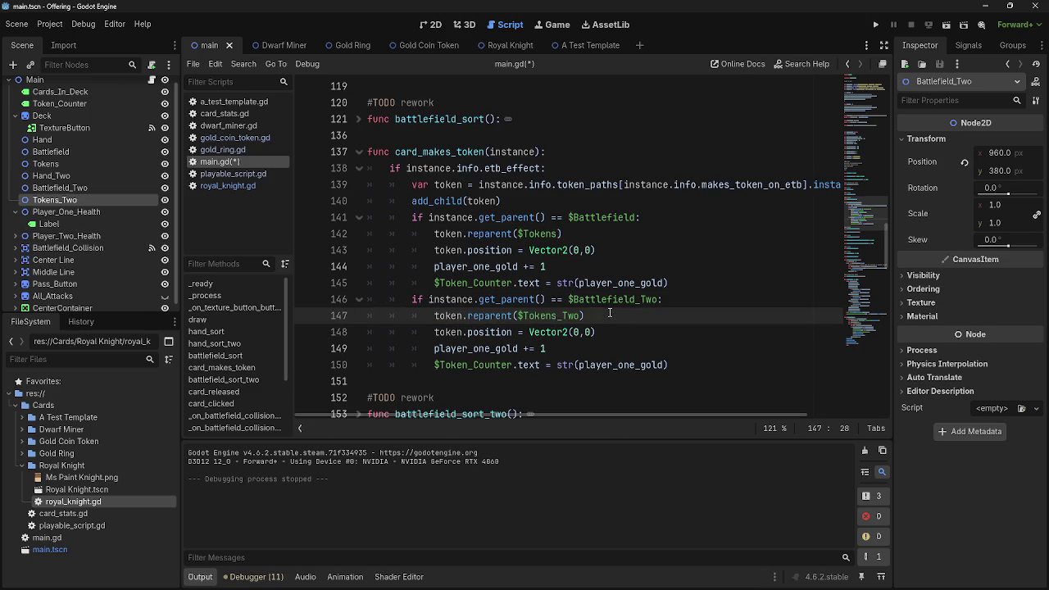
# Check the Tokens node's position in the 2D scene view, then return to main.gd.
pyautogui.click(598, 334)
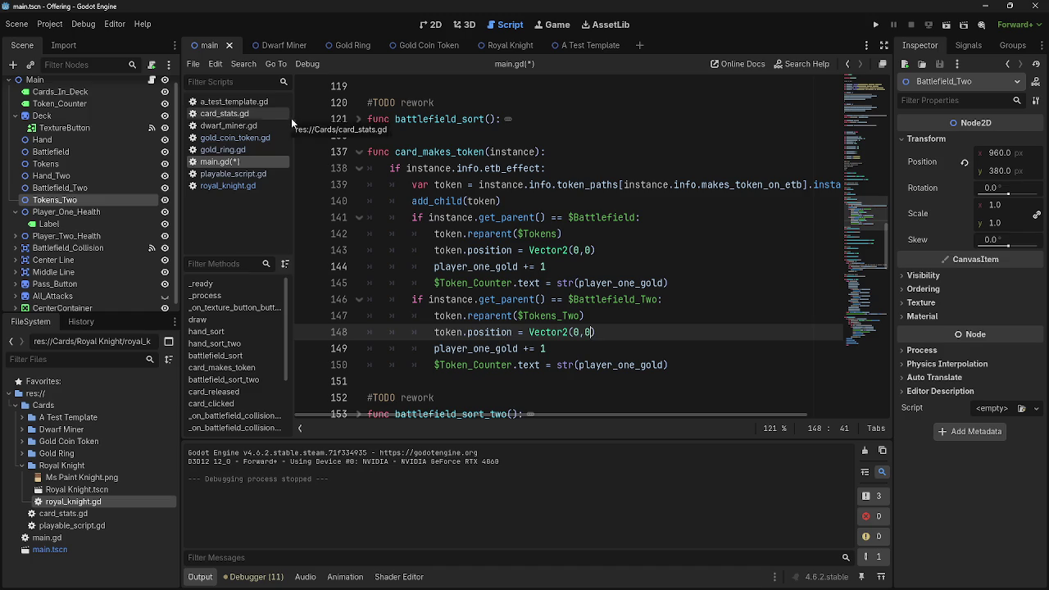
pyautogui.moveTo(571, 334)
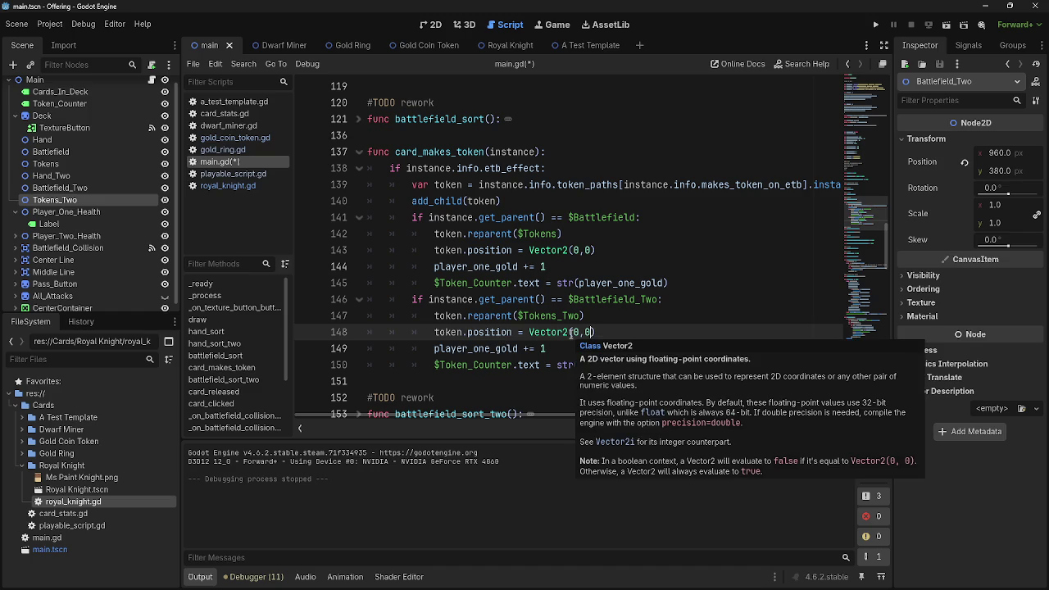
pyautogui.click(432, 24)
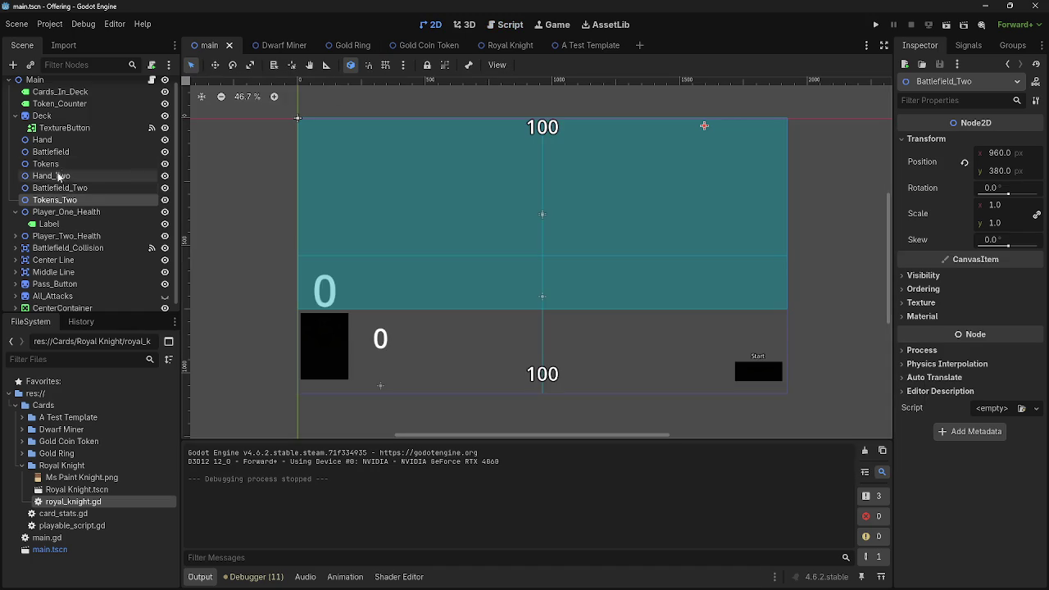
pyautogui.click(71, 167)
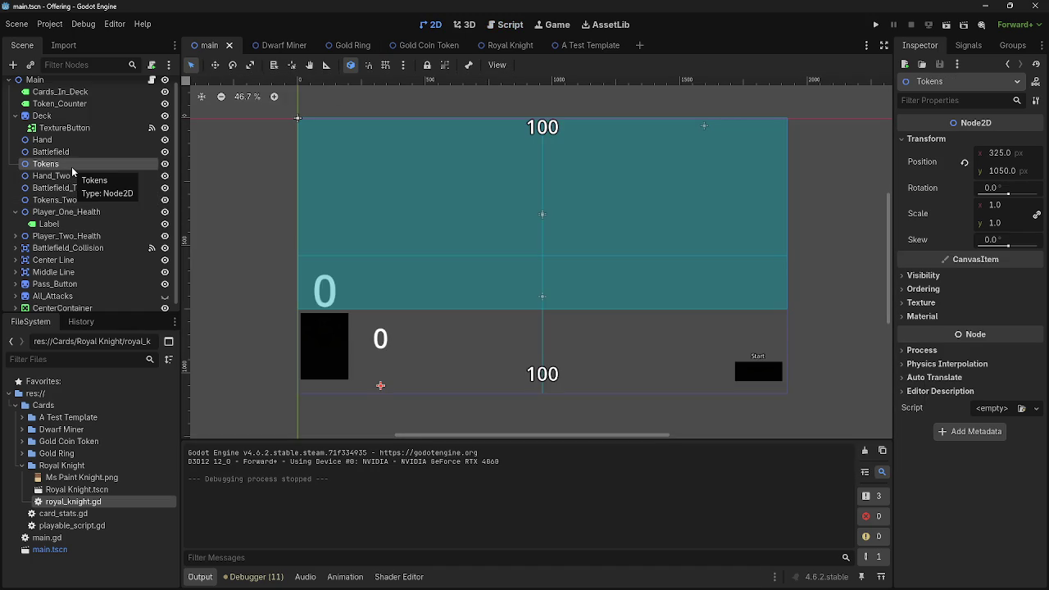
pyautogui.click(505, 25)
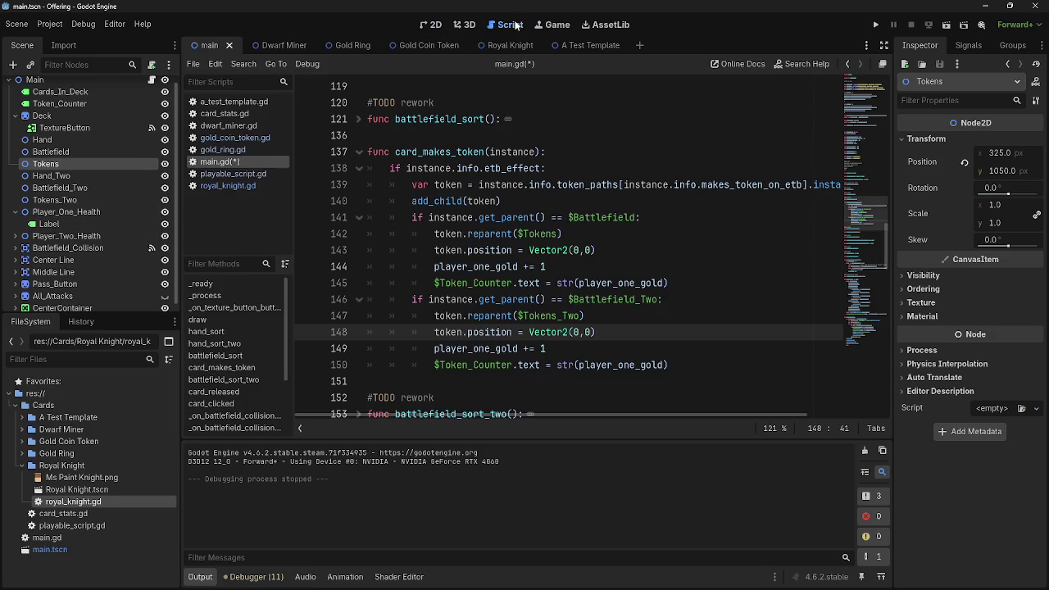
# Rename player_one_gold to player_two_gold on line 149.
pyautogui.click(551, 345)
pyautogui.click(478, 349)
pyautogui.press('Delete')
pyautogui.press('Delete')
pyautogui.write('t')
pyautogui.press('Escape')
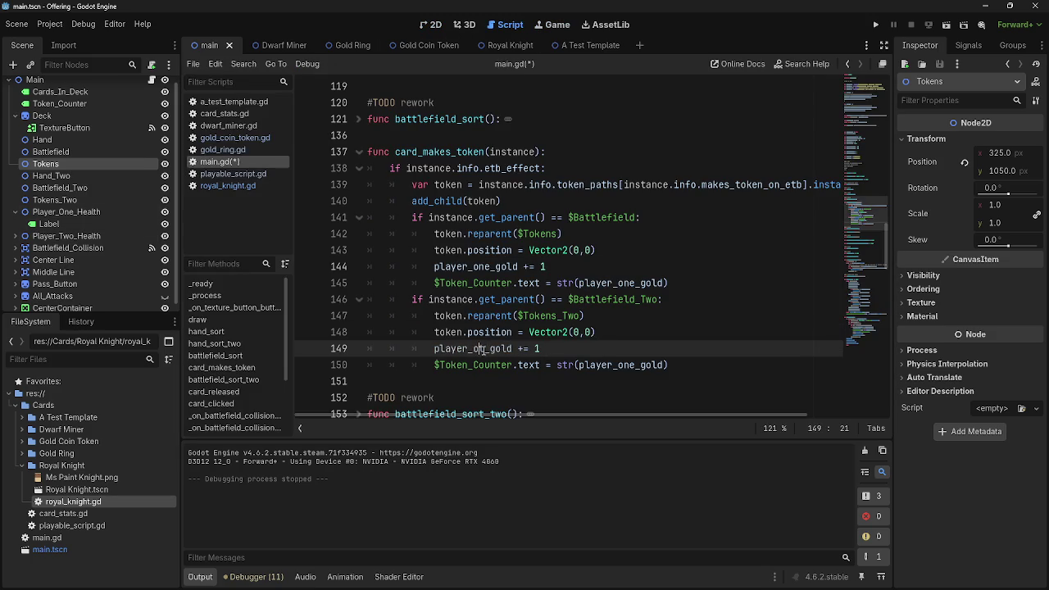
pyautogui.doubleClick(485, 349)
pyautogui.write('player_tw')
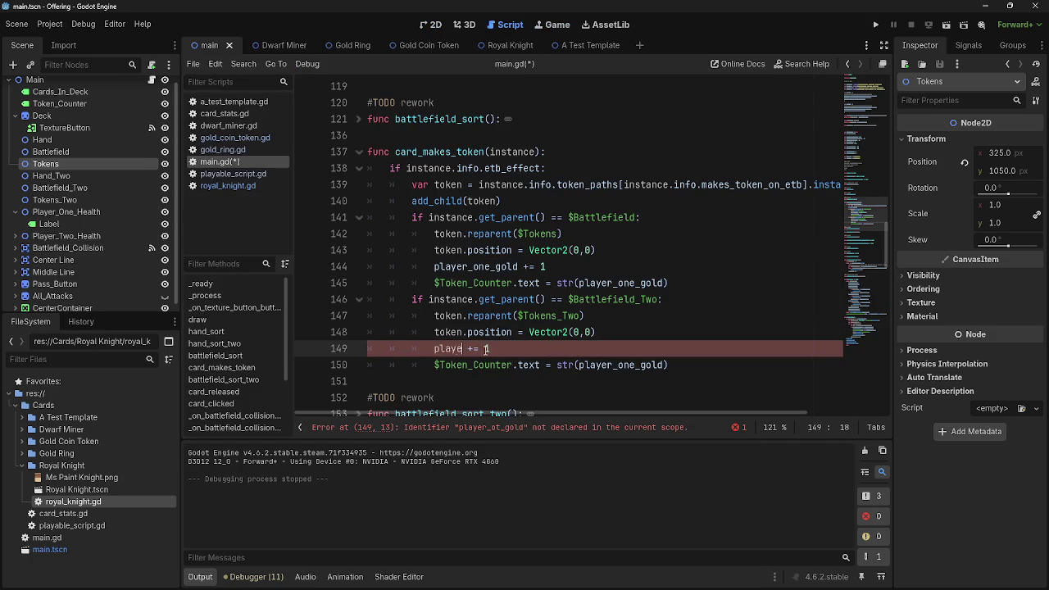
pyautogui.press('Down')
pyautogui.press('Return')
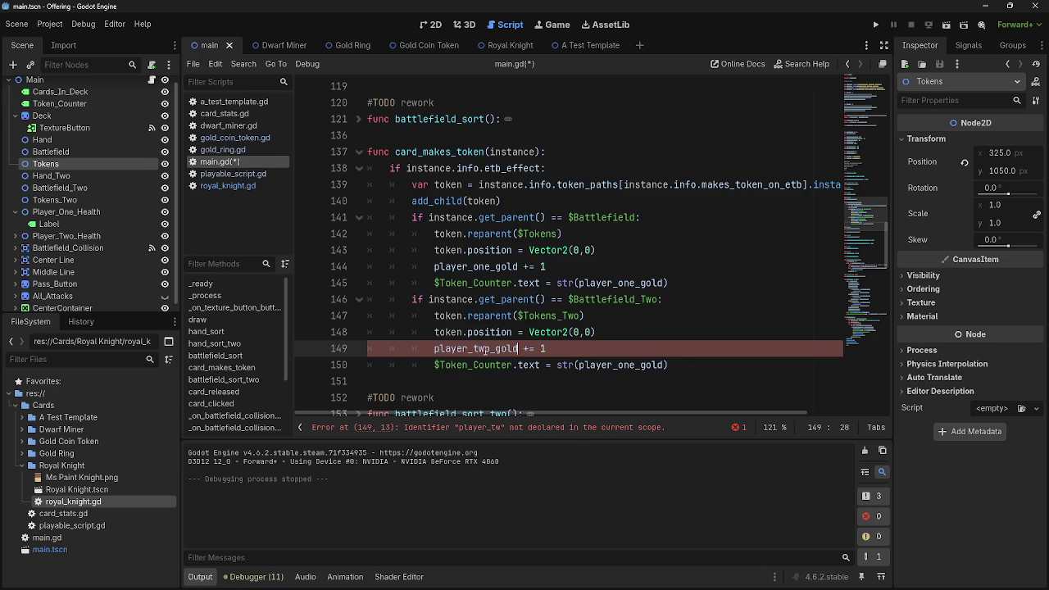
# Rename the gold variable on line 150 to player_two_gold, fixing the player_twp_gold typo.
pyautogui.click(629, 365)
pyautogui.write('two')
pyautogui.press('Escape')
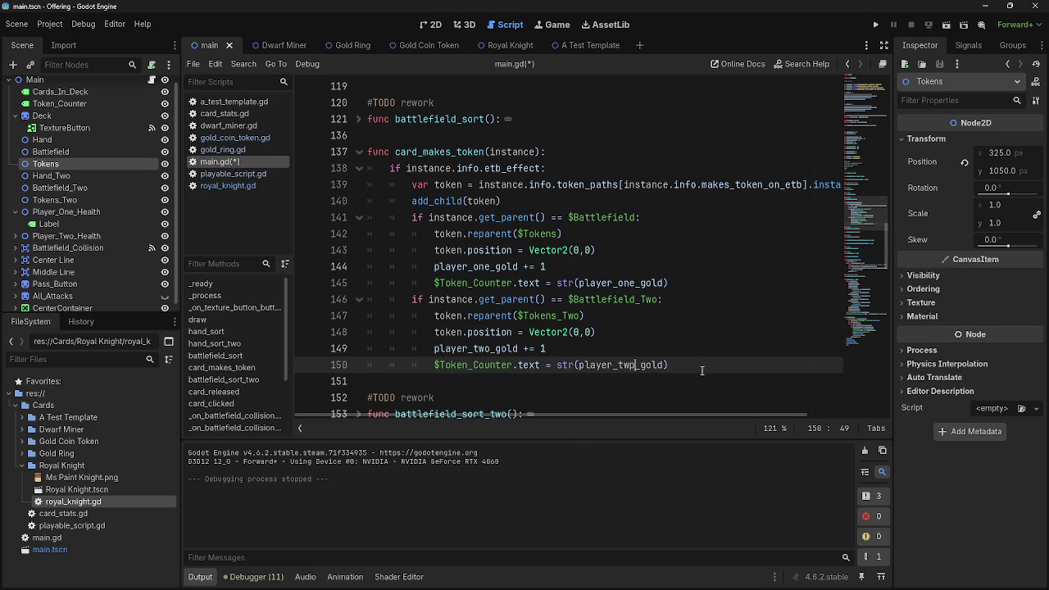
pyautogui.click(787, 355)
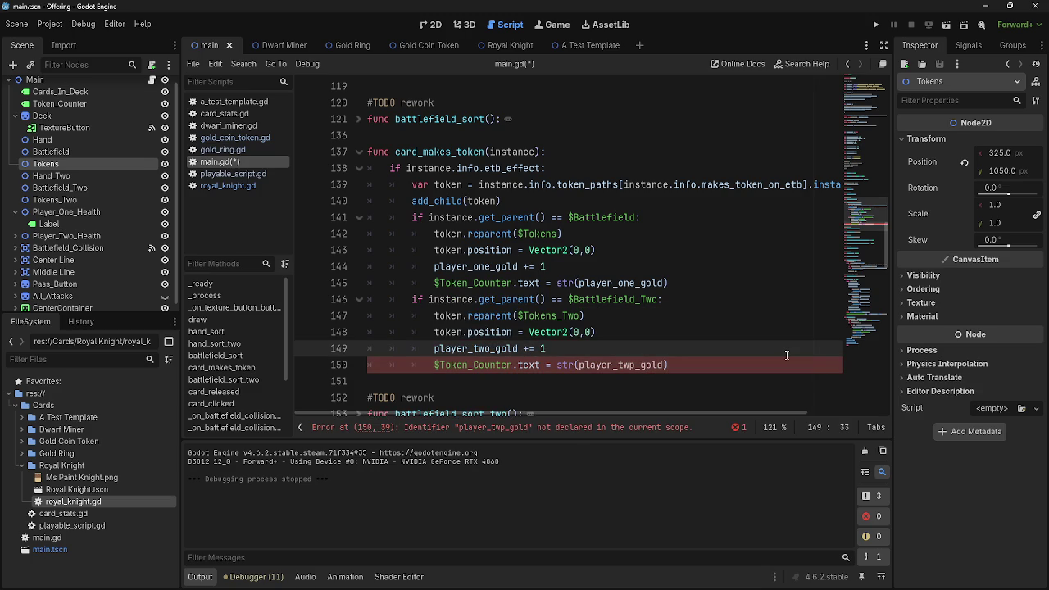
pyautogui.click(631, 364)
pyautogui.press('Delete')
pyautogui.write('o')
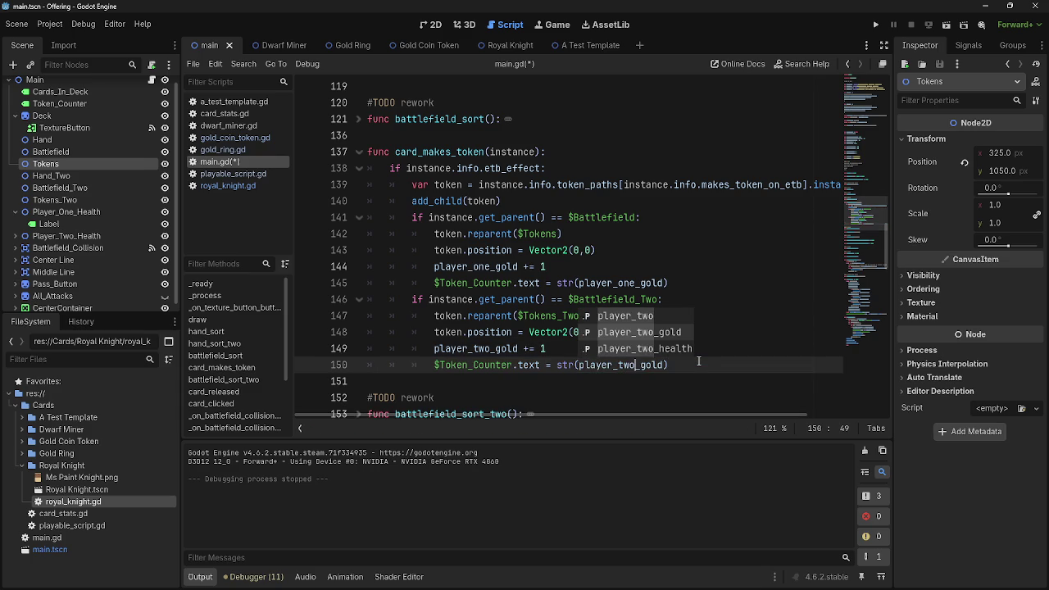
pyautogui.click(701, 365)
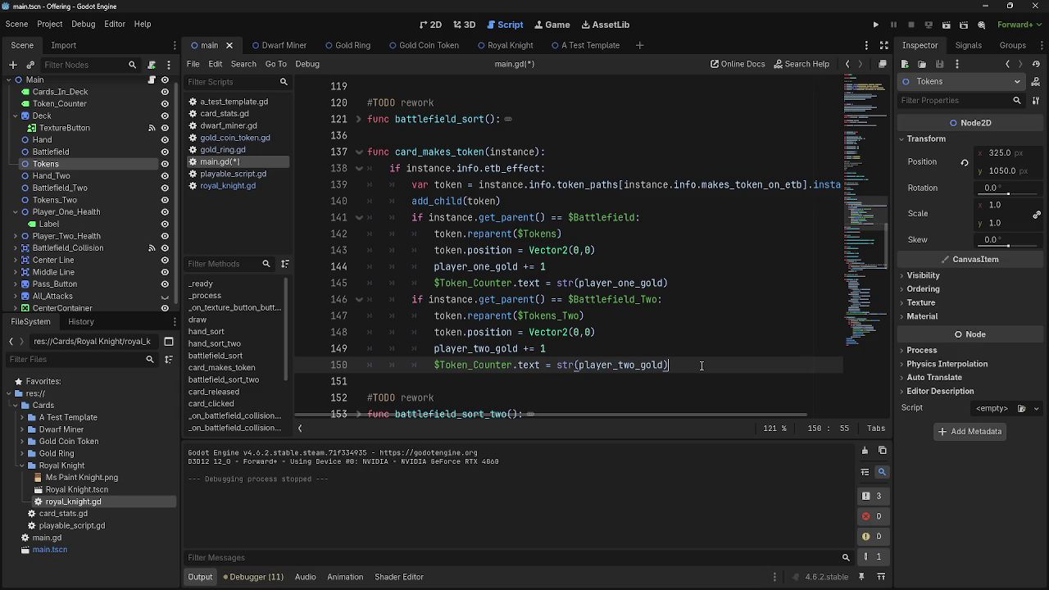
# Fold both Battlefield branches and run the game.
pyautogui.scroll(-1, 701, 365)
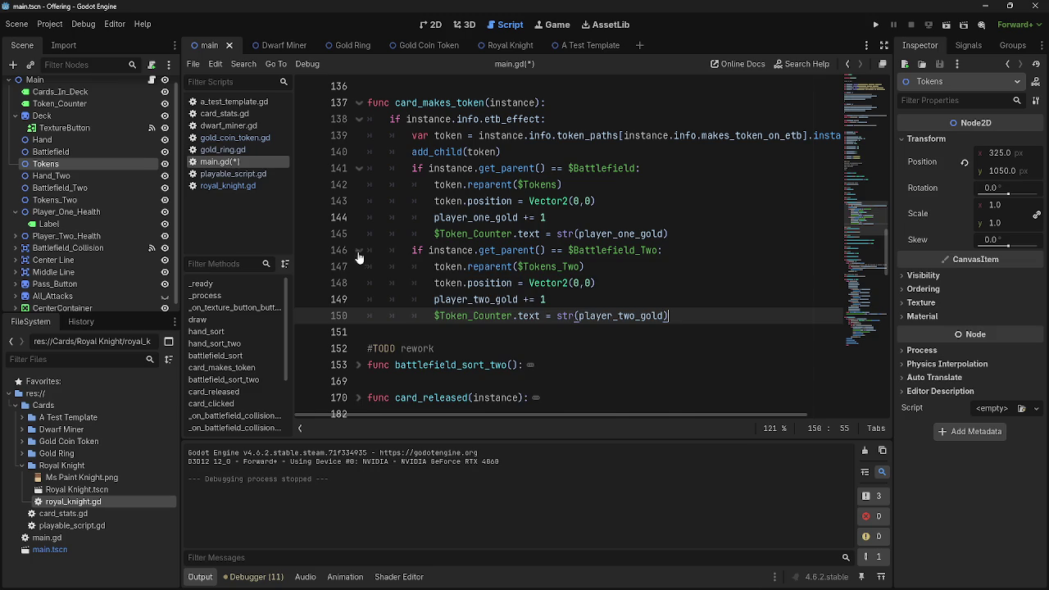
pyautogui.click(358, 250)
pyautogui.click(358, 168)
pyautogui.click(710, 183)
pyautogui.scroll(2, 685, 249)
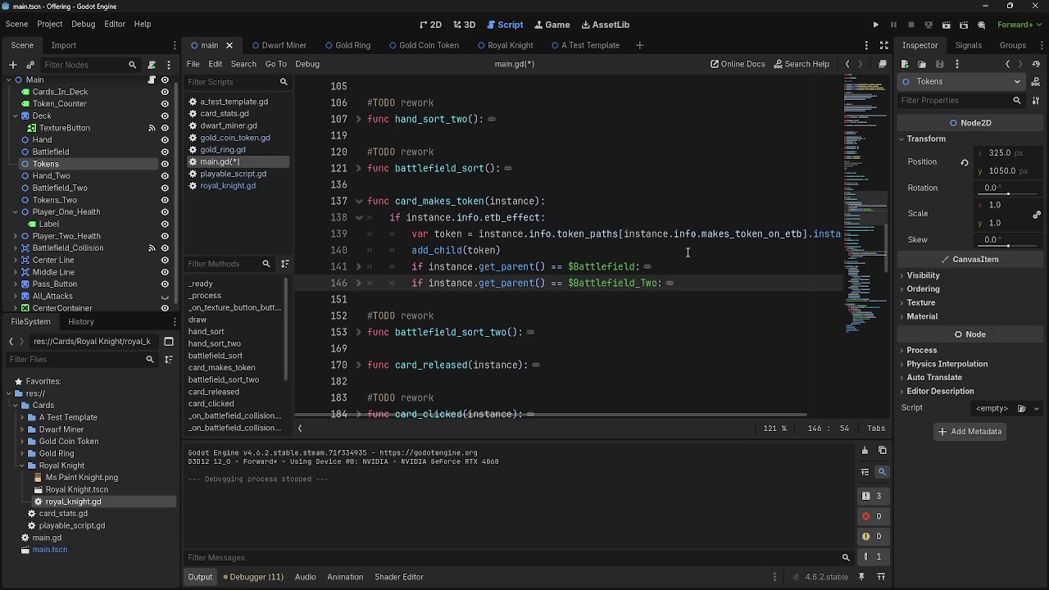
pyautogui.click(685, 250)
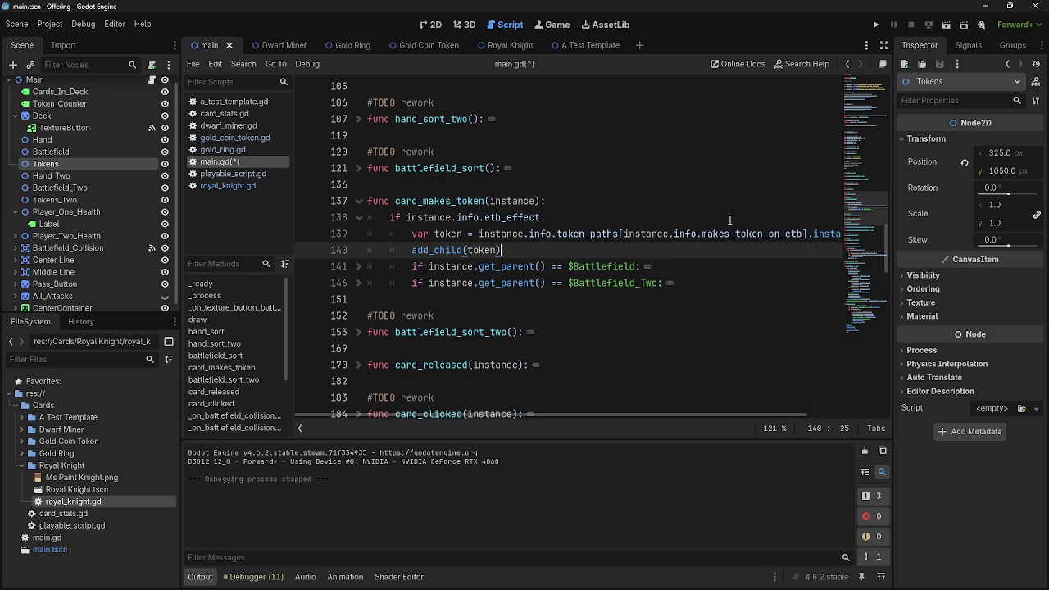
pyautogui.click(877, 26)
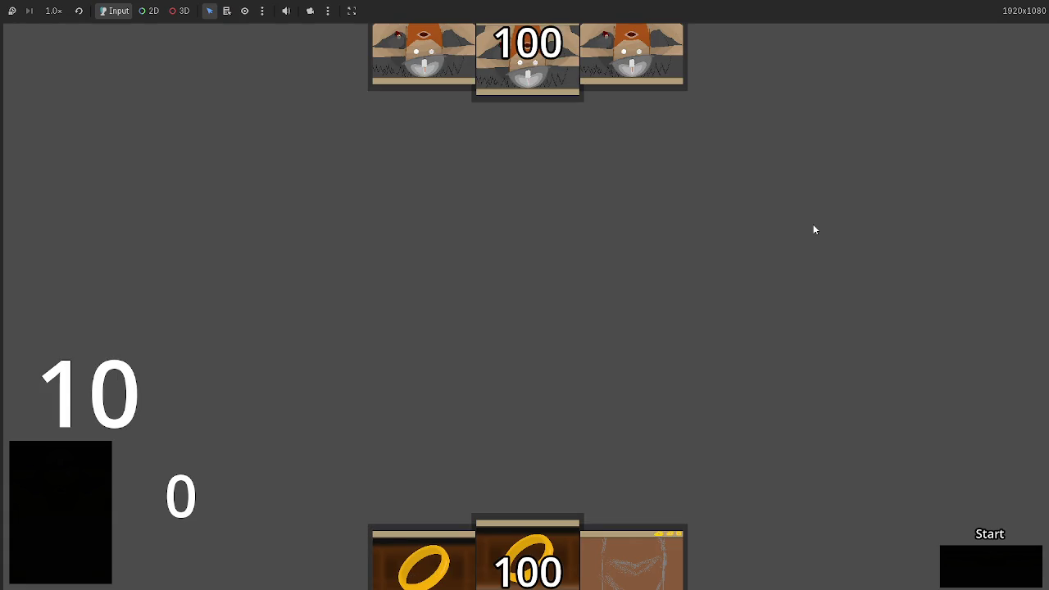
# Play the dwarf card and step through attack, block, damage, end turn and draw into the next turn.
pyautogui.click(736, 565)
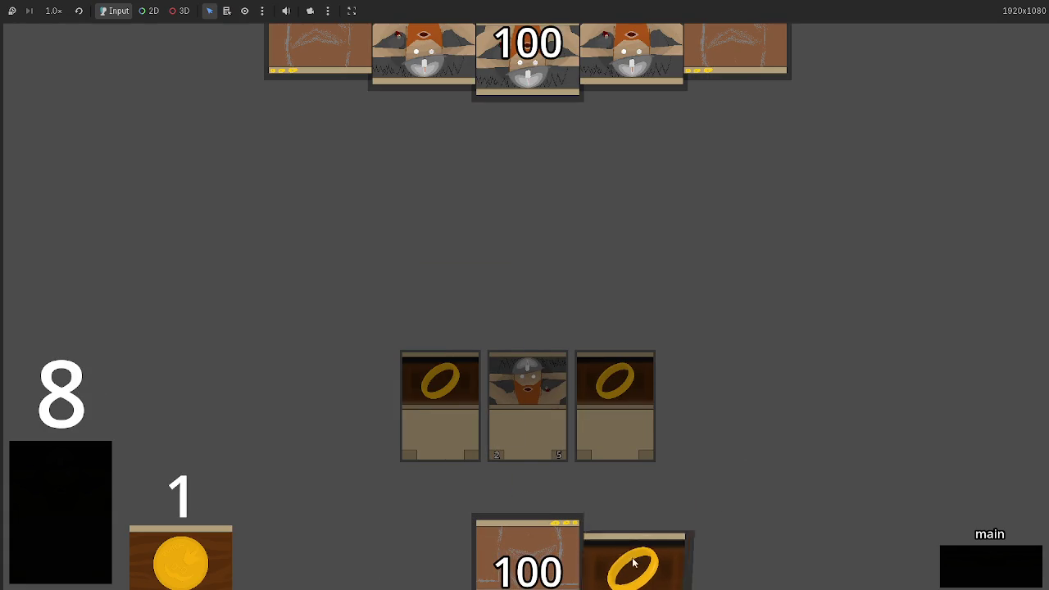
pyautogui.click(984, 579)
pyautogui.click(983, 579)
pyautogui.click(983, 579)
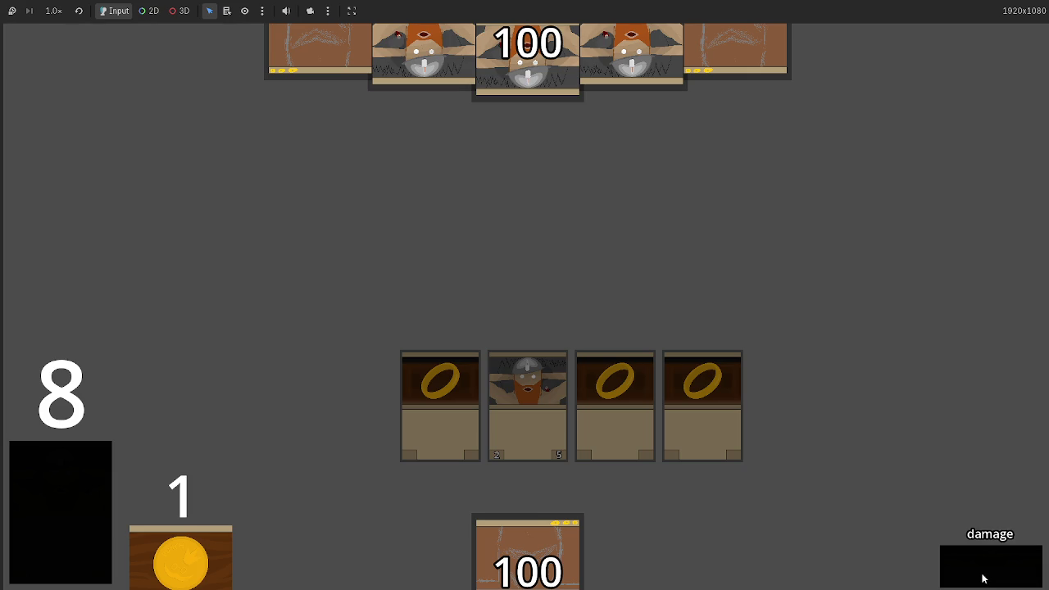
pyautogui.click(983, 579)
pyautogui.click(983, 579)
pyautogui.click(983, 578)
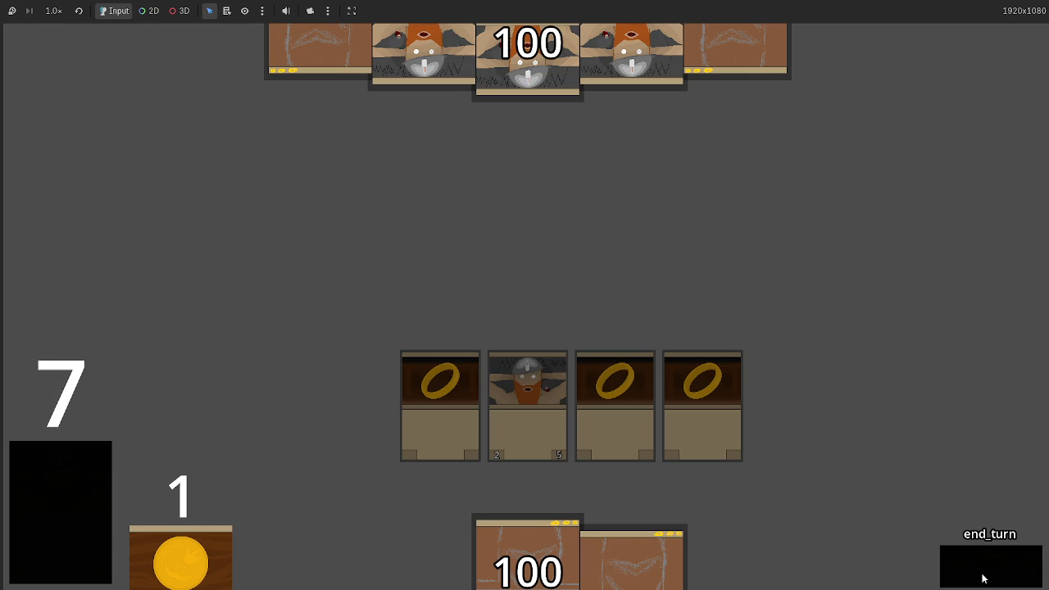
pyautogui.click(983, 578)
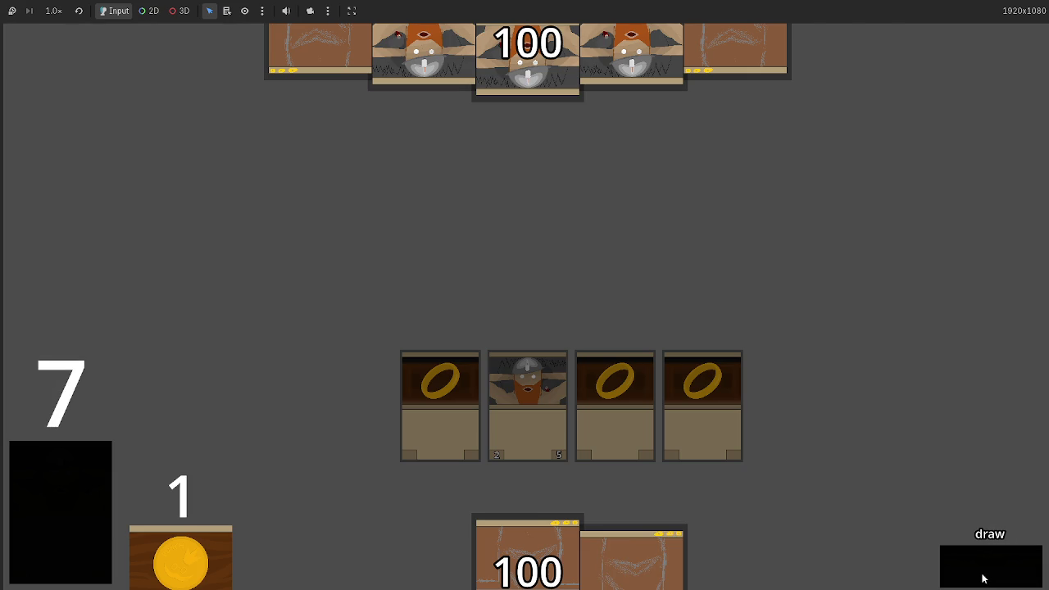
pyautogui.click(983, 579)
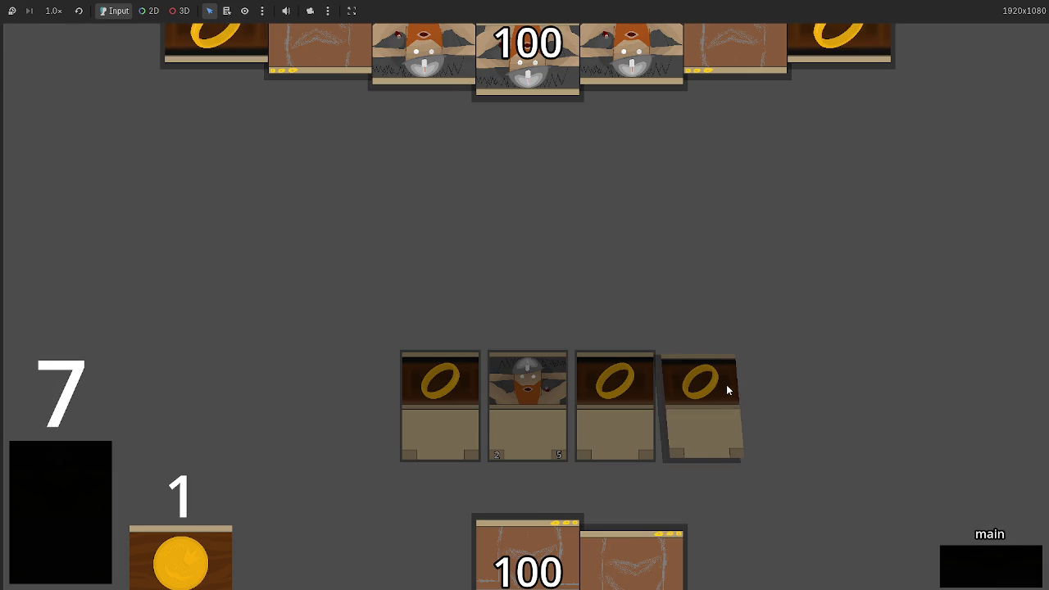
pyautogui.click(973, 571)
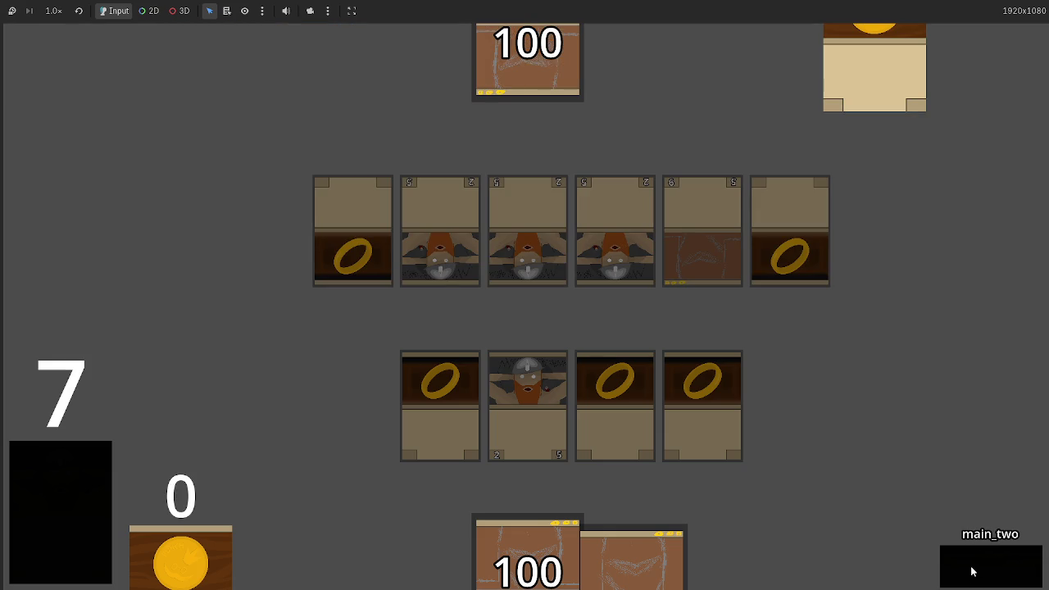
pyautogui.click(973, 571)
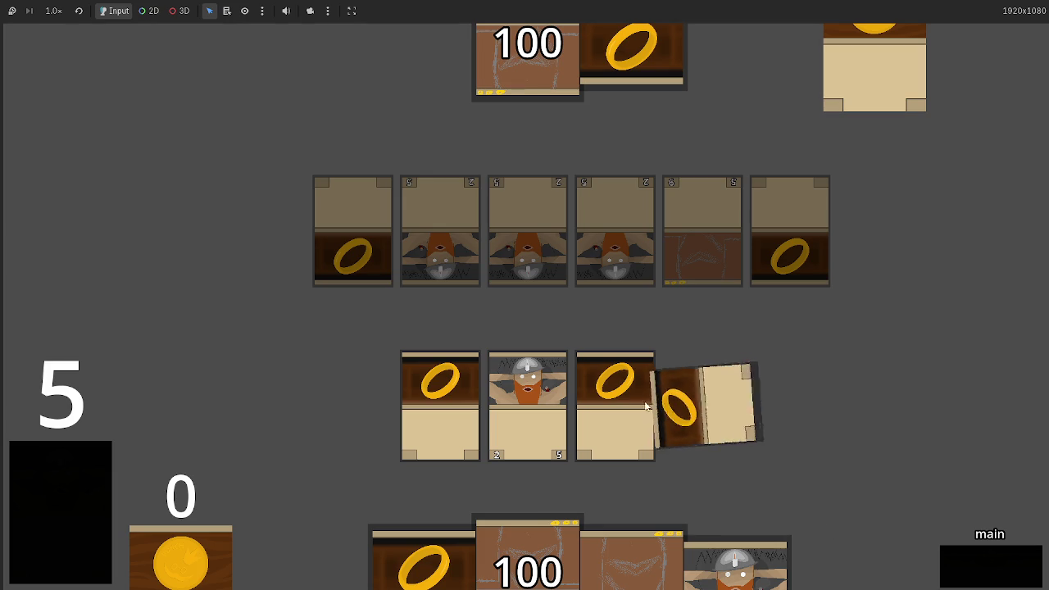
# Equip the ring card onto the dwarf and advance through attack and block to damage.
pyautogui.moveTo(459, 388); pyautogui.dragTo(508, 395)
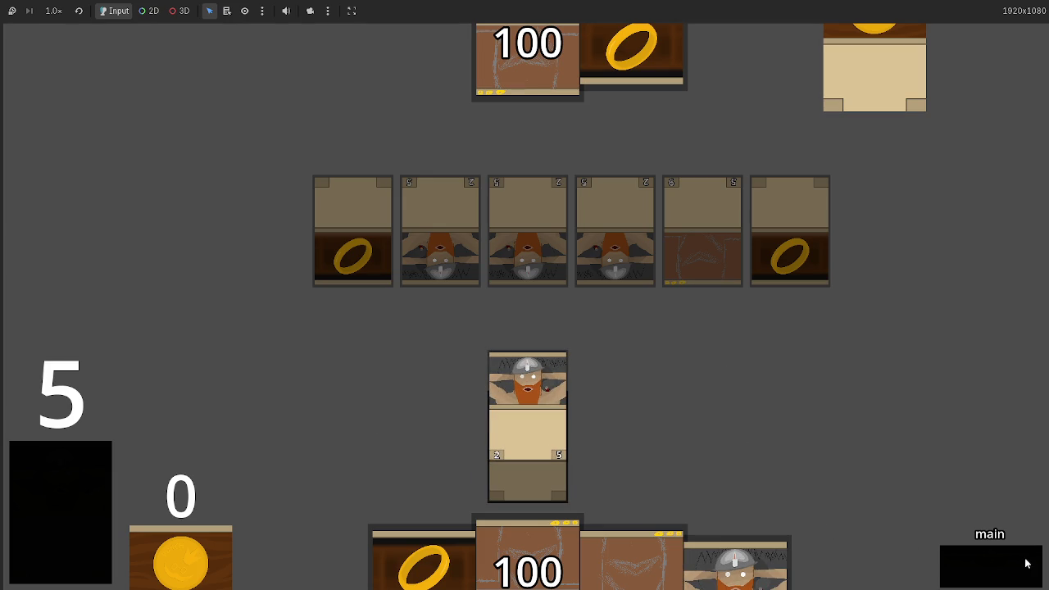
pyautogui.click(965, 555)
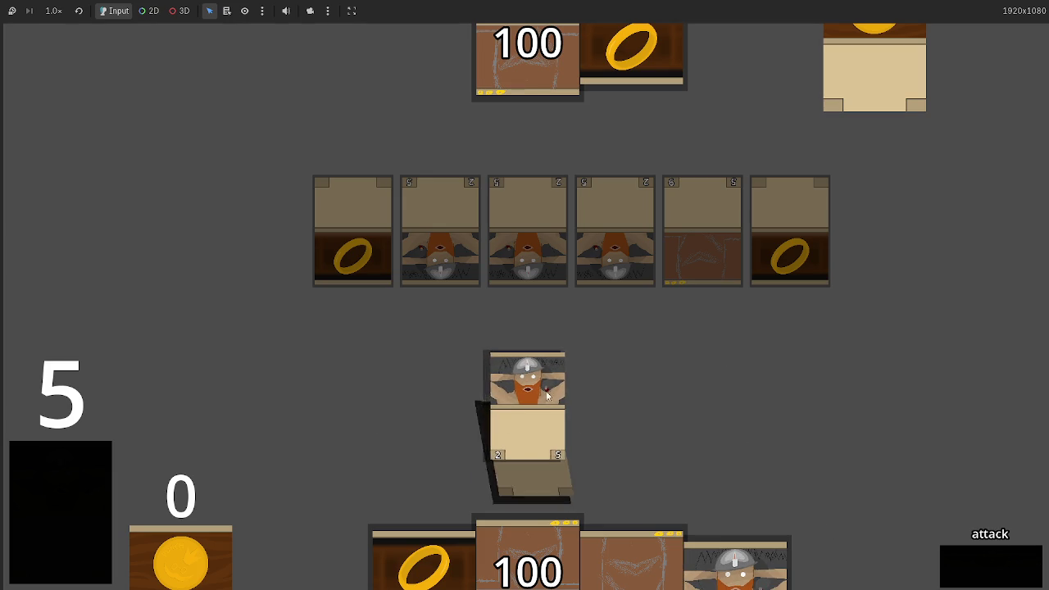
pyautogui.click(1002, 572)
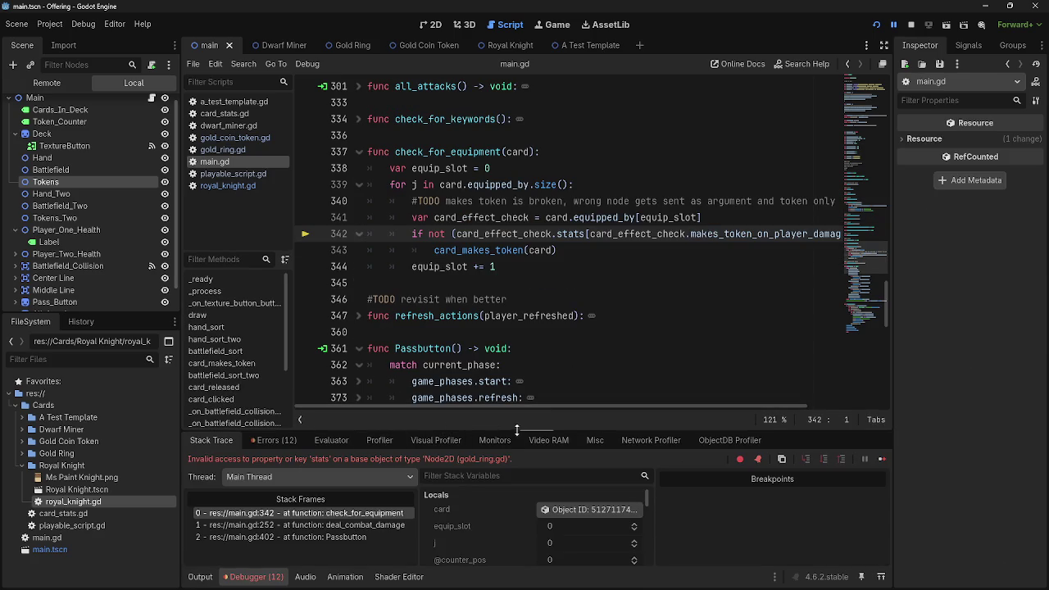
# Replace 'stats' with 'info' in the condition on line 342.
pyautogui.moveTo(613, 404)
pyautogui.mouseDown()
pyautogui.moveTo(683, 405)
pyautogui.moveTo(595, 408)
pyautogui.mouseUp()
pyautogui.doubleClick(569, 233)
pyautogui.write('info')
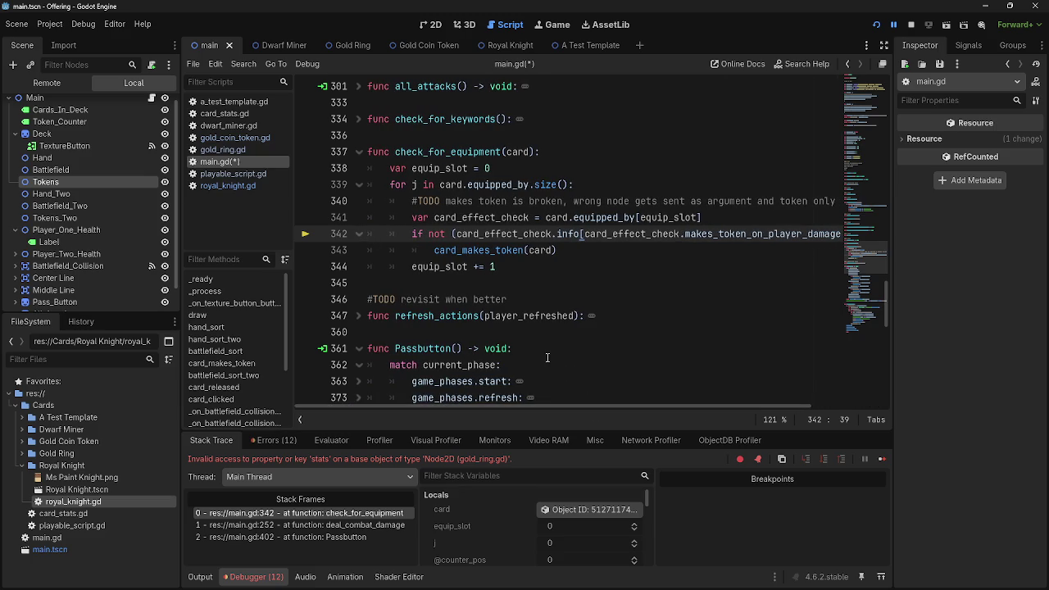
pyautogui.scroll(1, 558, 339)
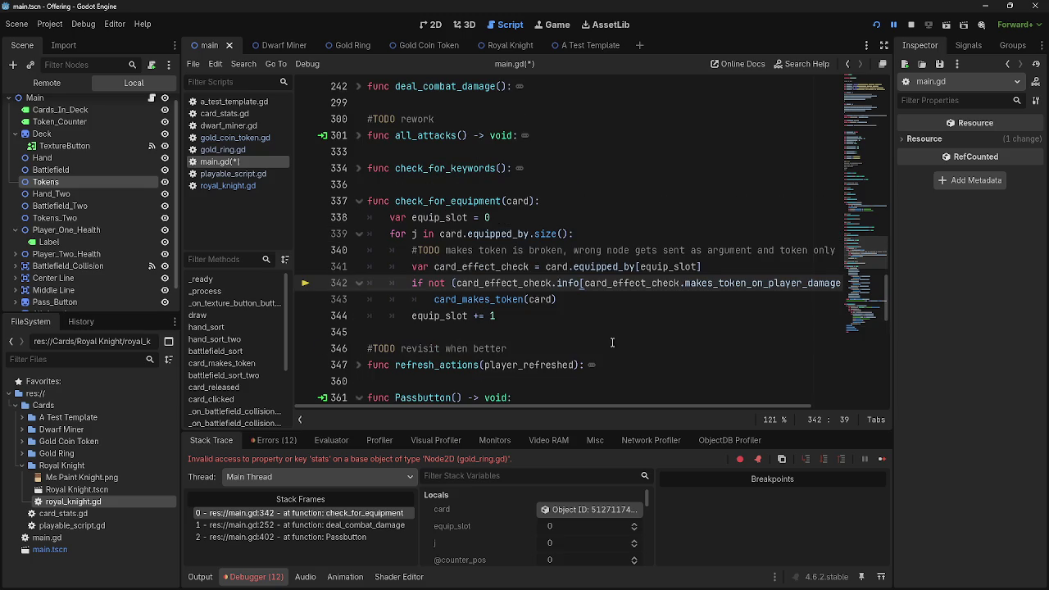
pyautogui.click(652, 393)
pyautogui.moveTo(653, 408)
pyautogui.mouseDown()
pyautogui.moveTo(695, 402)
pyautogui.moveTo(726, 365)
pyautogui.mouseUp()
# Try trimming the 'if not' and 'is bool' parts of line 342, then undo.
pyautogui.click(602, 278)
pyautogui.moveTo(602, 278); pyautogui.dragTo(498, 278)
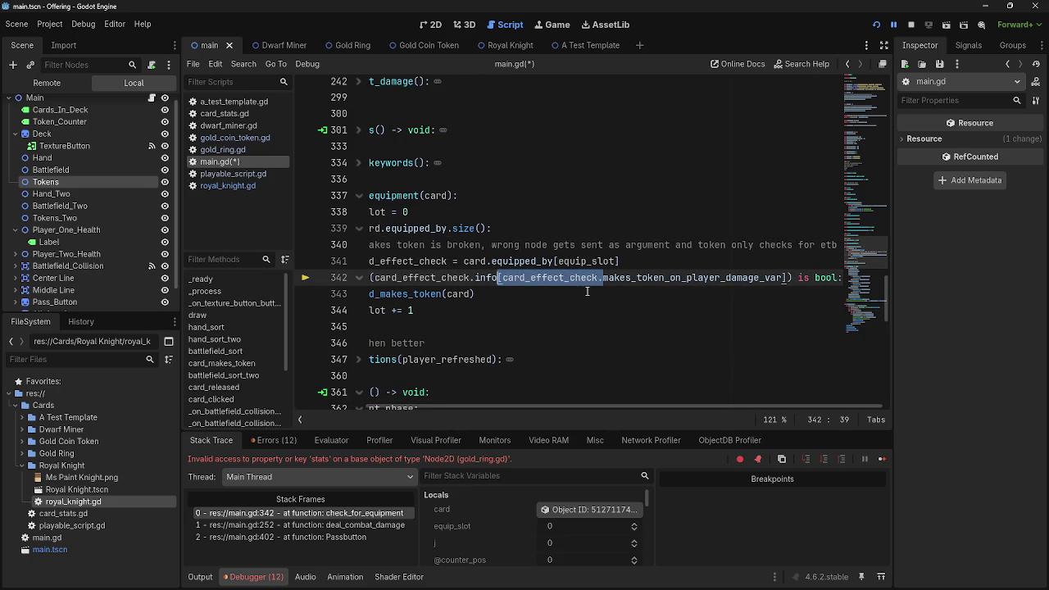
pyautogui.write('.')
pyautogui.click(692, 279)
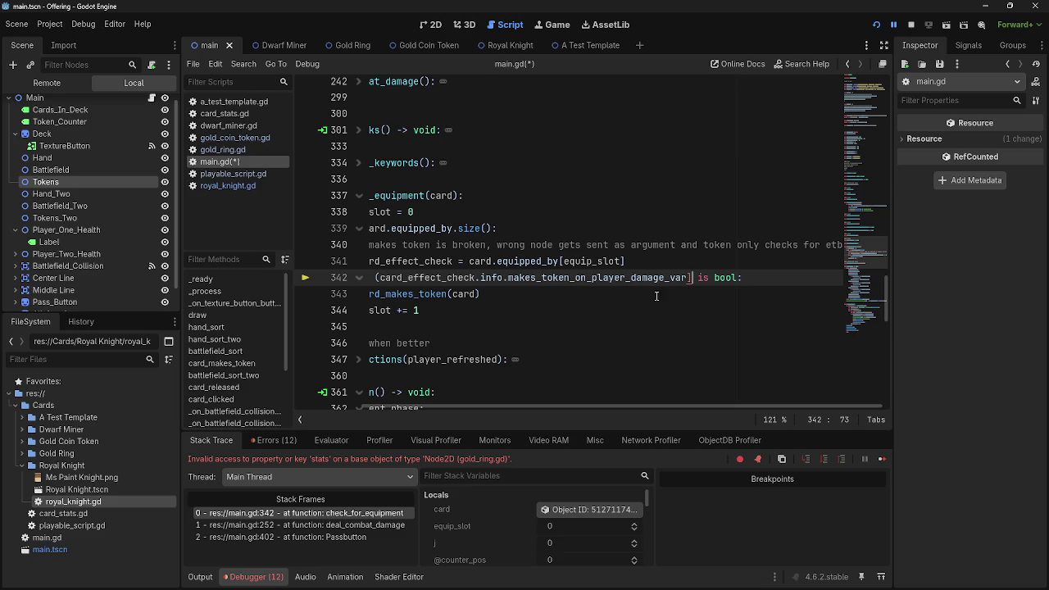
pyautogui.hscroll(-2, 467, 400)
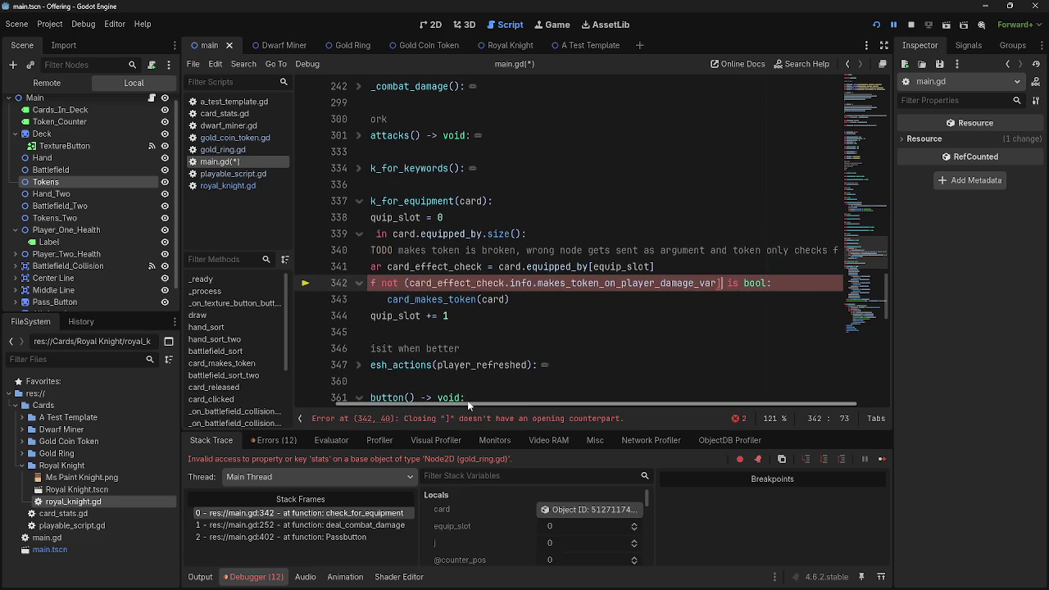
pyautogui.moveTo(419, 283); pyautogui.dragTo(399, 284)
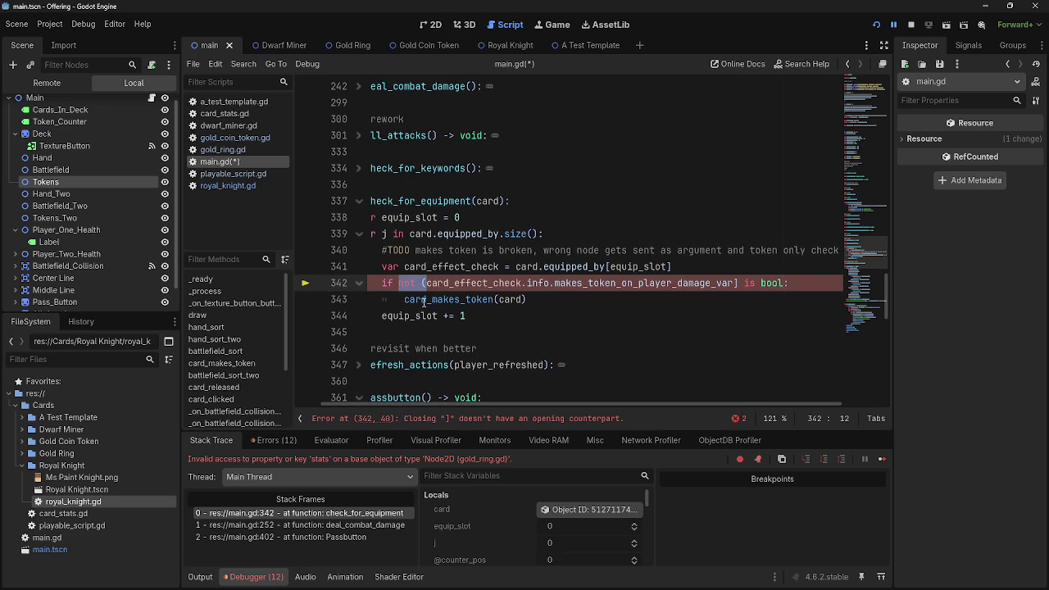
pyautogui.moveTo(422, 301)
pyautogui.press('BackSpace')
pyautogui.press('BackSpace')
pyautogui.press('BackSpace')
pyautogui.press('BackSpace')
pyautogui.press('Delete')
pyautogui.press('Delete')
pyautogui.moveTo(743, 284); pyautogui.dragTo(694, 283)
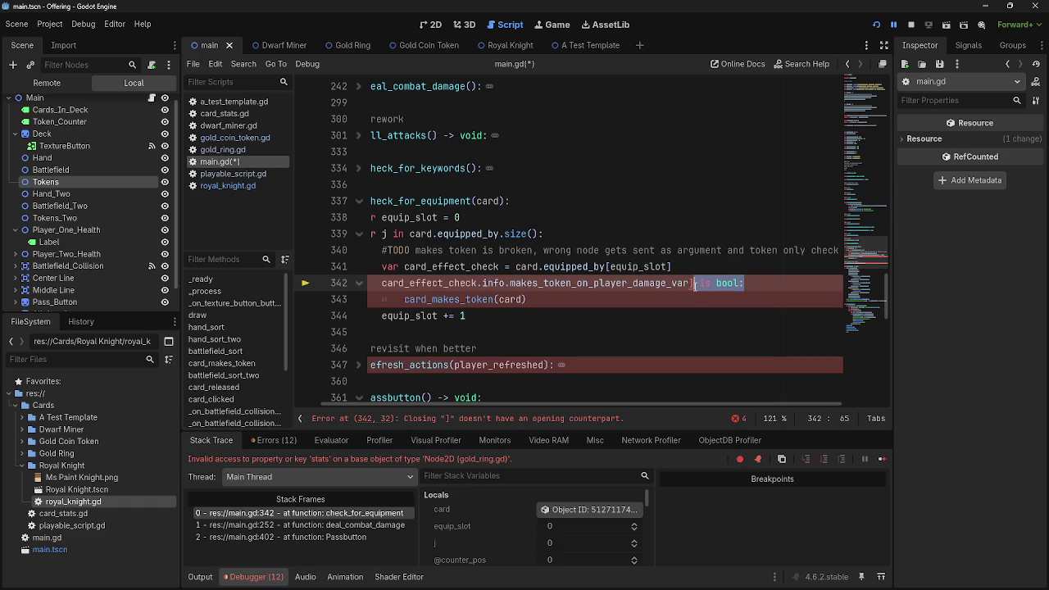
pyautogui.hotkey('ctrl', 'z')
pyautogui.hotkey('ctrl', 'z')
pyautogui.hotkey('ctrl', 'z')
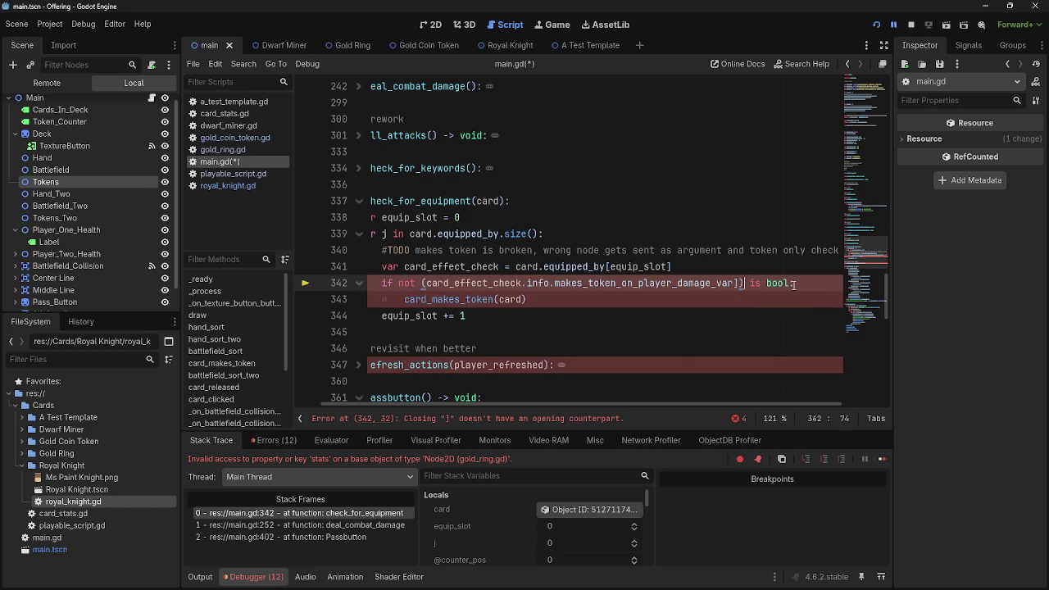
# Comment out line 342's makes_token condition with # and paste its expression on a temporary line.
pyautogui.click(383, 282)
pyautogui.write('#')
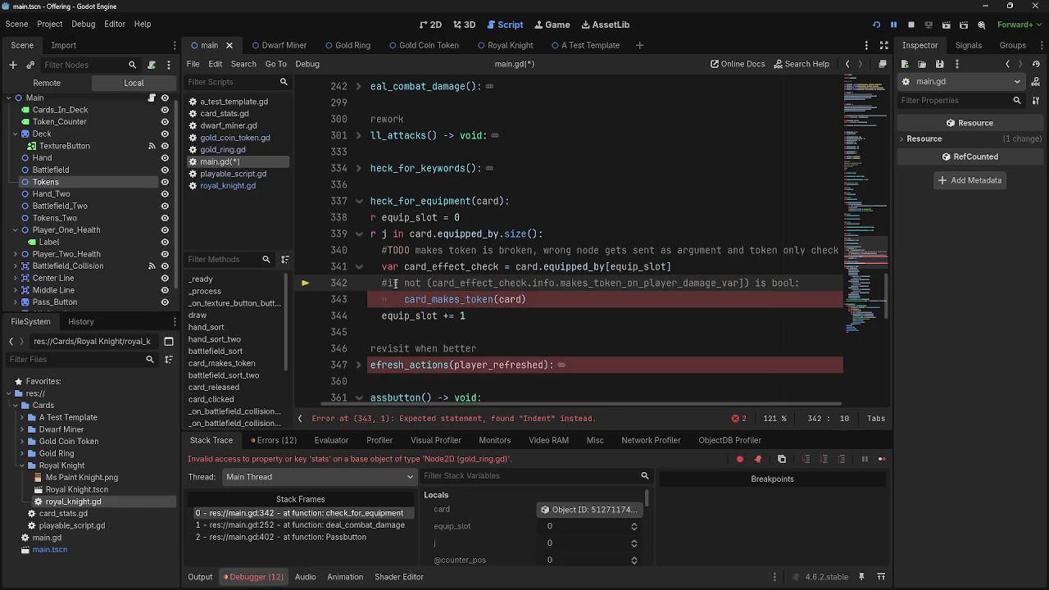
pyautogui.moveTo(427, 283); pyautogui.dragTo(740, 287)
pyautogui.hotkey('ctrl', 'c')
pyautogui.click(740, 287)
pyautogui.moveTo(432, 282); pyautogui.dragTo(740, 283)
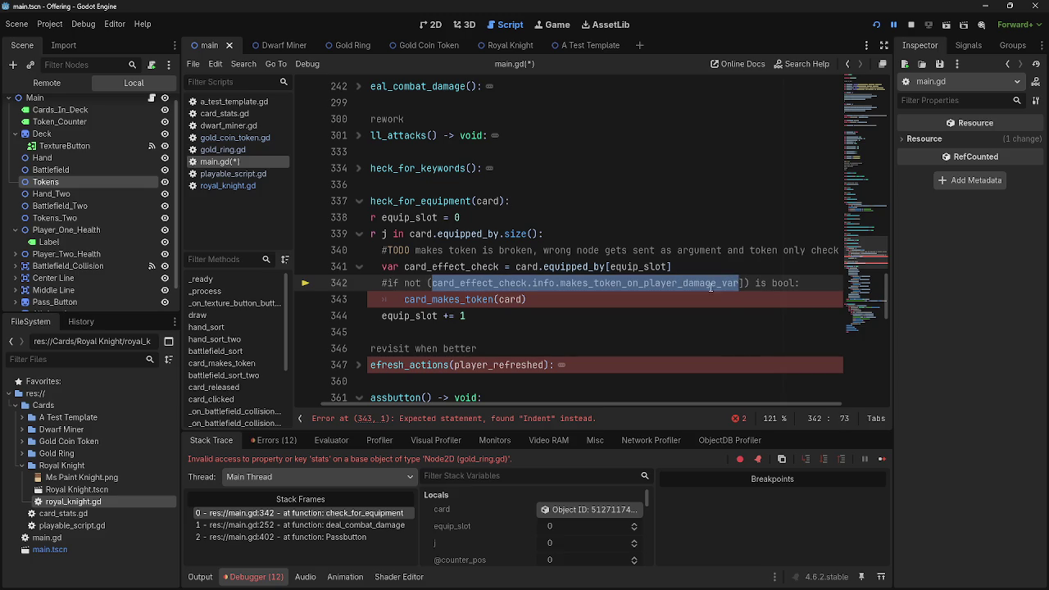
pyautogui.click(716, 285)
pyautogui.press('Home')
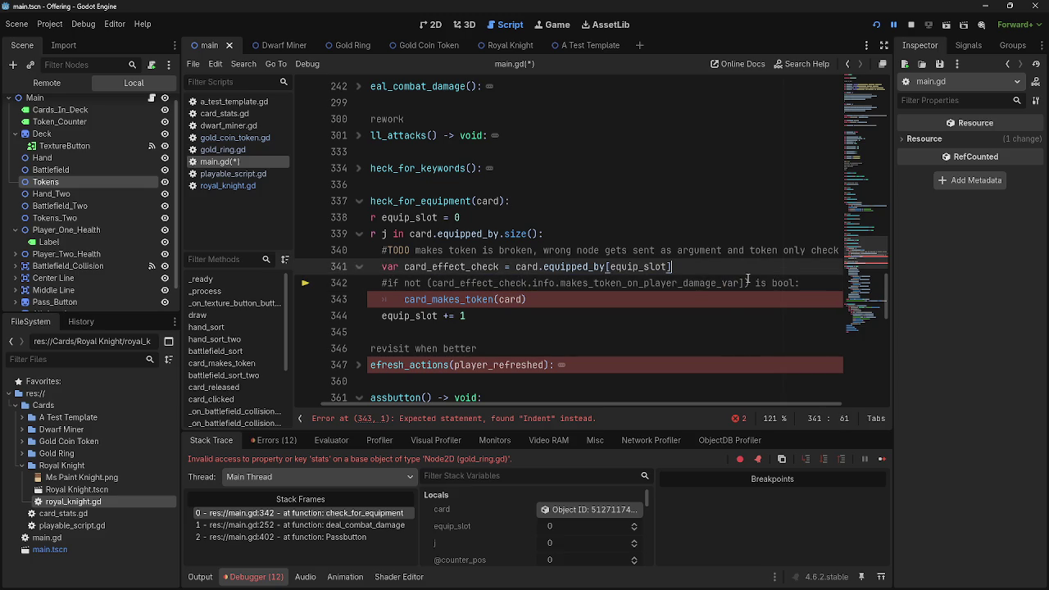
pyautogui.press('Return')
pyautogui.press('Up')
pyautogui.hotkey('ctrl', 'v')
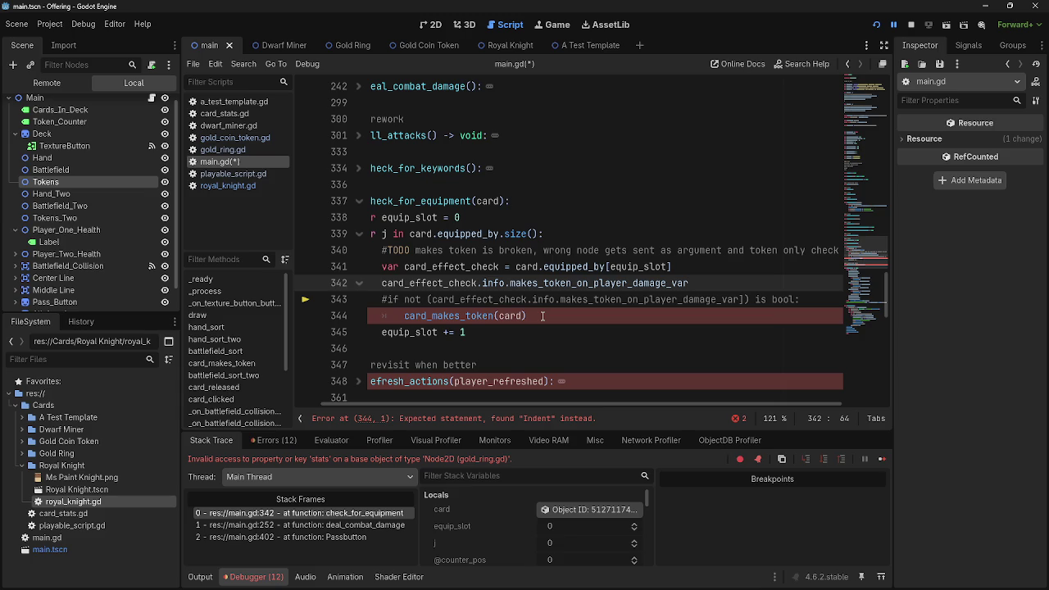
pyautogui.hotkey('ctrl', 'z')
pyautogui.hotkey('ctrl', 'v')
# Unindent card_makes_token(card) one level so it always runs.
pyautogui.click(541, 315)
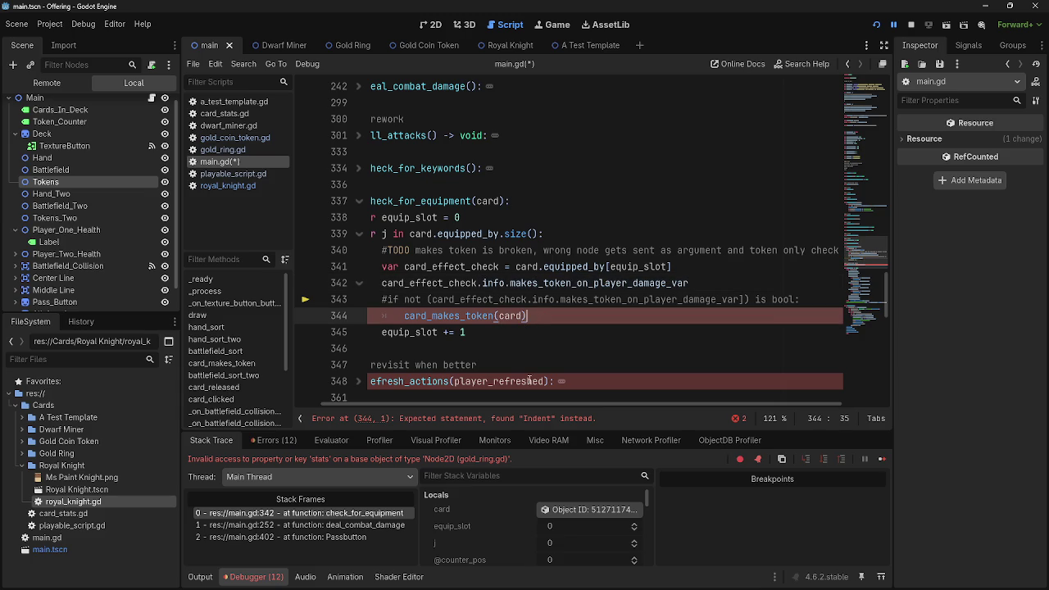
pyautogui.moveTo(541, 403); pyautogui.dragTo(463, 402)
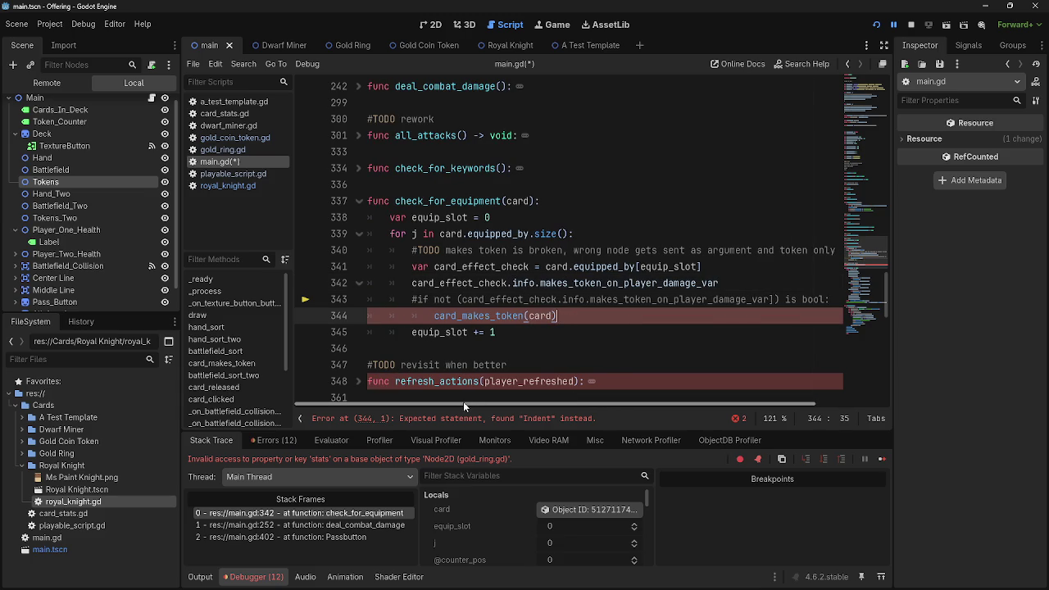
pyautogui.click(432, 316)
pyautogui.press('BackSpace')
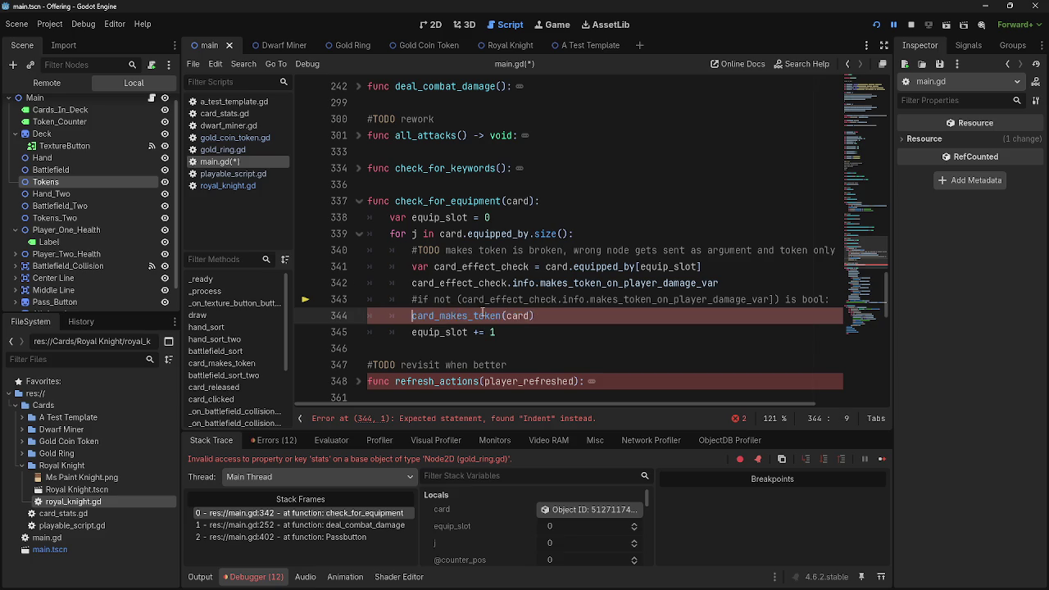
pyautogui.doubleClick(474, 315)
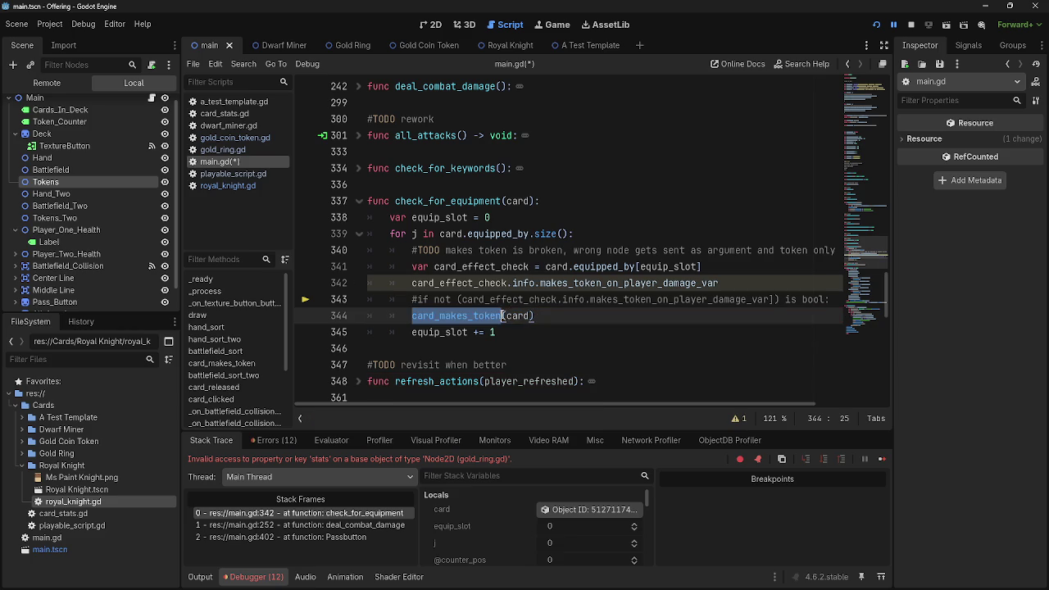
pyautogui.keyDown('ctrl'); pyautogui.click(478, 316); pyautogui.keyUp('ctrl')
pyautogui.scroll(3, 477, 311)
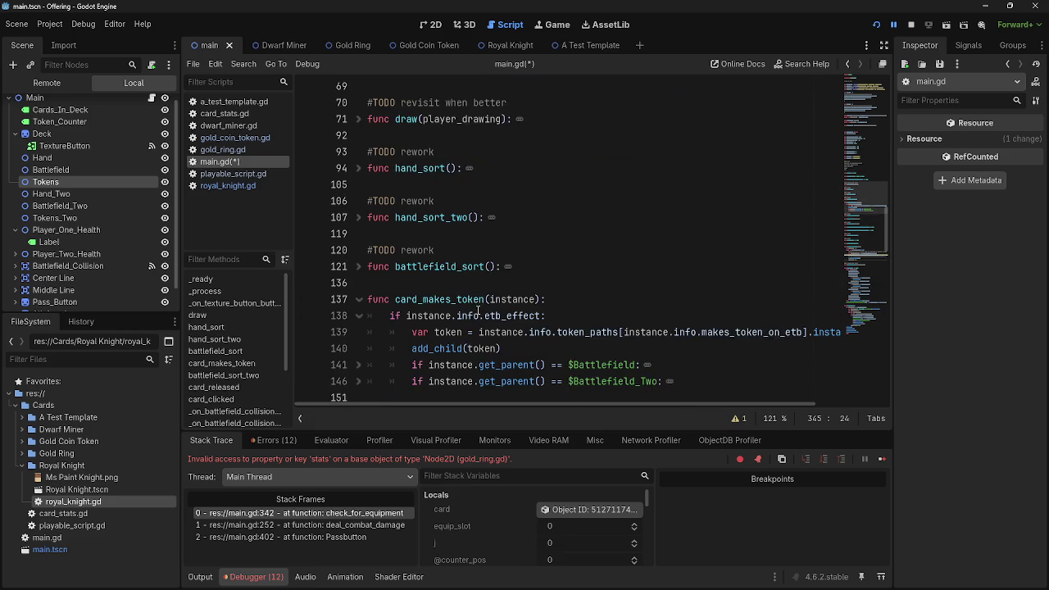
pyautogui.scroll(-1, 369, 299)
pyautogui.scroll(-9, 566, 352)
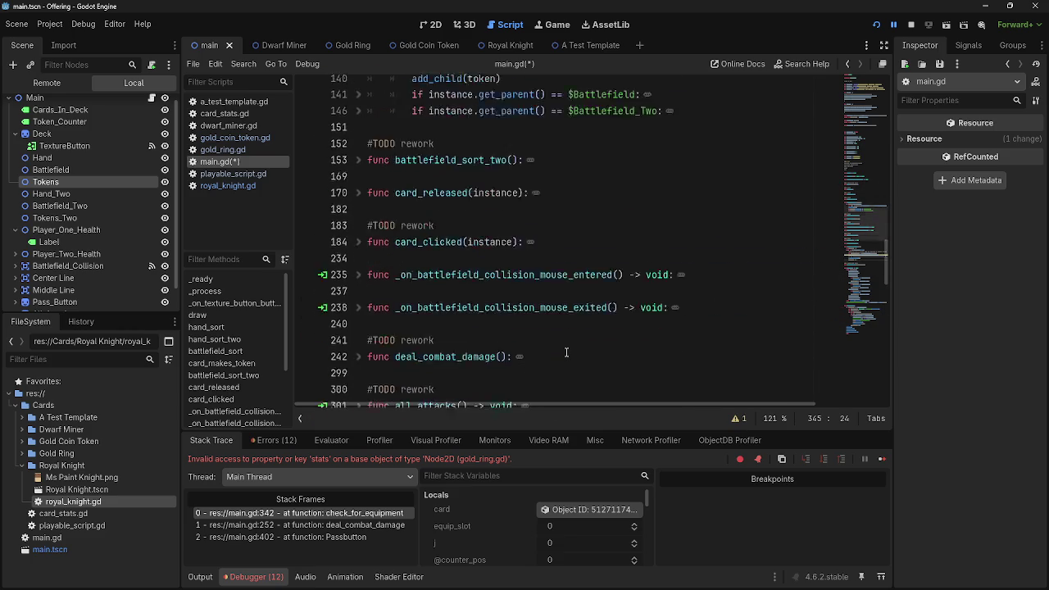
# Delete the temporary pasted line, then stop the debug session and rerun the project.
pyautogui.click(735, 286)
pyautogui.moveTo(735, 286); pyautogui.dragTo(332, 285)
pyautogui.scroll(7, 502, 324)
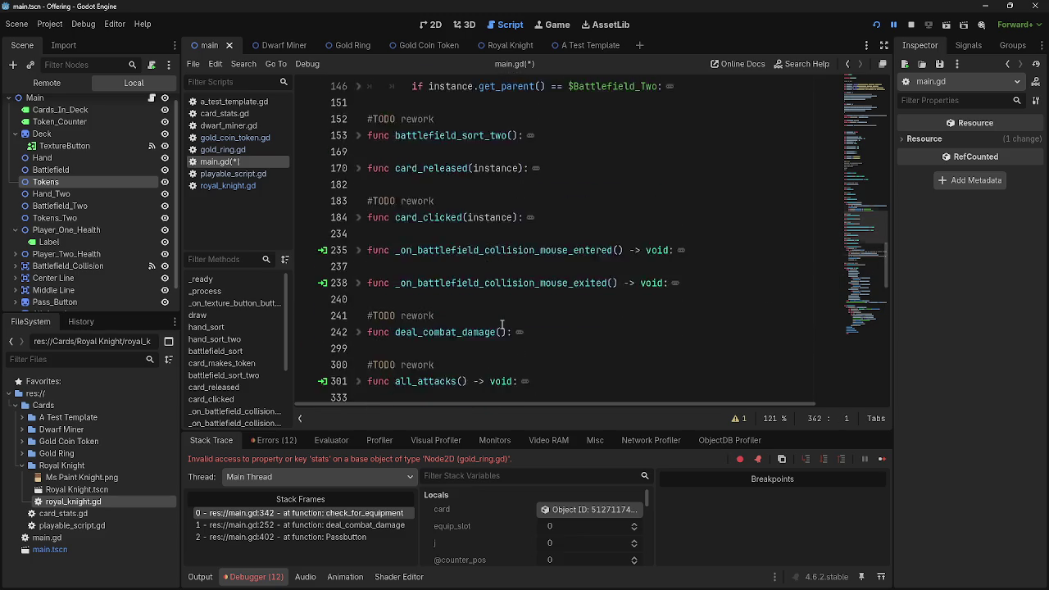
pyautogui.scroll(-5, 501, 325)
pyautogui.press('BackSpace')
pyautogui.press('BackSpace')
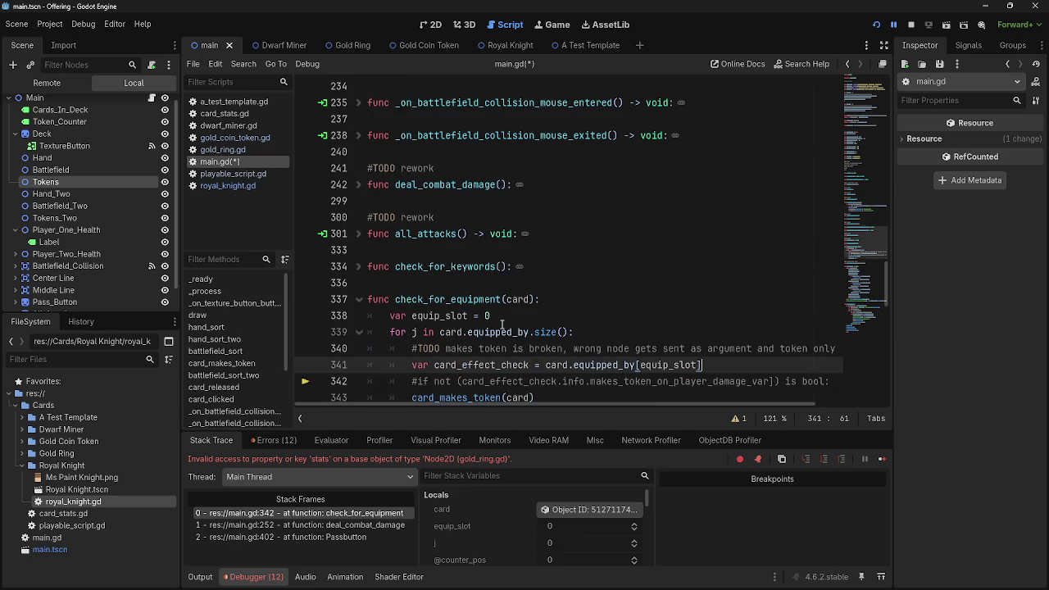
pyautogui.scroll(6, 501, 325)
pyautogui.click(910, 25)
pyautogui.click(874, 25)
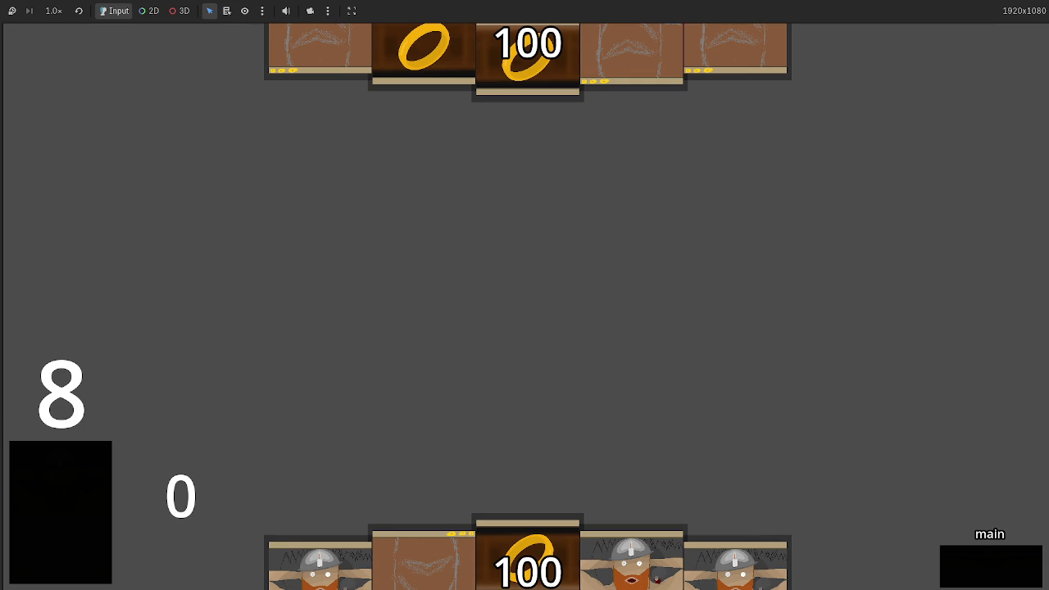
# Play two dwarf cards and cycle through a full turn back to the main phase.
pyautogui.moveTo(630, 557); pyautogui.dragTo(651, 323)
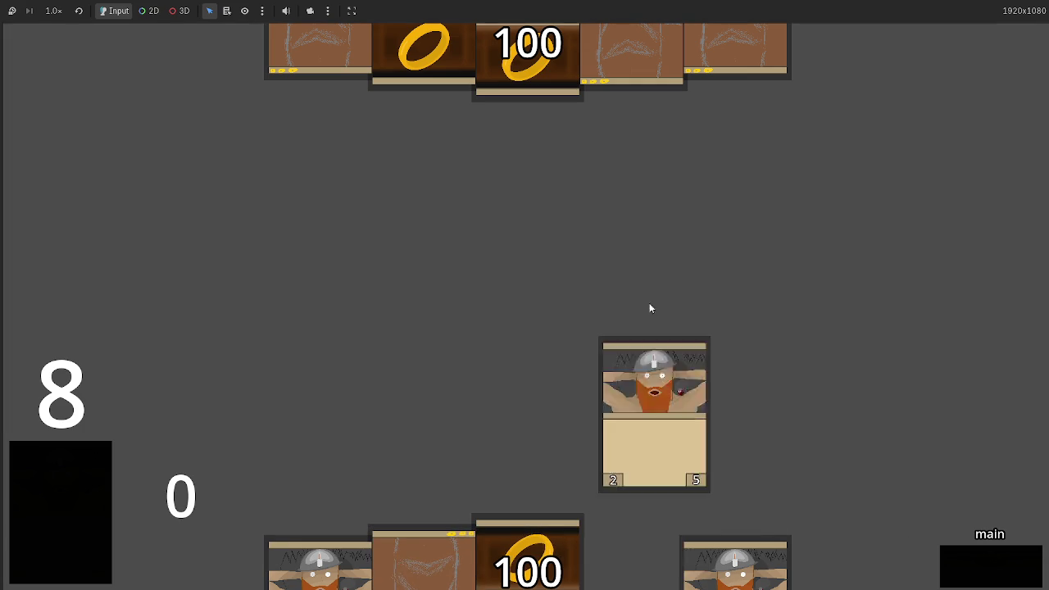
pyautogui.moveTo(418, 557)
pyautogui.mouseDown()
pyautogui.moveTo(484, 259)
pyautogui.moveTo(492, 271)
pyautogui.mouseUp()
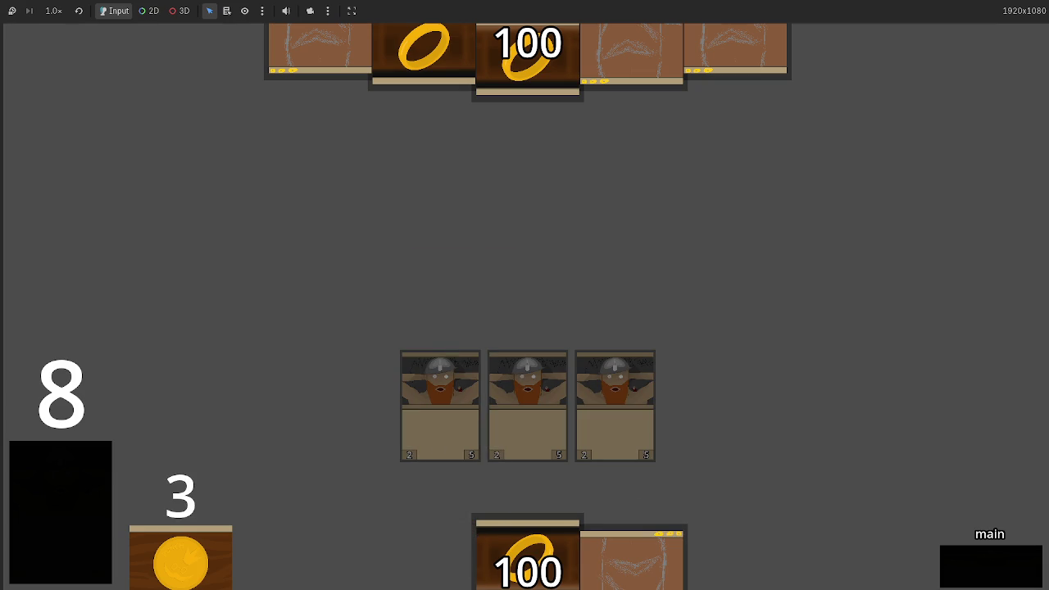
pyautogui.click(991, 571)
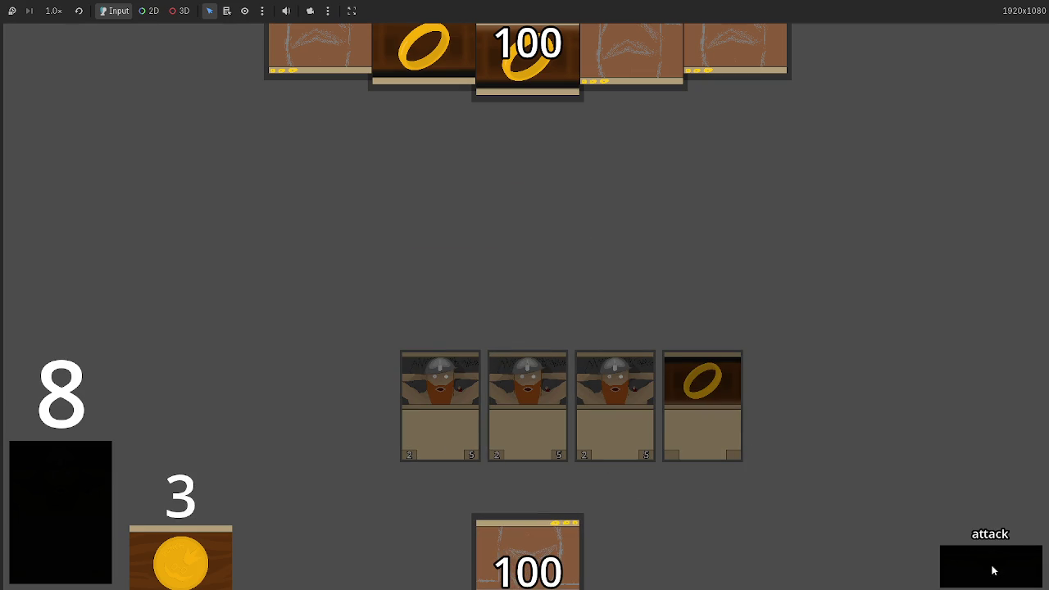
pyautogui.click(991, 570)
pyautogui.click(991, 570)
pyautogui.click(991, 570)
pyautogui.click(991, 571)
pyautogui.click(992, 570)
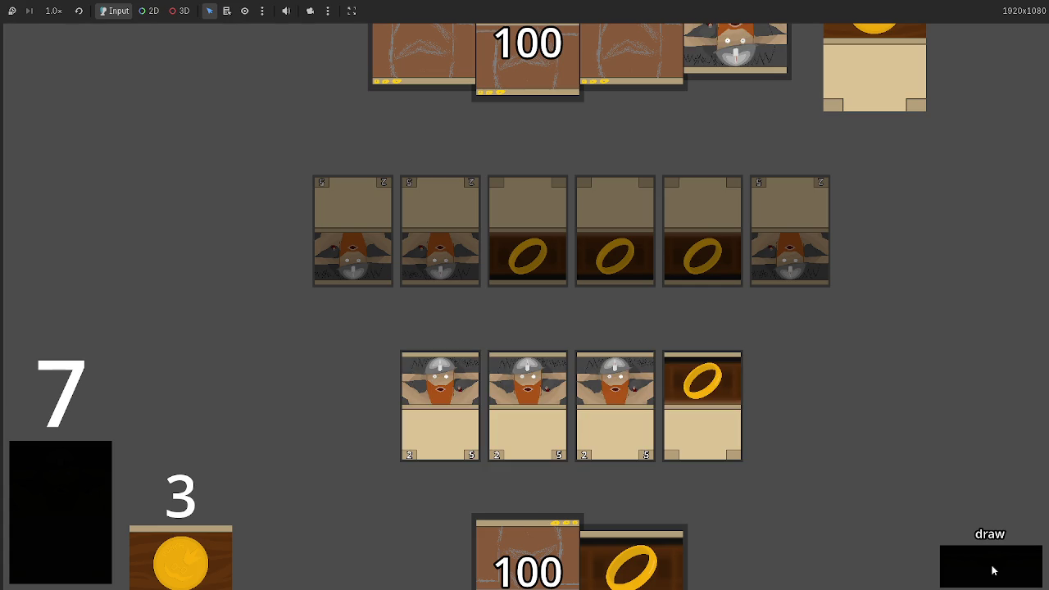
pyautogui.click(992, 570)
# Equip the ring to the third dwarf, advance to end_turn, and return to the editor.
pyautogui.click(678, 449)
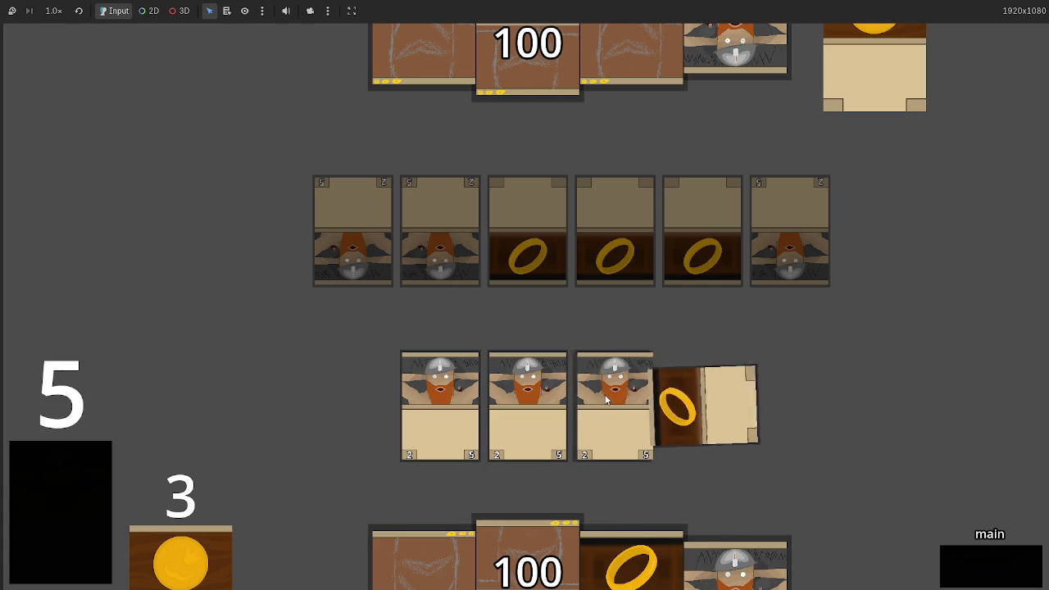
pyautogui.click(1012, 571)
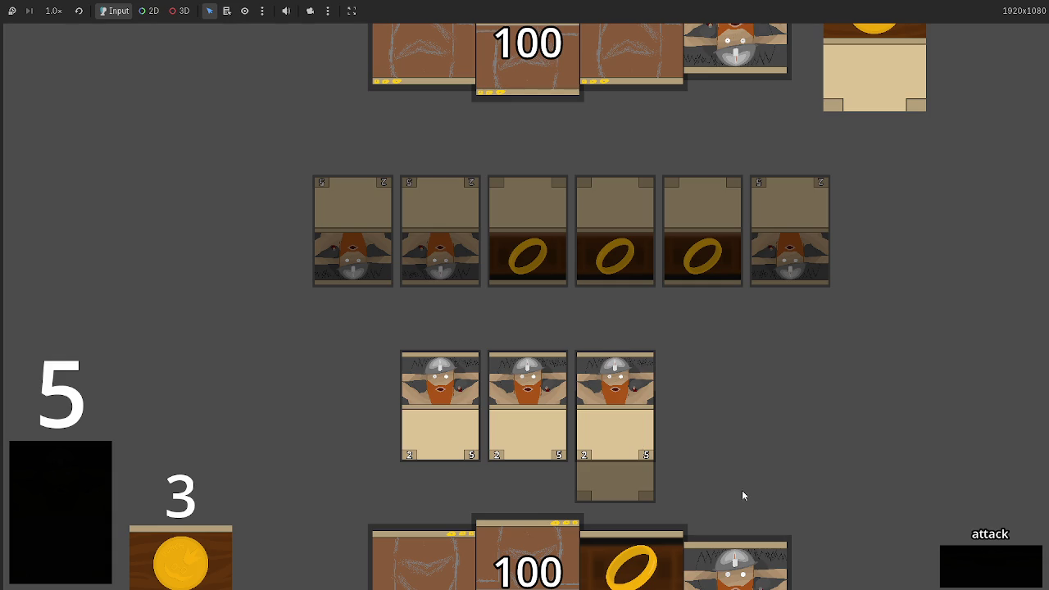
pyautogui.click(980, 574)
pyautogui.click(981, 575)
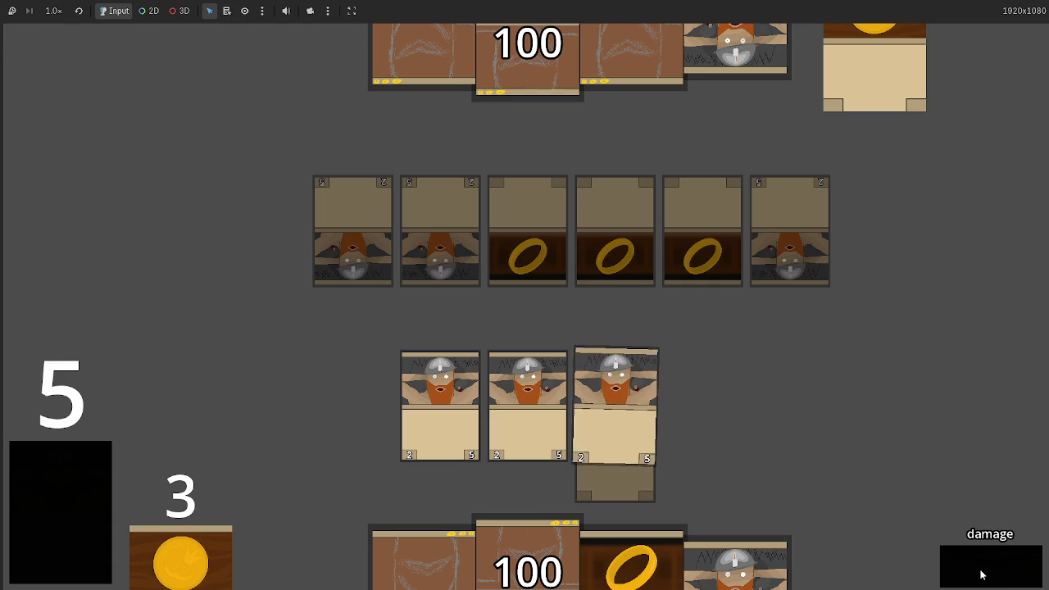
pyautogui.click(981, 575)
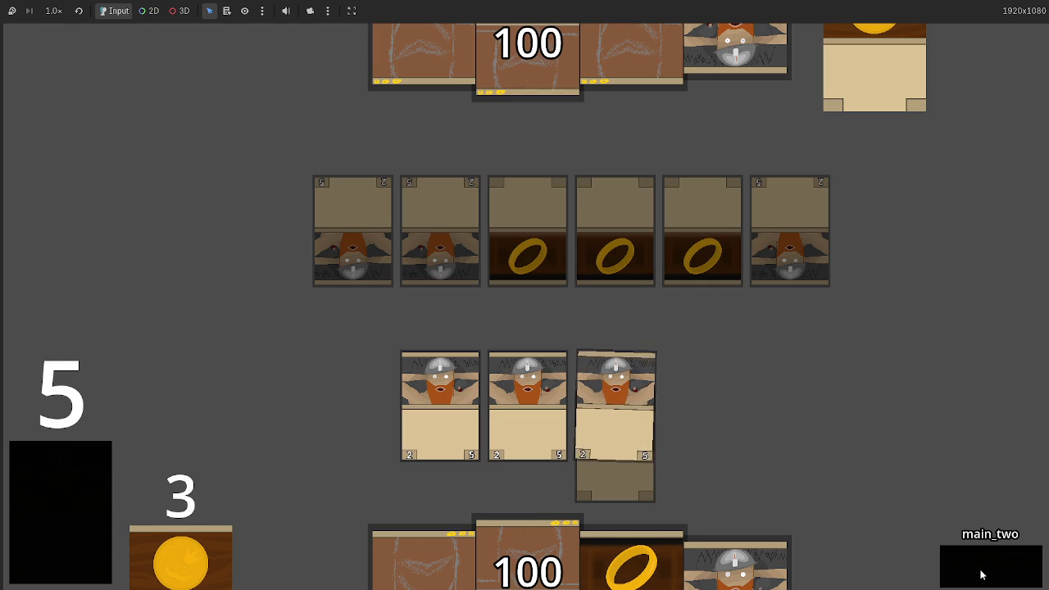
pyautogui.click(980, 575)
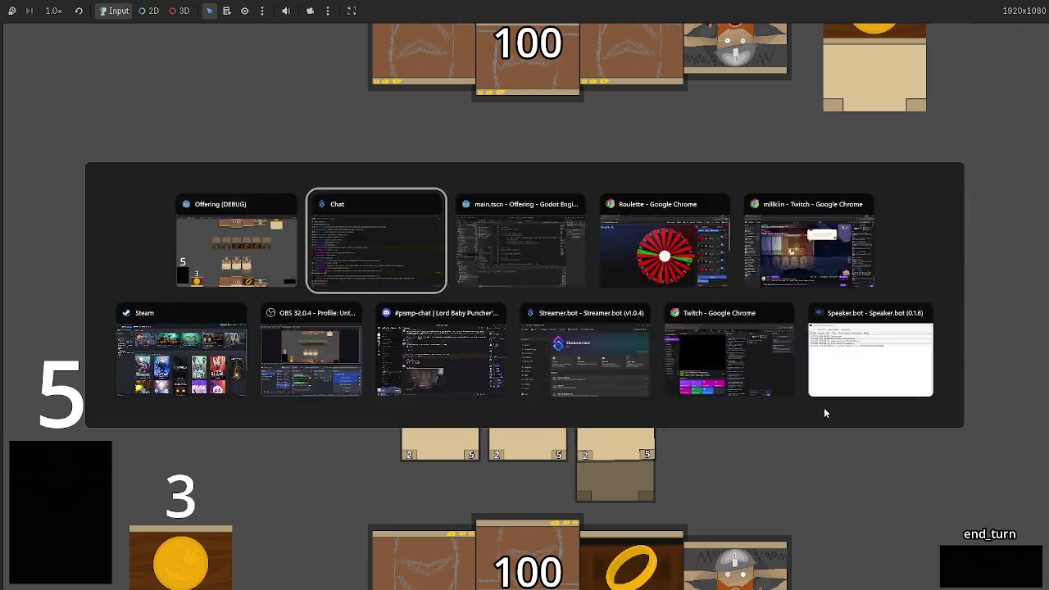
pyautogui.hotkey('alt', 'Tab')
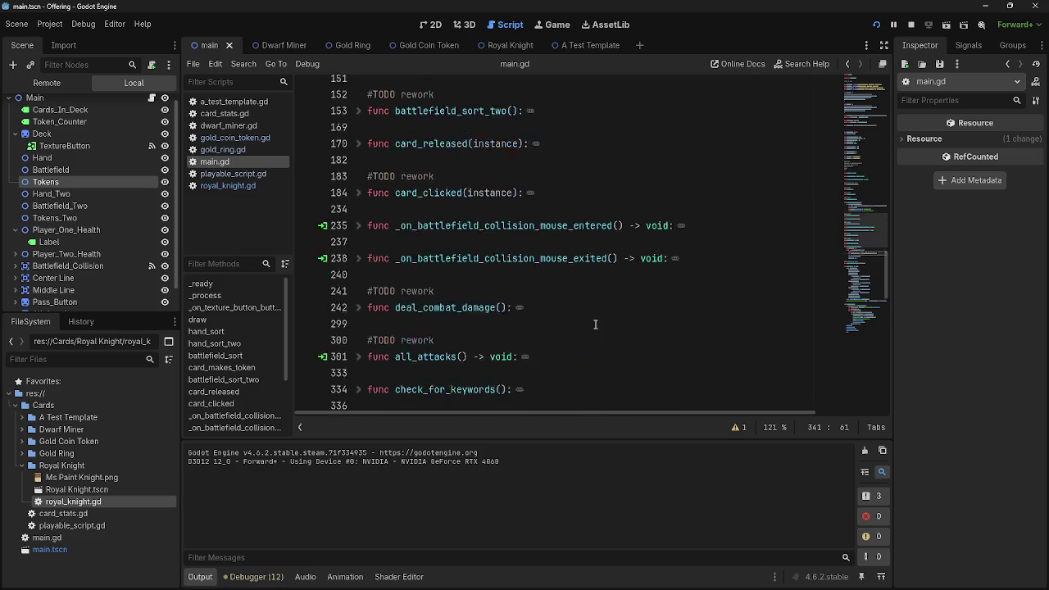
pyautogui.scroll(-8, 596, 325)
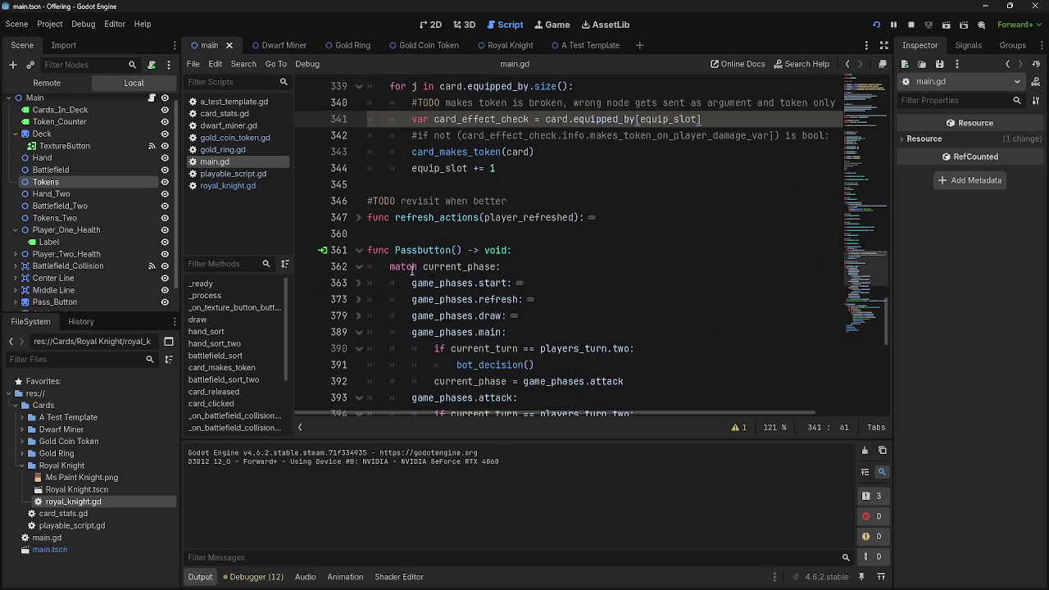
pyautogui.scroll(5, 361, 260)
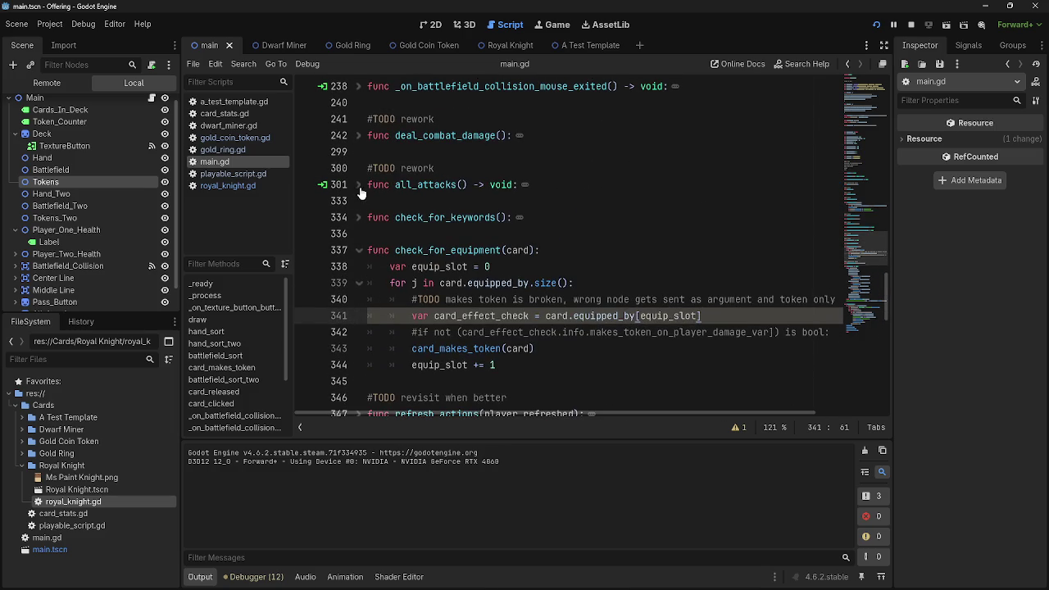
pyautogui.click(361, 137)
pyautogui.scroll(-2, 569, 267)
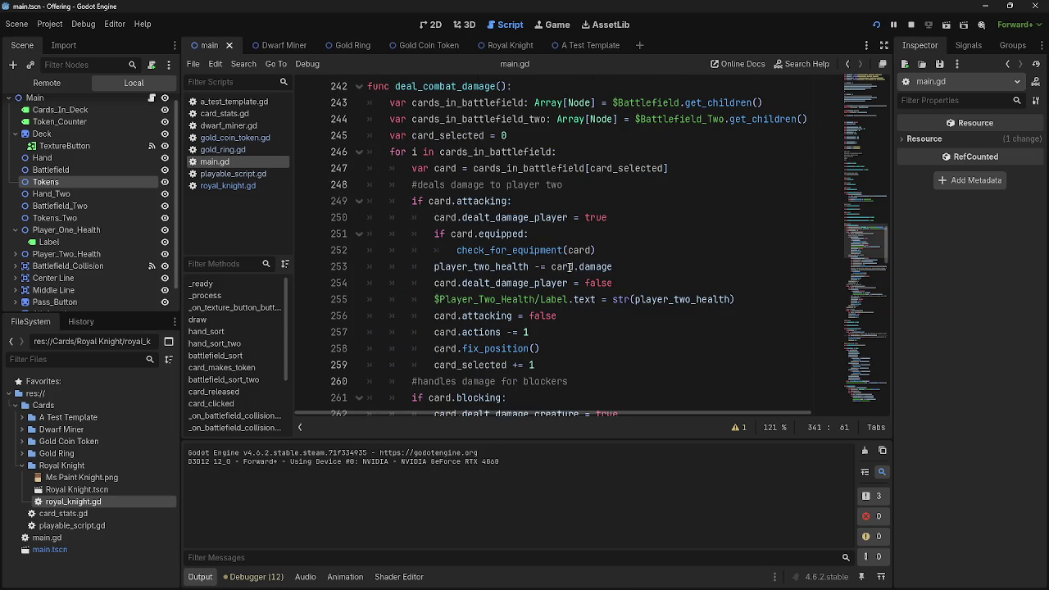
pyautogui.click(524, 217)
pyautogui.doubleClick(524, 217)
pyautogui.click(526, 233)
pyautogui.doubleClick(522, 217)
pyautogui.doubleClick(507, 233)
pyautogui.doubleClick(497, 250)
pyautogui.doubleClick(497, 266)
pyautogui.click(449, 251)
pyautogui.click(426, 266)
pyautogui.doubleClick(449, 269)
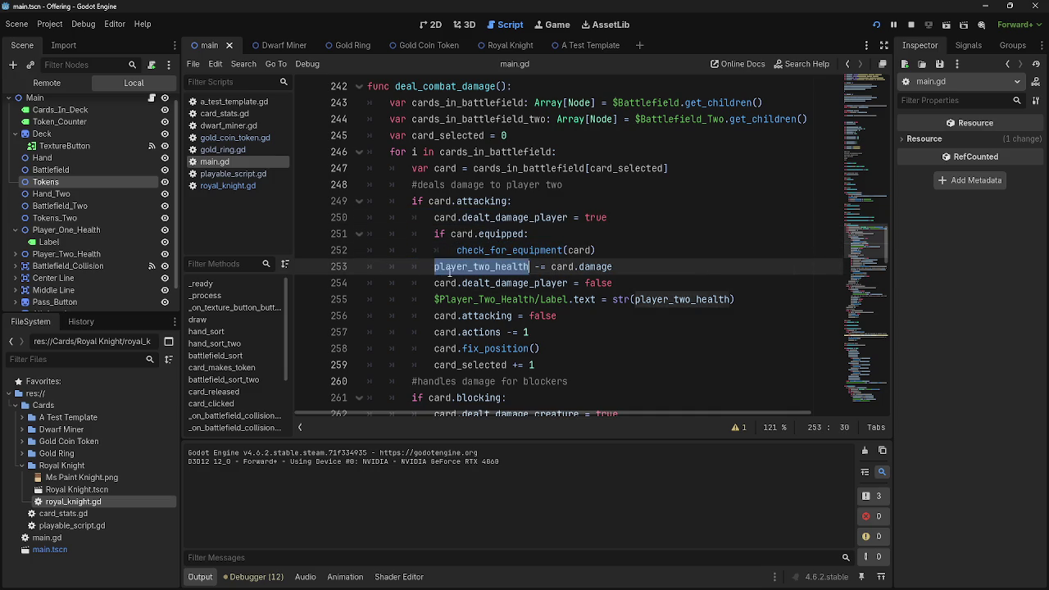
pyautogui.click(517, 267)
pyautogui.doubleClick(517, 267)
pyautogui.doubleClick(583, 266)
pyautogui.doubleClick(524, 267)
pyautogui.click(539, 297)
pyautogui.doubleClick(501, 298)
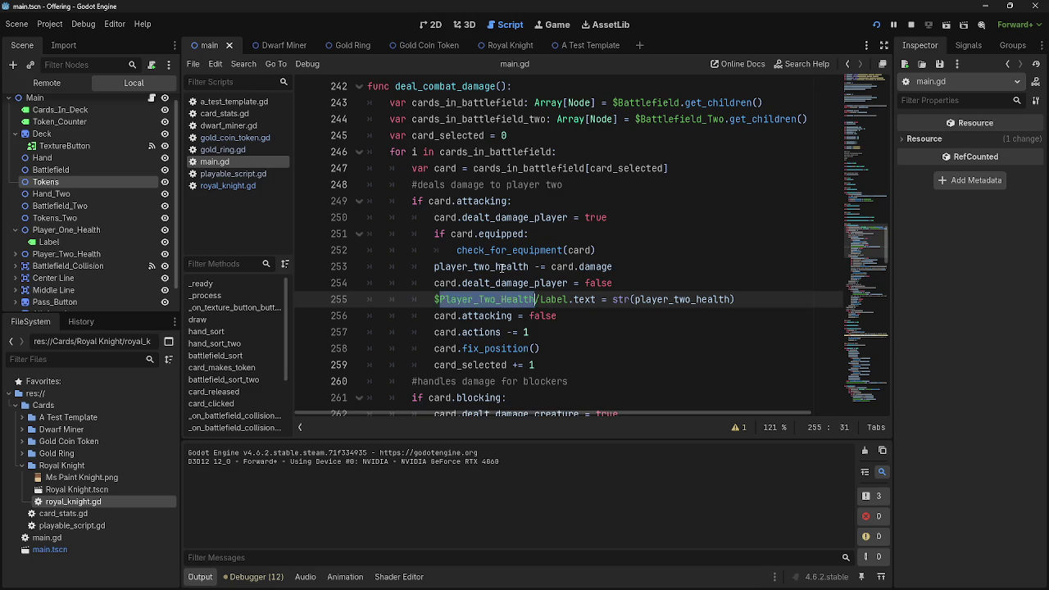
pyautogui.doubleClick(483, 267)
pyautogui.click(652, 269)
pyautogui.click(556, 187)
pyautogui.click(571, 236)
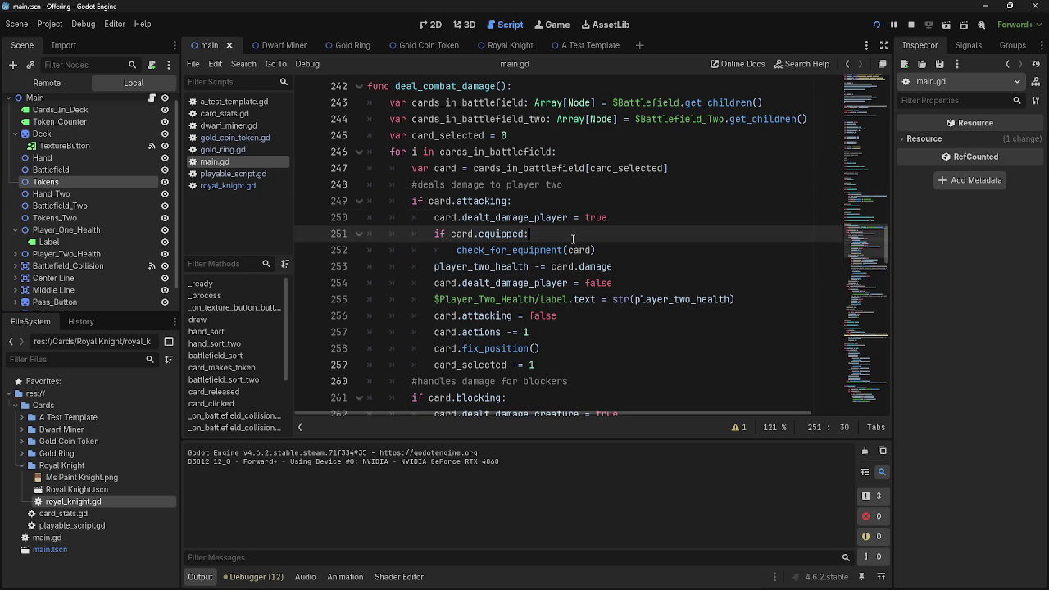
pyautogui.hotkey('alt', 'Tab')
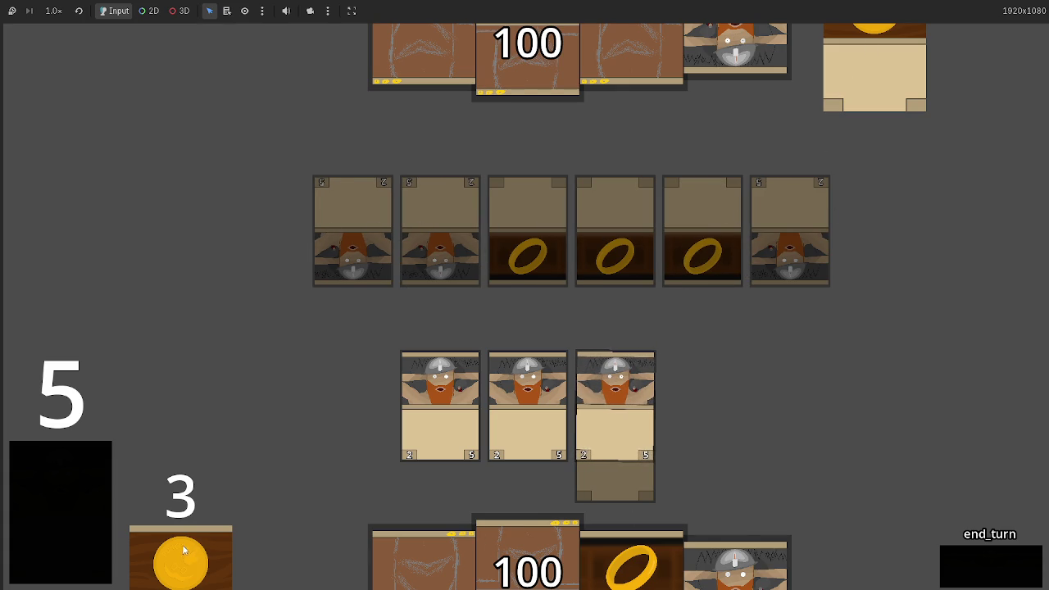
pyautogui.hotkey('alt', 'Tab')
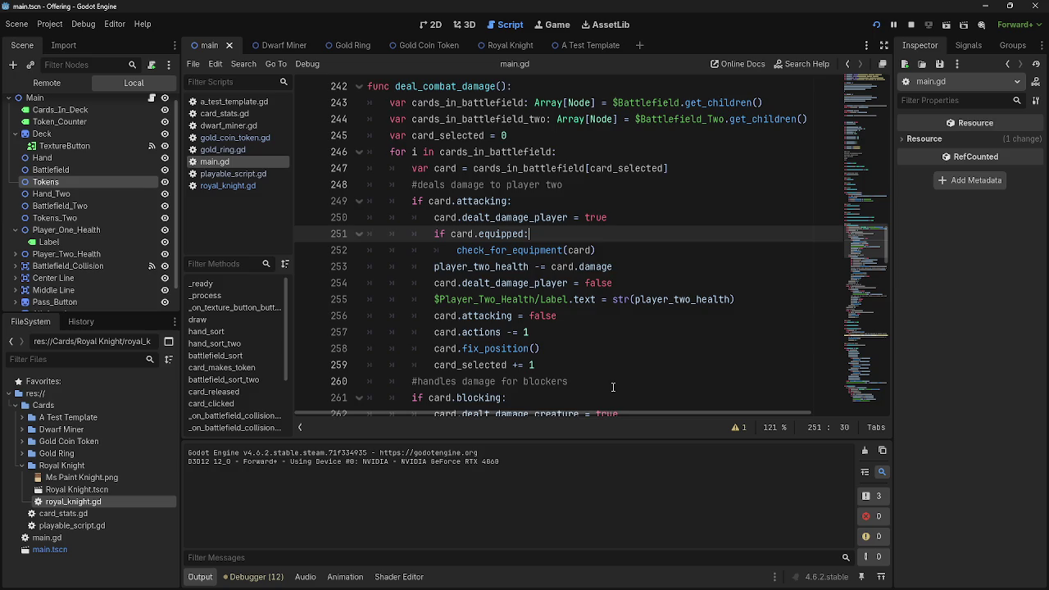
# Unfold the Battlefield and Battlefield_Two branches in card_makes_token.
pyautogui.scroll(4, 613, 271)
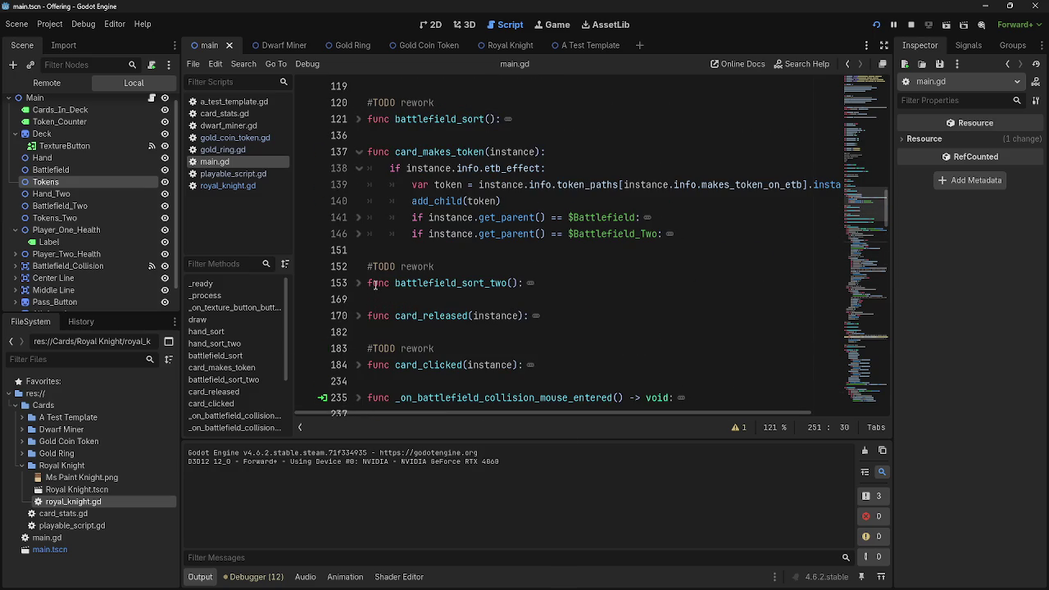
pyautogui.moveTo(703, 235); pyautogui.dragTo(304, 170)
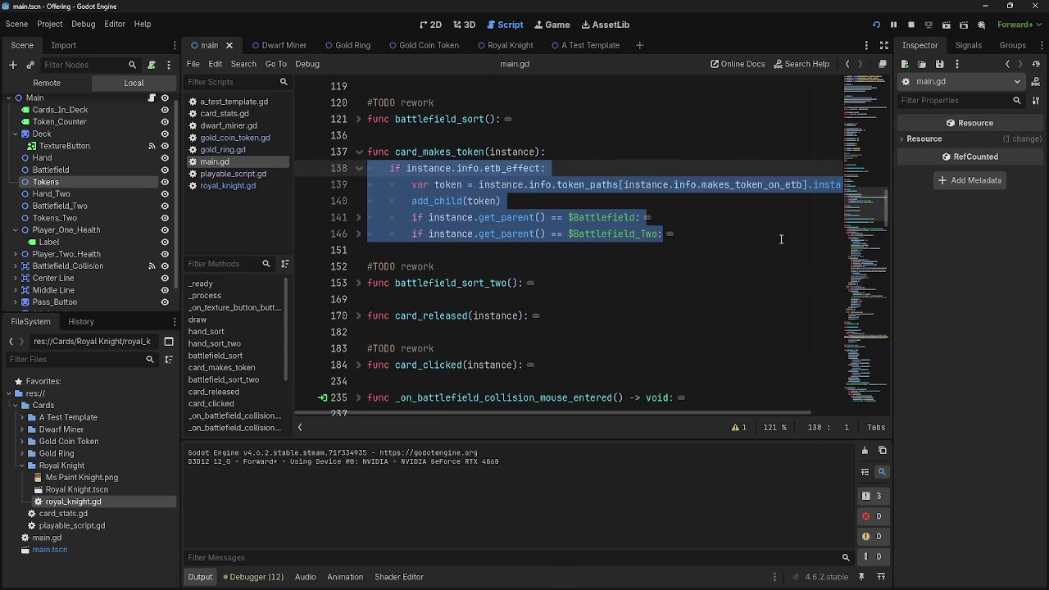
pyautogui.click(378, 218)
pyautogui.click(358, 217)
pyautogui.moveTo(669, 283); pyautogui.dragTo(508, 233)
pyautogui.keyDown('shift'); pyautogui.click(353, 153); pyautogui.keyUp('shift')
pyautogui.click(742, 243)
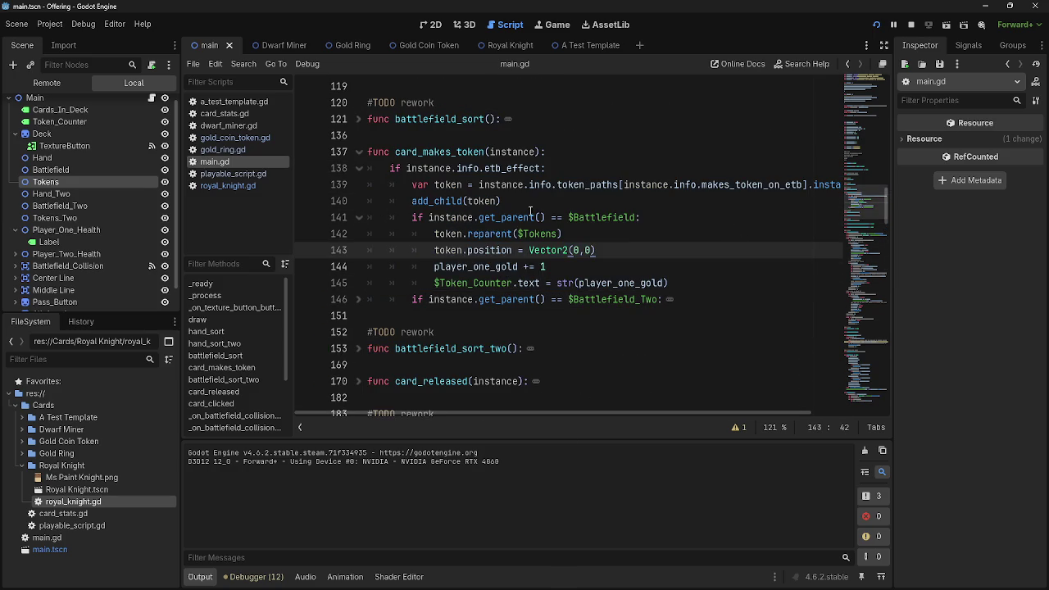
pyautogui.click(712, 303)
# Add line 151 at function indent after the folded etb_effect block, typing 'if instance.info'.
pyautogui.press('Return')
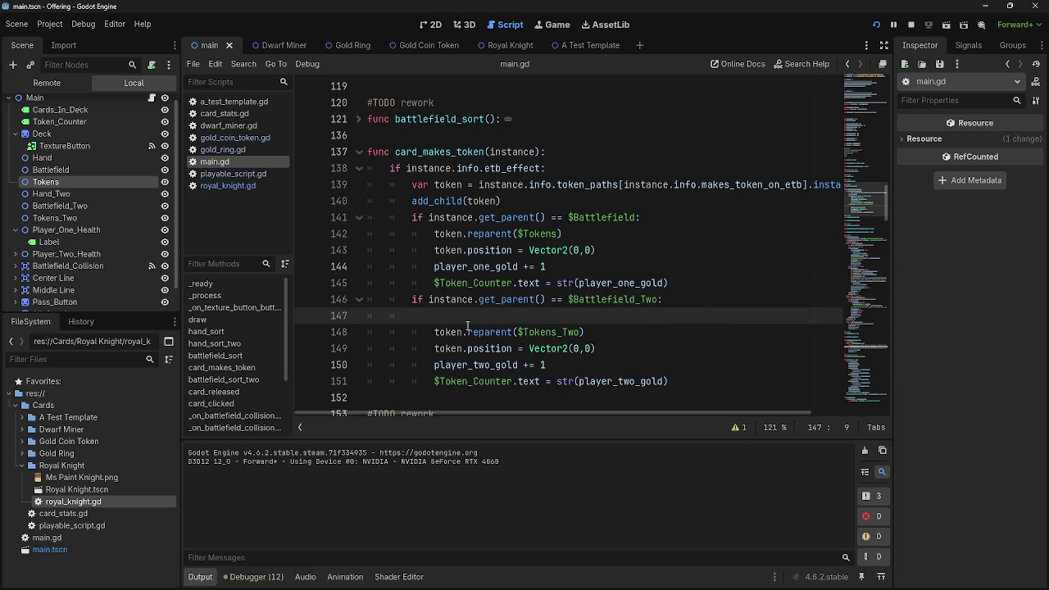
pyautogui.press('BackSpace')
pyautogui.press('BackSpace')
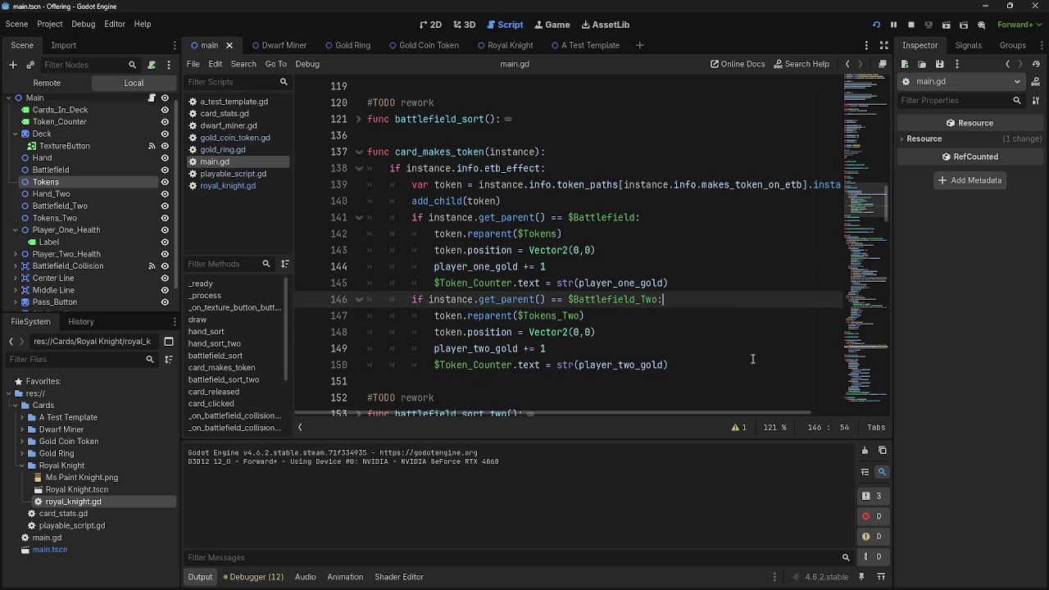
pyautogui.click(672, 364)
pyautogui.press('Return')
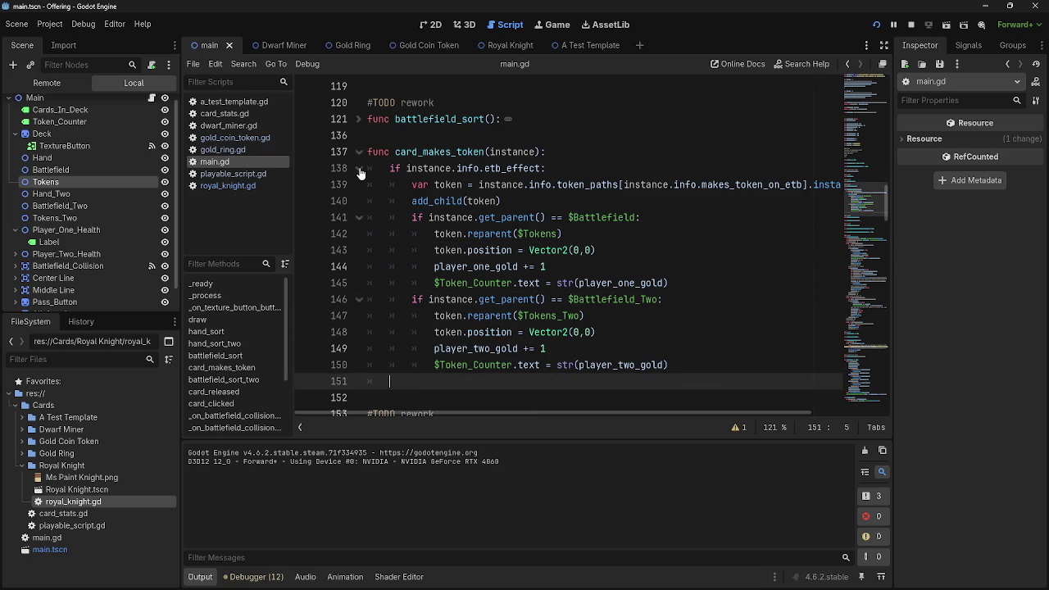
pyautogui.click(359, 168)
pyautogui.press('BackSpace')
pyautogui.write('if instanc')
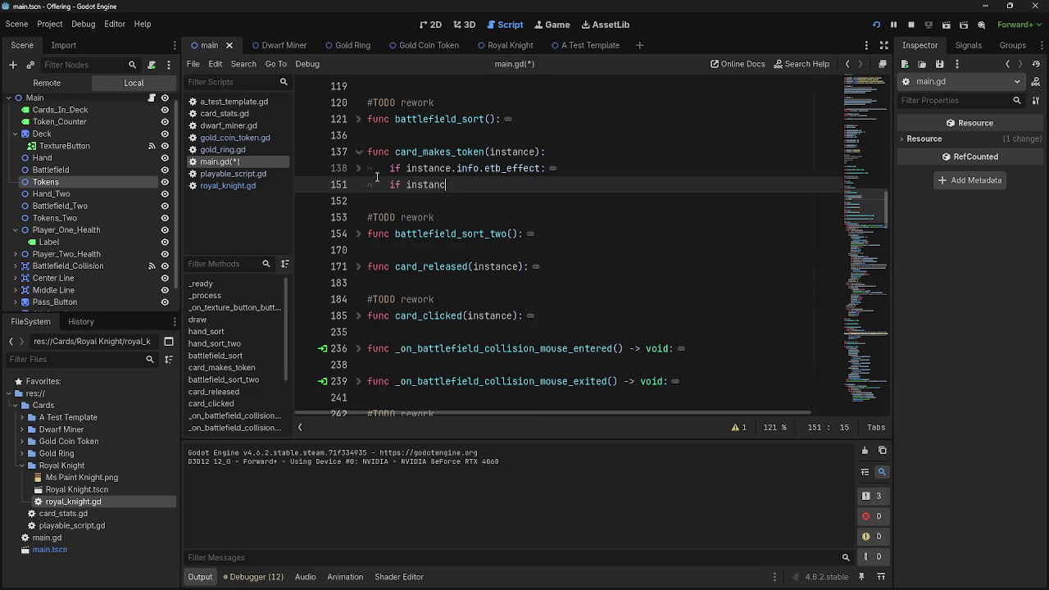
pyautogui.write('e.info.')
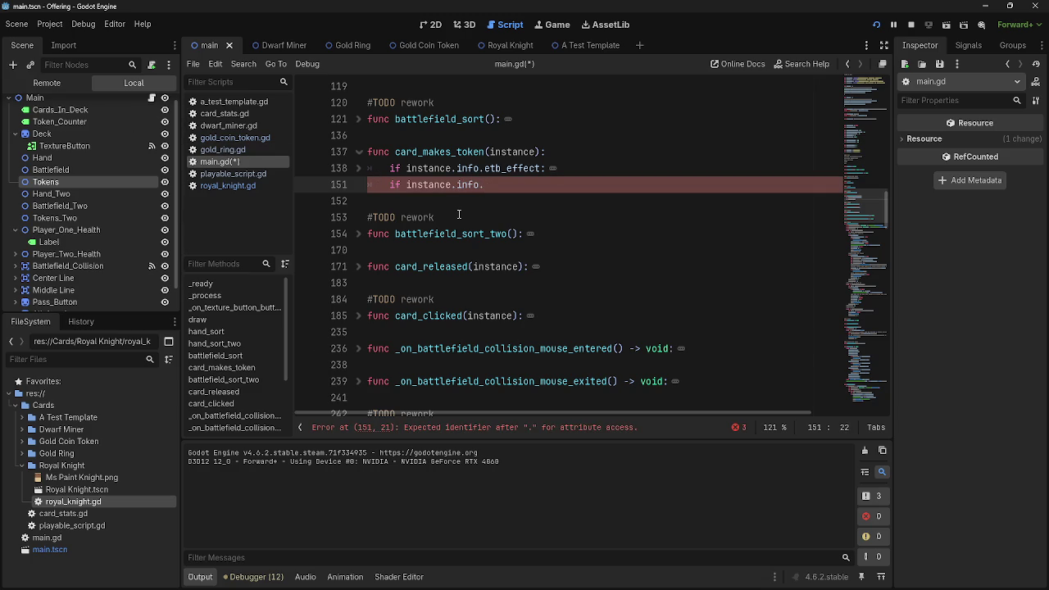
# Review the etb_effect block by expanding and collapsing its fold at line 138.
pyautogui.scroll(-6, 459, 214)
pyautogui.scroll(9, 459, 215)
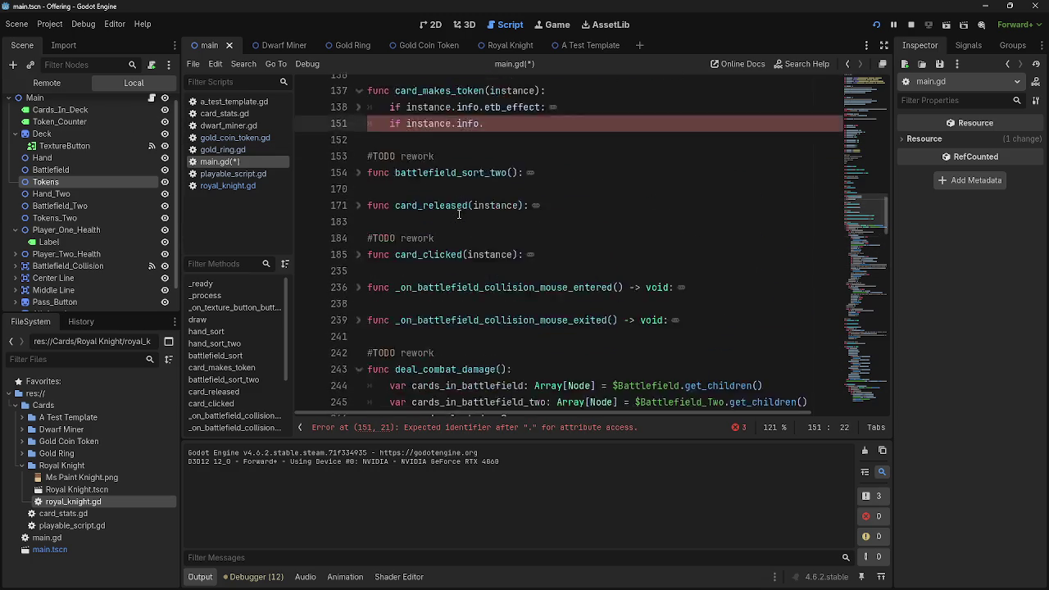
pyautogui.scroll(-3, 458, 215)
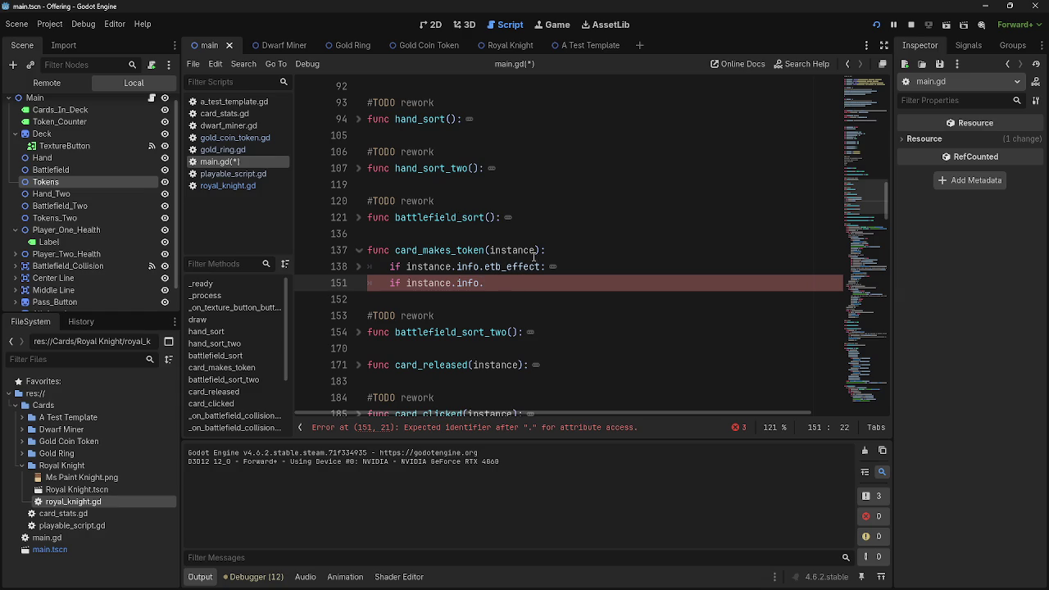
pyautogui.click(531, 255)
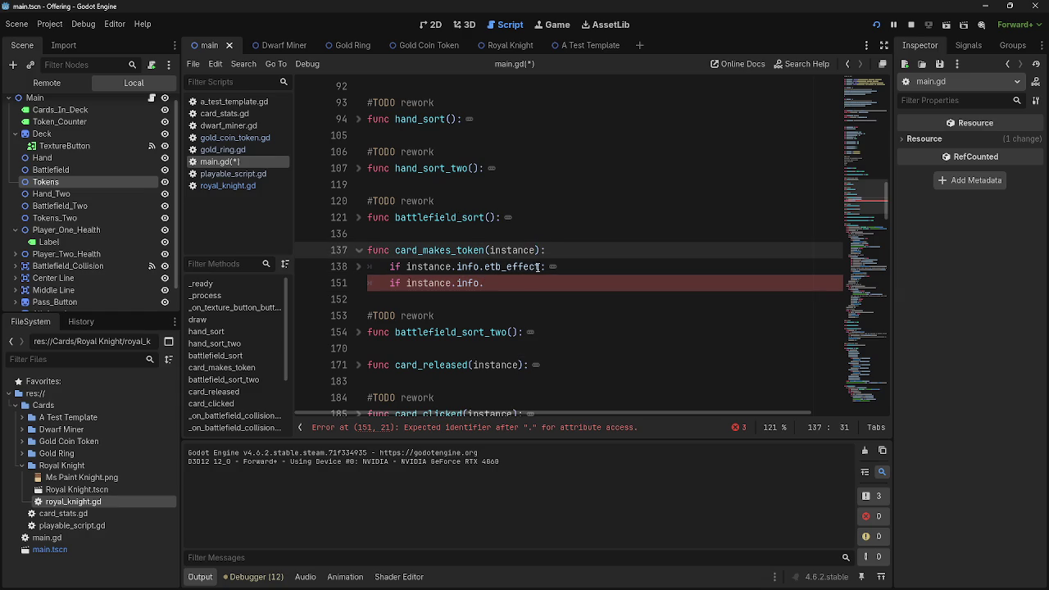
pyautogui.click(493, 289)
pyautogui.click(360, 268)
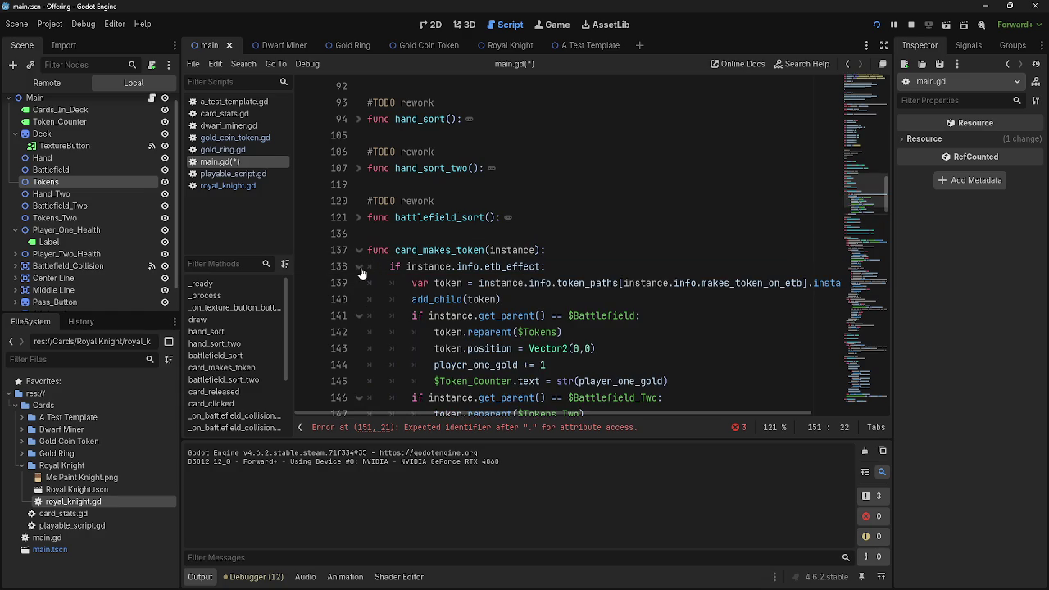
pyautogui.click(360, 268)
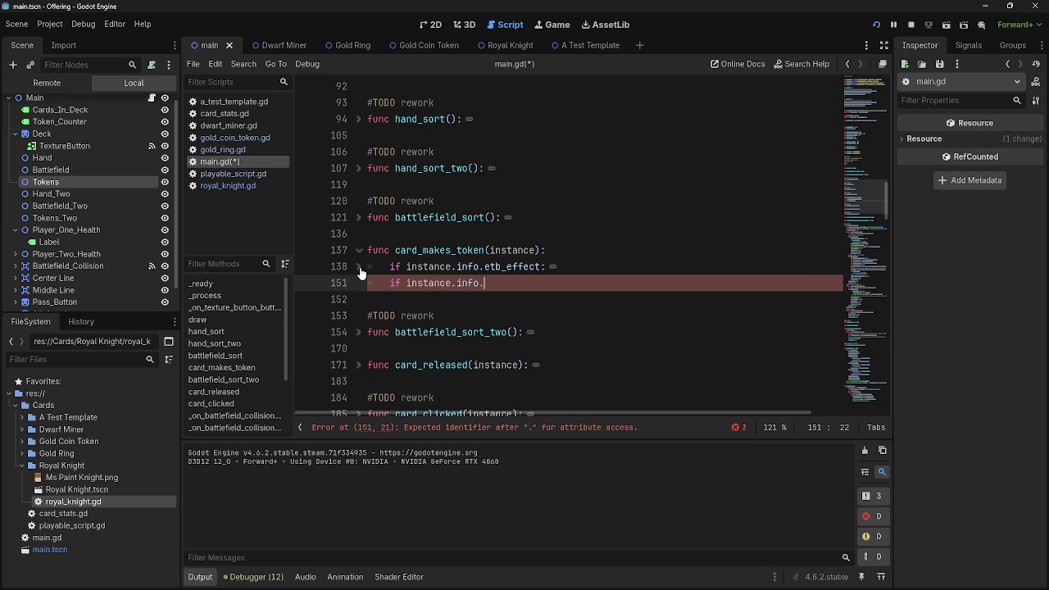
pyautogui.click(360, 268)
pyautogui.scroll(-2, 360, 274)
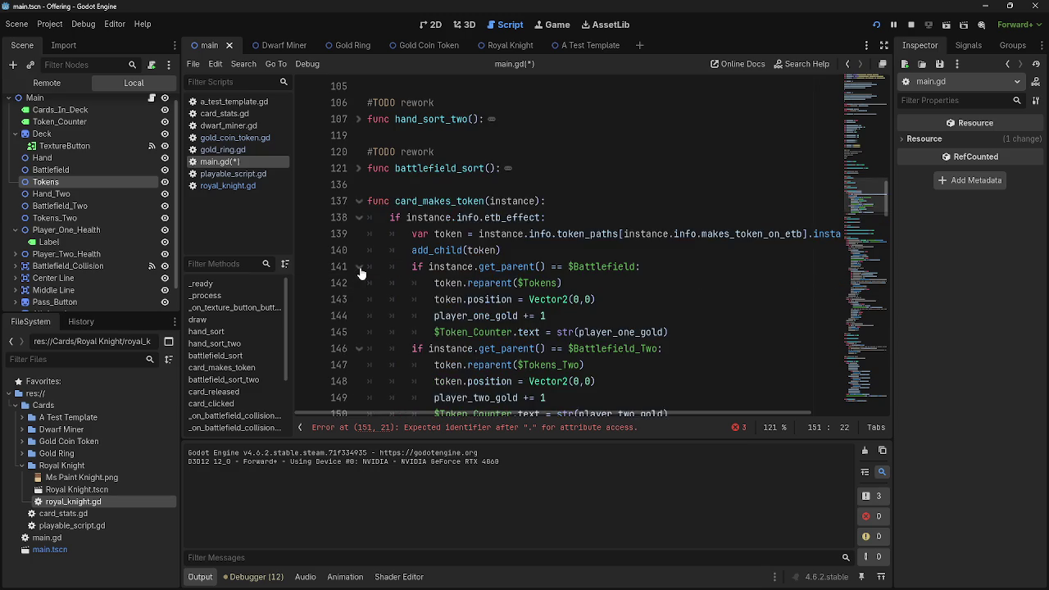
pyautogui.click(361, 169)
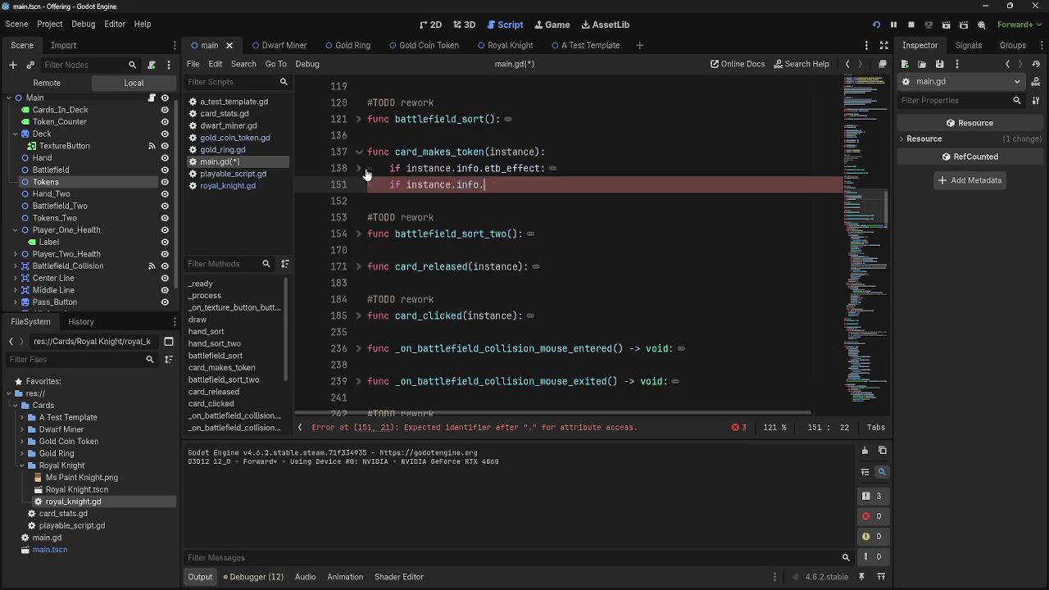
pyautogui.scroll(-10, 526, 312)
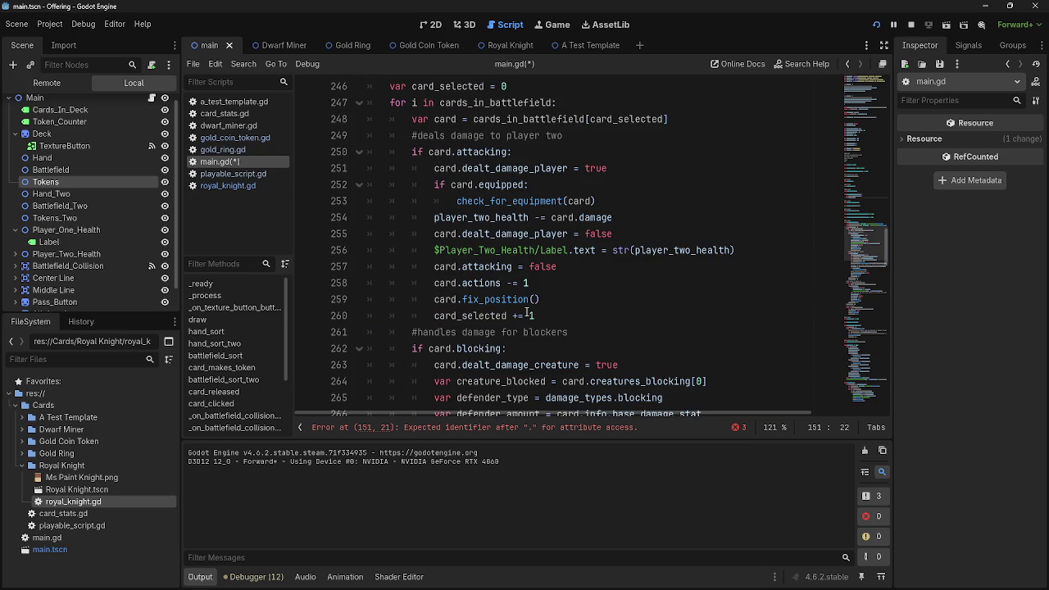
pyautogui.scroll(-15, 526, 313)
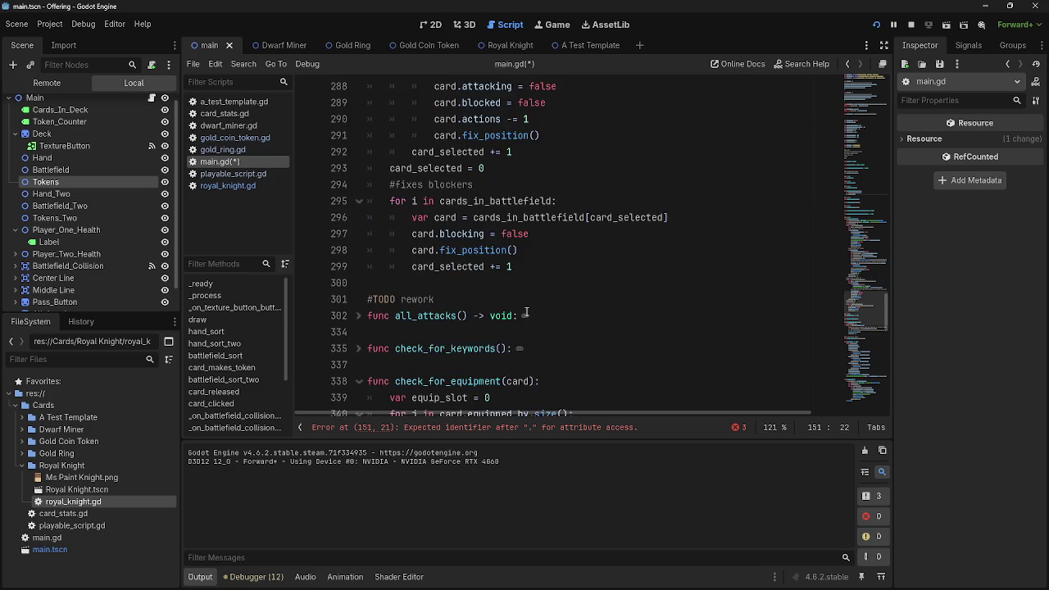
# Inspect the card_makes_token(card) call on line 344 in check_for_equipment's equipment loop.
pyautogui.click(532, 332)
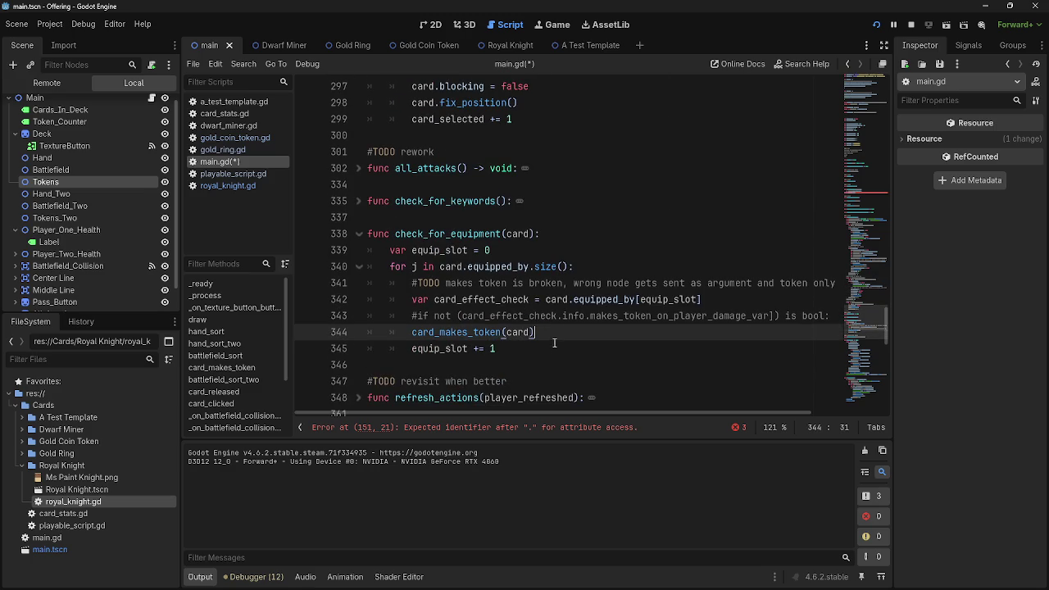
pyautogui.moveTo(558, 347)
pyautogui.mouseDown()
pyautogui.moveTo(667, 315)
pyautogui.moveTo(367, 234)
pyautogui.moveTo(367, 250)
pyautogui.mouseUp()
pyautogui.click(710, 341)
pyautogui.click(705, 333)
pyautogui.doubleClick(462, 332)
pyautogui.click(580, 329)
pyautogui.scroll(15, 566, 335)
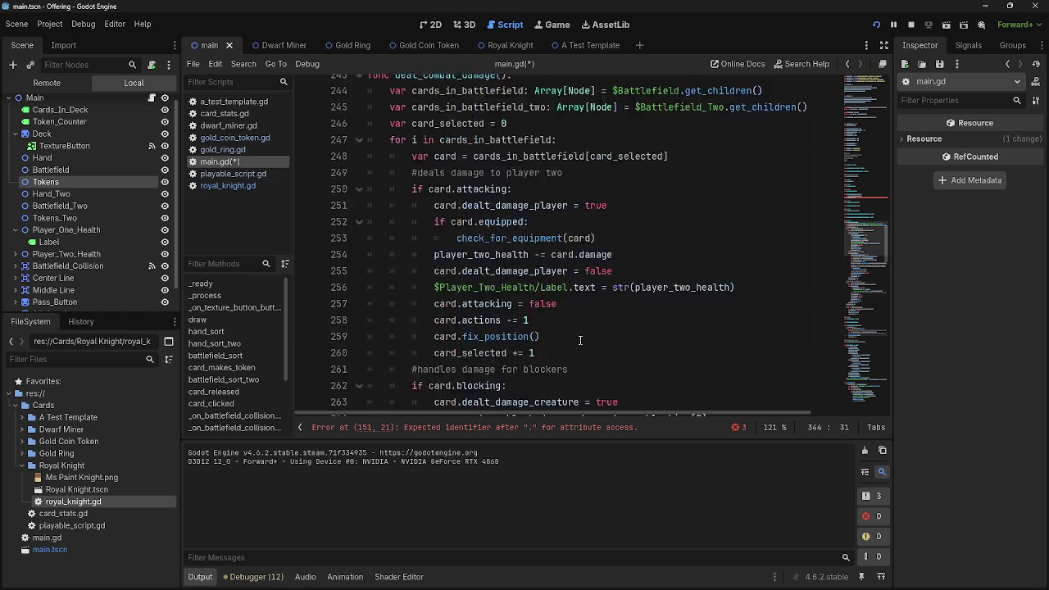
pyautogui.scroll(1, 580, 341)
# Examine the card_makes_token signature and the instance etb_effect check on line 138.
pyautogui.doubleClick(410, 151)
pyautogui.doubleClick(432, 168)
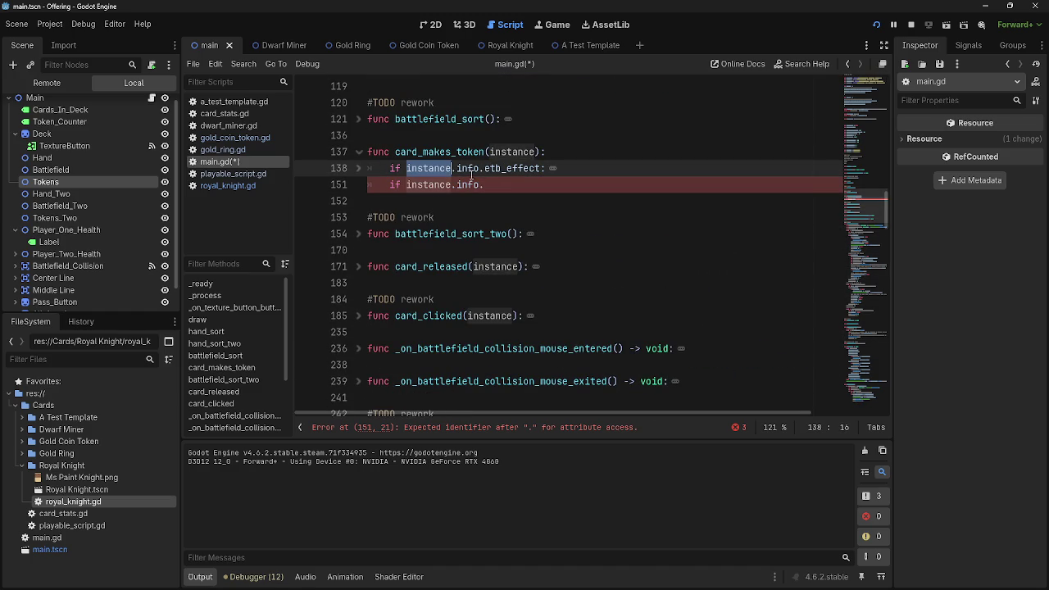
pyautogui.doubleClick(482, 168)
pyautogui.doubleClick(528, 168)
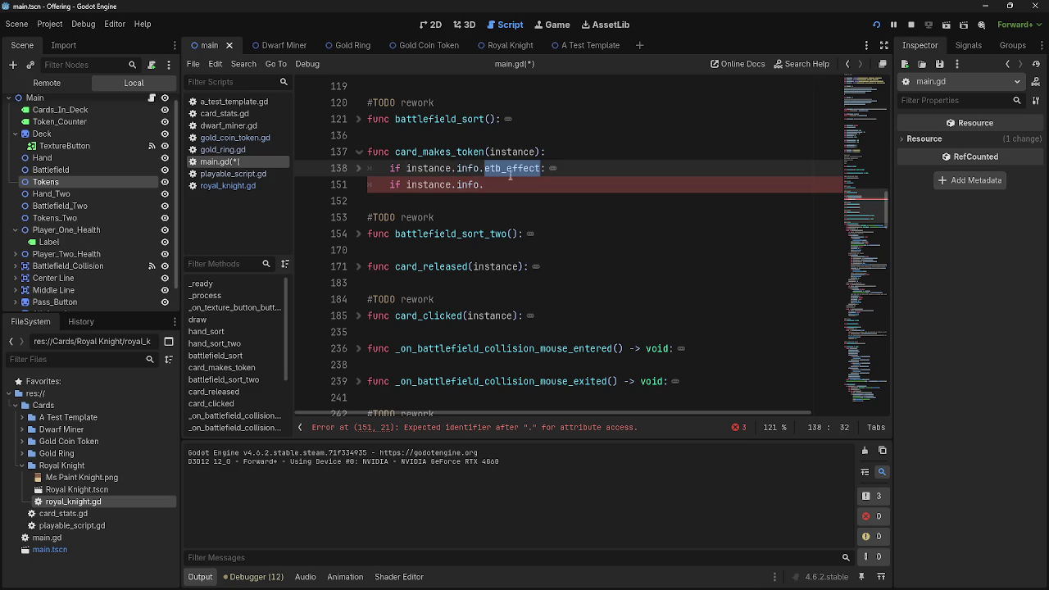
pyautogui.click(361, 170)
pyautogui.click(360, 169)
pyautogui.click(551, 190)
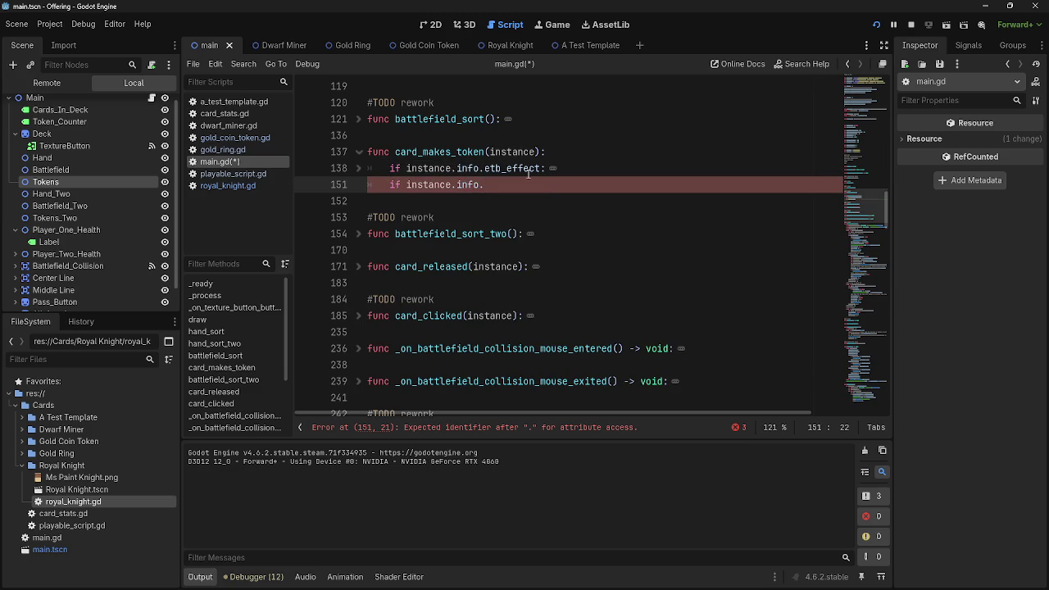
# Recheck the instance parameter and etb_effect fold, returning the caret to line 151.
pyautogui.doubleClick(459, 153)
pyautogui.click(518, 188)
pyautogui.click(535, 151)
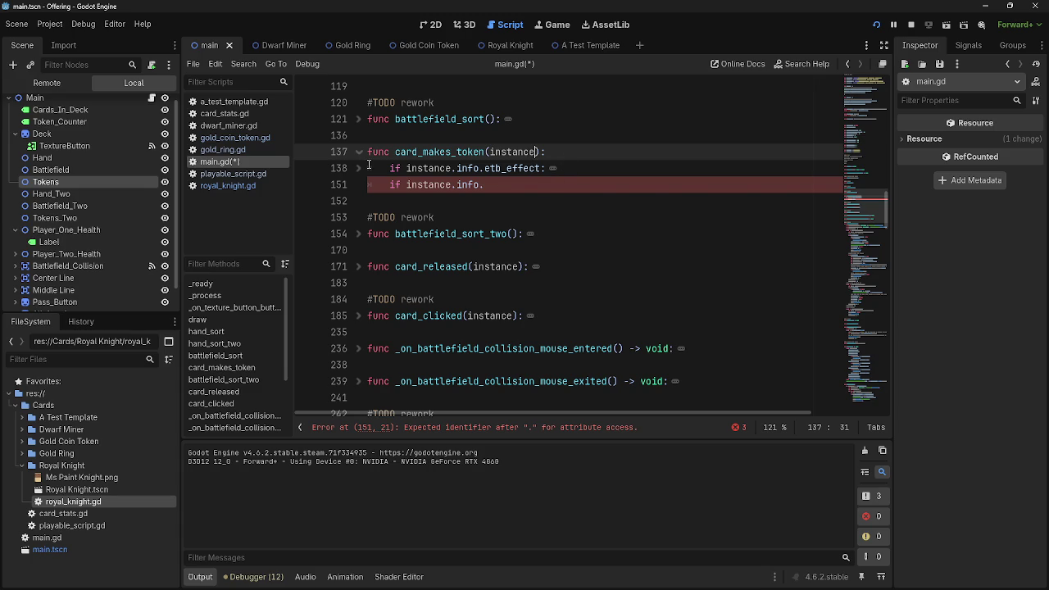
pyautogui.click(358, 168)
pyautogui.click(358, 168)
pyautogui.click(496, 184)
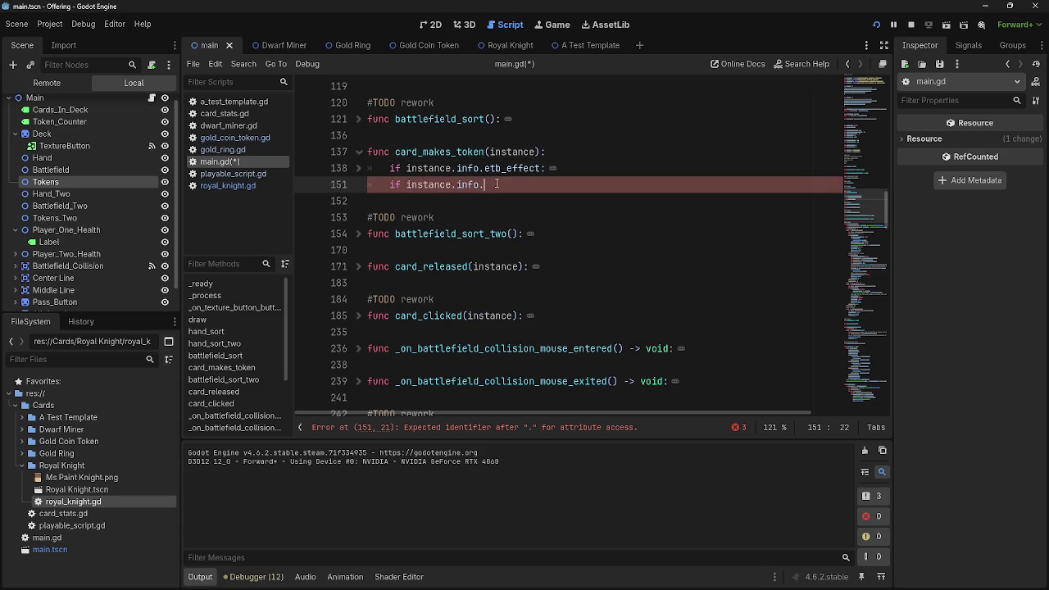
pyautogui.click(358, 167)
pyautogui.click(358, 168)
pyautogui.click(358, 168)
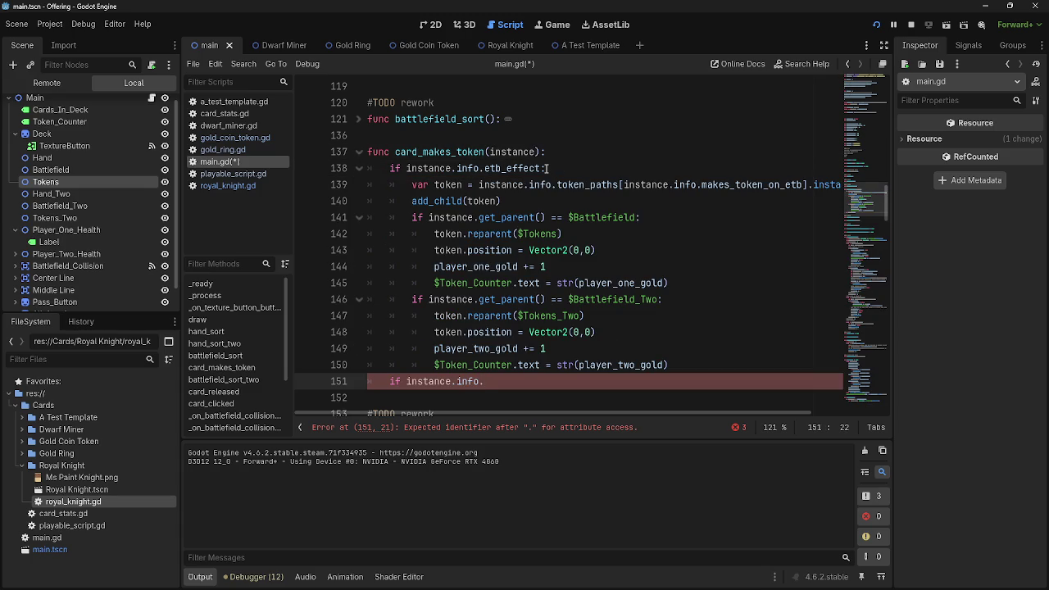
pyautogui.click(565, 168)
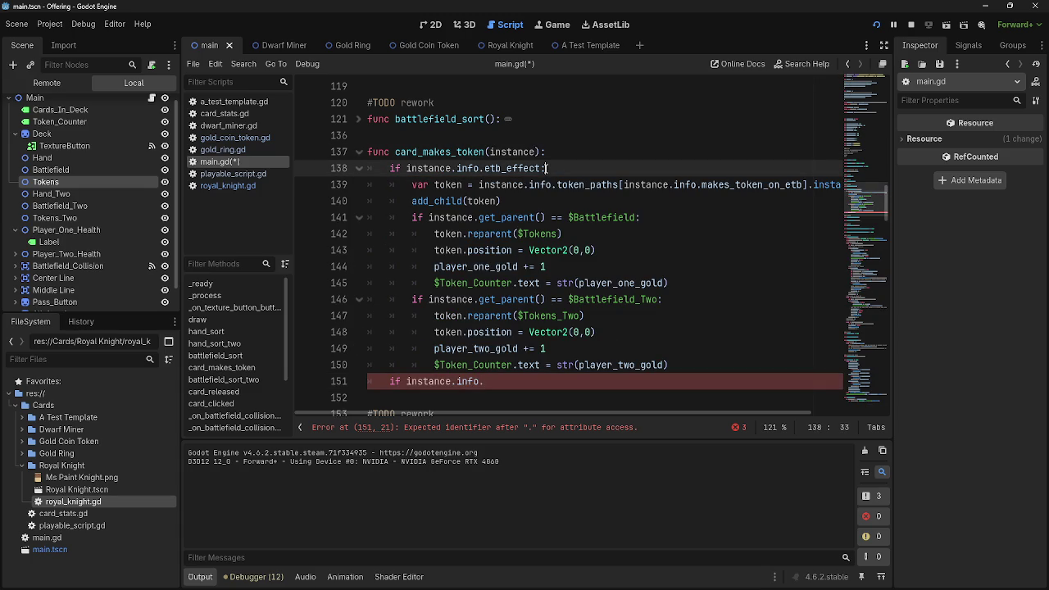
pyautogui.click(358, 168)
pyautogui.press('Down')
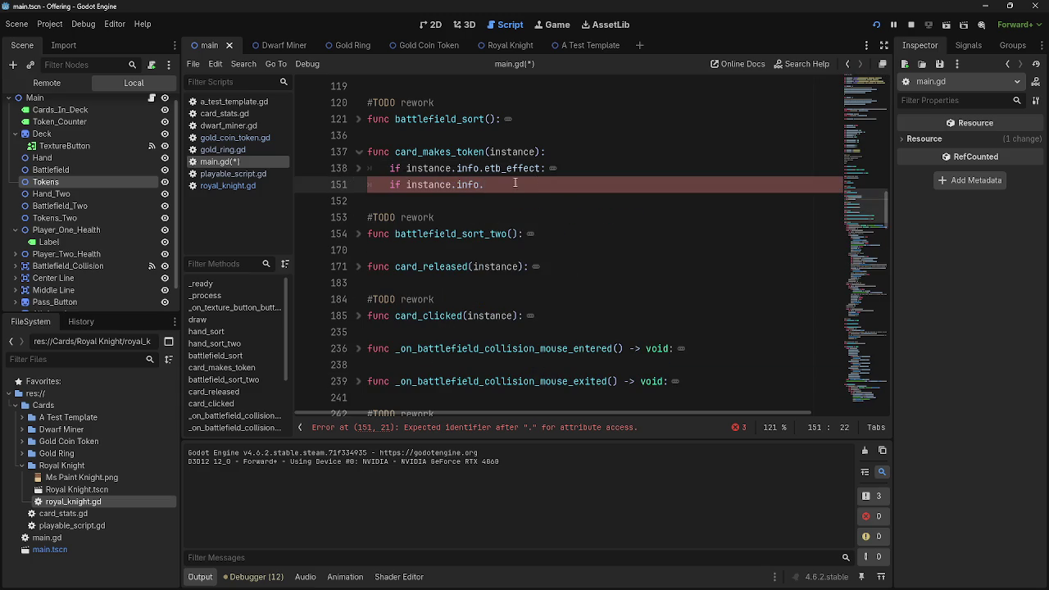
# Read the etb_effect body again, fold it, and return to 'if instance.info.' on line 151.
pyautogui.scroll(-4, 479, 303)
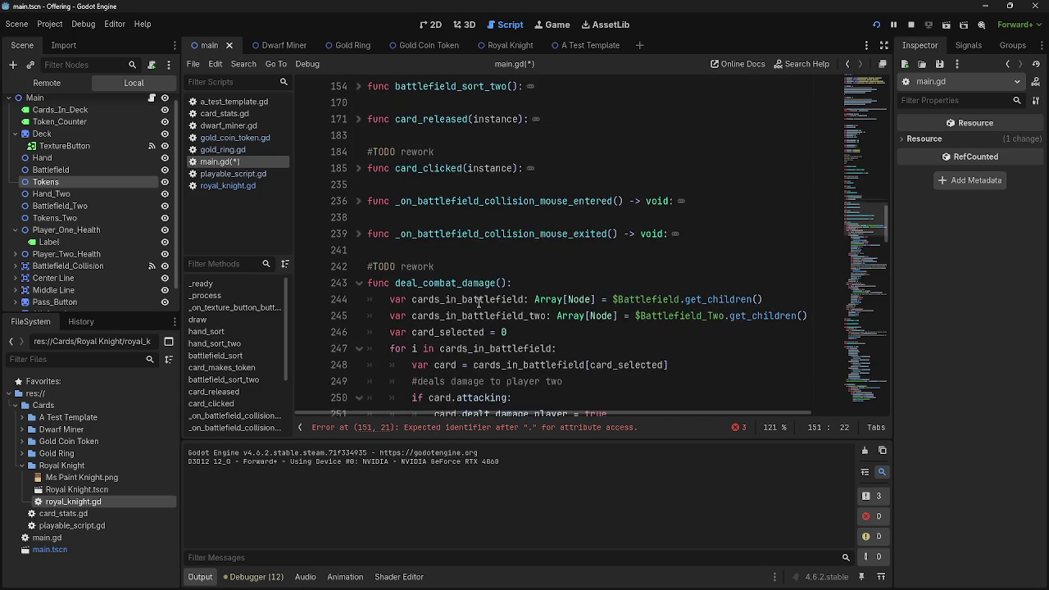
pyautogui.scroll(-4, 479, 303)
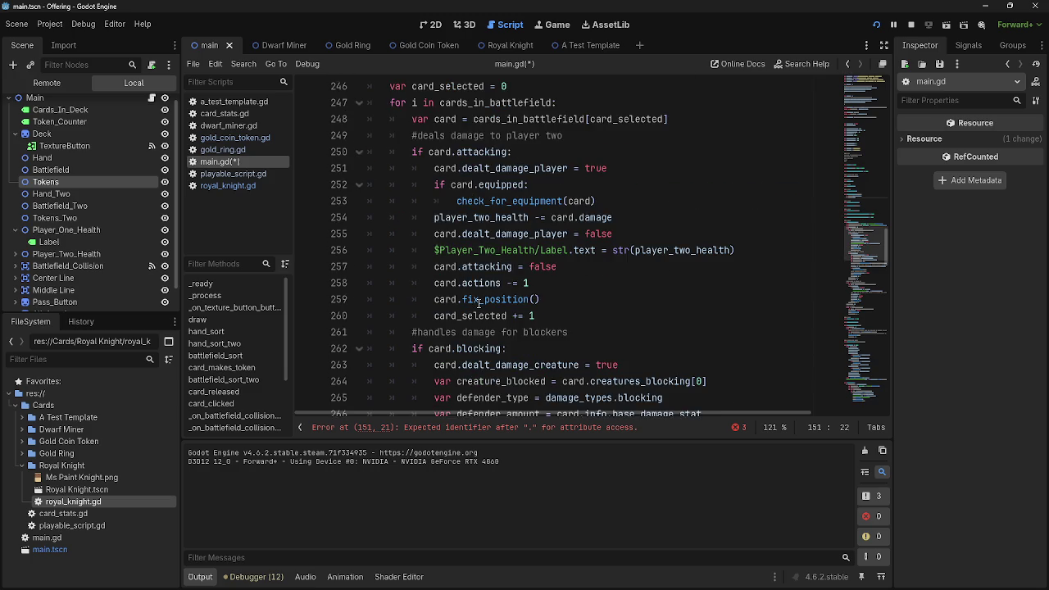
pyautogui.scroll(6, 484, 303)
pyautogui.scroll(3, 563, 304)
pyautogui.doubleClick(414, 234)
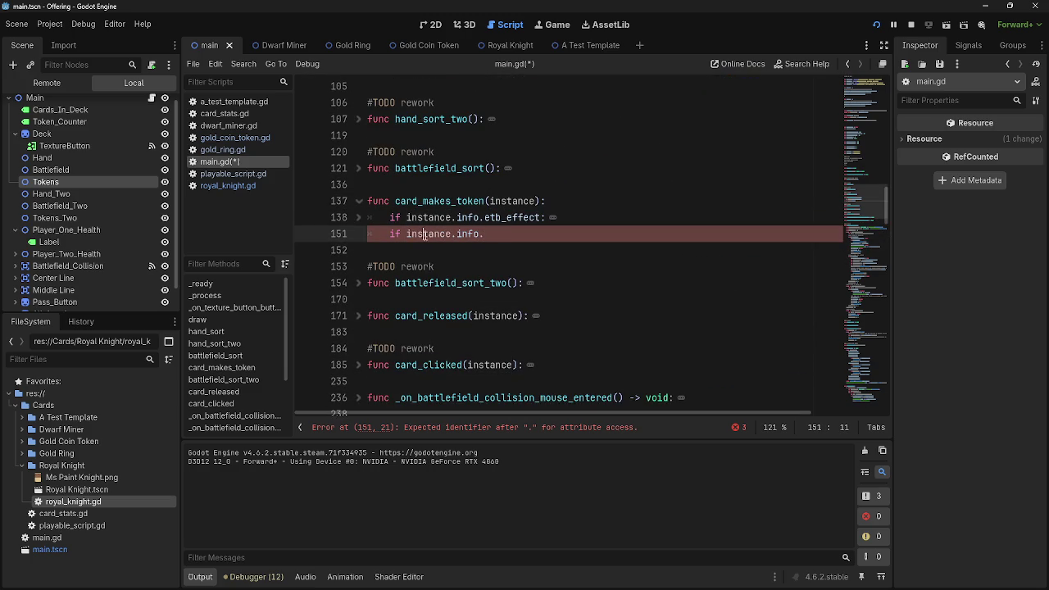
pyautogui.click(358, 218)
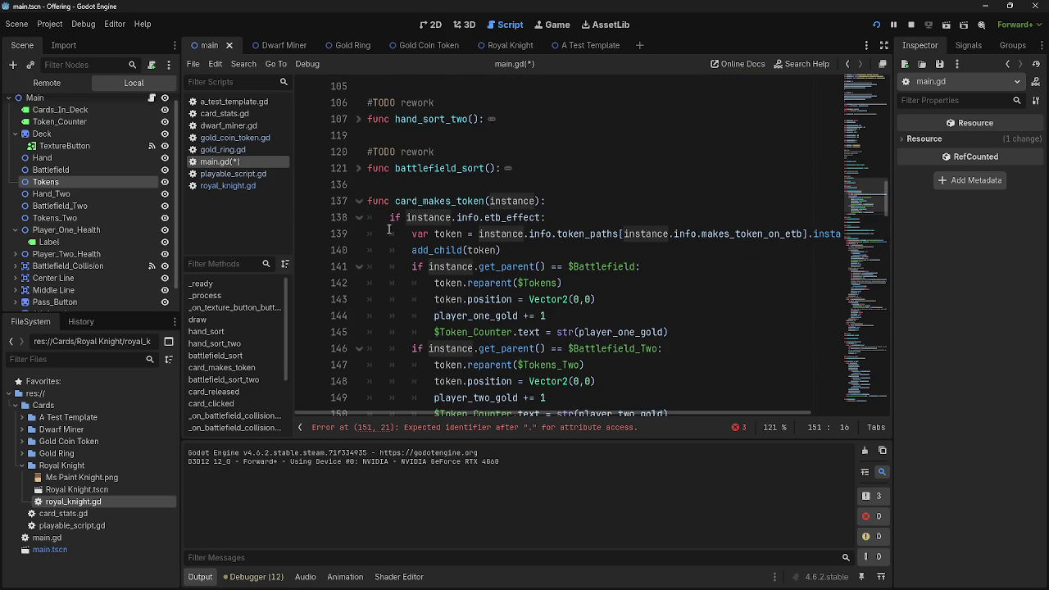
pyautogui.scroll(-3, 383, 227)
pyautogui.moveTo(375, 170)
pyautogui.mouseDown()
pyautogui.moveTo(492, 192)
pyautogui.moveTo(668, 366)
pyautogui.mouseUp()
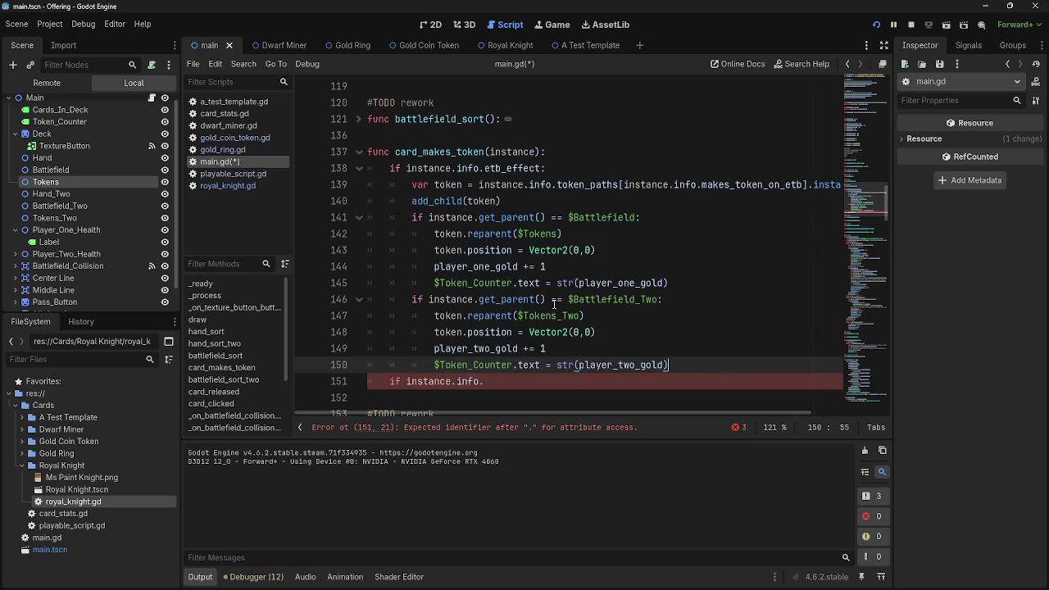
pyautogui.hotkey('alt', 'f')
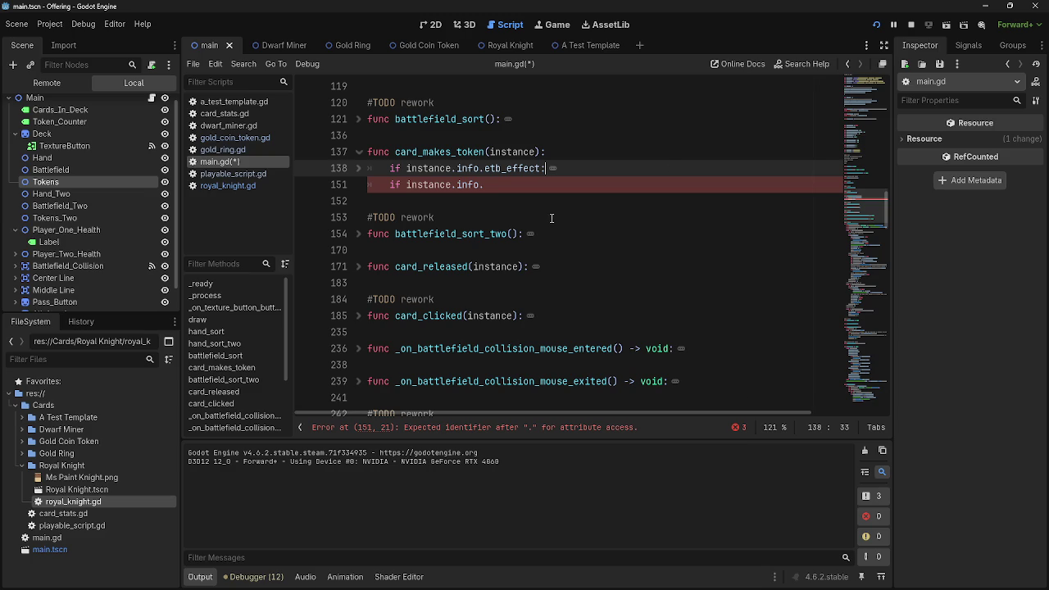
pyautogui.press('Down')
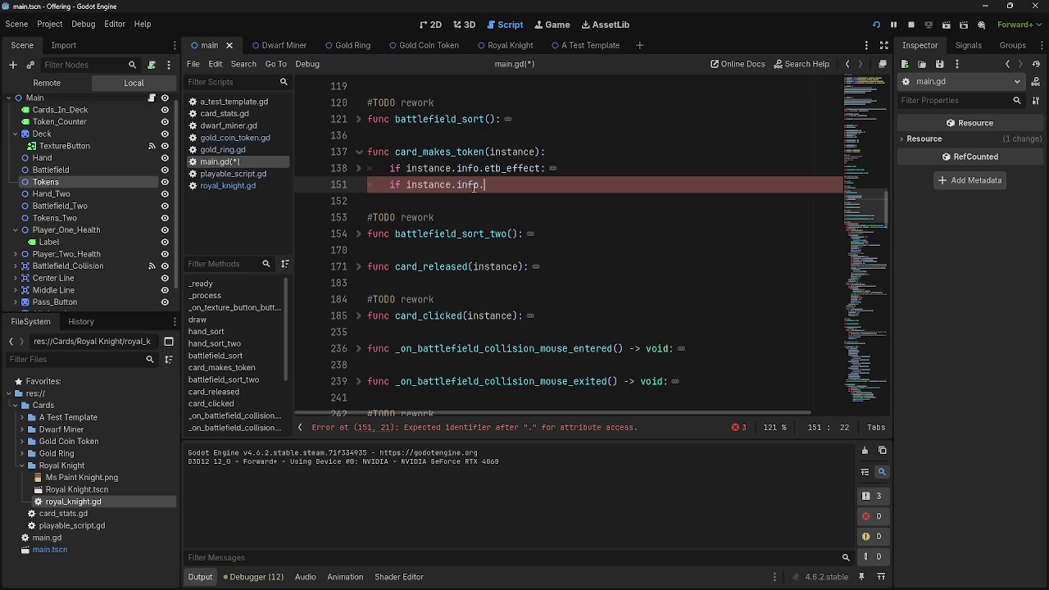
# Toggle the etb_effect fold a few more times, then open another script.
pyautogui.click(357, 168)
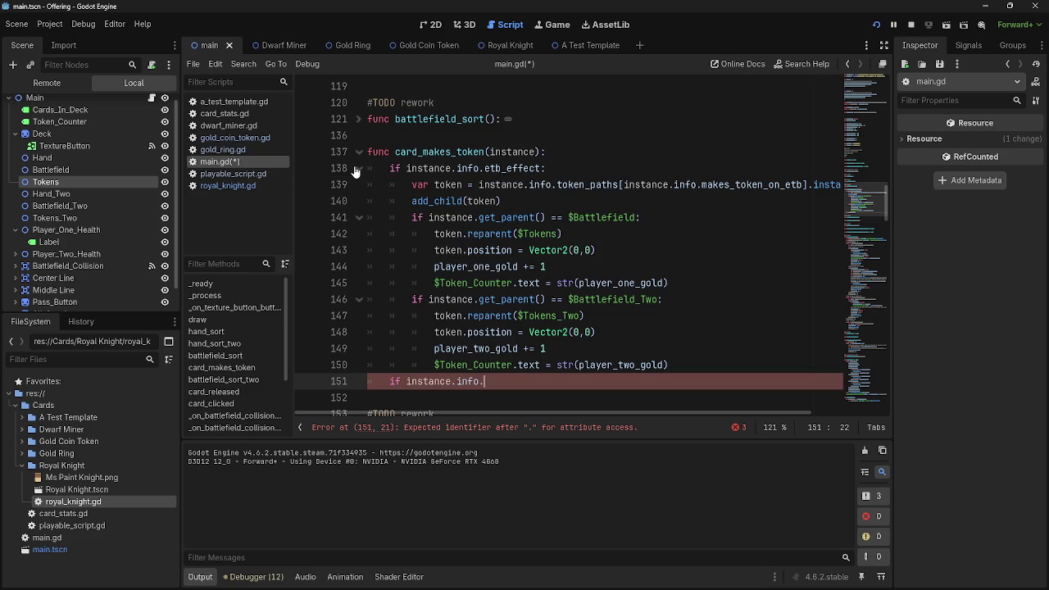
pyautogui.click(357, 167)
pyautogui.click(358, 168)
pyautogui.click(357, 168)
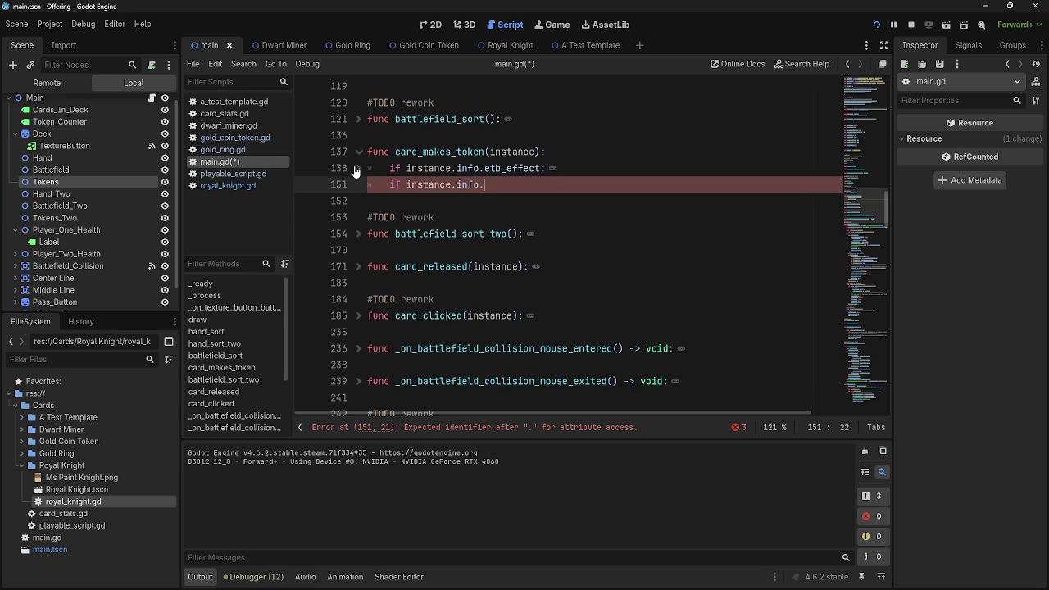
pyautogui.click(358, 168)
pyautogui.click(358, 168)
pyautogui.scroll(-2, 557, 281)
pyautogui.scroll(2, 557, 281)
pyautogui.click(231, 174)
# Check gold_ring.gd's effect variables among the open scripts, then return to main.gd.
pyautogui.click(225, 185)
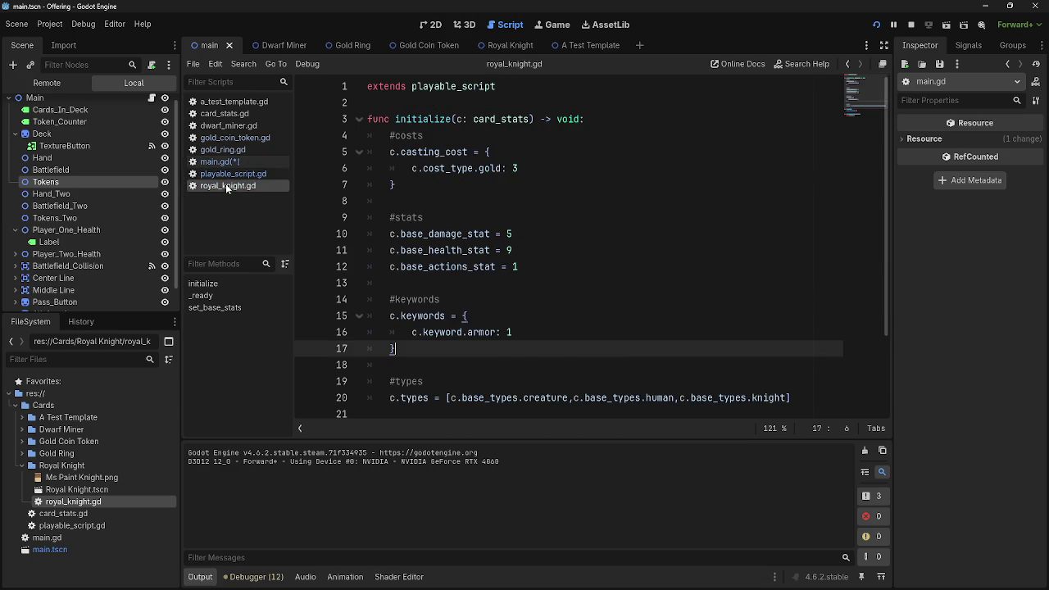
pyautogui.click(219, 150)
pyautogui.click(223, 173)
pyautogui.click(226, 137)
pyautogui.click(223, 150)
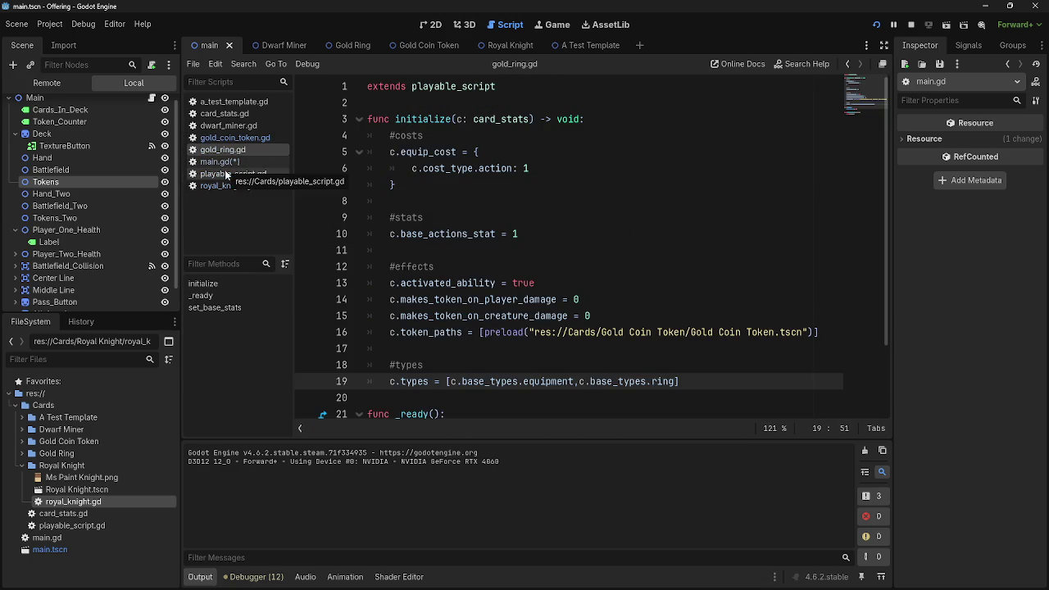
pyautogui.click(225, 170)
pyautogui.click(219, 163)
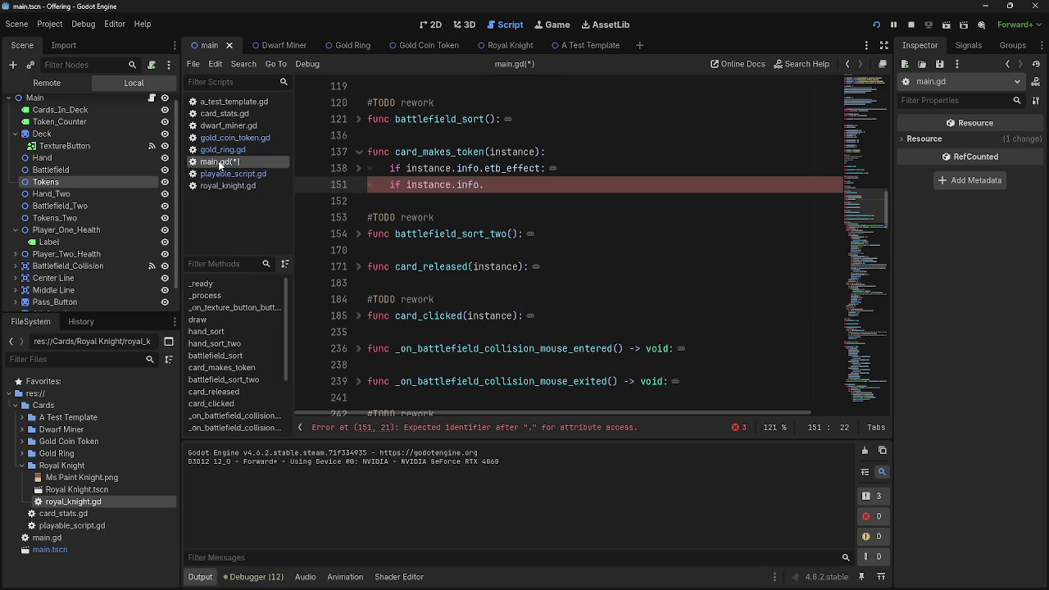
# Complete line 151 as 'if instance.info.makes_token_on_player_damage:' with an indented pass beneath it.
pyautogui.click(523, 187)
pyautogui.write('makes_t')
pyautogui.write('oken_on')
pyautogui.write('_player_damage')
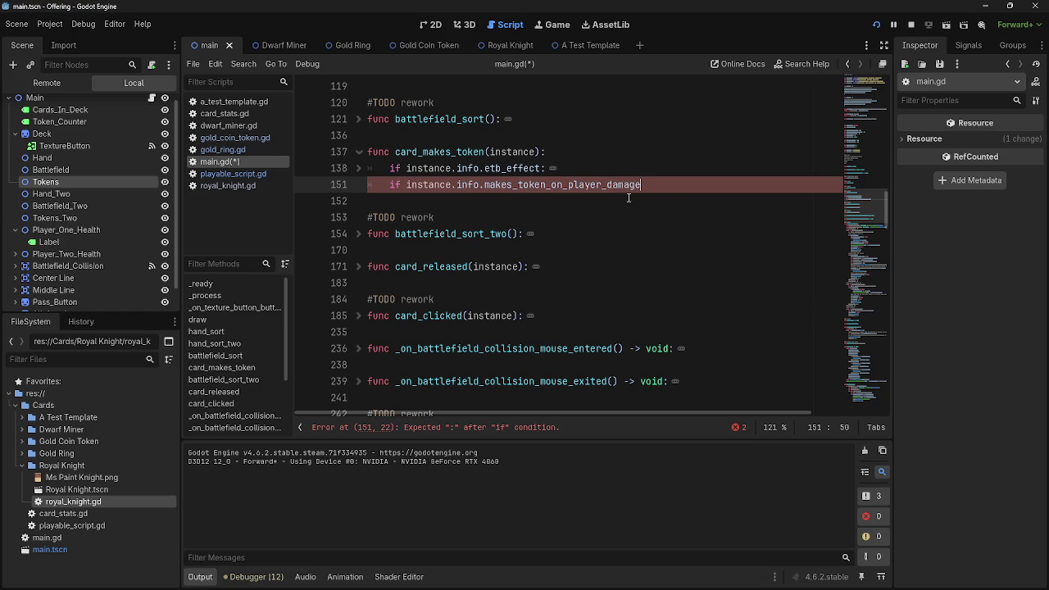
pyautogui.press('Return')
pyautogui.write('pass')
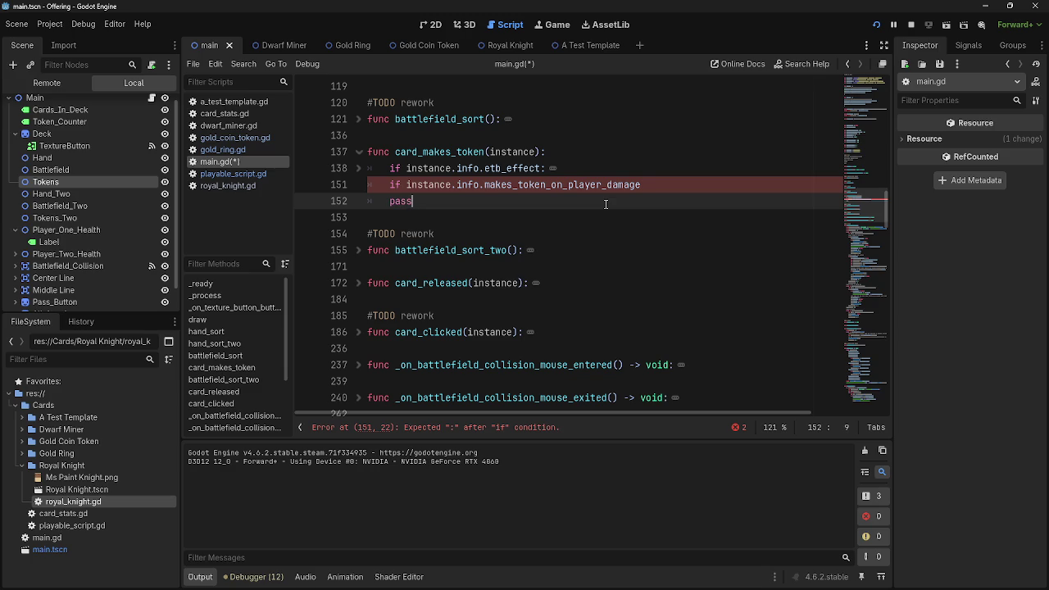
pyautogui.click(675, 189)
pyautogui.write(':')
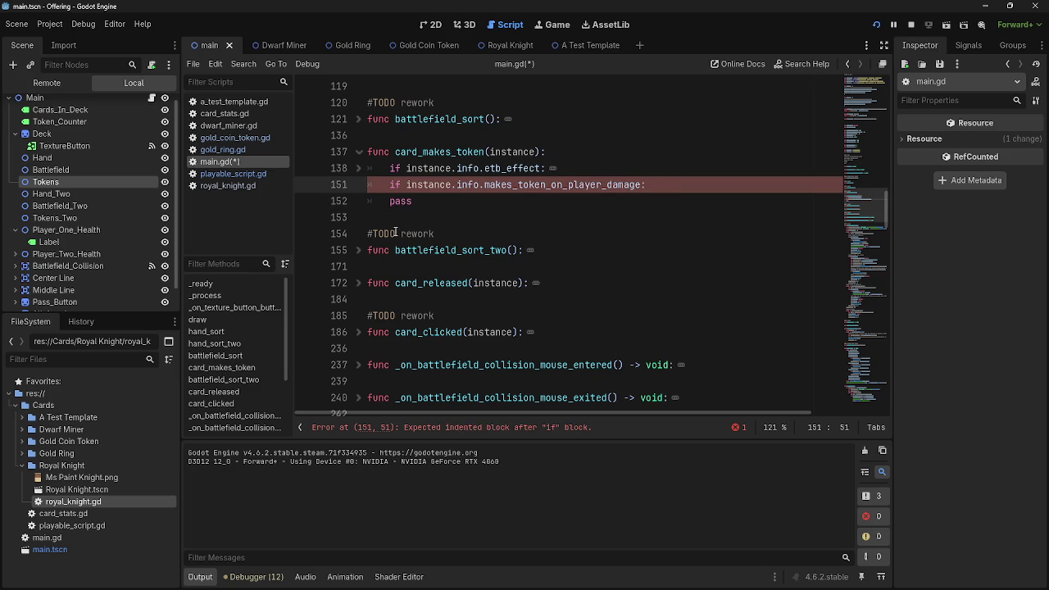
pyautogui.doubleClick(400, 201)
pyautogui.press('Tab')
pyautogui.click(358, 170)
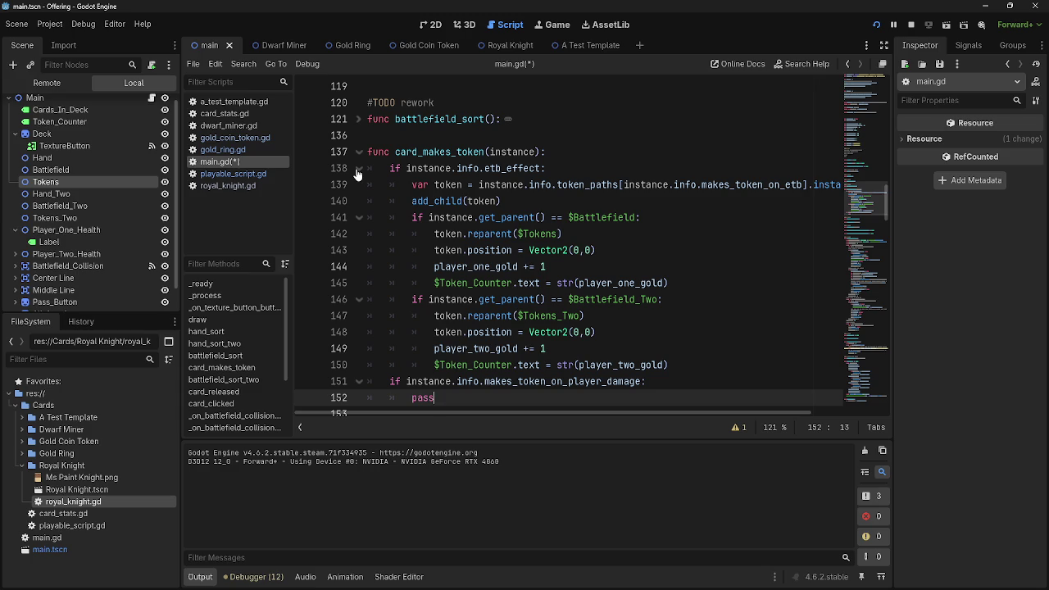
pyautogui.scroll(-1, 508, 328)
pyautogui.doubleClick(422, 348)
pyautogui.click(454, 354)
pyautogui.doubleClick(424, 349)
pyautogui.click(428, 351)
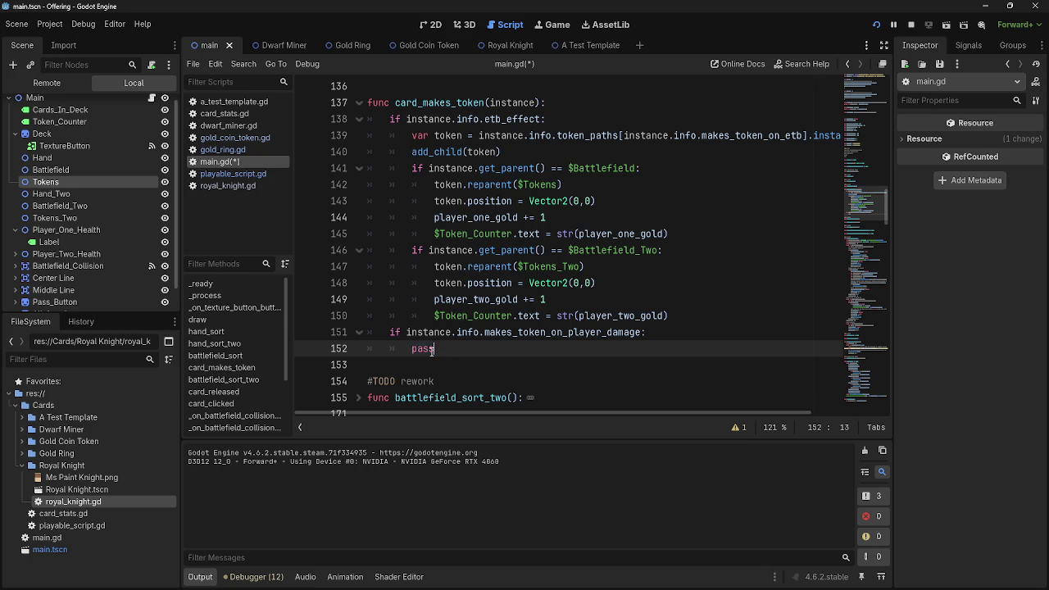
pyautogui.click(430, 349)
pyautogui.doubleClick(430, 349)
pyautogui.press('Right')
pyautogui.click(423, 349)
pyautogui.click(464, 348)
pyautogui.scroll(3, 440, 352)
pyautogui.scroll(-3, 440, 353)
pyautogui.scroll(1, 440, 352)
pyautogui.scroll(1, 889, 204)
pyautogui.scroll(-1, 888, 202)
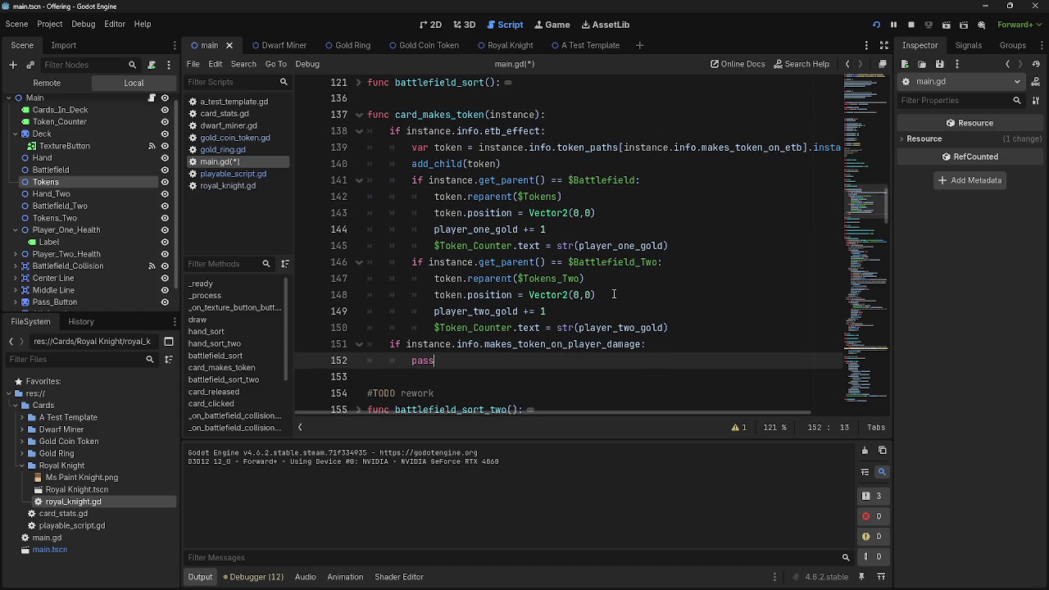
pyautogui.scroll(1, 589, 363)
pyautogui.scroll(-1, 588, 358)
pyautogui.scroll(1, 582, 352)
pyautogui.scroll(-1, 518, 336)
pyautogui.moveTo(518, 336)
pyautogui.scroll(-2, 889, 217)
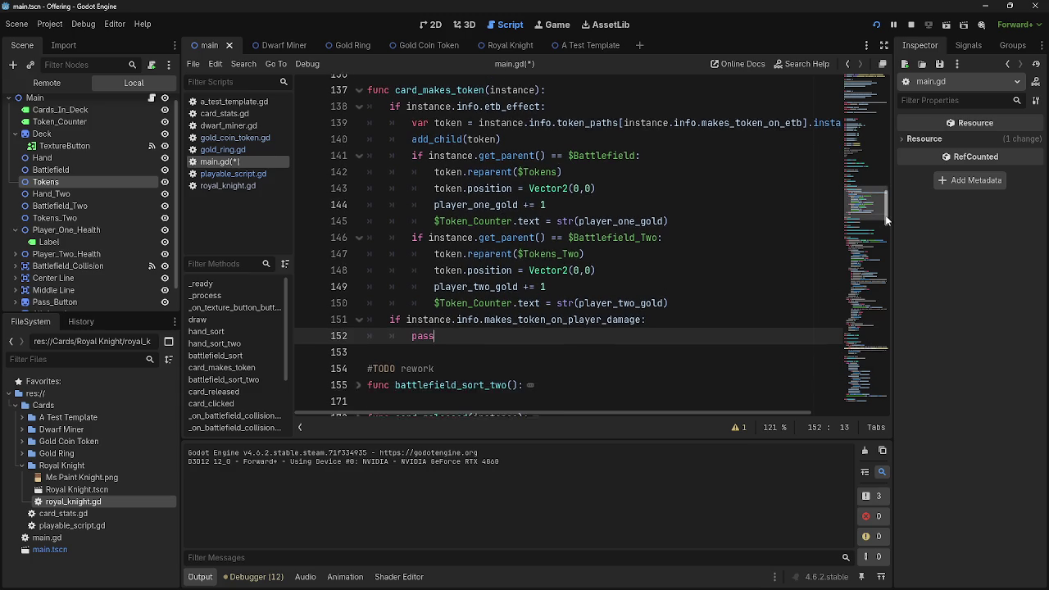
pyautogui.click(569, 264)
pyautogui.press('End')
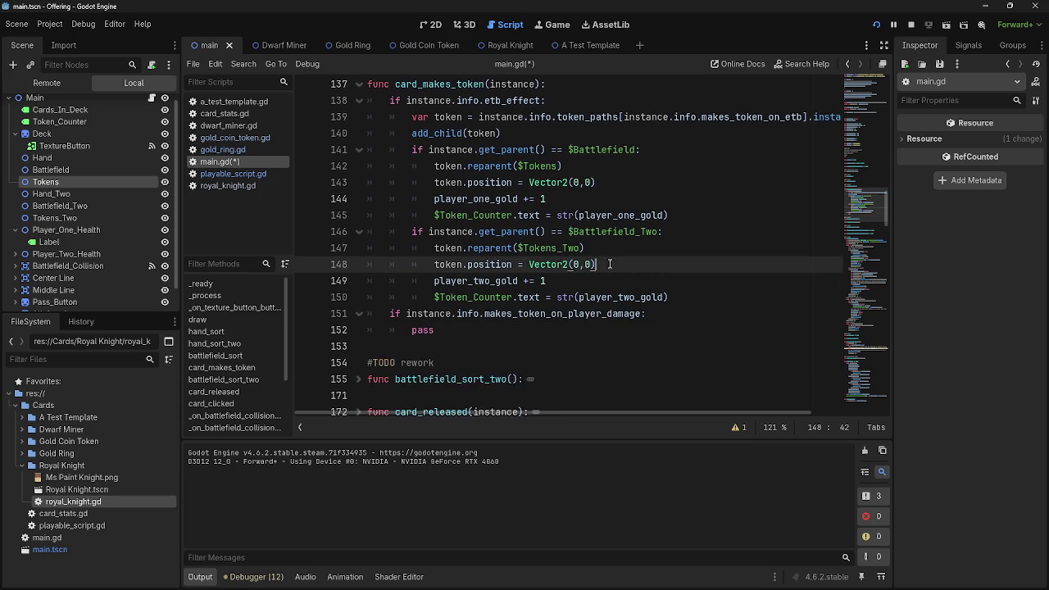
pyautogui.scroll(1, 594, 281)
pyautogui.scroll(-1, 593, 281)
pyautogui.scroll(1, 586, 282)
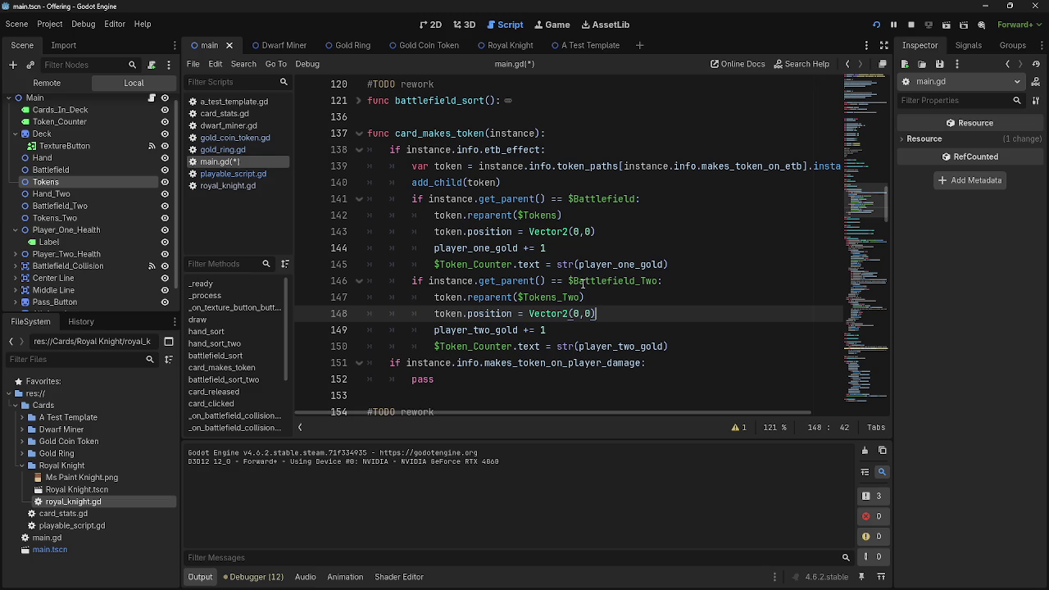
pyautogui.click(549, 297)
# Compare the $Tokens_Two reference on line 147 with $Tokens on line 142.
pyautogui.click(606, 282)
pyautogui.click(540, 297)
pyautogui.doubleClick(540, 296)
pyautogui.doubleClick(547, 219)
pyautogui.doubleClick(545, 296)
pyautogui.click(606, 300)
# Collapse the Battlefield and Battlefield_Two branches at lines 141 and 146.
pyautogui.click(352, 280)
pyautogui.click(347, 198)
pyautogui.click(346, 184)
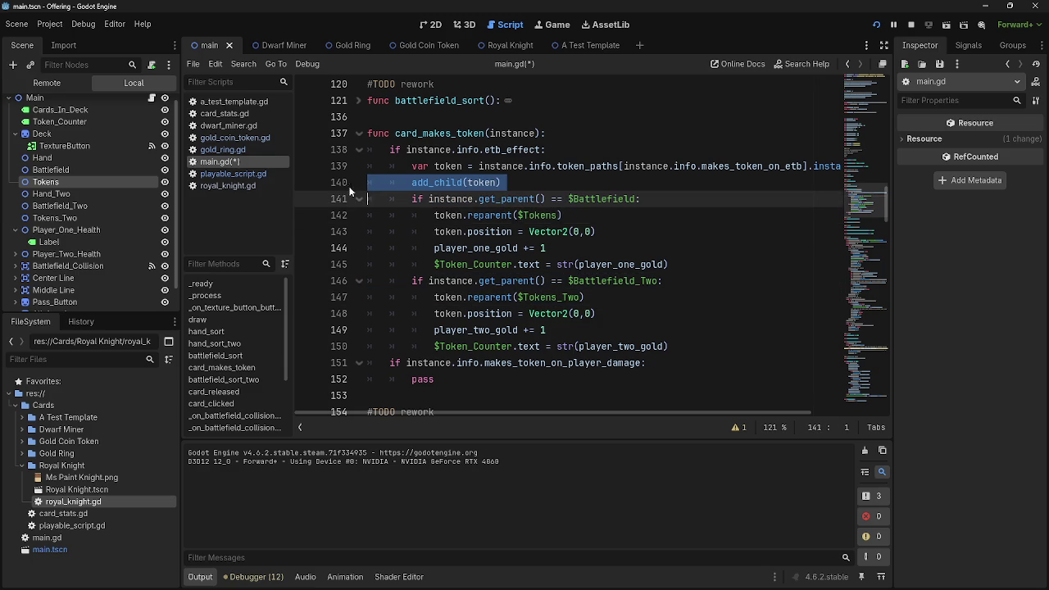
pyautogui.click(358, 198)
pyautogui.click(358, 215)
# Insert an empty line above pass in the makes_token_on_player_damage check.
pyautogui.click(711, 214)
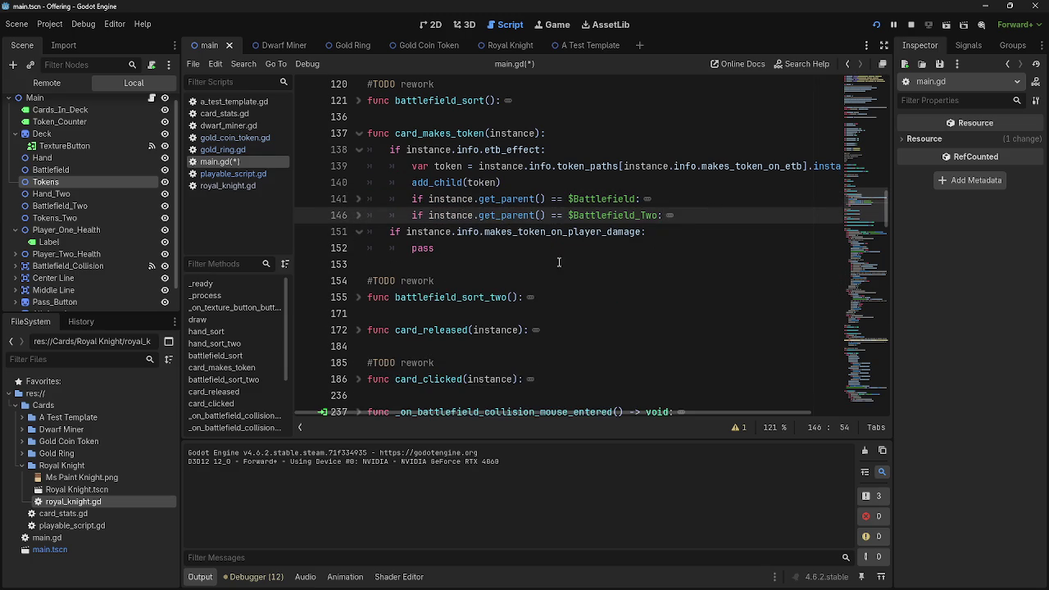
pyautogui.click(485, 248)
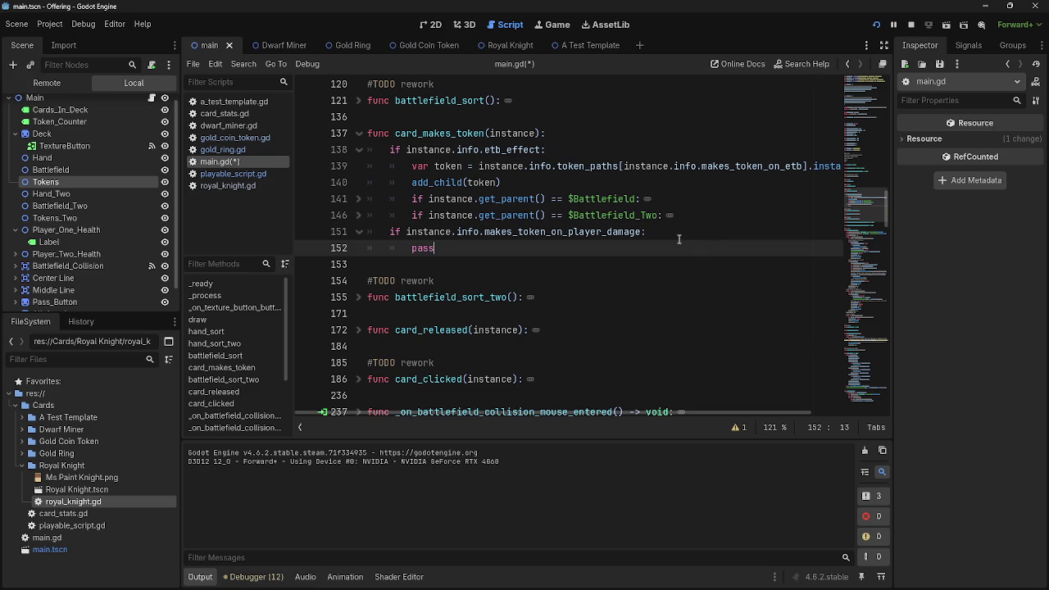
pyautogui.press('Home')
pyautogui.press('Return')
pyautogui.click(512, 232)
pyautogui.doubleClick(512, 234)
pyautogui.click(574, 234)
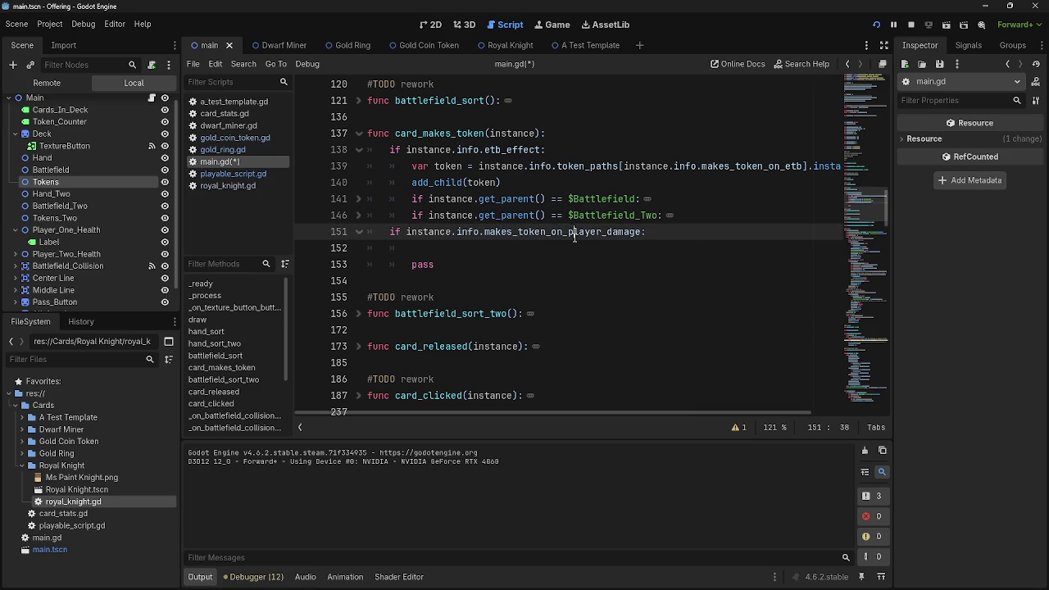
pyautogui.click(710, 243)
# Type ',caus' after instance in the card_makes_token signature, then delete it.
pyautogui.click(535, 132)
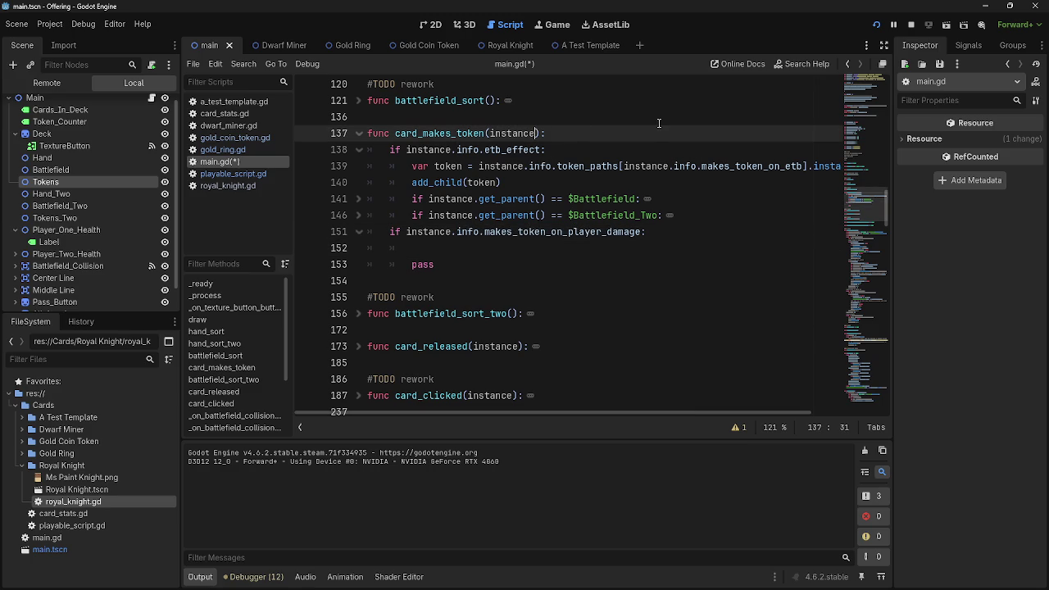
pyautogui.write(',caus')
pyautogui.press('BackSpace')
pyautogui.press('BackSpace')
pyautogui.press('BackSpace')
pyautogui.doubleClick(514, 133)
pyautogui.click(515, 133)
# Review the card_makes_token name, its instance parameter and the etb_effect condition.
pyautogui.doubleClick(453, 134)
pyautogui.click(450, 135)
pyautogui.doubleClick(451, 135)
pyautogui.click(449, 136)
pyautogui.doubleClick(449, 137)
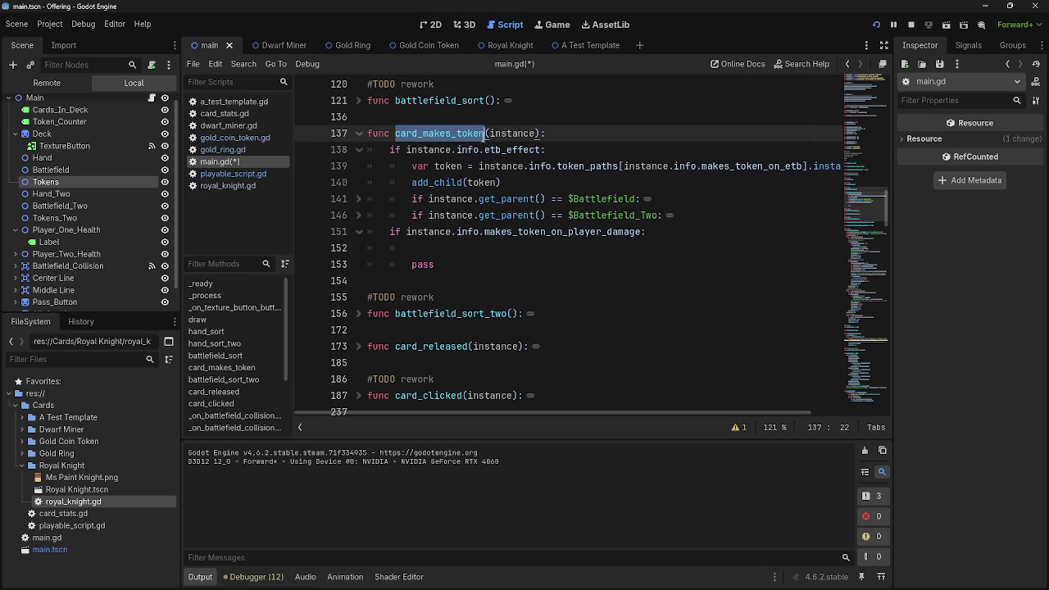
pyautogui.doubleClick(508, 134)
pyautogui.click(542, 149)
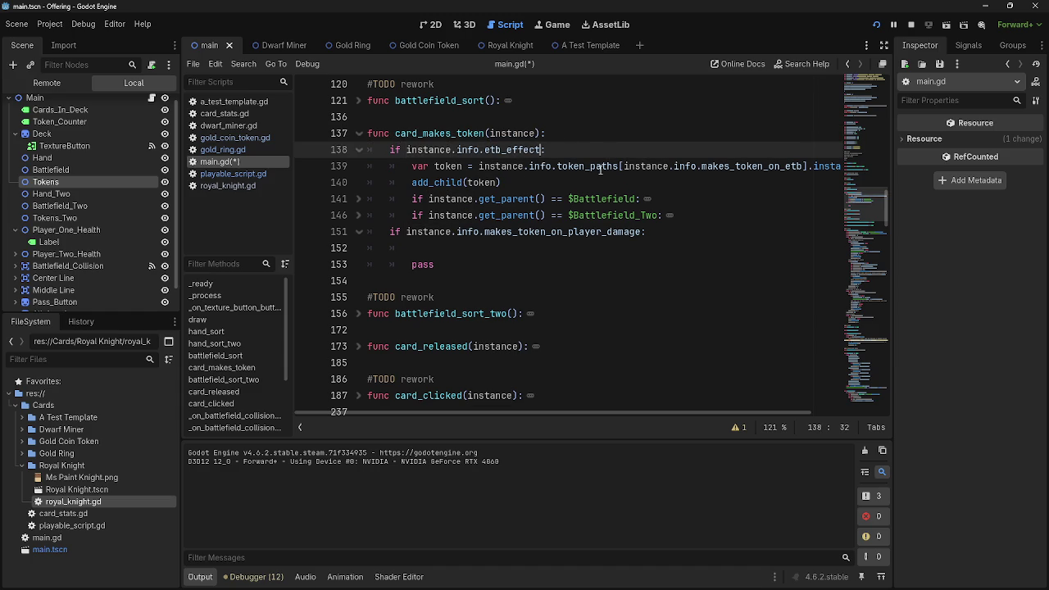
pyautogui.scroll(-2, 699, 198)
# Peek at battlefield_sort_two, then scroll back to the empty line in the player-damage branch.
pyautogui.click(357, 219)
pyautogui.click(356, 219)
pyautogui.click(365, 232)
pyautogui.scroll(-3, 416, 238)
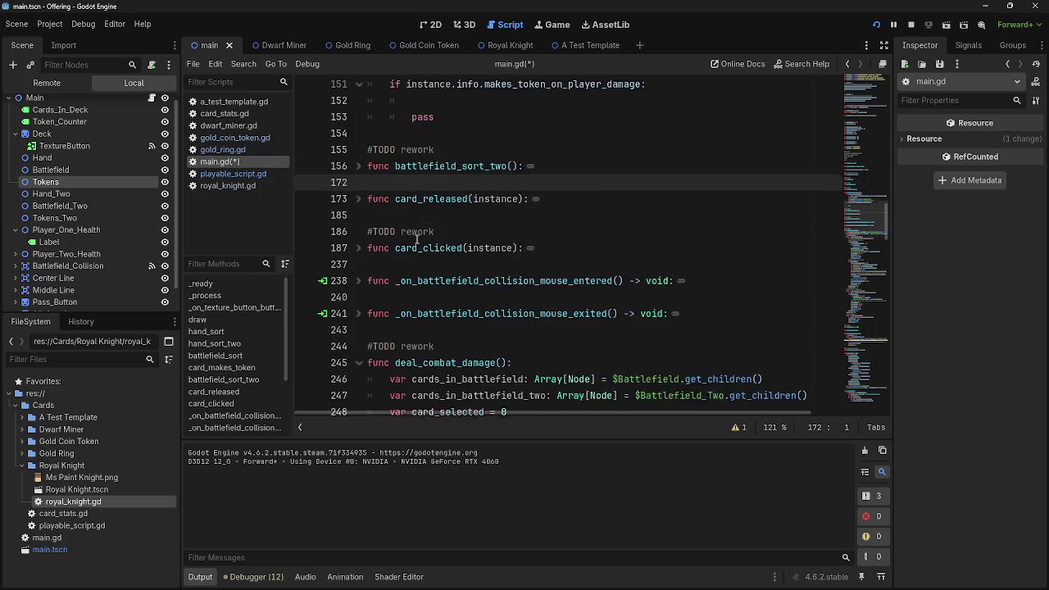
pyautogui.click(417, 238)
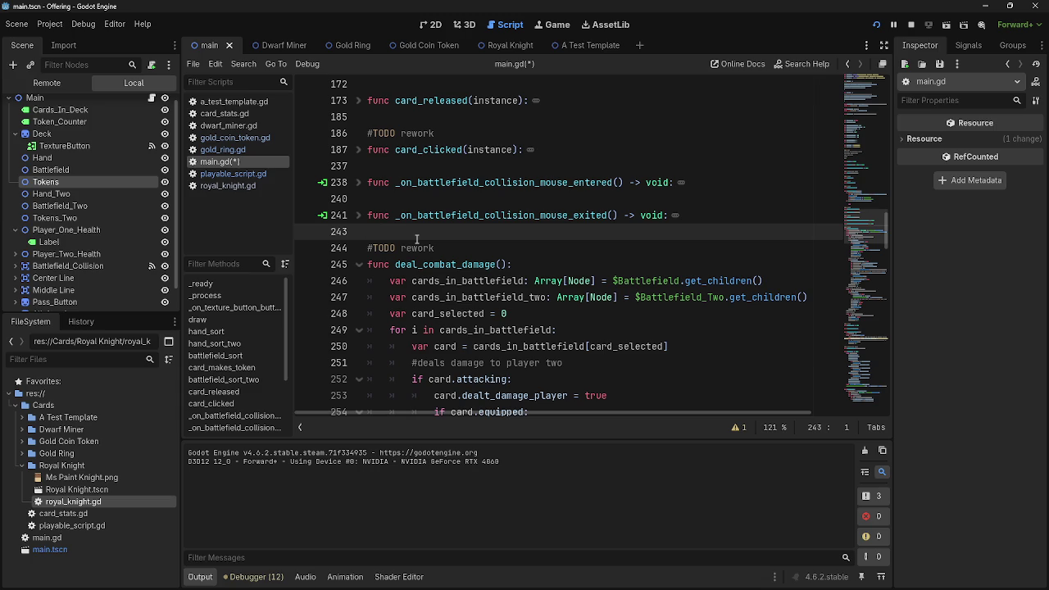
pyautogui.scroll(-4, 416, 238)
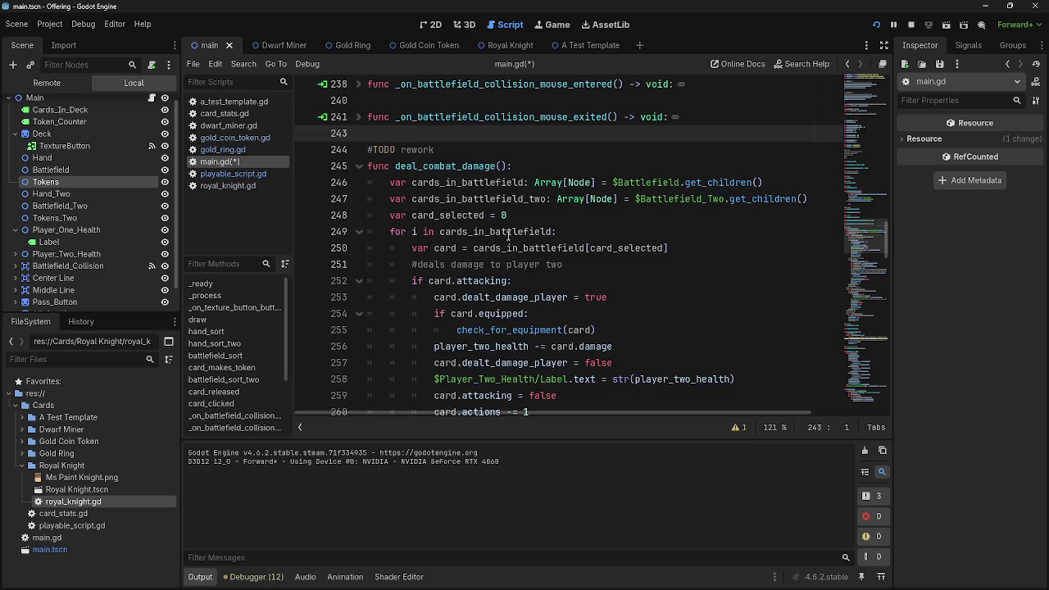
pyautogui.scroll(-3, 508, 235)
pyautogui.scroll(6, 712, 236)
pyautogui.scroll(-8, 376, 290)
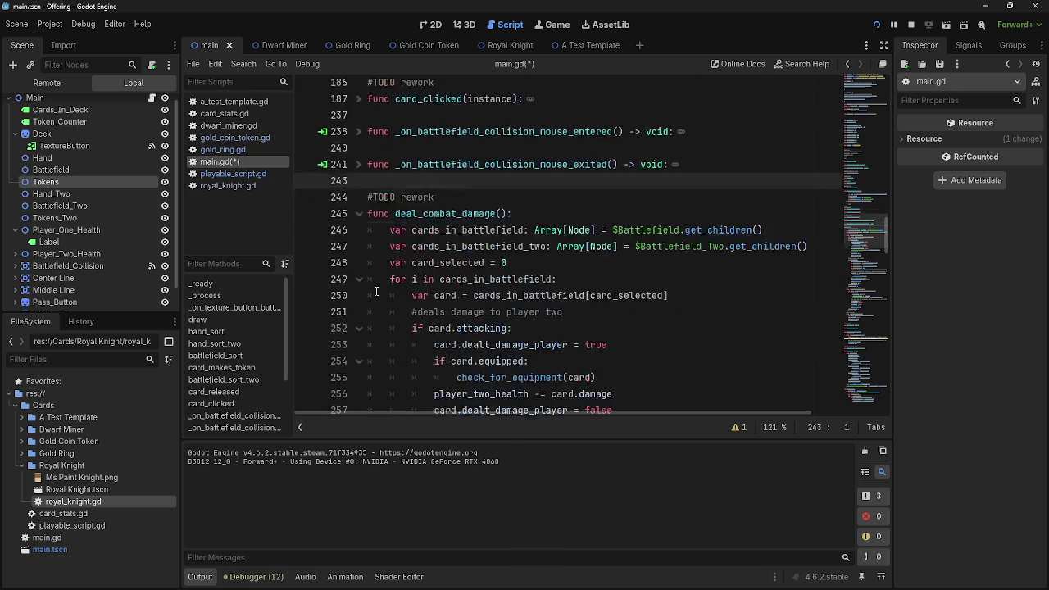
pyautogui.scroll(10, 376, 289)
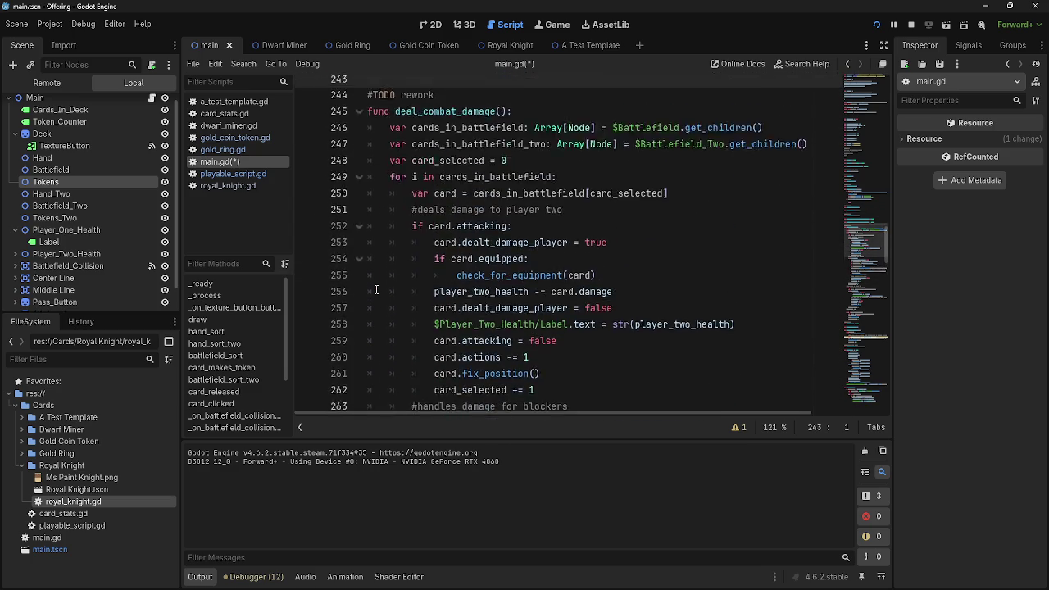
pyautogui.scroll(5, 376, 289)
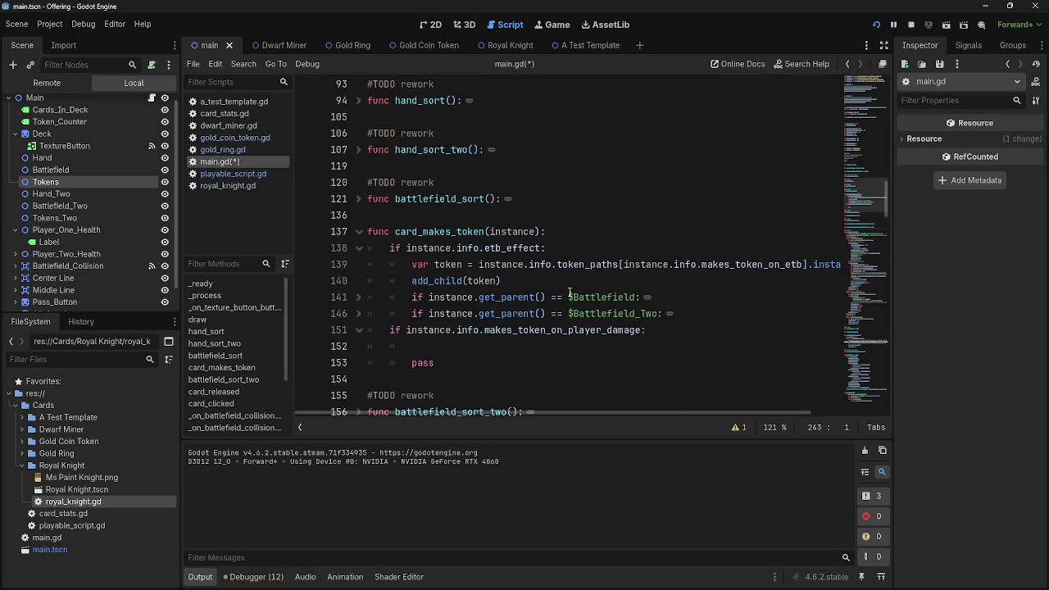
pyautogui.click(443, 303)
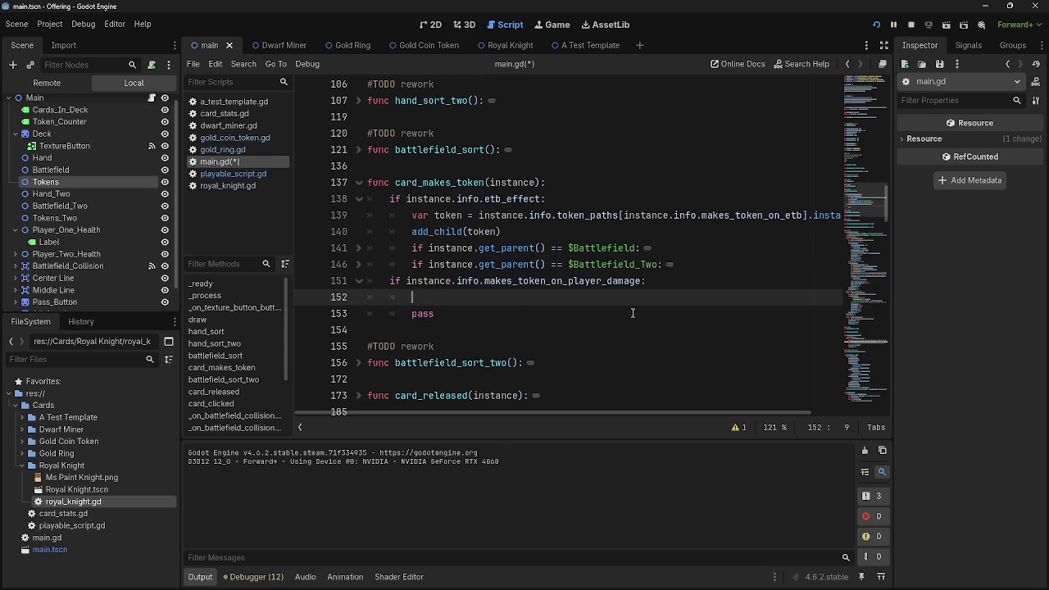
# Copy the etb token-creation code from lines 139–146 into line 152 of the player-damage branch.
pyautogui.click(671, 284)
pyautogui.doubleClick(580, 282)
pyautogui.click(524, 296)
pyautogui.doubleClick(523, 285)
pyautogui.doubleClick(468, 283)
pyautogui.click(488, 295)
pyautogui.moveTo(410, 215); pyautogui.dragTo(700, 266)
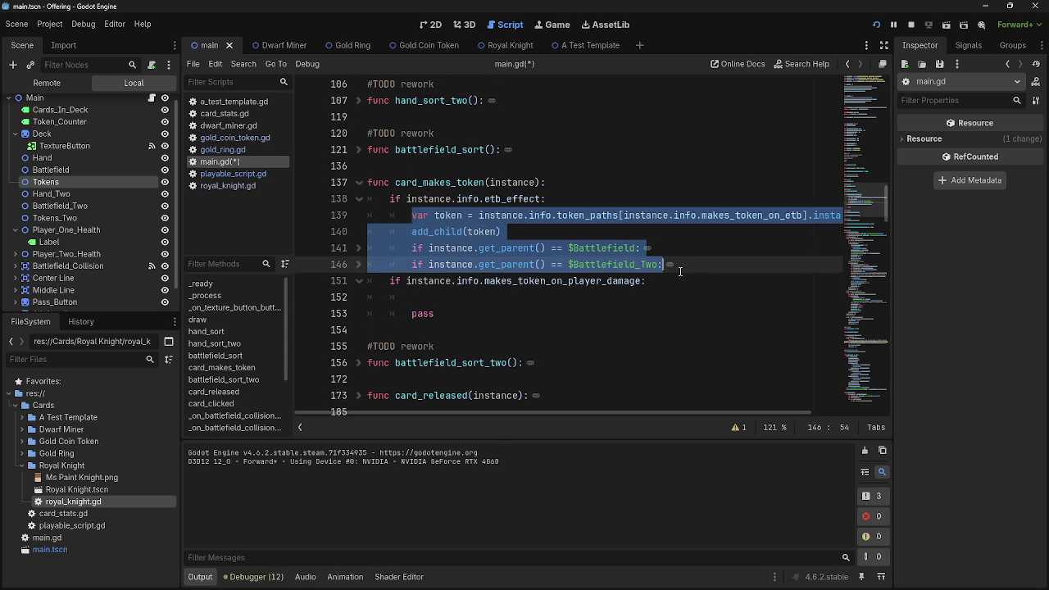
pyautogui.click(491, 301)
pyautogui.hotkey('ctrl', 'v')
# Copy the Battlefield_Two branch body (lines 147–150) under line 159.
pyautogui.scroll(-2, 532, 291)
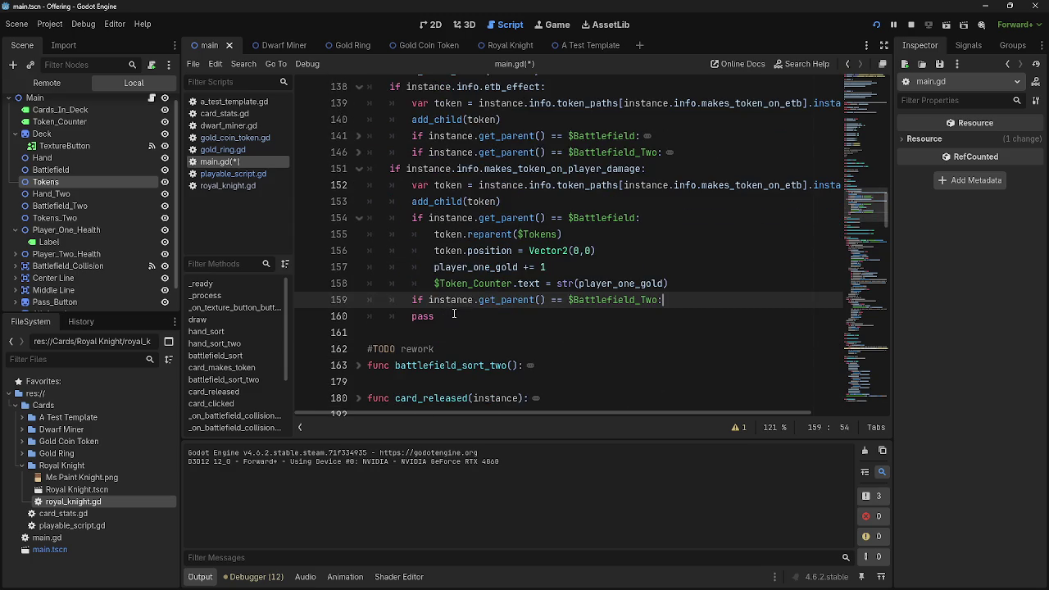
pyautogui.scroll(1, 451, 237)
pyautogui.click(359, 202)
pyautogui.click(713, 268)
pyautogui.moveTo(712, 268); pyautogui.dragTo(354, 214)
pyautogui.hotkey('ctrl', 'c')
pyautogui.click(359, 202)
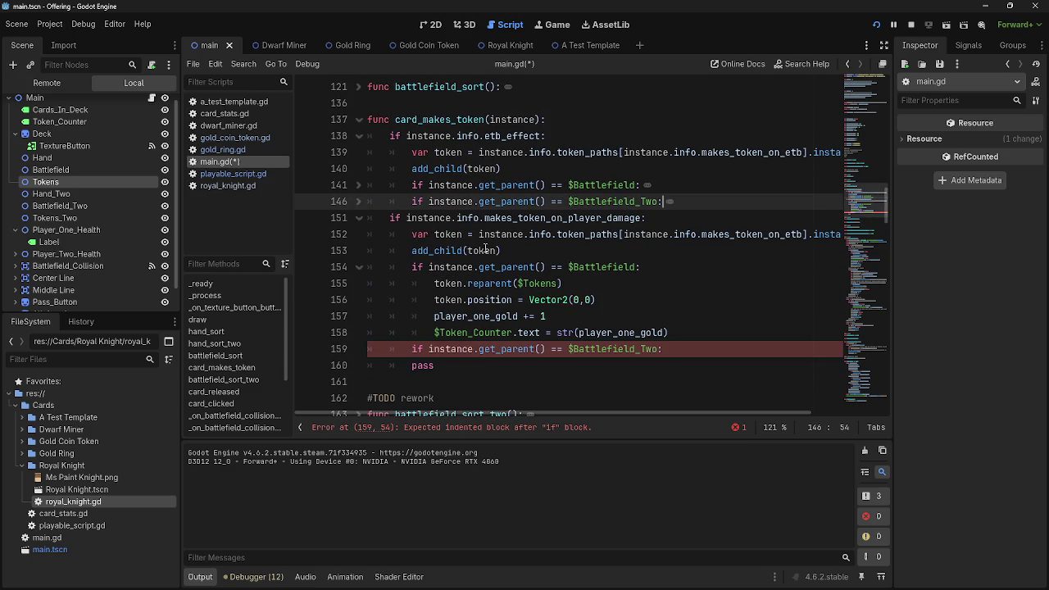
pyautogui.click(680, 342)
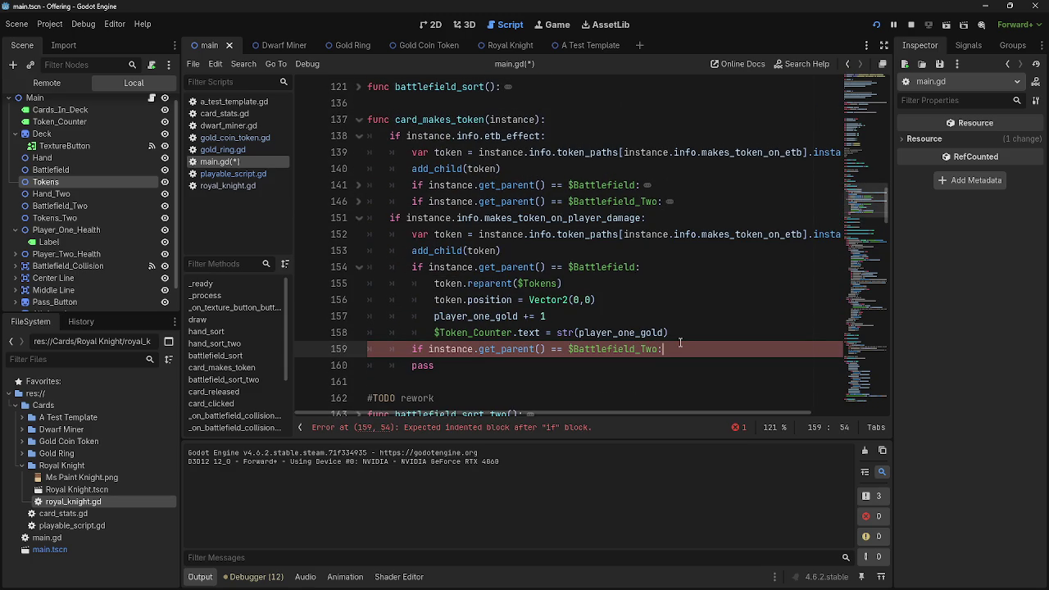
pyautogui.hotkey('ctrl', 'v')
# Change makes_token_on_etb to makes_token_on_player_damage on line 152 and stop the running game.
pyautogui.scroll(1, 670, 342)
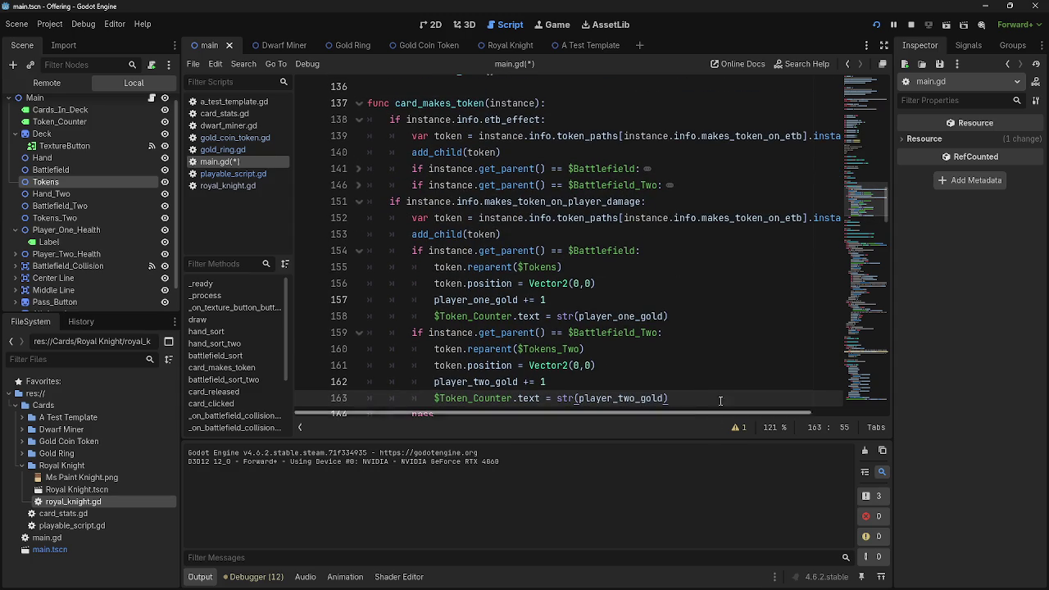
pyautogui.doubleClick(732, 218)
pyautogui.click(803, 218)
pyautogui.moveTo(801, 218); pyautogui.dragTo(774, 217)
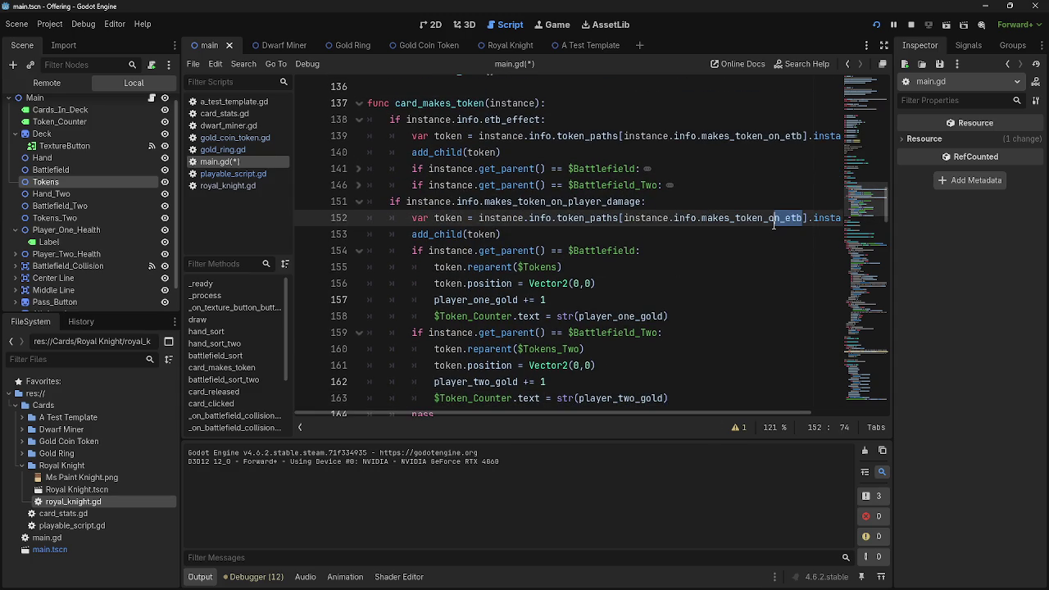
pyautogui.moveTo(774, 222); pyautogui.dragTo(786, 226)
pyautogui.write('player_dam')
pyautogui.write('age')
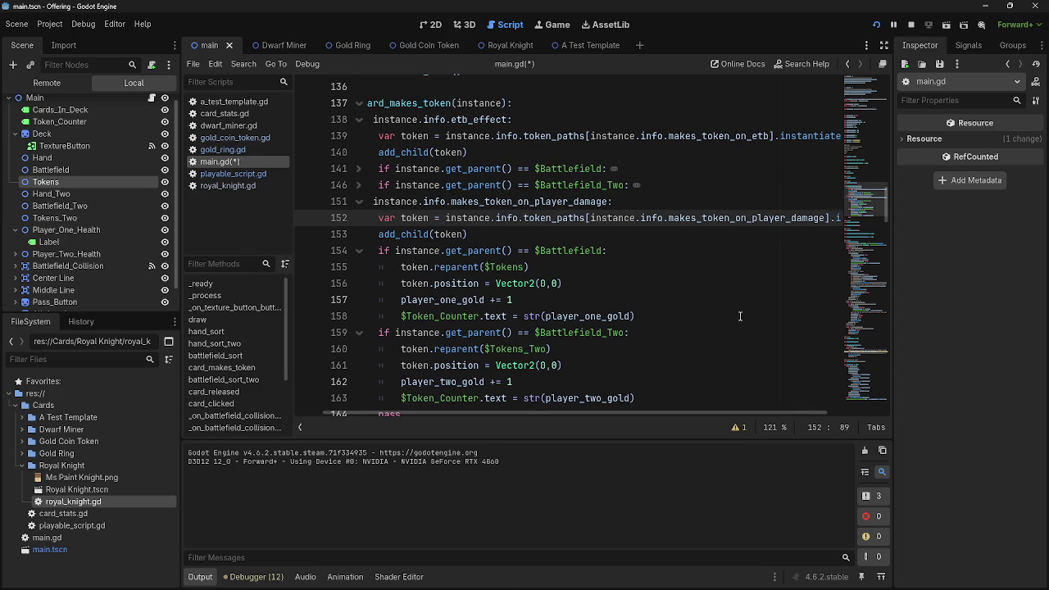
pyautogui.click(690, 299)
pyautogui.click(911, 24)
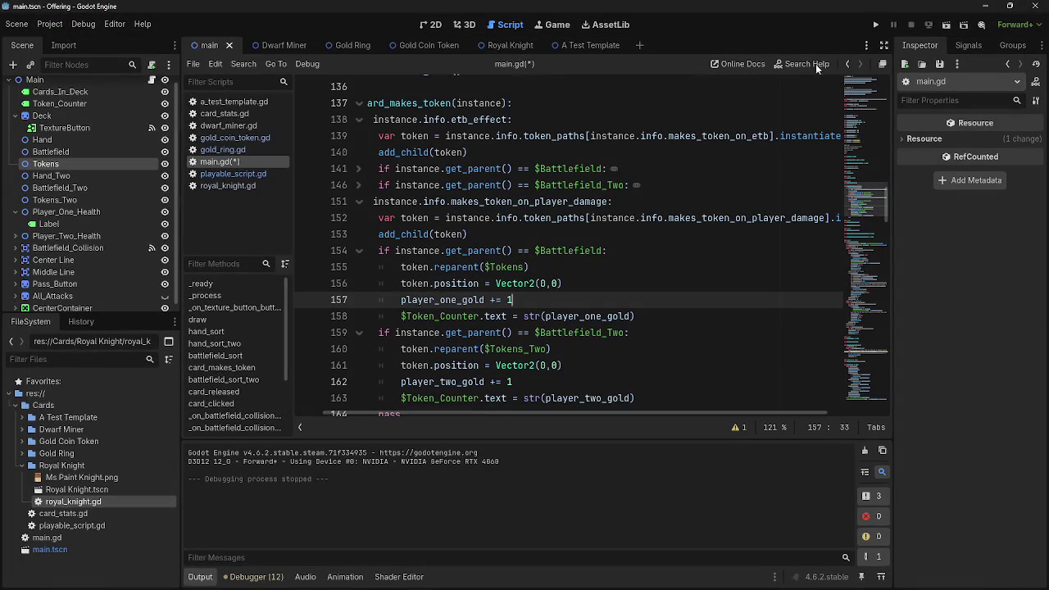
# Fold the player-damage and etb_effect branches, run the game and dismiss the store notification.
pyautogui.hscroll(-1, 448, 408)
pyautogui.click(359, 202)
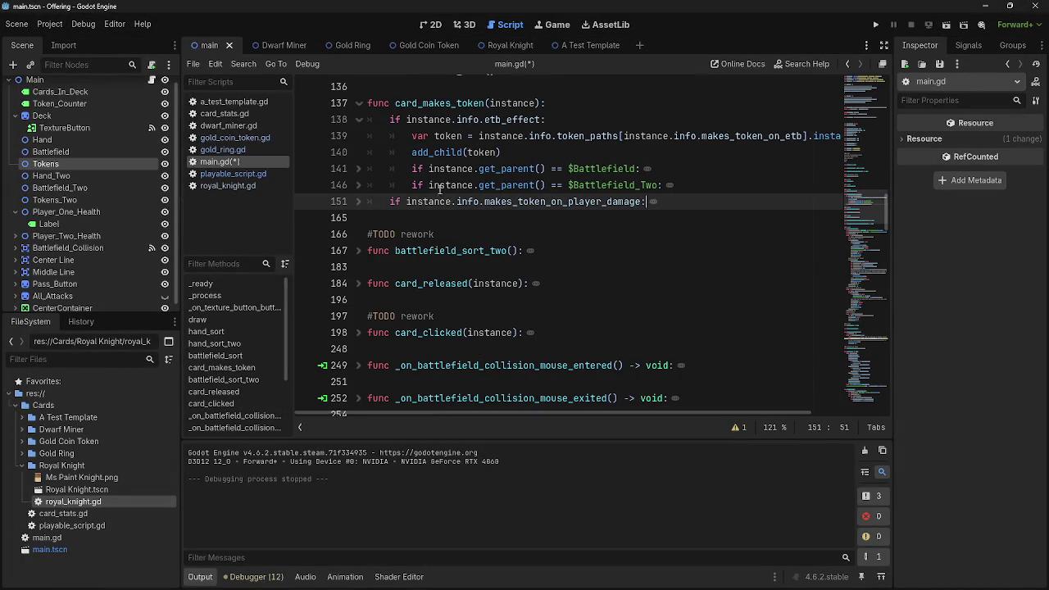
pyautogui.click(359, 120)
pyautogui.click(875, 25)
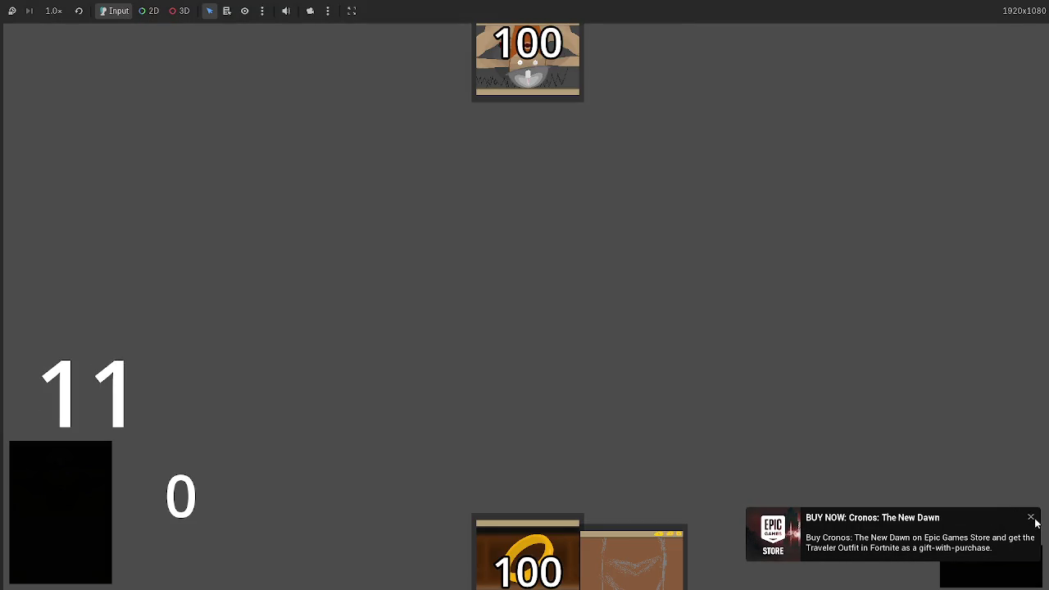
pyautogui.click(1030, 517)
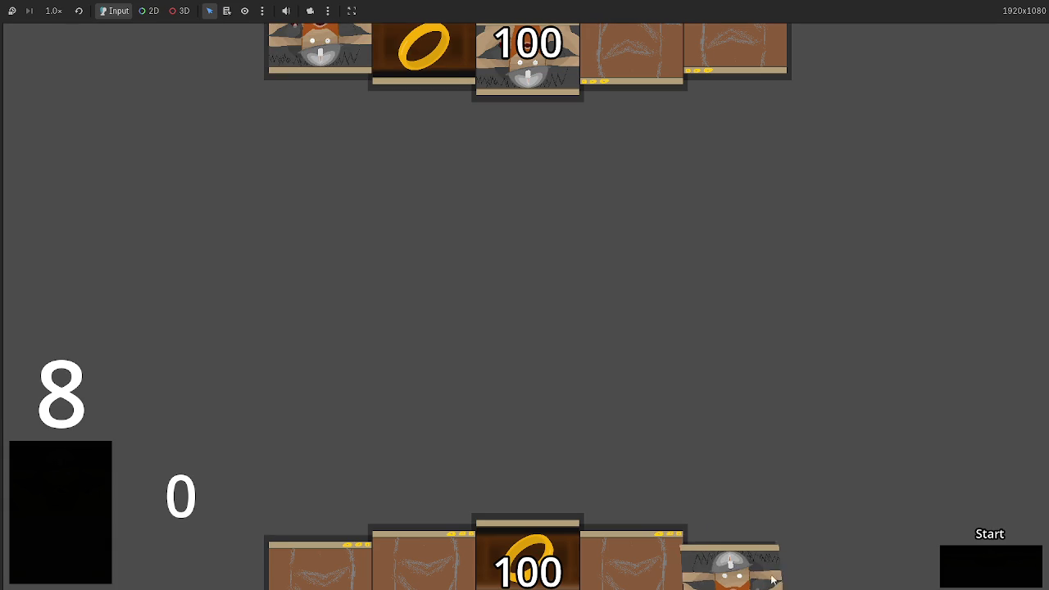
# Place the ring card beside the dwarf and cycle the phases through two full turns to main.
pyautogui.moveTo(542, 548)
pyautogui.mouseDown()
pyautogui.moveTo(595, 282)
pyautogui.moveTo(607, 328)
pyautogui.mouseUp()
pyautogui.click(978, 570)
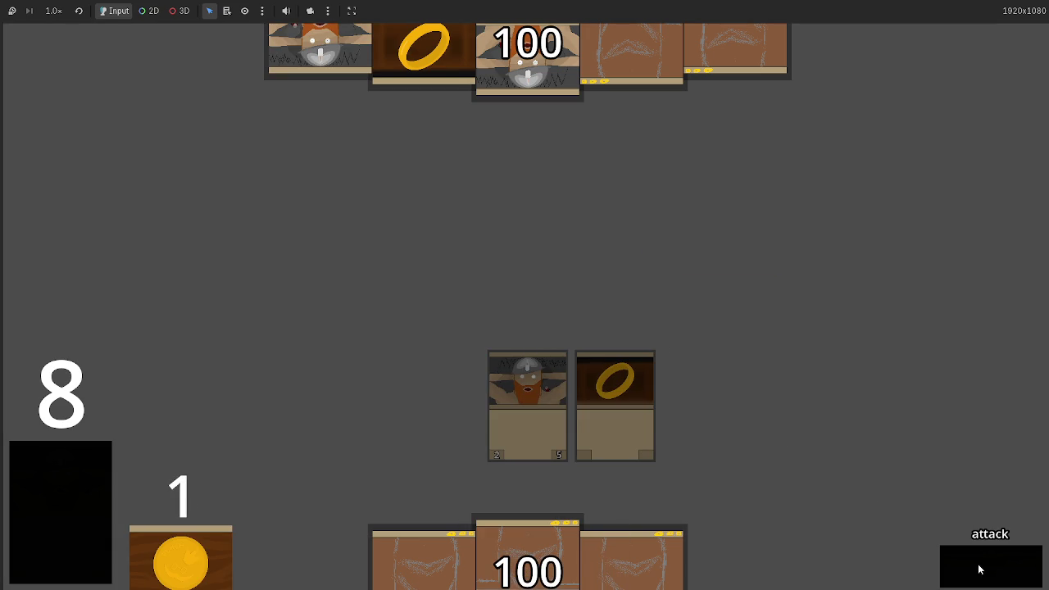
pyautogui.click(978, 569)
pyautogui.click(978, 569)
pyautogui.click(979, 569)
pyautogui.click(978, 569)
pyautogui.click(978, 569)
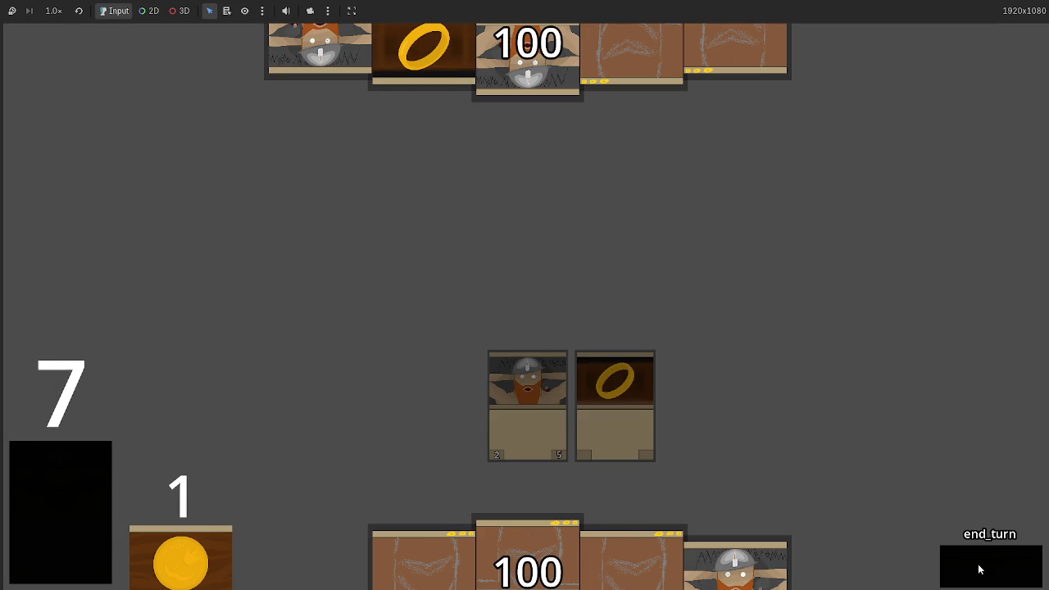
pyautogui.click(978, 570)
pyautogui.click(978, 569)
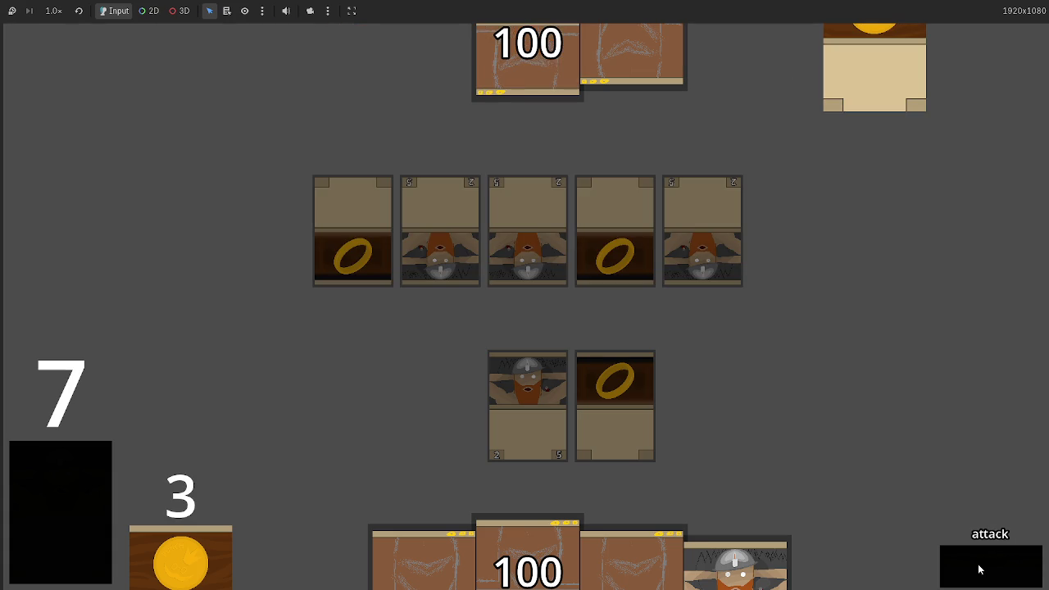
pyautogui.click(979, 569)
pyautogui.click(978, 570)
pyautogui.click(979, 569)
pyautogui.click(978, 569)
pyautogui.click(978, 570)
pyautogui.click(978, 569)
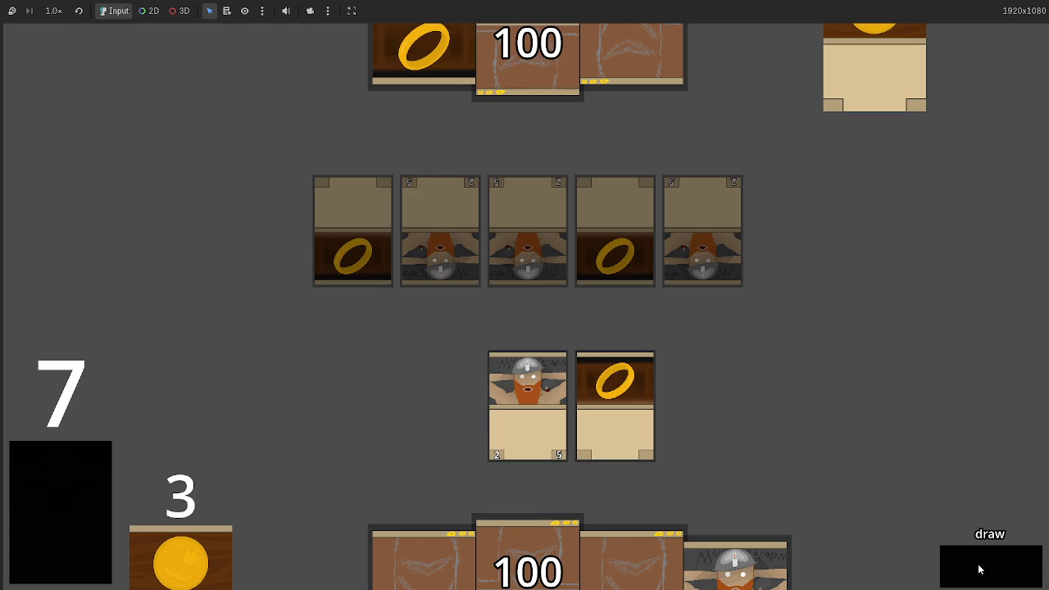
pyautogui.click(978, 569)
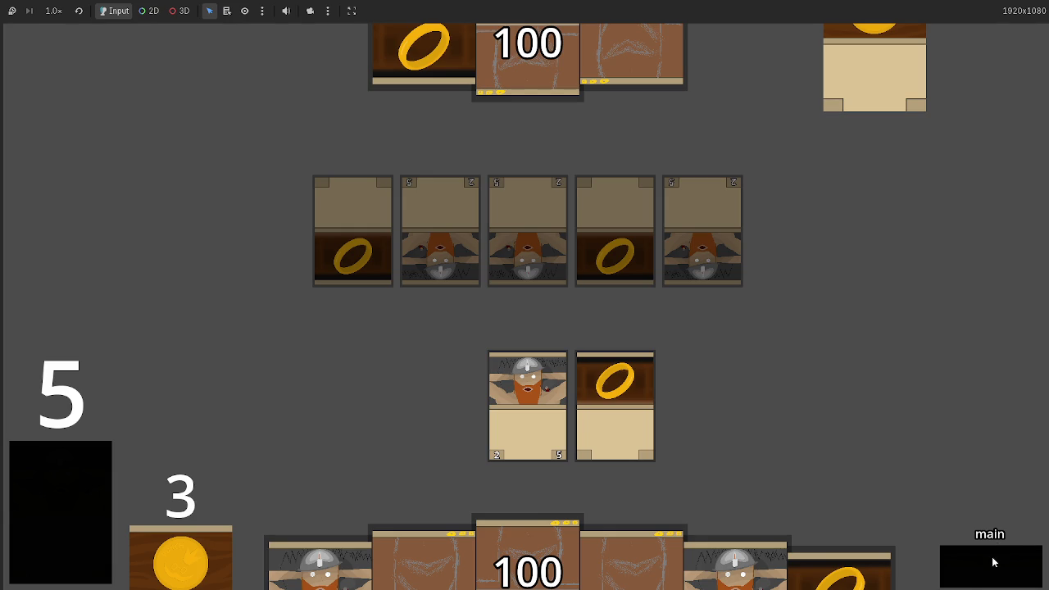
# Equip the ring onto the dwarf, attack the opponent down to 96, and close the game.
pyautogui.moveTo(633, 422); pyautogui.dragTo(535, 397)
pyautogui.click(1003, 573)
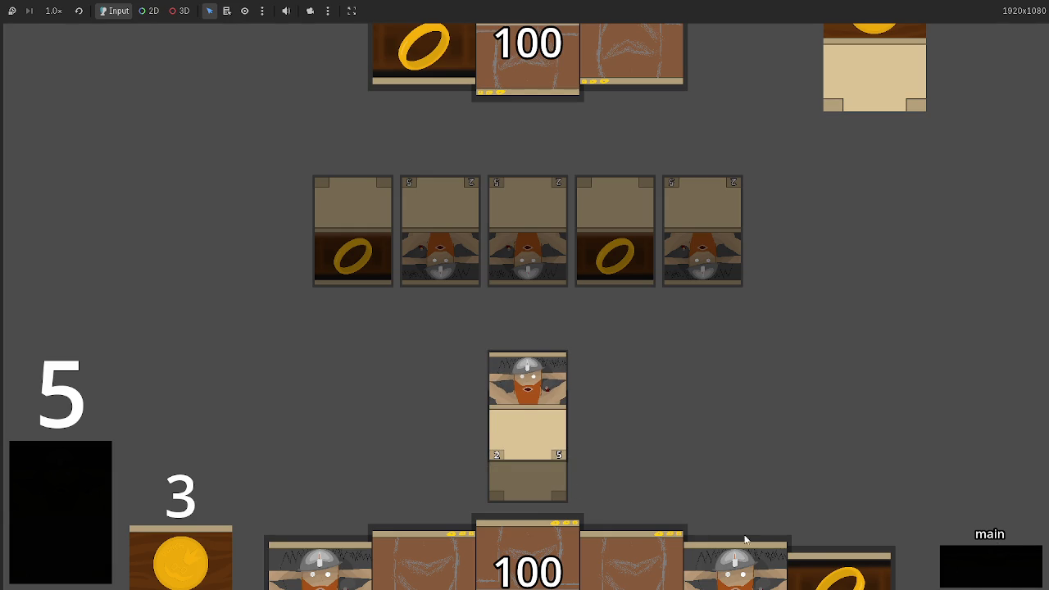
pyautogui.click(982, 572)
pyautogui.click(982, 572)
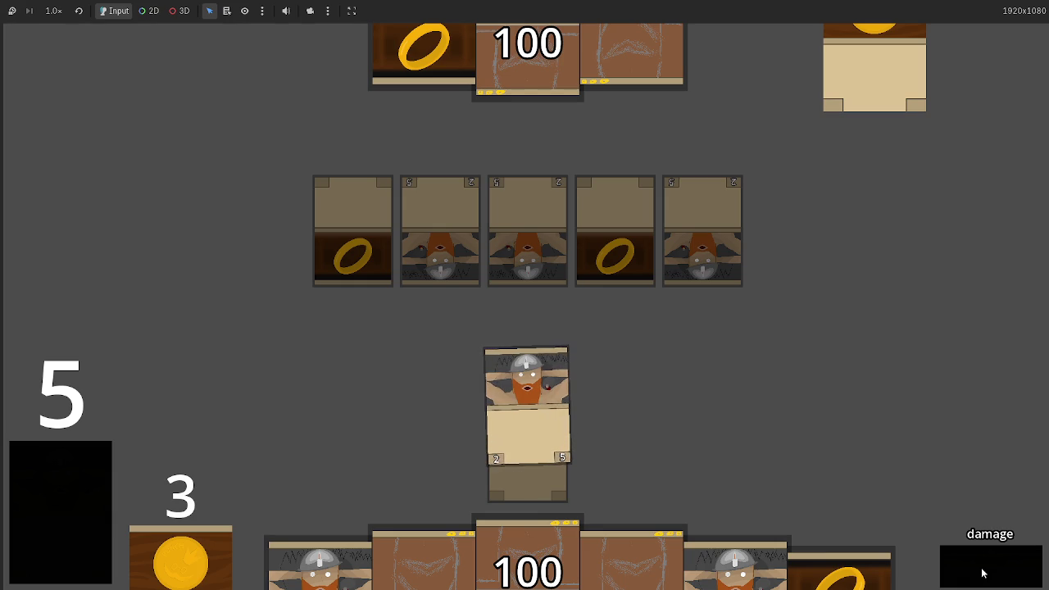
pyautogui.click(982, 573)
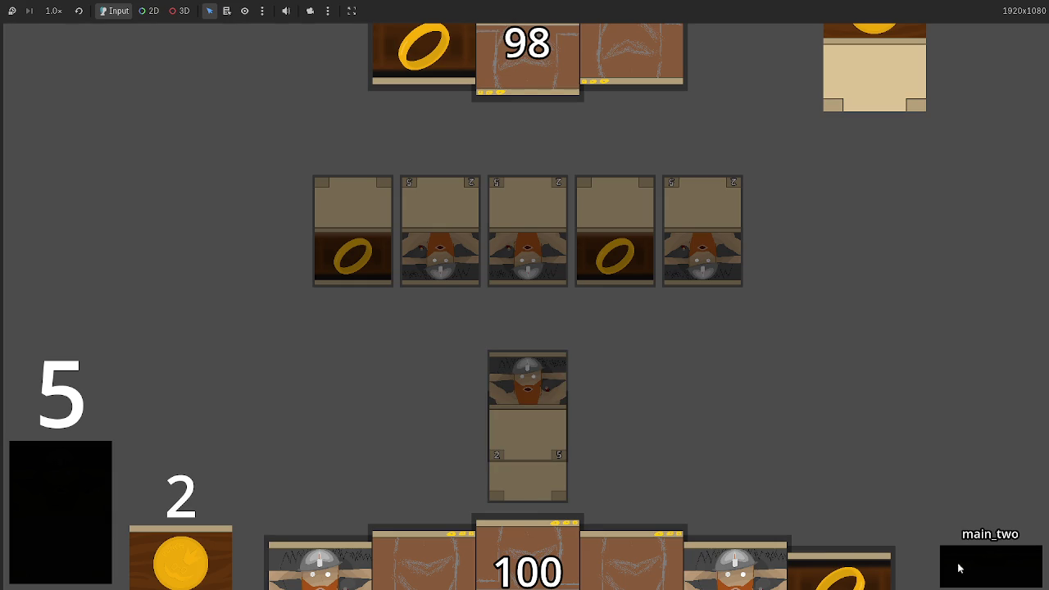
pyautogui.click(1028, 572)
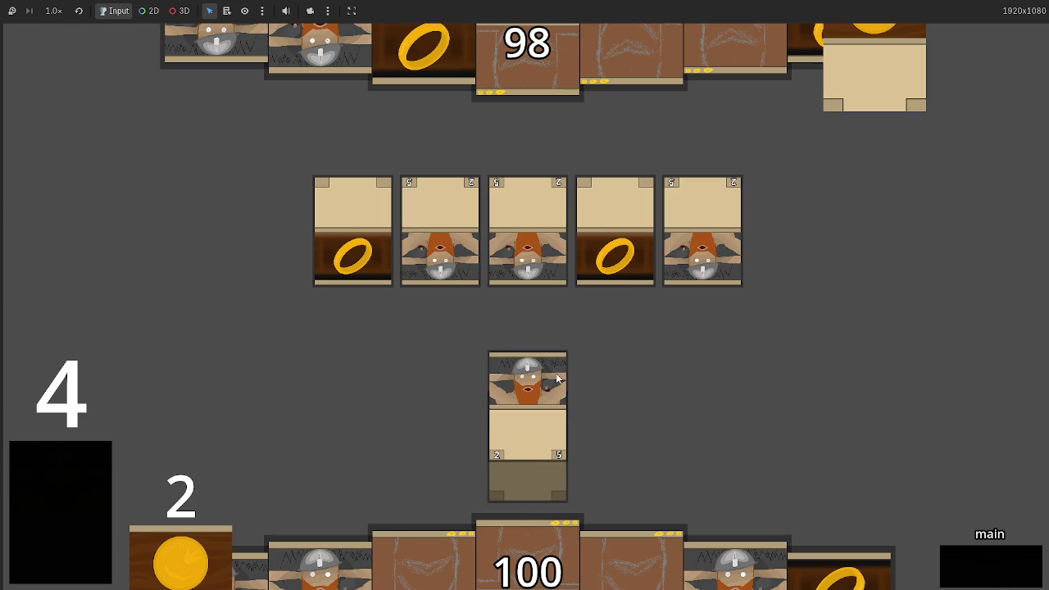
pyautogui.click(1002, 576)
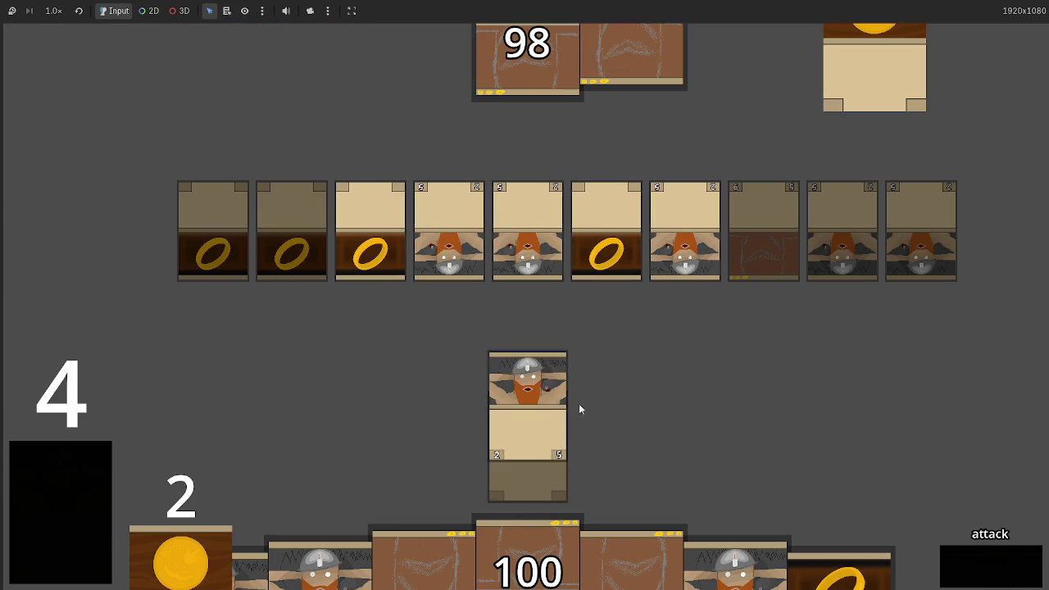
pyautogui.click(1000, 570)
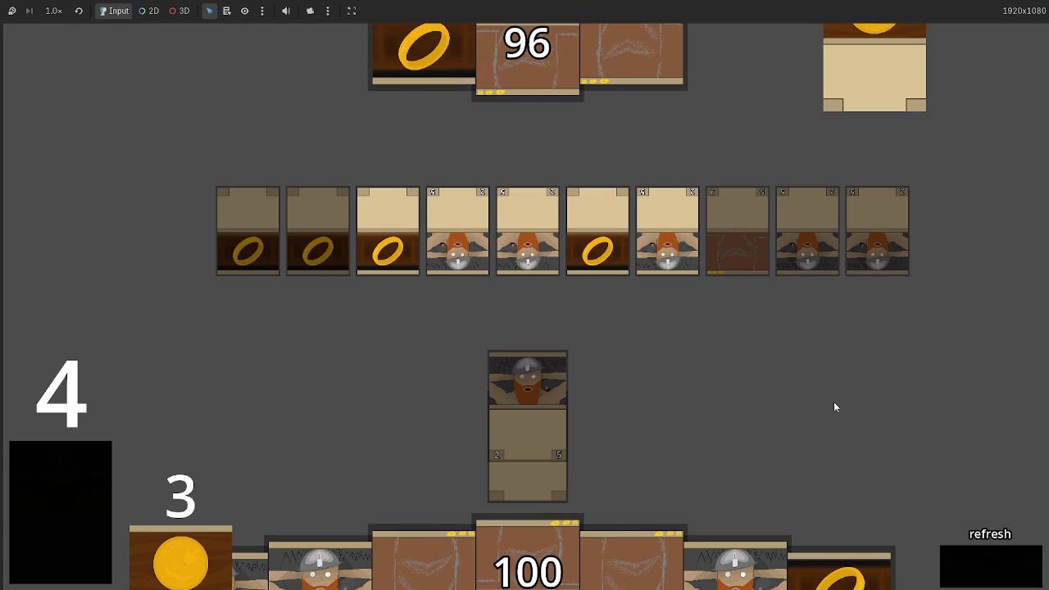
pyautogui.press('F8')
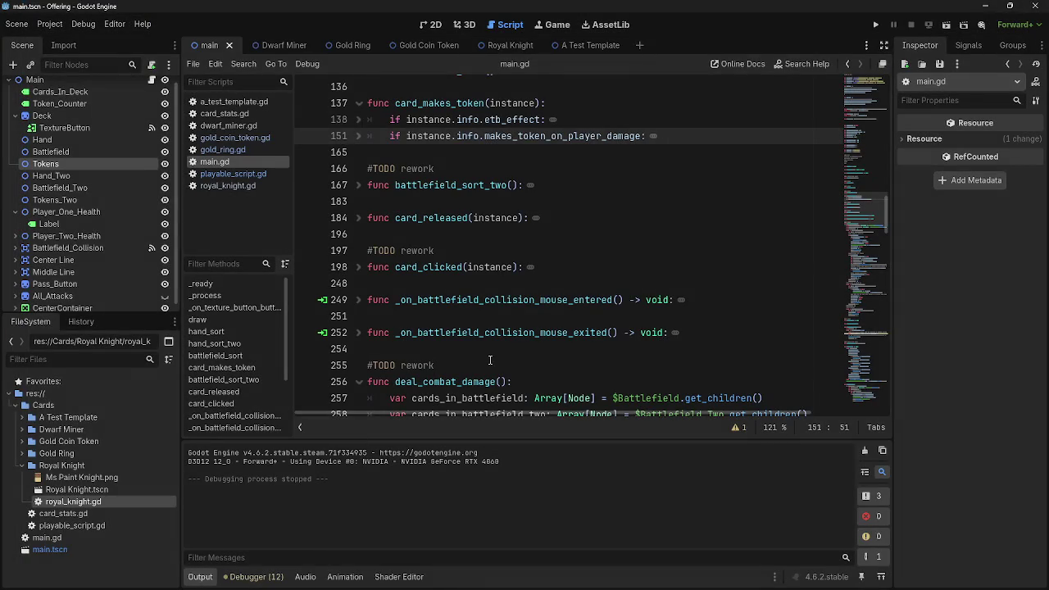
# Scroll to check_for_equipment and inspect the card_effect_check assignment on line 355.
pyautogui.doubleClick(507, 119)
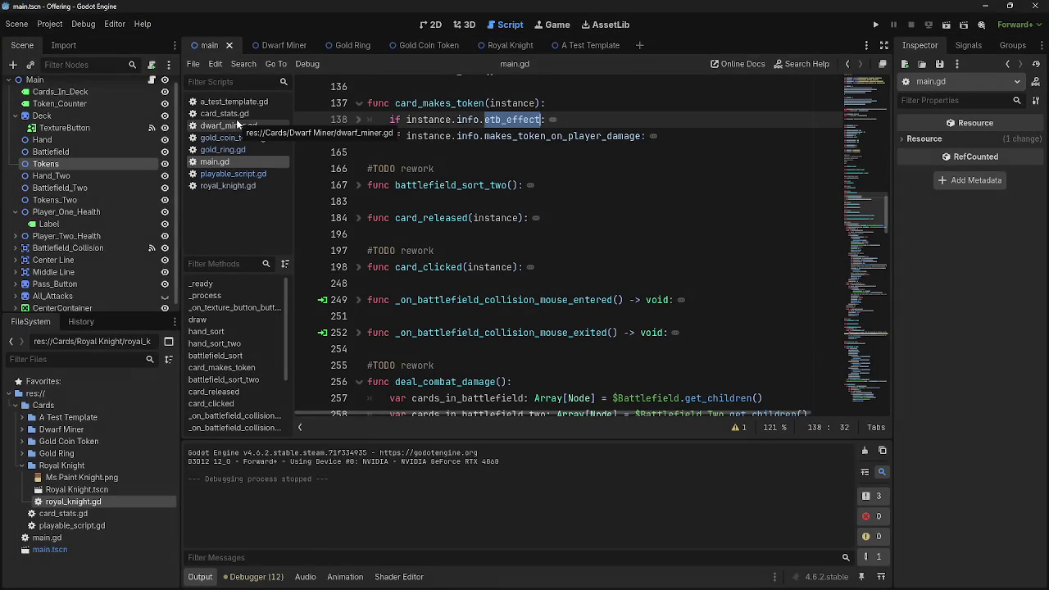
pyautogui.scroll(-13, 547, 316)
pyautogui.scroll(-10, 547, 316)
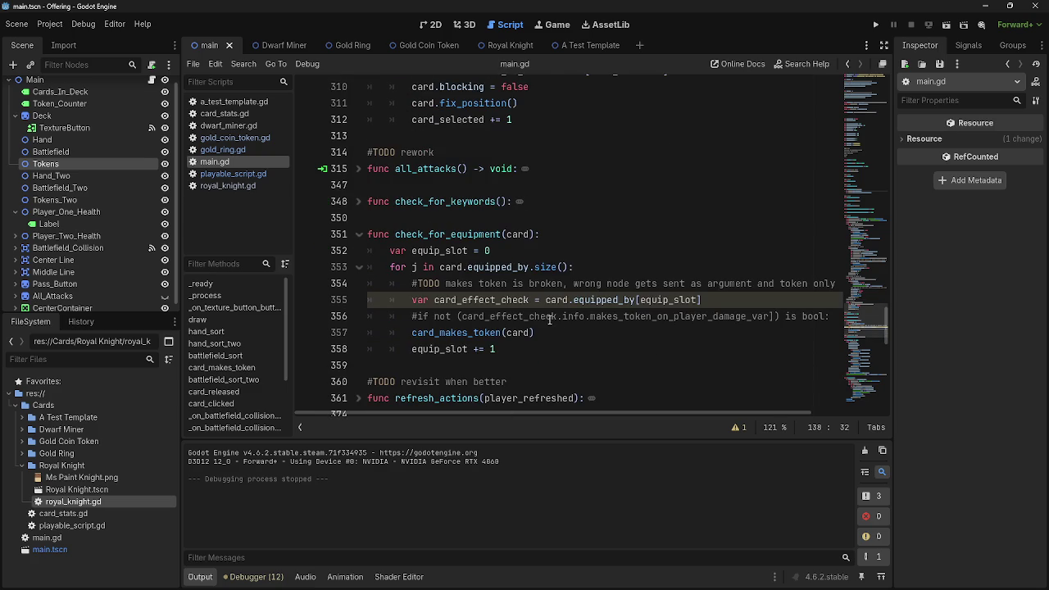
pyautogui.scroll(-1, 629, 357)
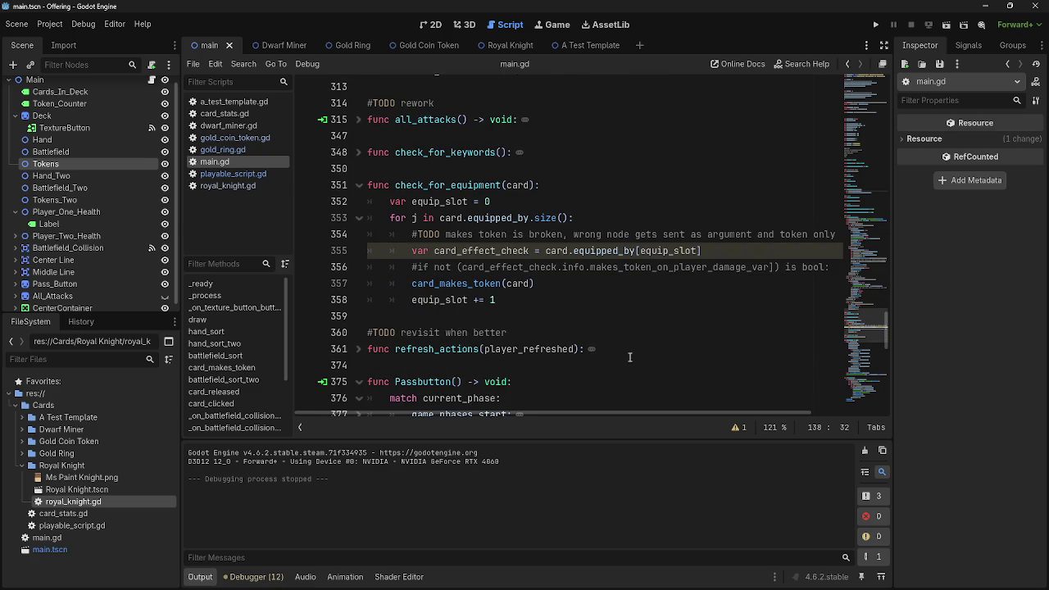
pyautogui.moveTo(719, 250)
pyautogui.mouseDown()
pyautogui.moveTo(410, 235)
pyautogui.moveTo(355, 255)
pyautogui.mouseUp()
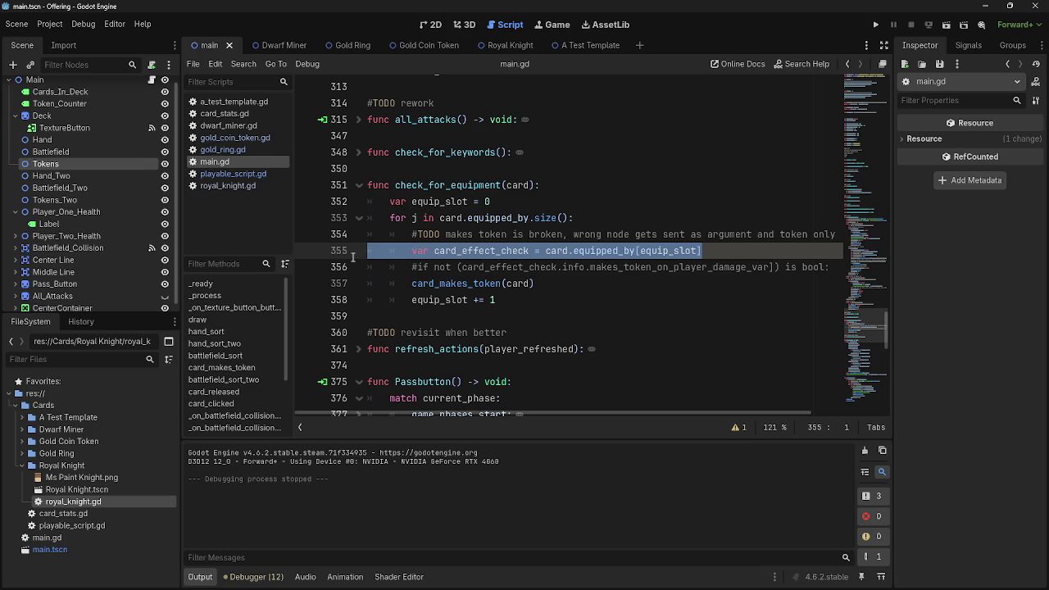
pyautogui.click(446, 250)
pyautogui.doubleClick(484, 250)
pyautogui.click(562, 250)
pyautogui.hotkey('ctrl', 'Right')
pyautogui.hotkey('ctrl', 'Right')
pyautogui.hotkey('ctrl', 'Right')
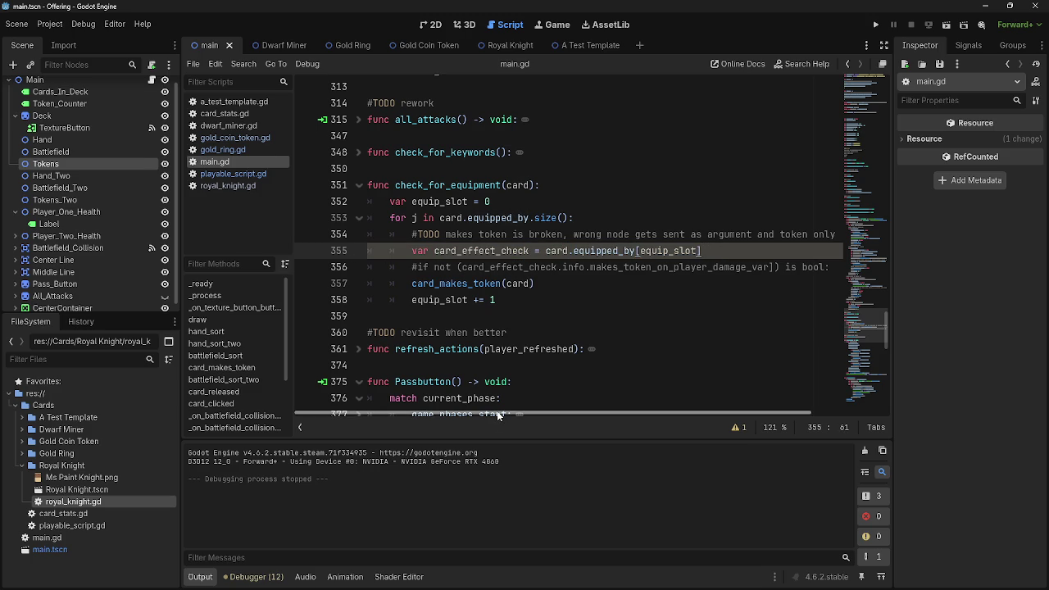
pyautogui.moveTo(465, 414)
pyautogui.mouseDown()
pyautogui.moveTo(528, 412)
pyautogui.moveTo(466, 414)
pyautogui.mouseUp()
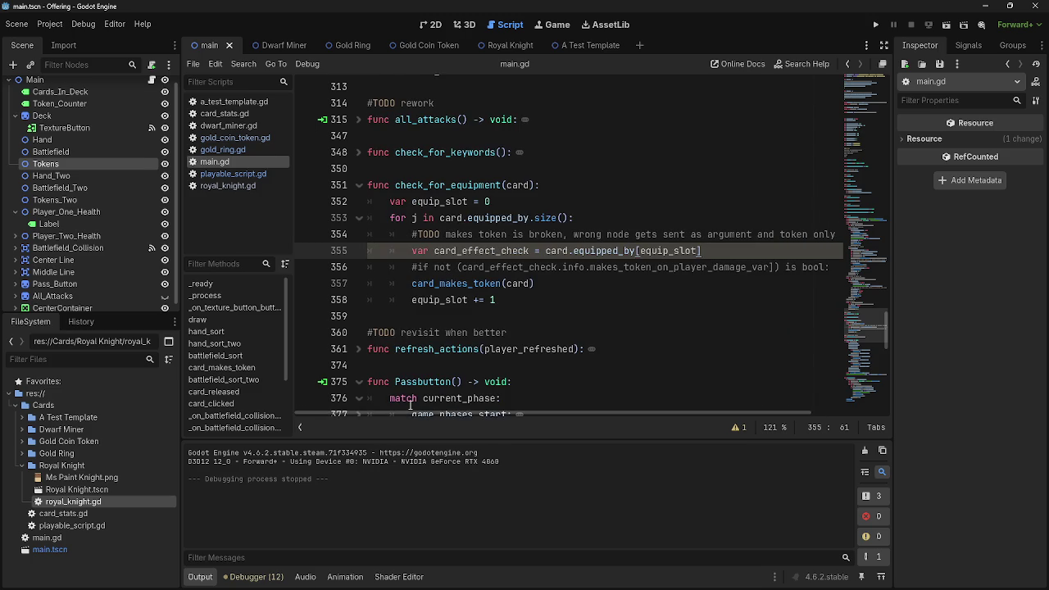
pyautogui.hotkey('alt', 'Tab')
pyautogui.hotkey('alt', 'Tab')
pyautogui.hotkey('alt', 'Tab')
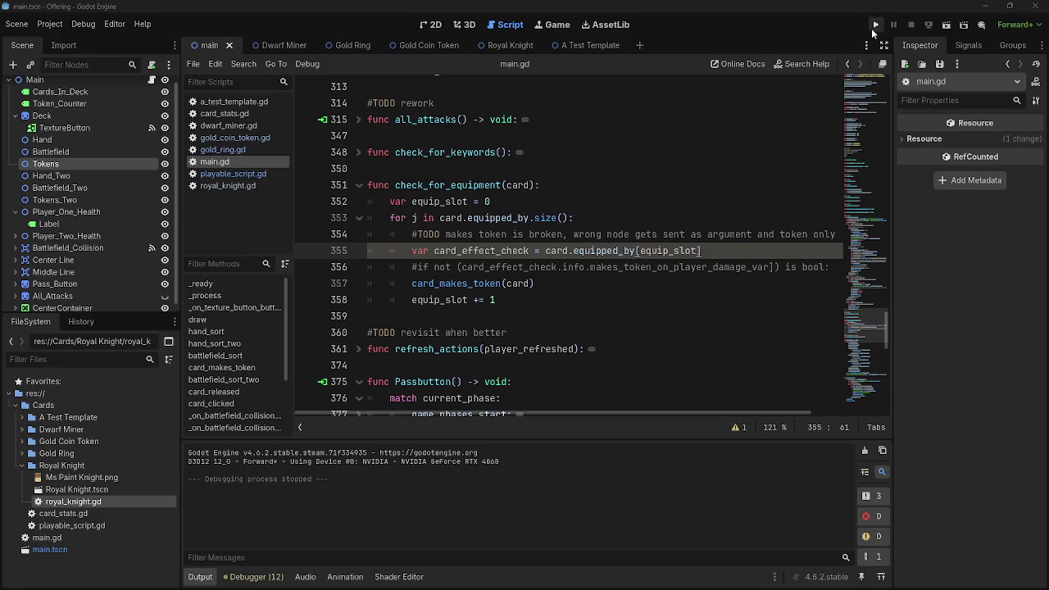
# Relaunch the game, play a dwarf and two rings, draw twice, and advance to main_two.
pyautogui.click(875, 26)
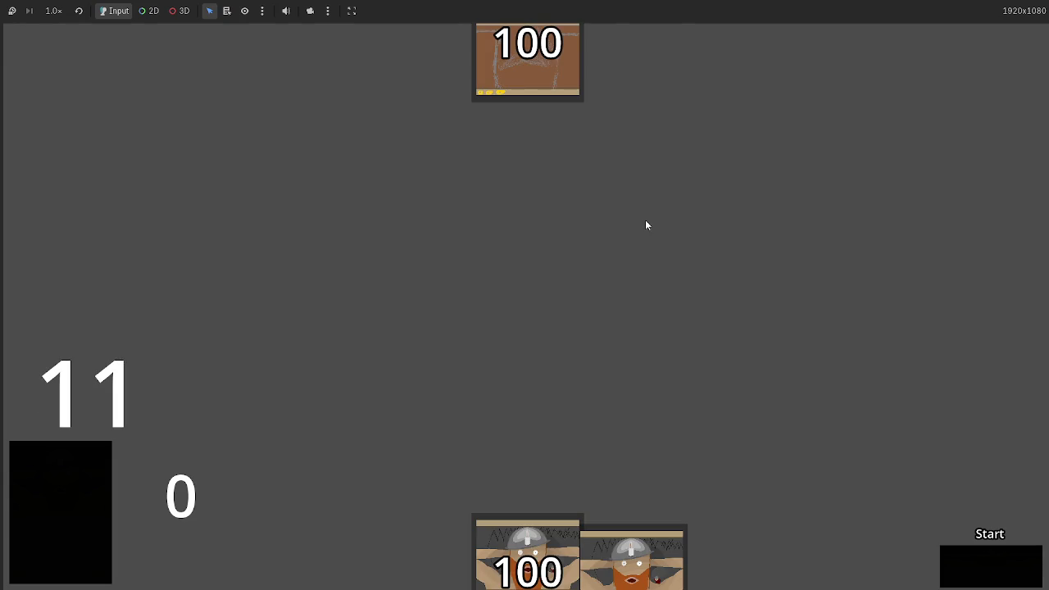
pyautogui.moveTo(526, 567)
pyautogui.mouseDown()
pyautogui.moveTo(550, 328)
pyautogui.moveTo(567, 441)
pyautogui.moveTo(623, 443)
pyautogui.mouseUp()
pyautogui.moveTo(422, 561); pyautogui.dragTo(462, 352)
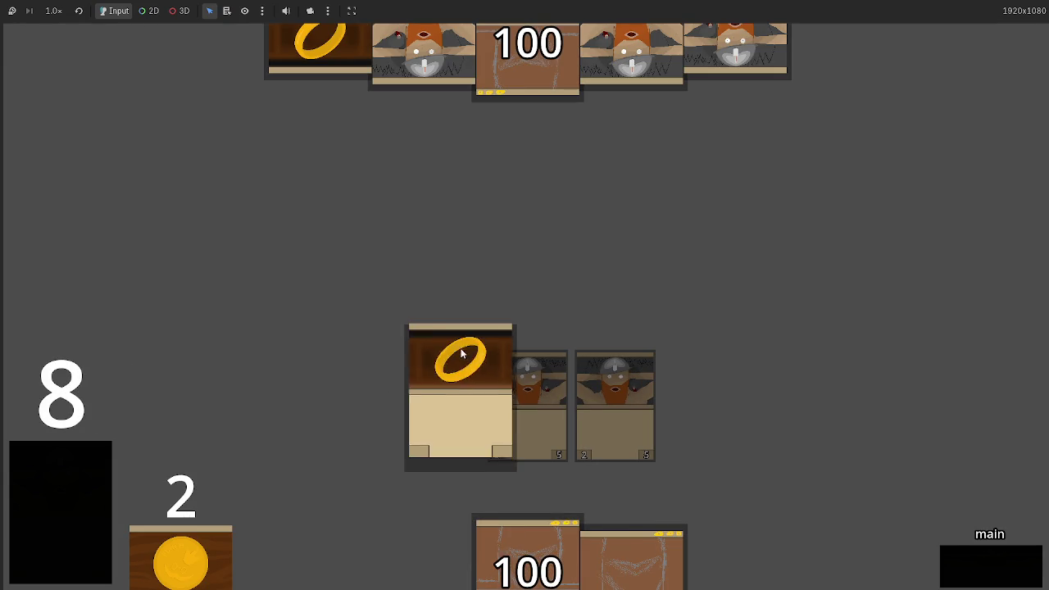
pyautogui.click(82, 485)
pyautogui.click(82, 485)
pyautogui.moveTo(733, 565); pyautogui.dragTo(705, 352)
pyautogui.click(971, 573)
pyautogui.click(968, 570)
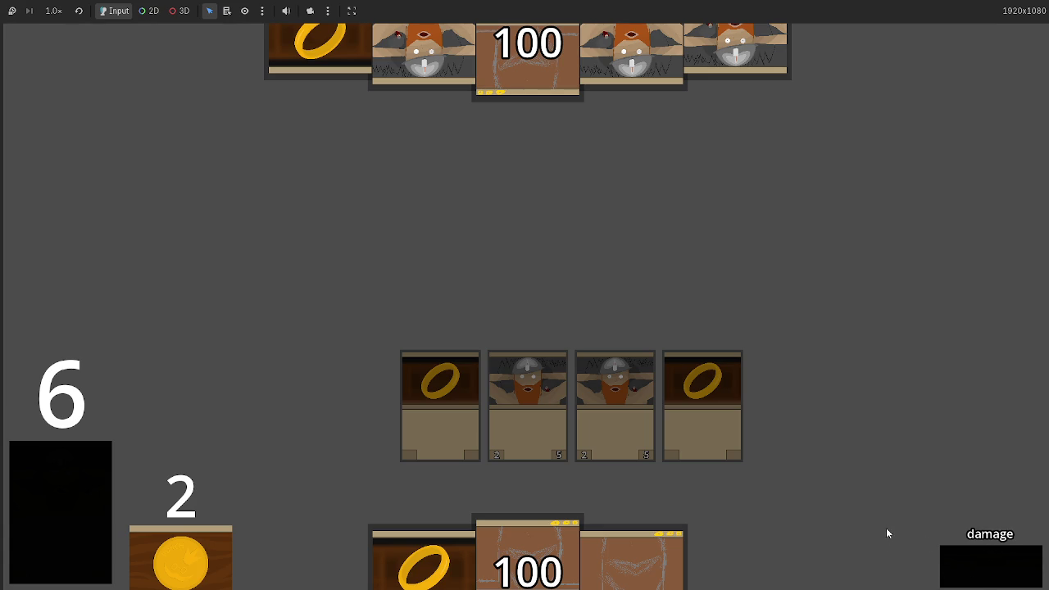
pyautogui.click(980, 560)
pyautogui.hotkey('alt', 'Tab')
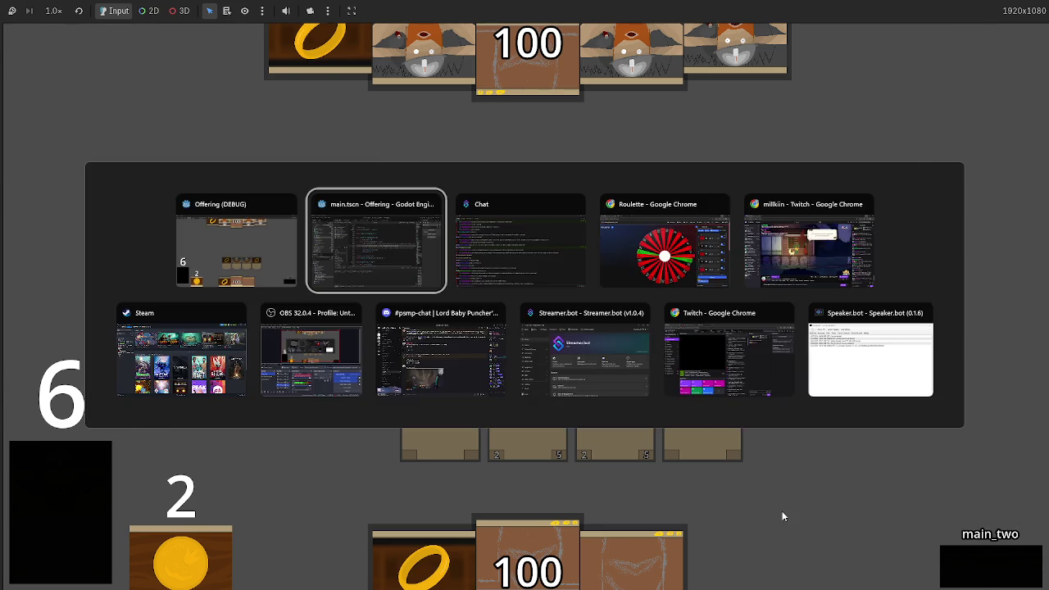
# Scroll main.gd to card_makes_token and peek into its etb_effect and player-damage branches.
pyautogui.scroll(10, 669, 361)
pyautogui.scroll(15, 668, 361)
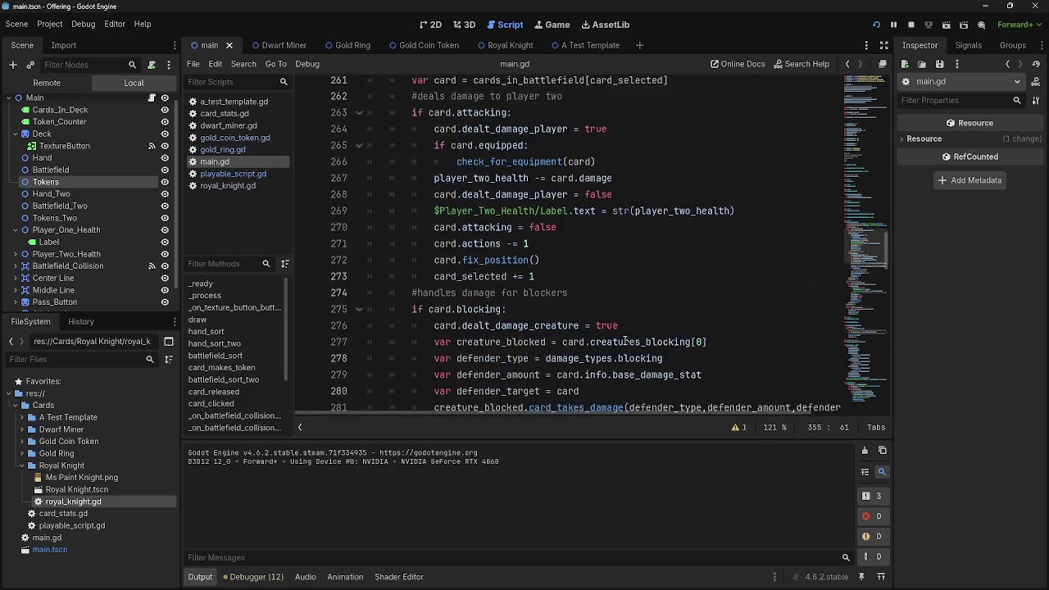
pyautogui.scroll(8, 513, 296)
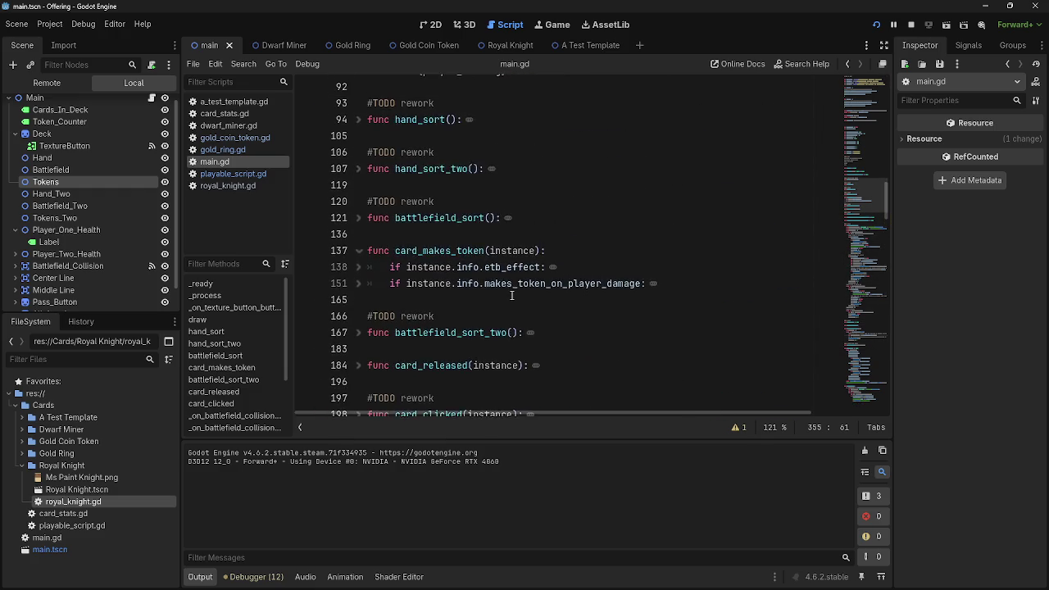
pyautogui.scroll(-7, 513, 295)
pyautogui.scroll(-6, 512, 296)
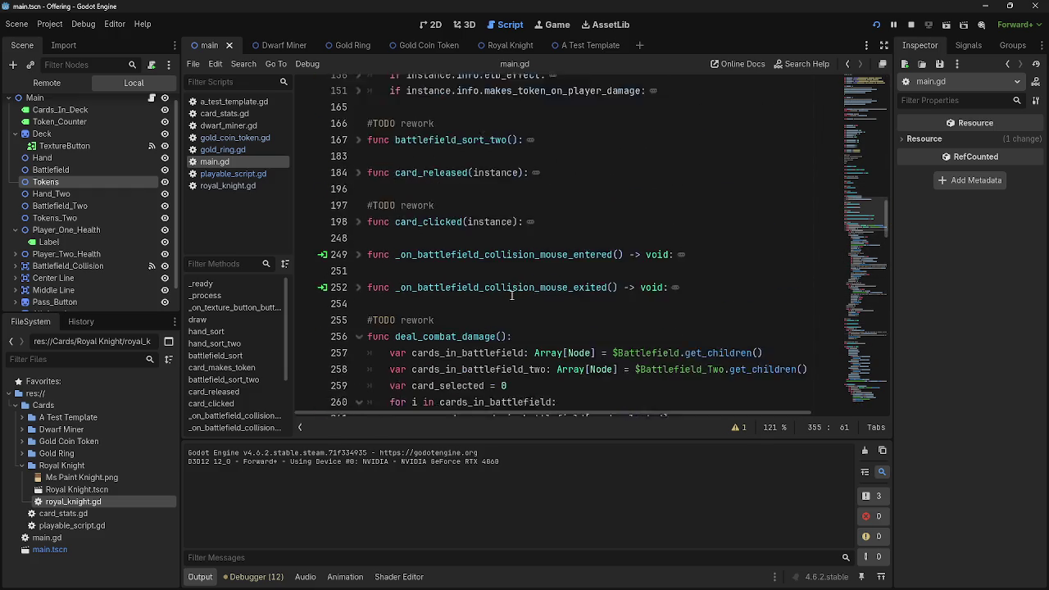
pyautogui.scroll(6, 397, 283)
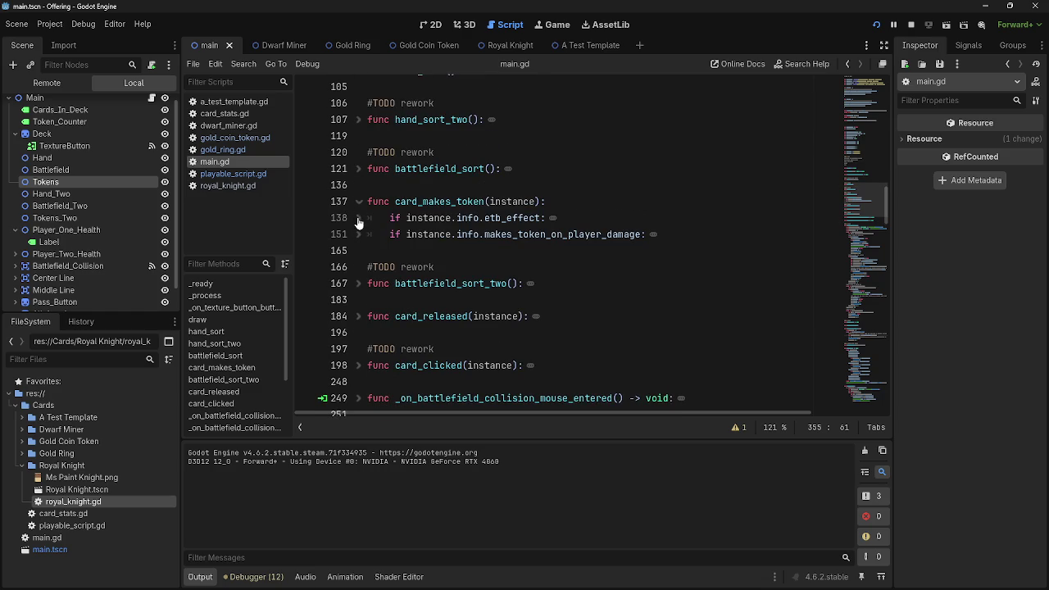
pyautogui.click(359, 218)
pyautogui.click(358, 218)
pyautogui.click(358, 235)
pyautogui.click(358, 235)
# Highlight card_makes_token's instance parameter and its uses in the etb_effect and player-damage checks.
pyautogui.moveTo(665, 233)
pyautogui.mouseDown()
pyautogui.moveTo(353, 218)
pyautogui.moveTo(334, 196)
pyautogui.mouseUp()
pyautogui.doubleClick(512, 202)
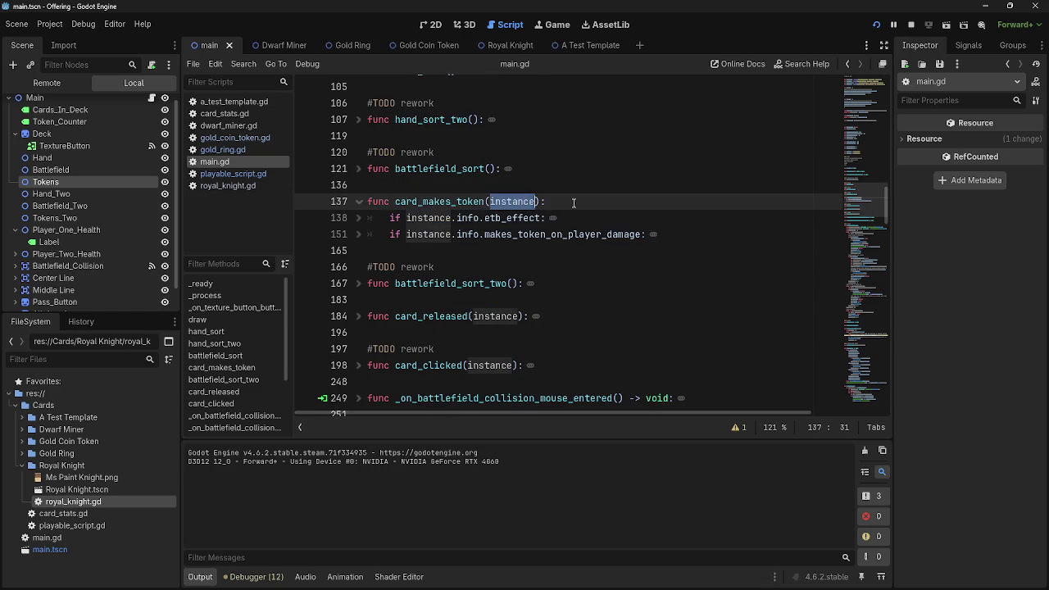
pyautogui.click(470, 202)
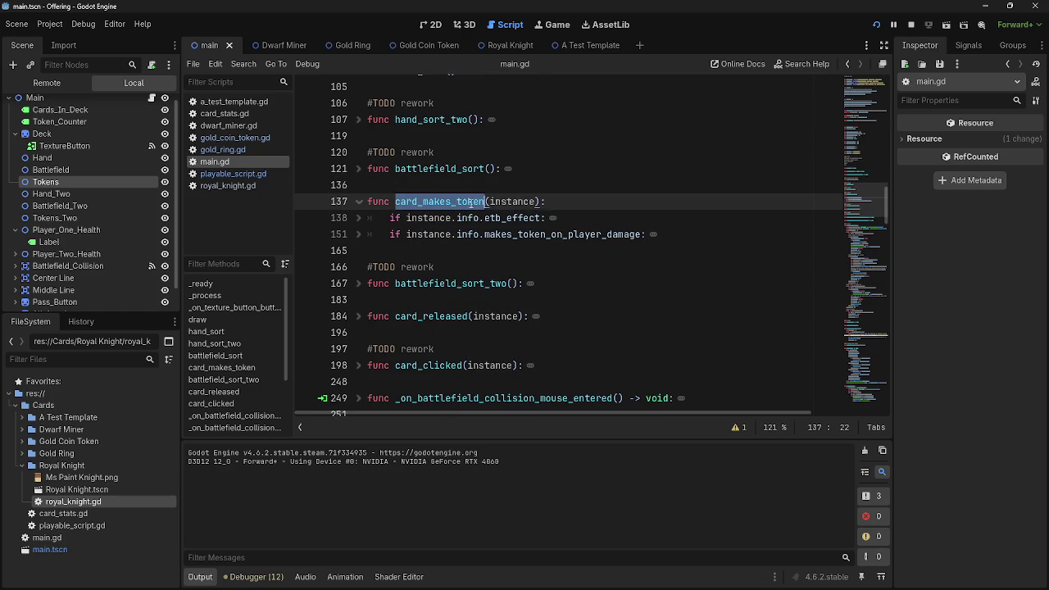
pyautogui.doubleClick(523, 201)
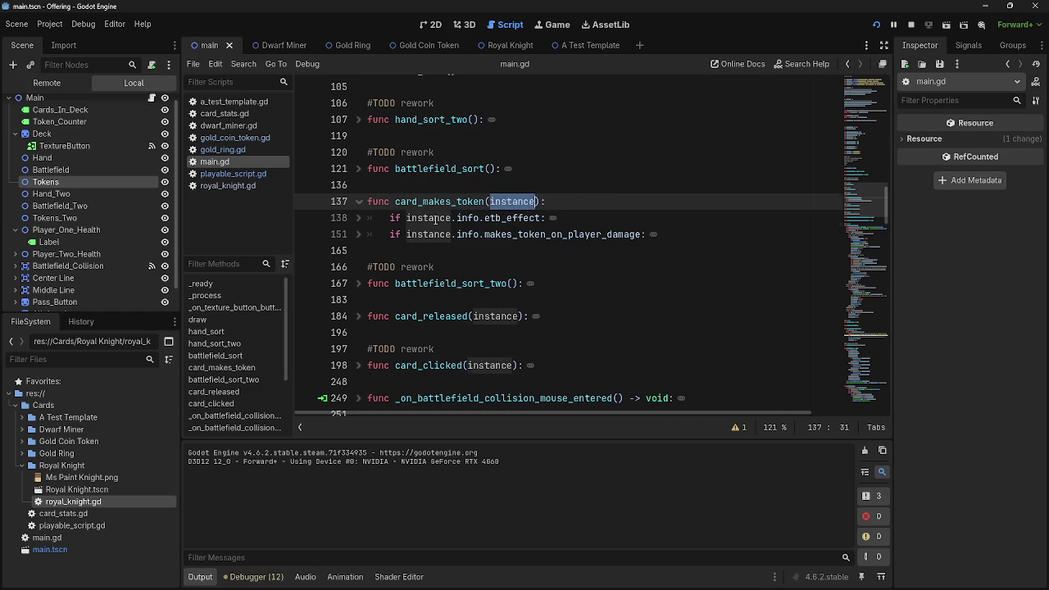
pyautogui.doubleClick(449, 218)
pyautogui.doubleClick(429, 234)
pyautogui.click(590, 201)
# Scroll to check_for_equipment and select the card argument passed to card_makes_token.
pyautogui.scroll(-6, 658, 284)
pyautogui.scroll(-20, 658, 284)
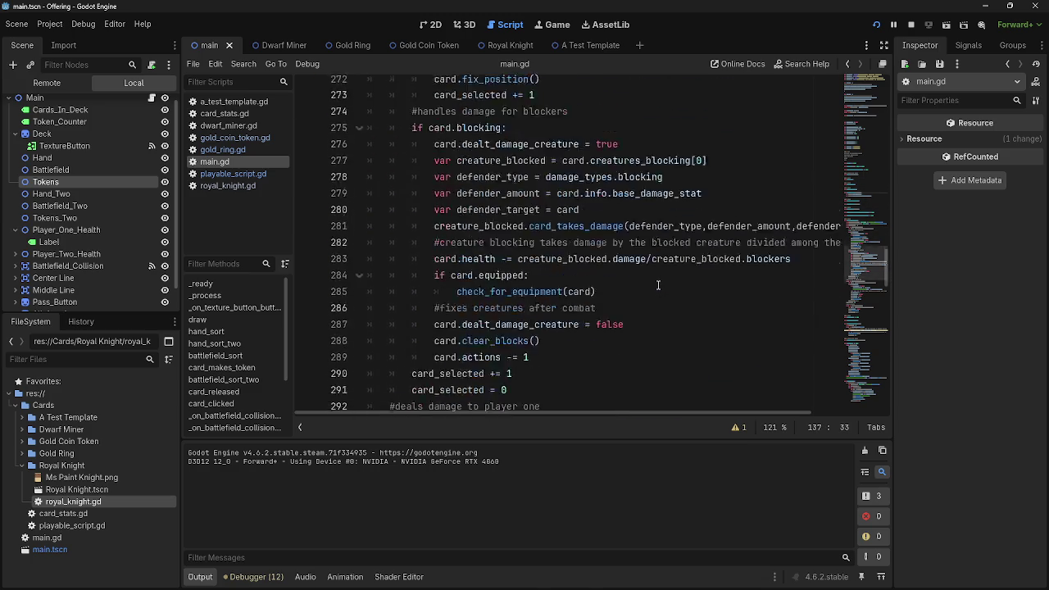
pyautogui.scroll(1, 661, 283)
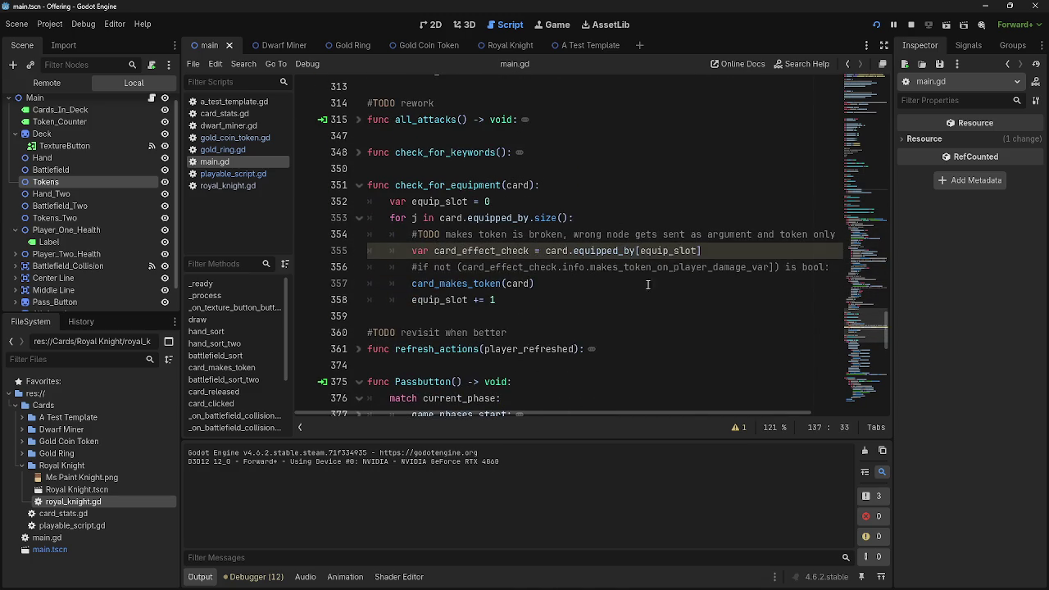
pyautogui.doubleClick(519, 284)
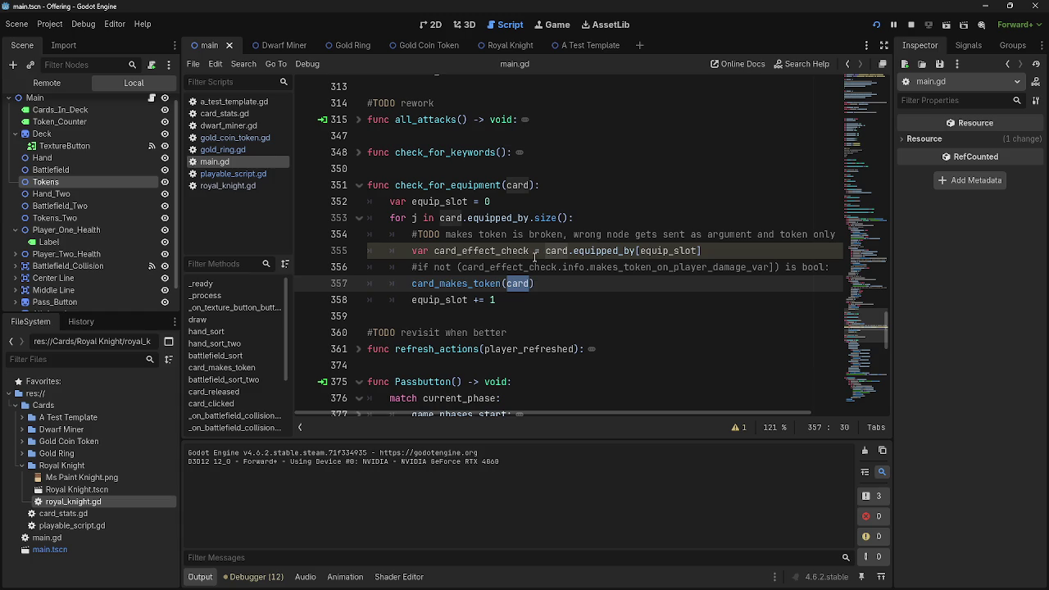
# Delete the commented-out is bool check on line 356 and the #TODO comment on line 354.
pyautogui.moveTo(408, 268); pyautogui.dragTo(840, 266)
pyautogui.press('BackSpace')
pyautogui.press('BackSpace')
pyautogui.press('BackSpace')
pyautogui.press('BackSpace')
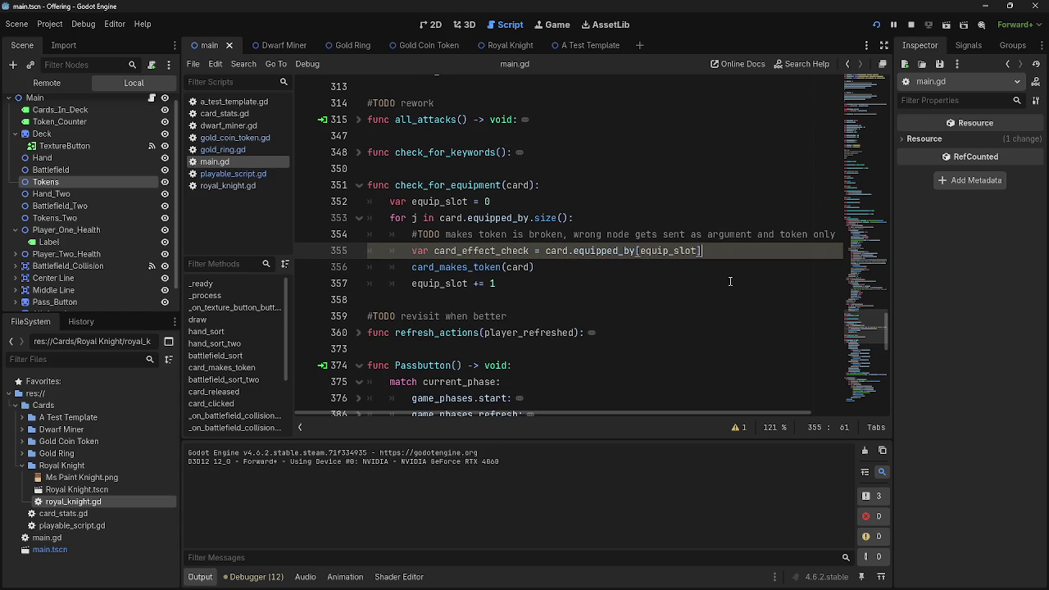
pyautogui.moveTo(390, 235)
pyautogui.mouseDown()
pyautogui.moveTo(772, 251)
pyautogui.moveTo(856, 236)
pyautogui.mouseUp()
pyautogui.press('BackSpace')
pyautogui.press('BackSpace')
pyautogui.press('BackSpace')
pyautogui.press('BackSpace')
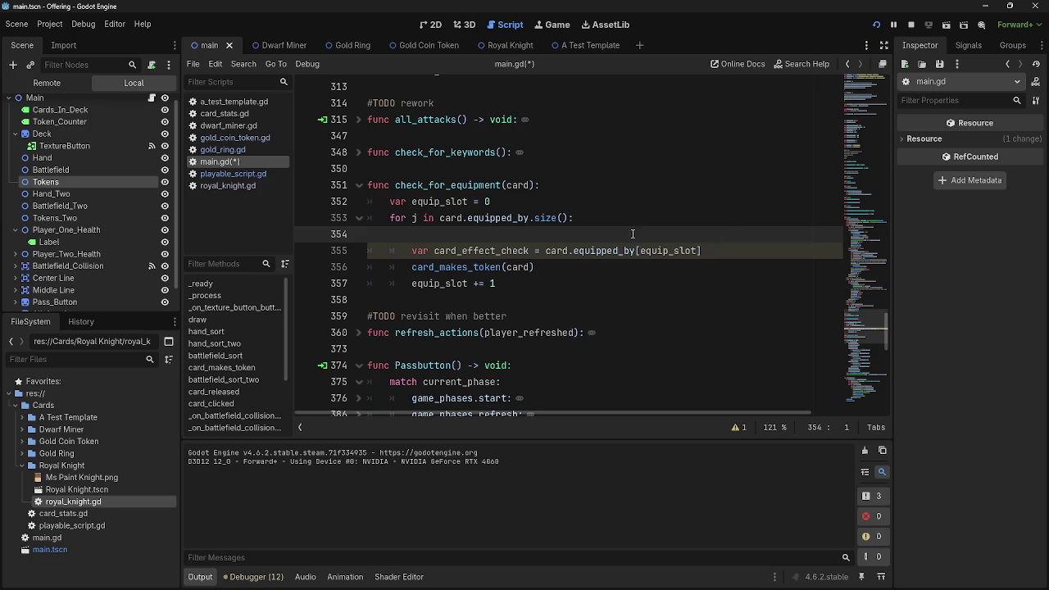
# Scroll up to inspect the etb_effect check on line 138 of card_makes_token.
pyautogui.scroll(20, 673, 277)
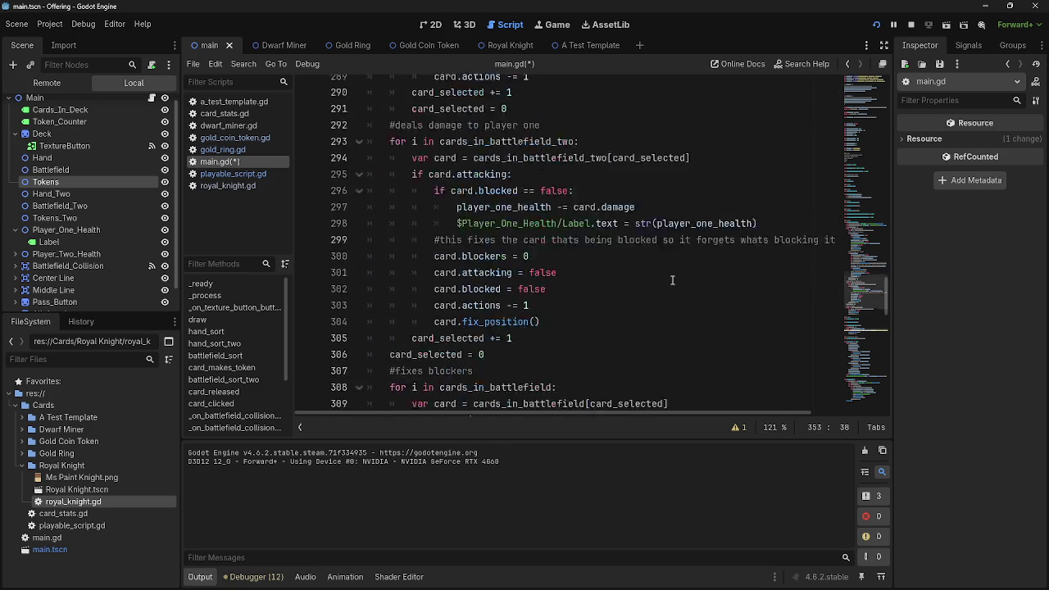
pyautogui.scroll(3, 565, 282)
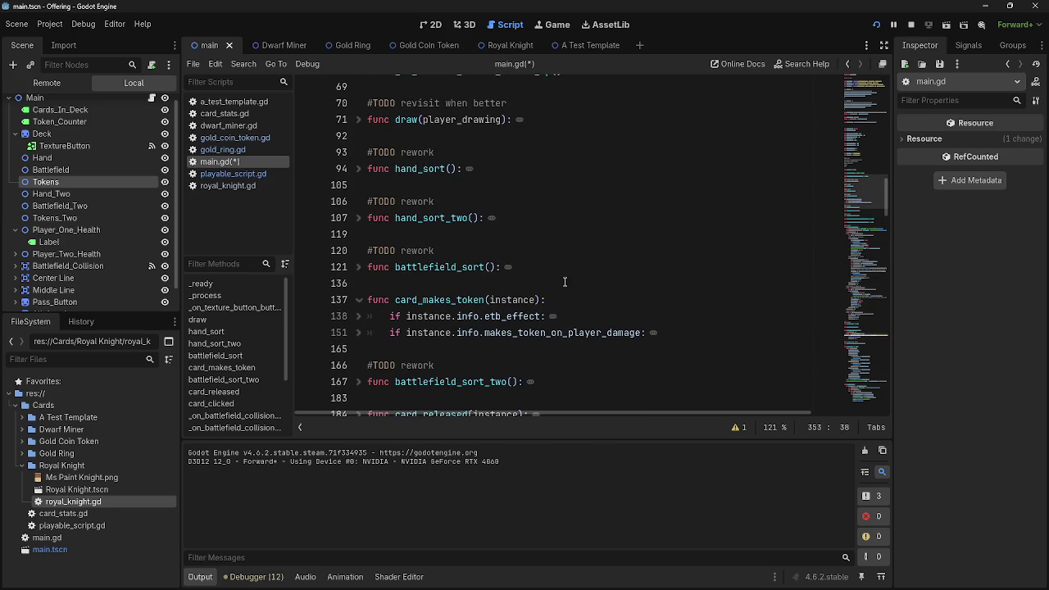
pyautogui.doubleClick(521, 315)
pyautogui.click(523, 317)
pyautogui.doubleClick(522, 315)
pyautogui.click(603, 317)
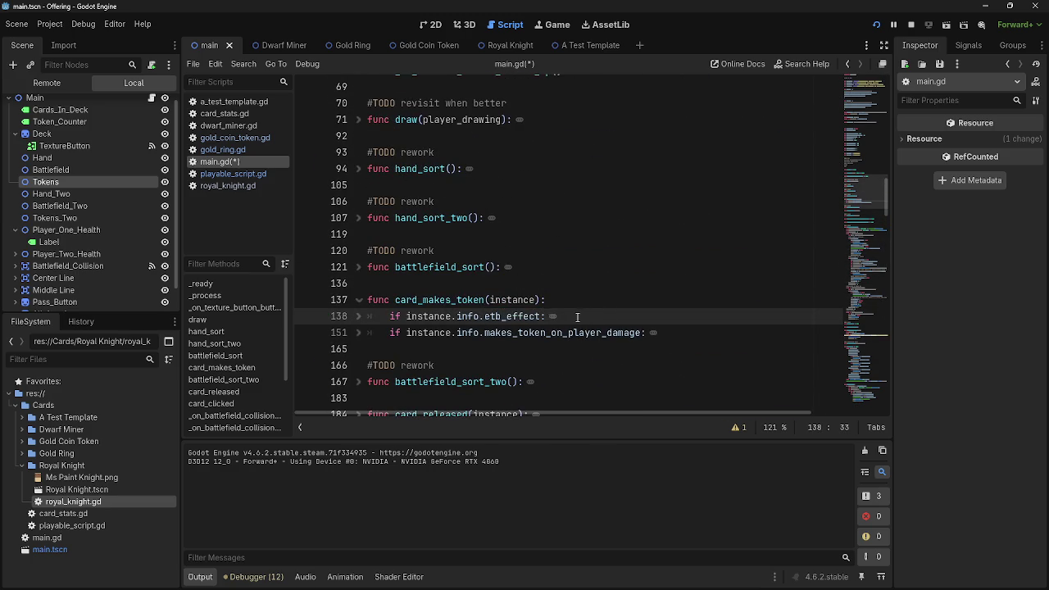
# Back in check_for_equipment, select card_effect_check and the card argument of card_makes_token.
pyautogui.scroll(-6, 579, 316)
pyautogui.scroll(-15, 577, 317)
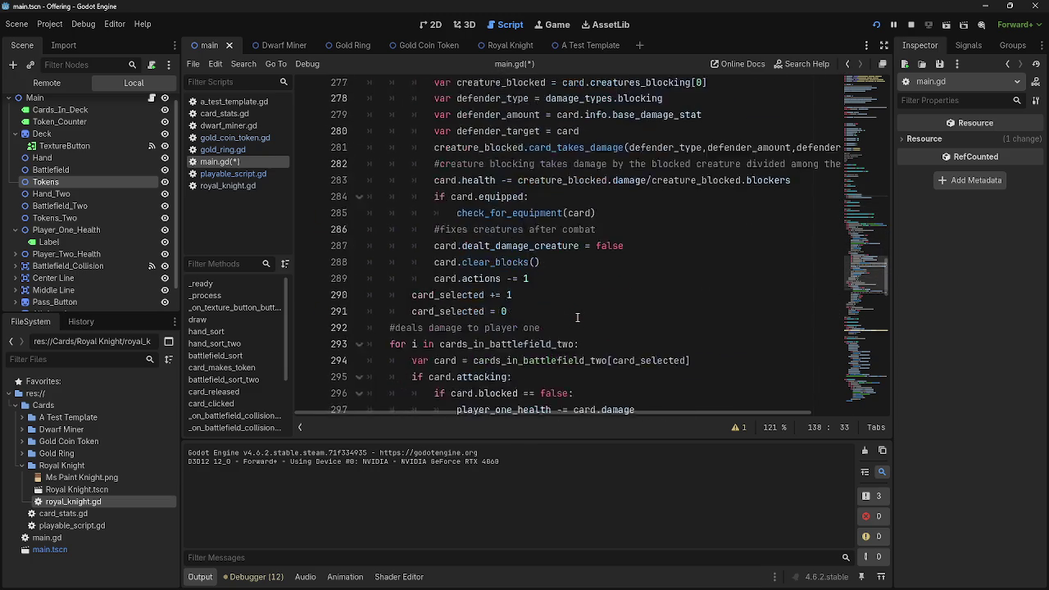
pyautogui.scroll(-3, 577, 317)
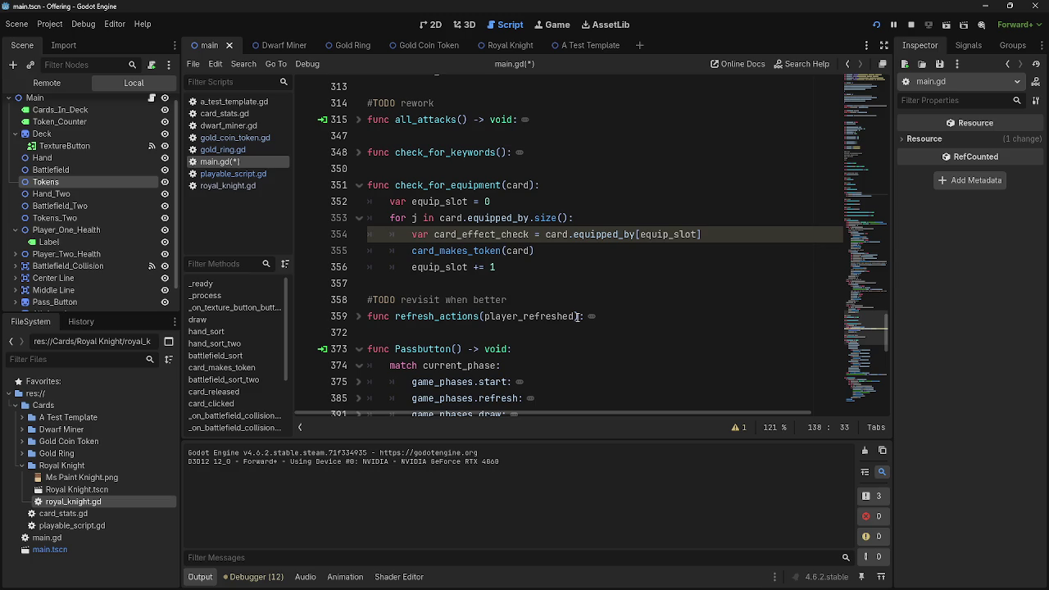
pyautogui.scroll(1, 547, 297)
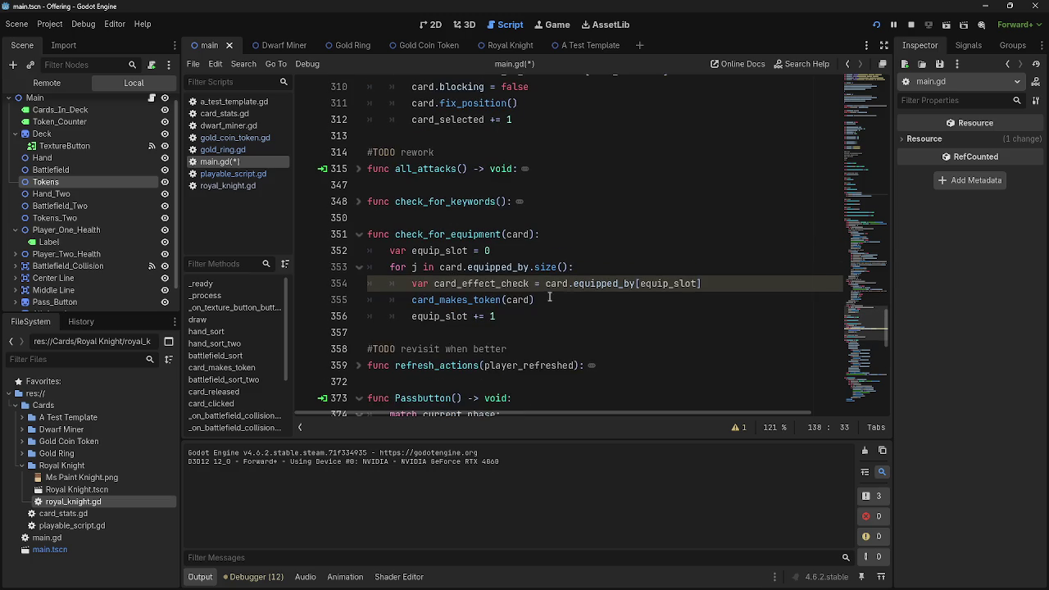
pyautogui.doubleClick(467, 283)
pyautogui.click(484, 283)
pyautogui.doubleClick(496, 283)
pyautogui.click(507, 284)
pyautogui.doubleClick(508, 285)
pyautogui.doubleClick(516, 300)
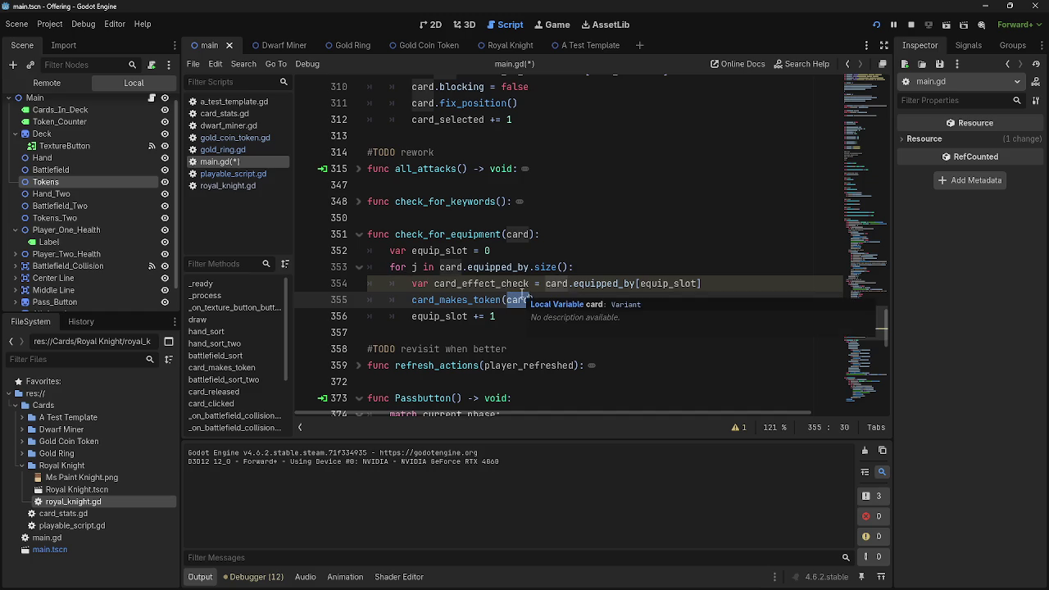
pyautogui.scroll(10, 529, 303)
pyautogui.scroll(10, 541, 322)
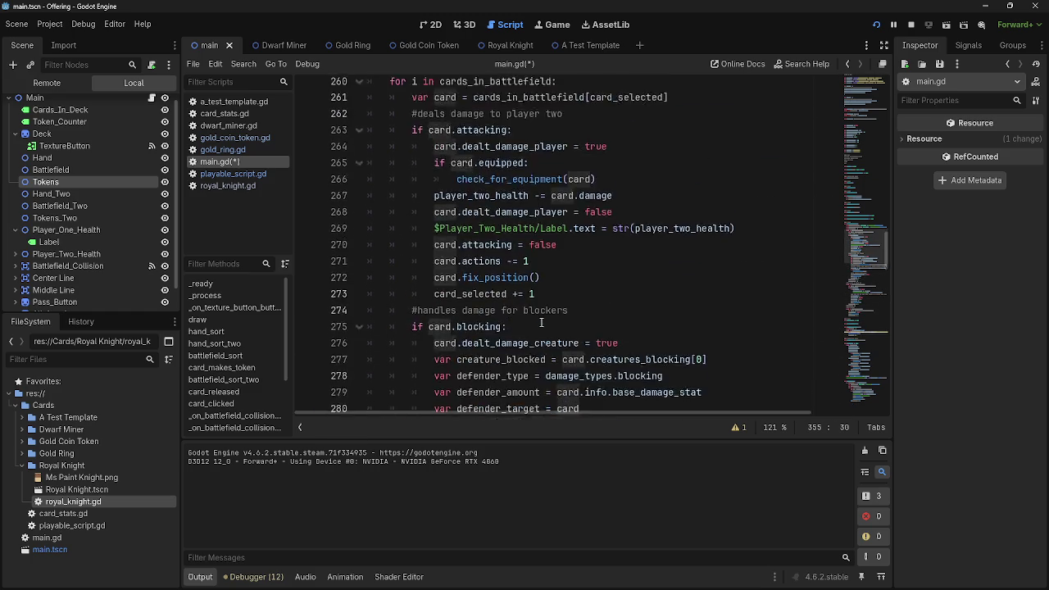
# Select the card argument on line 355 and card in card.equipped_by on line 354.
pyautogui.scroll(-4, 541, 322)
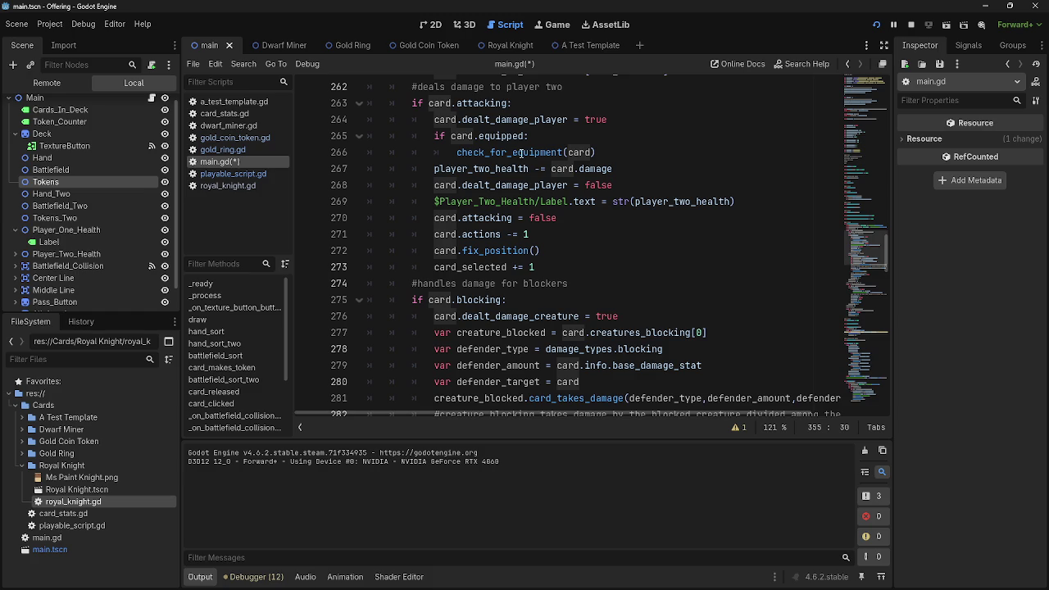
pyautogui.scroll(3, 564, 277)
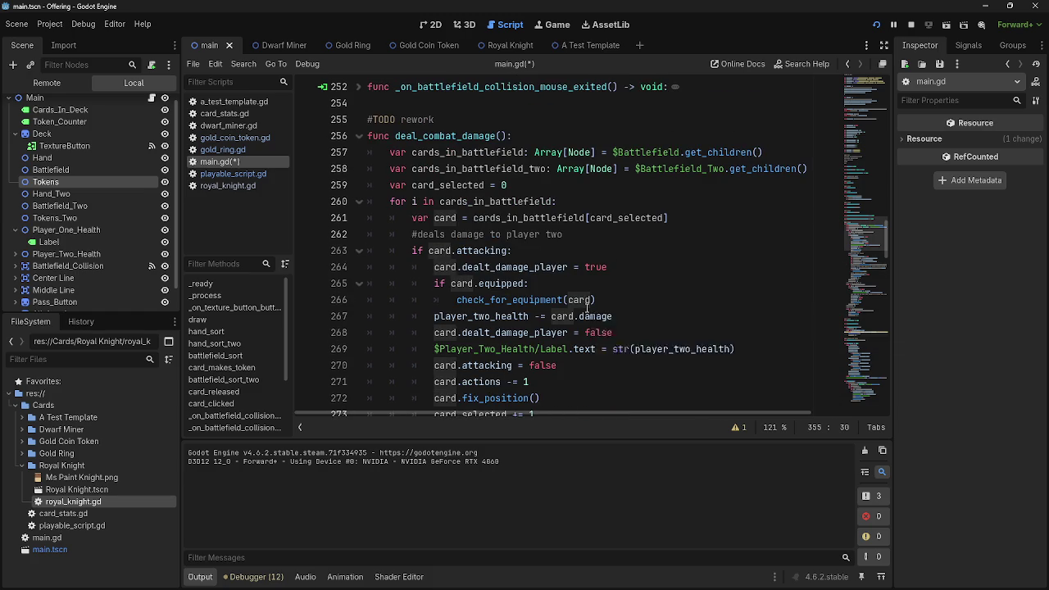
pyautogui.scroll(-15, 585, 310)
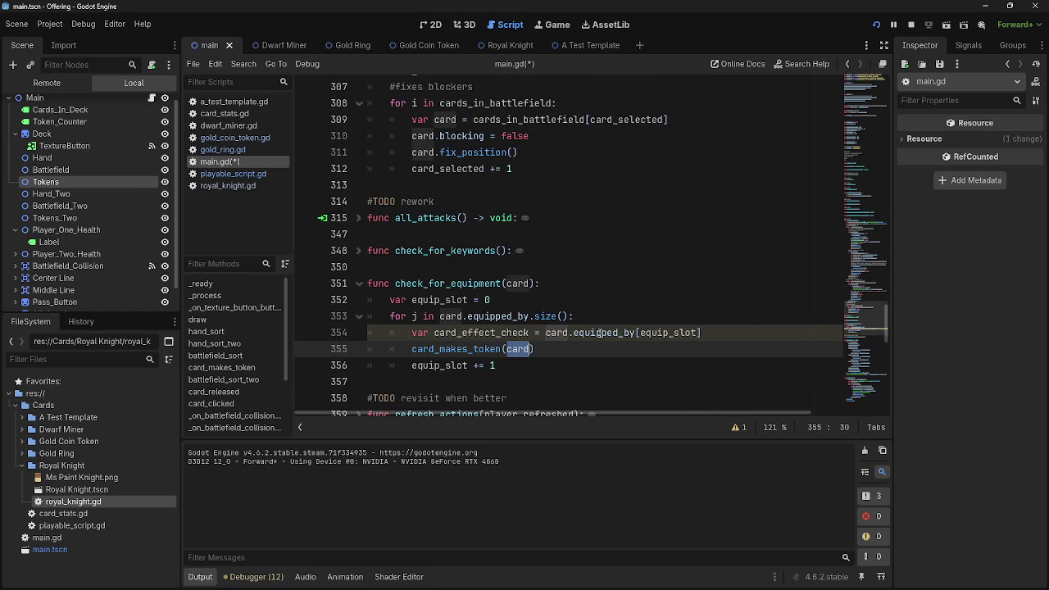
pyautogui.click(744, 331)
pyautogui.doubleClick(521, 349)
pyautogui.doubleClick(559, 333)
# Replace card with card_effect_check in the card_makes_token call by copy and paste.
pyautogui.scroll(1, 578, 347)
pyautogui.scroll(-1, 578, 348)
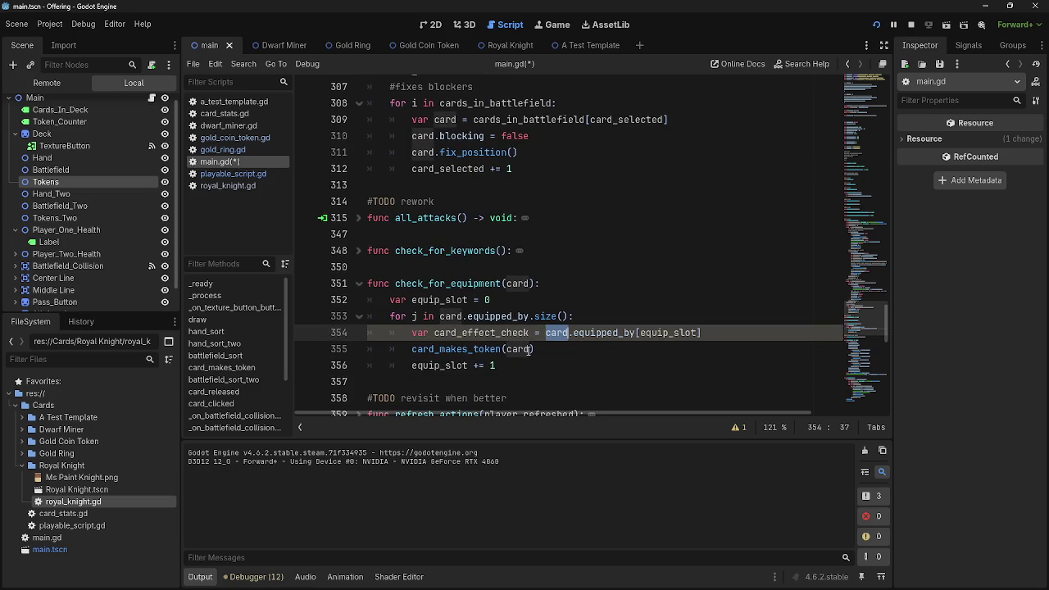
pyautogui.moveTo(526, 350)
pyautogui.scroll(15, 526, 349)
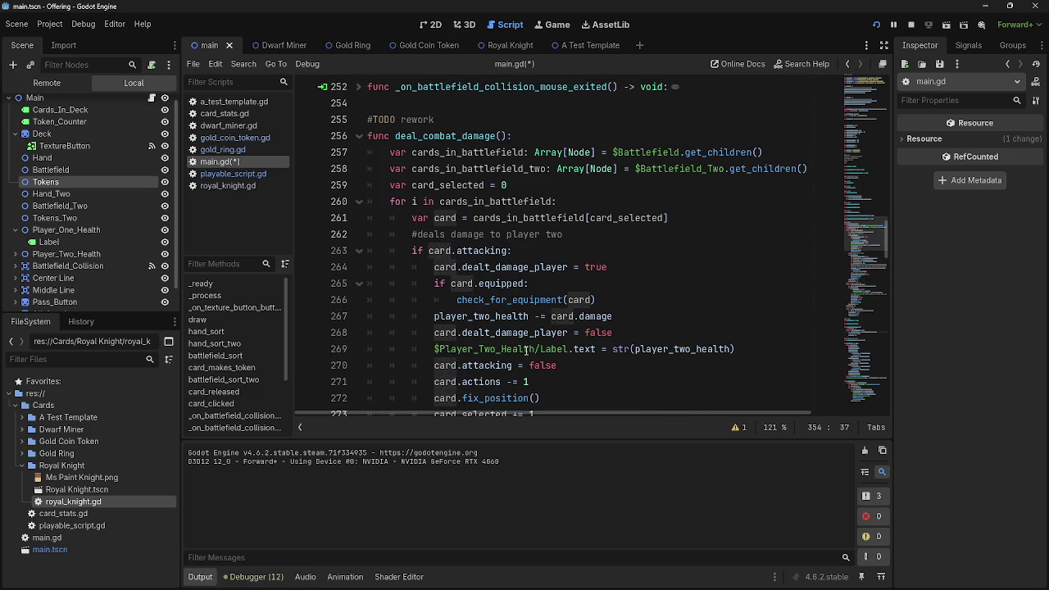
pyautogui.scroll(-3, 526, 350)
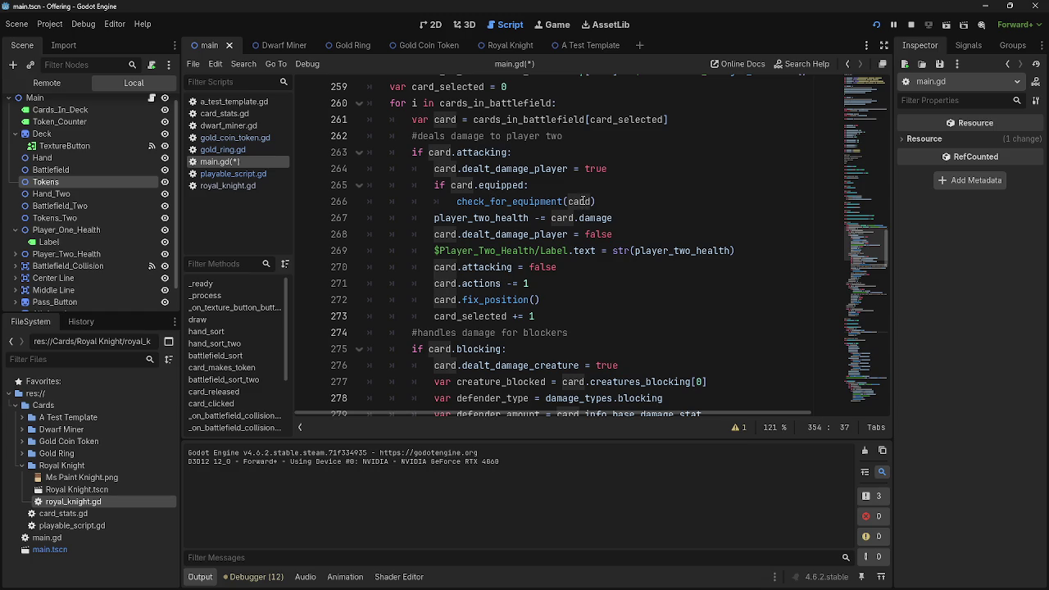
pyautogui.scroll(-9, 578, 202)
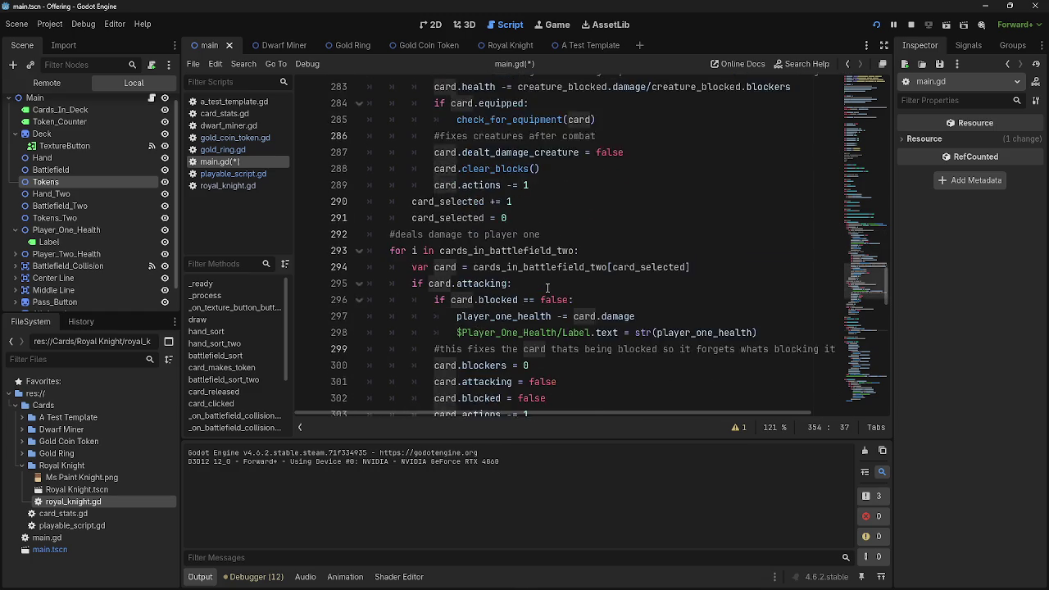
pyautogui.scroll(4, 547, 288)
pyautogui.scroll(7, 547, 287)
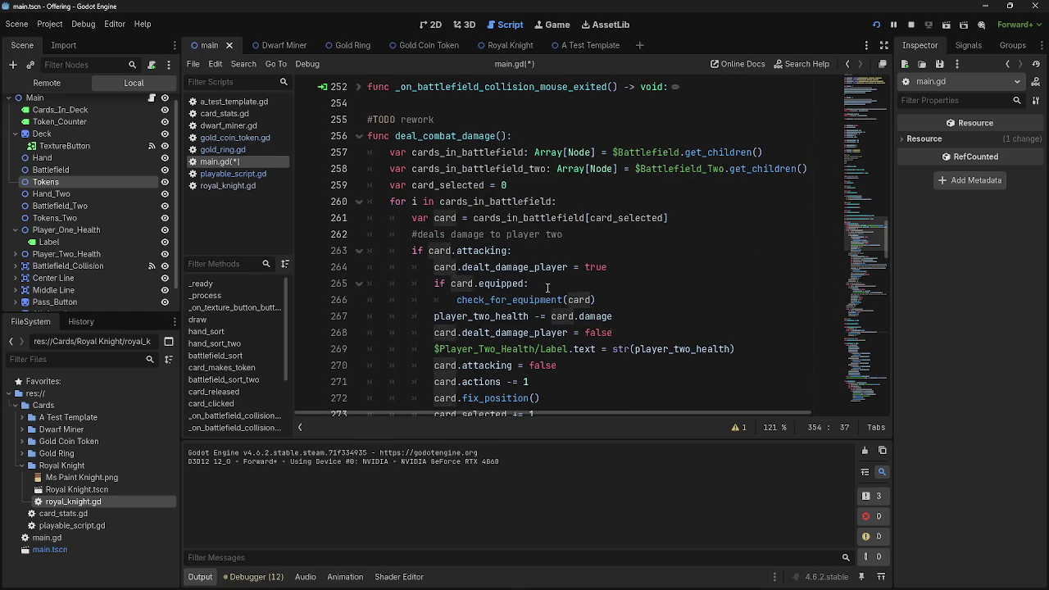
pyautogui.scroll(-19, 547, 287)
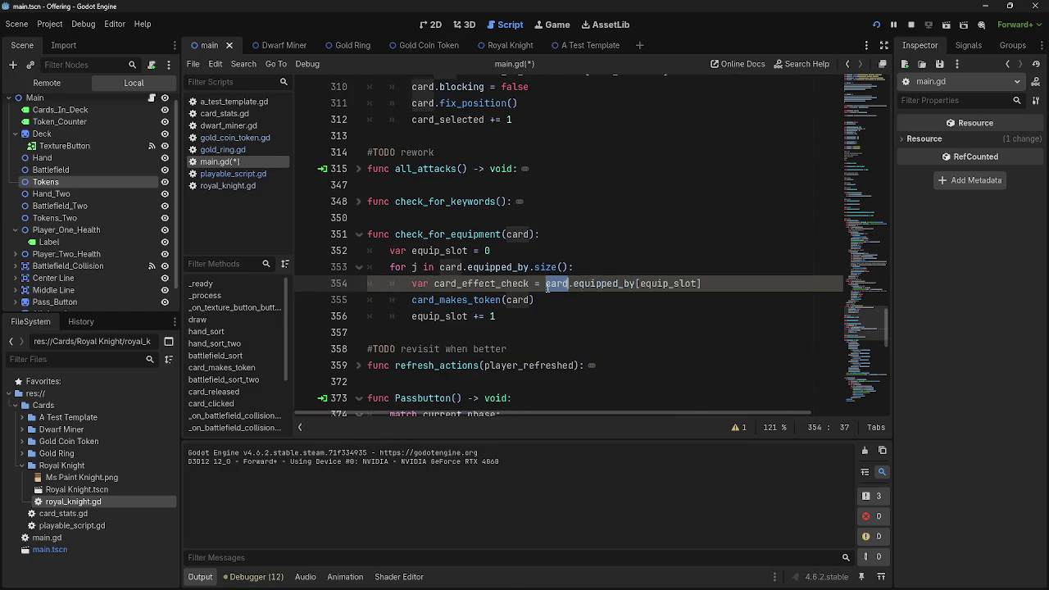
pyautogui.doubleClick(462, 283)
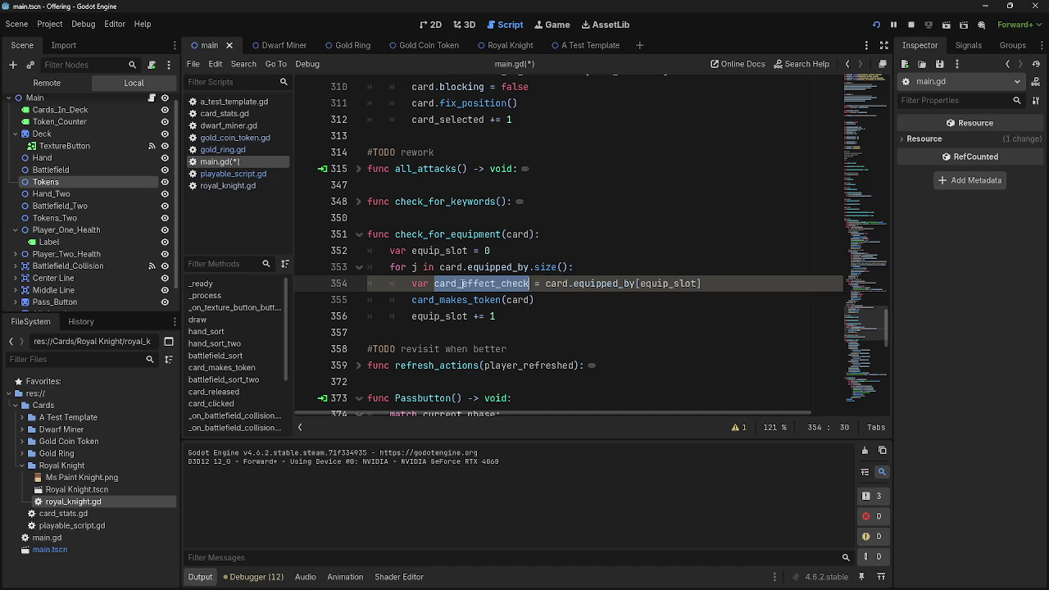
pyautogui.hotkey('ctrl', 'c')
pyautogui.doubleClick(517, 300)
pyautogui.hotkey('ctrl', 'v')
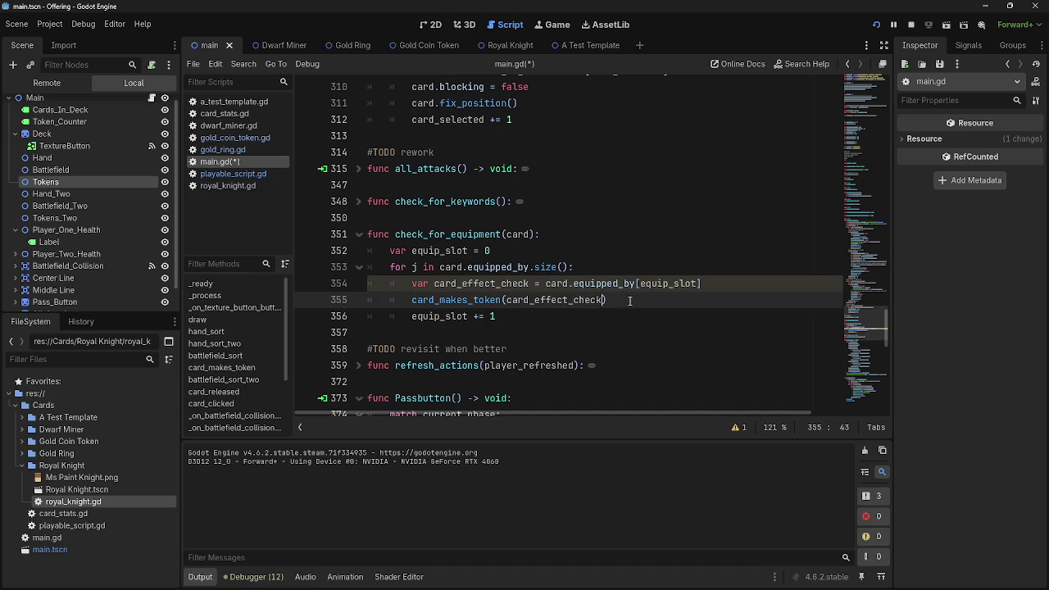
# Fold check_for_equipment and run the project to playtest.
pyautogui.scroll(1, 595, 353)
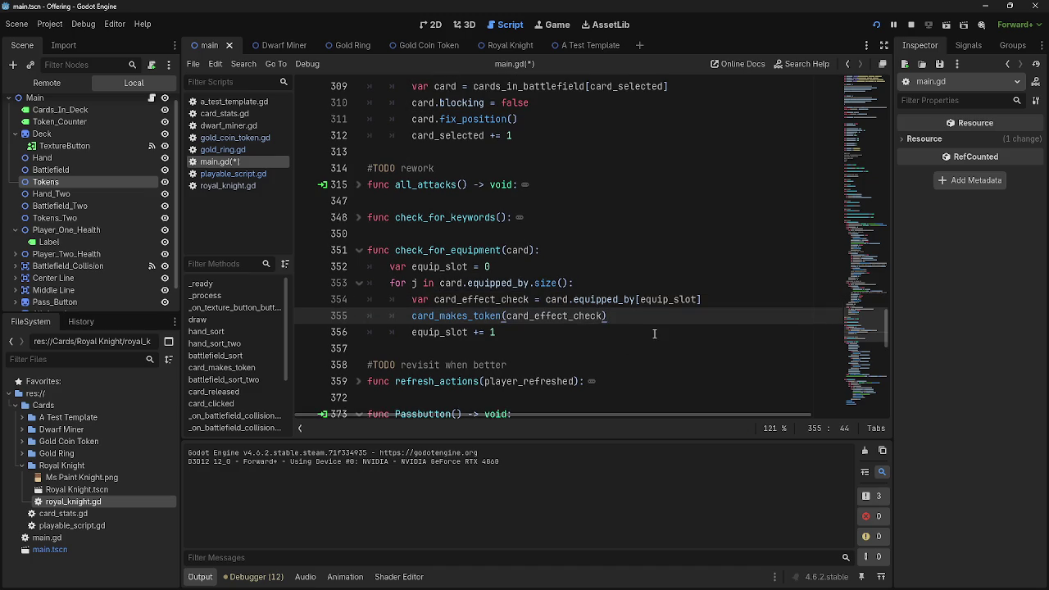
pyautogui.click(359, 250)
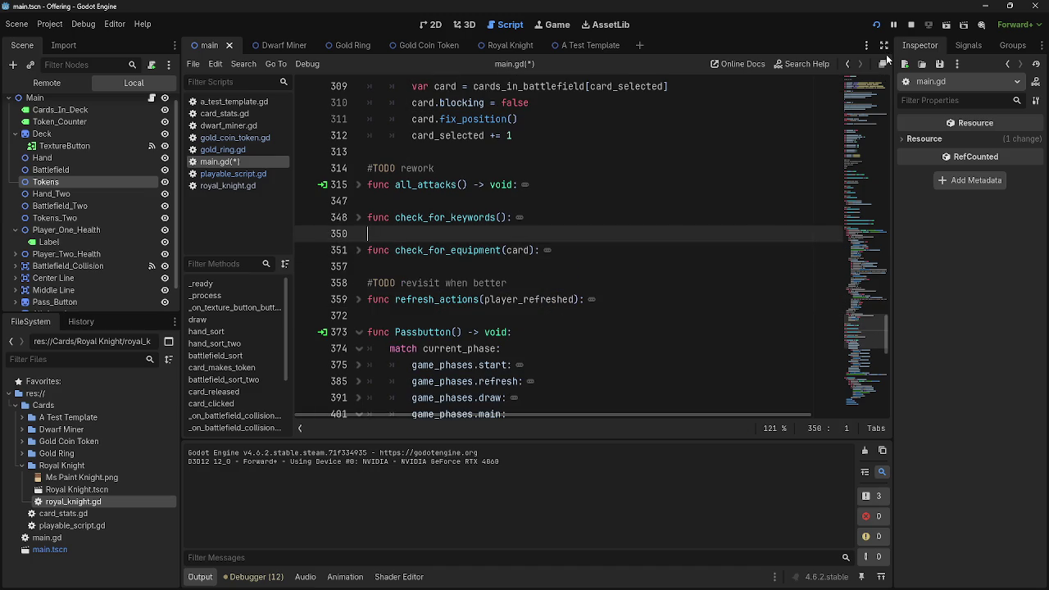
pyautogui.click(876, 24)
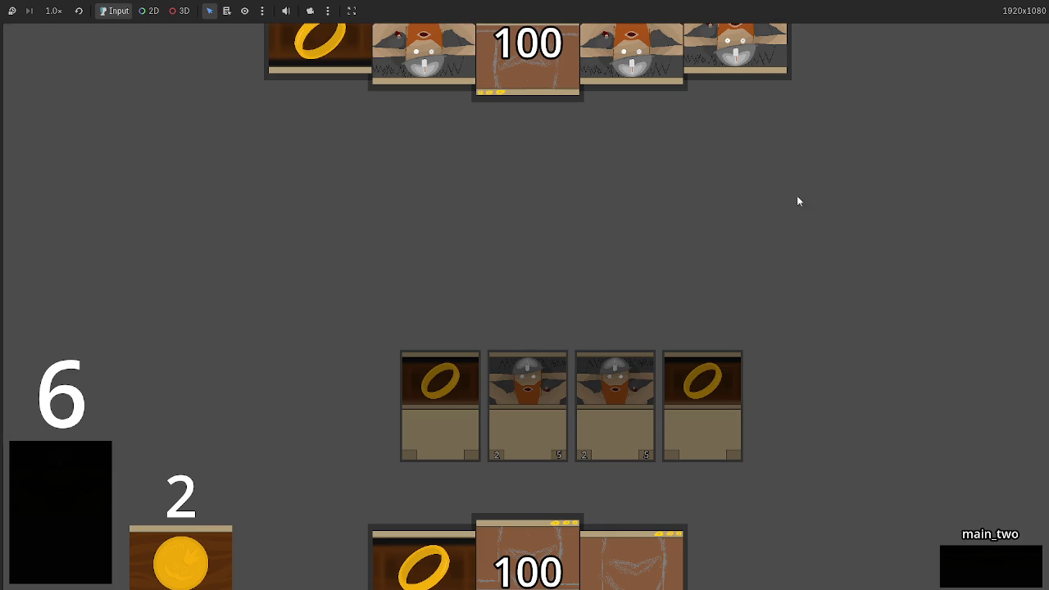
# Advance to the main phase, play two ring cards, then stop the game with F8.
pyautogui.click(1003, 564)
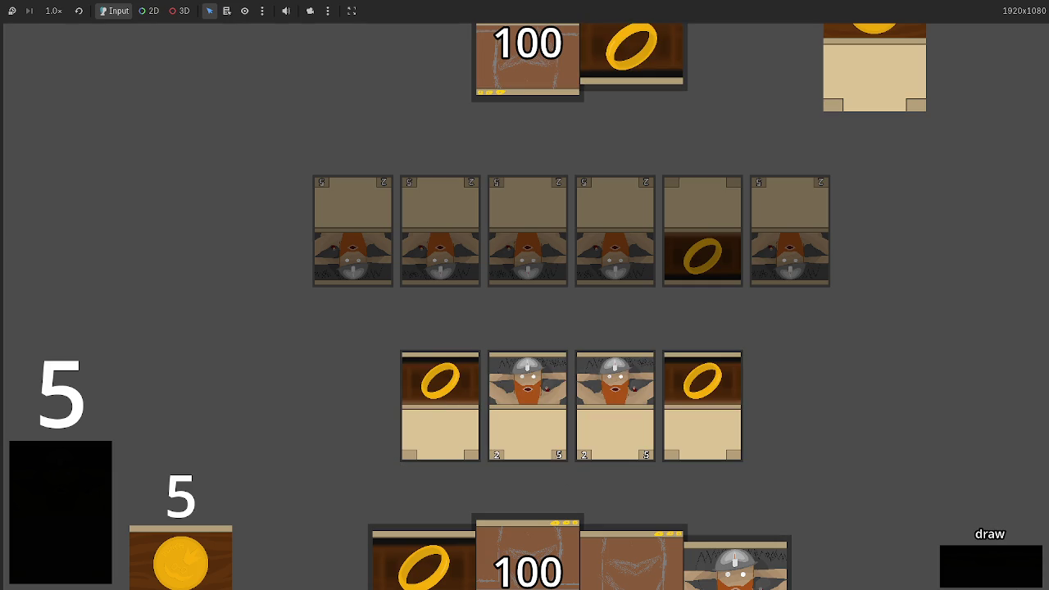
pyautogui.click(1005, 578)
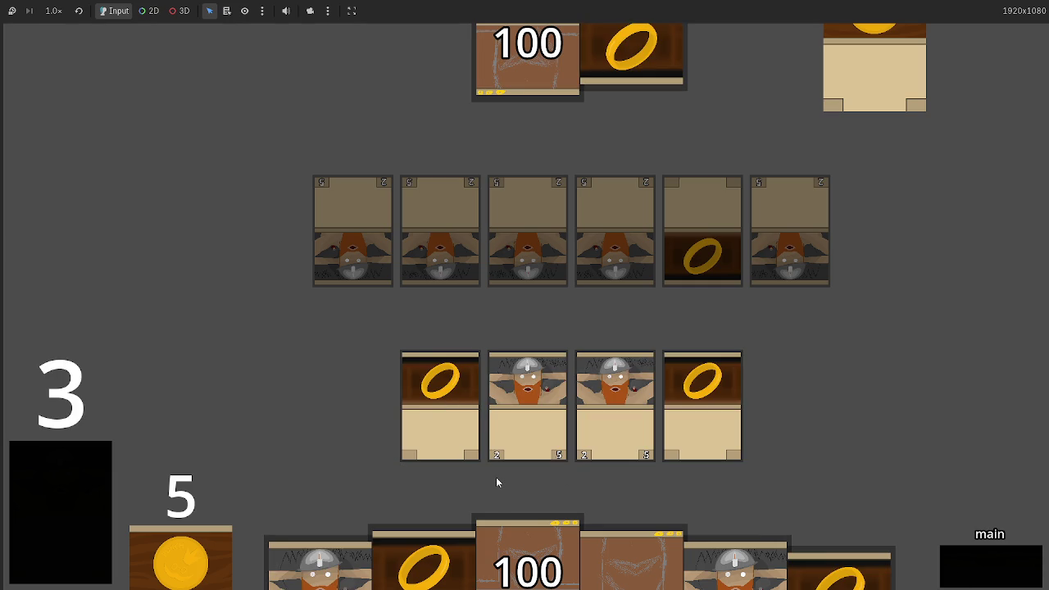
pyautogui.click(462, 392)
pyautogui.click(702, 393)
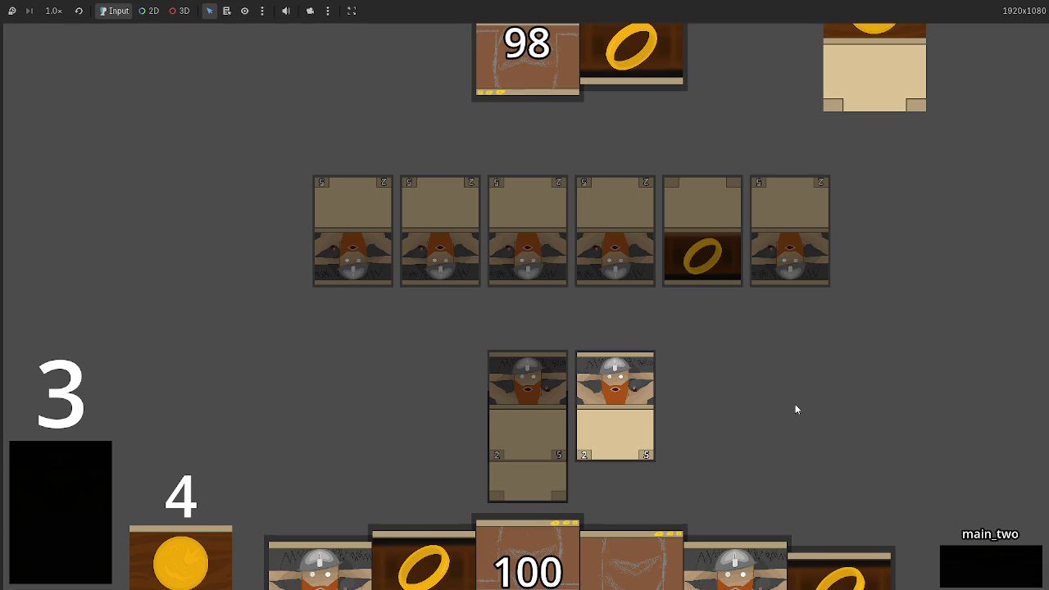
pyautogui.press('F8')
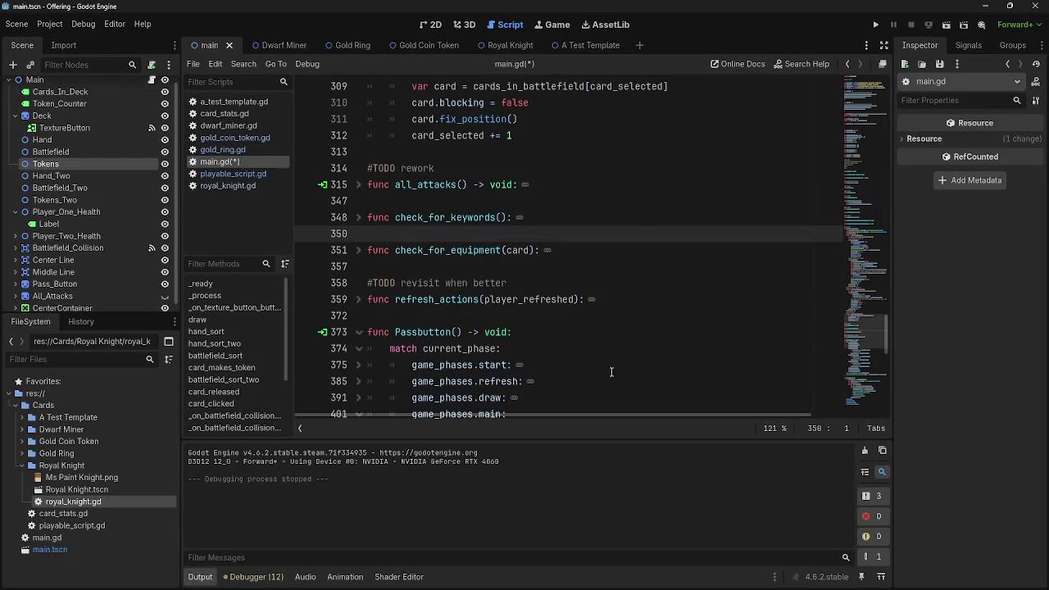
# Rerun the game, play two dwarf cards and a ring, advance to attack, then return to main.gd.
pyautogui.click(875, 25)
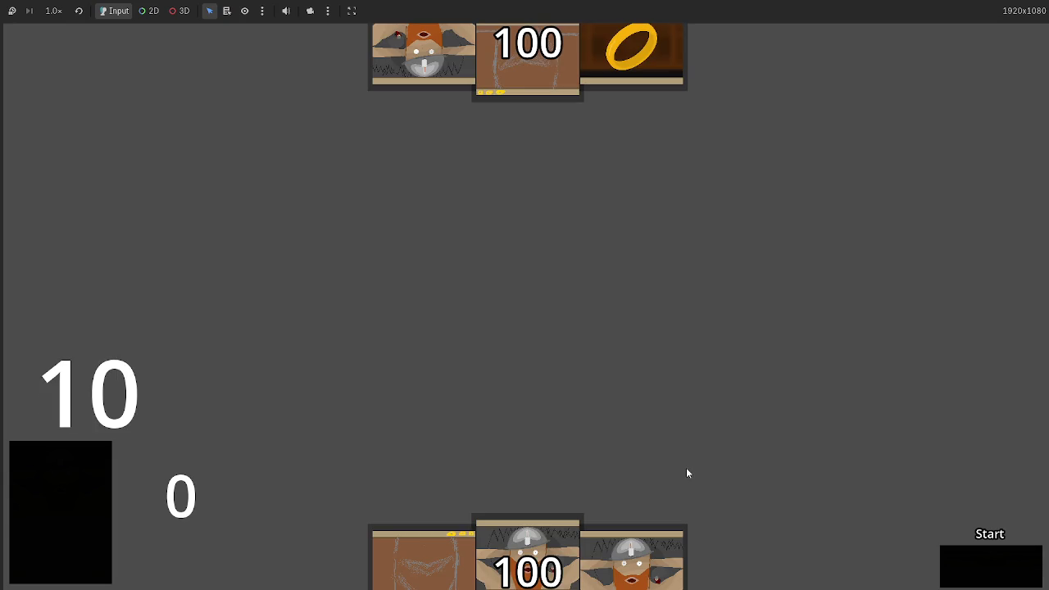
pyautogui.moveTo(560, 532)
pyautogui.mouseDown()
pyautogui.moveTo(557, 344)
pyautogui.moveTo(557, 386)
pyautogui.mouseUp()
pyautogui.moveTo(529, 549)
pyautogui.mouseDown()
pyautogui.moveTo(534, 262)
pyautogui.moveTo(615, 393)
pyautogui.mouseUp()
pyautogui.moveTo(616, 539)
pyautogui.mouseDown()
pyautogui.moveTo(667, 320)
pyautogui.moveTo(785, 369)
pyautogui.mouseUp()
pyautogui.click(1012, 575)
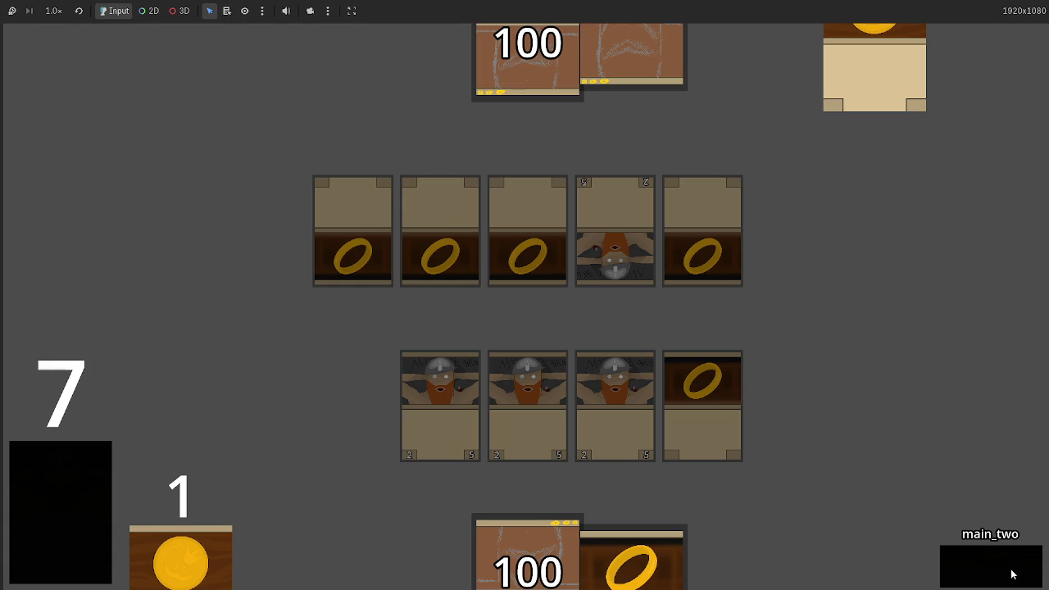
pyautogui.hotkey('alt', 'Tab')
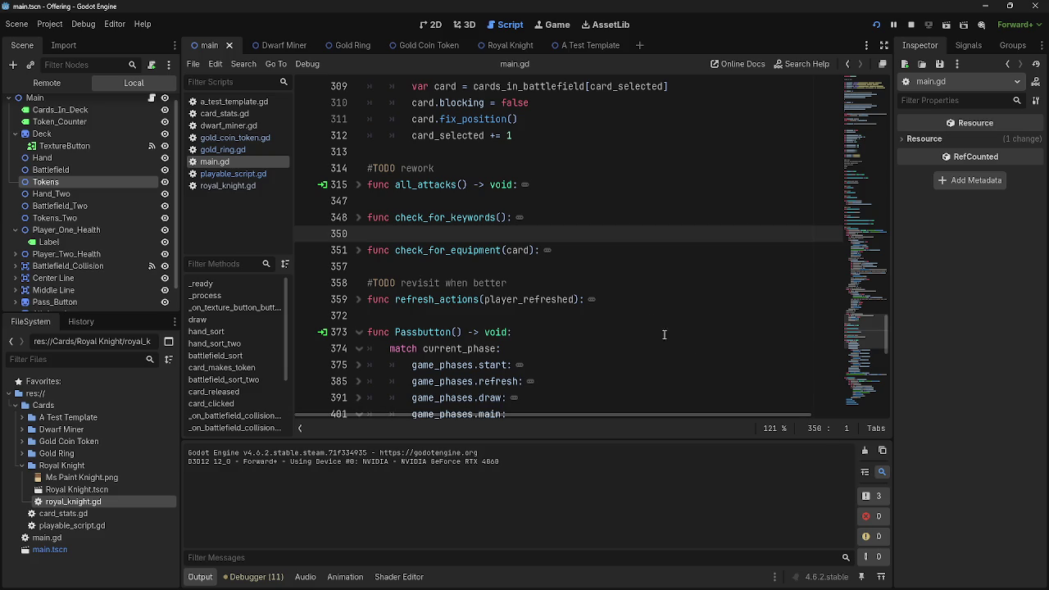
# Find player_one_gold, then add '#TODO add 1 to player gold count regardless of token made' above card_makes_token.
pyautogui.write('player')
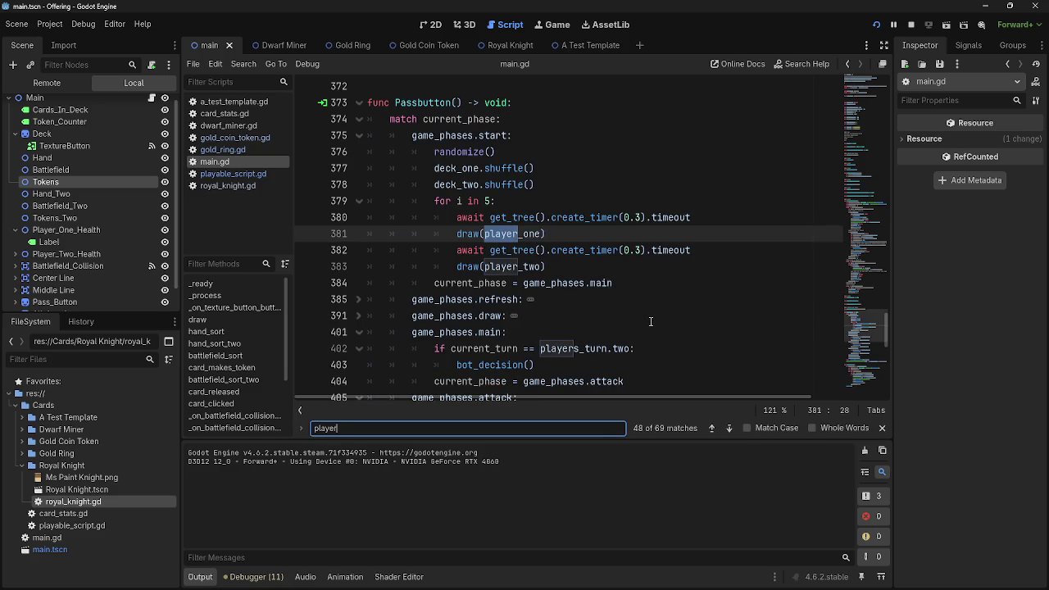
pyautogui.write('_one_gold')
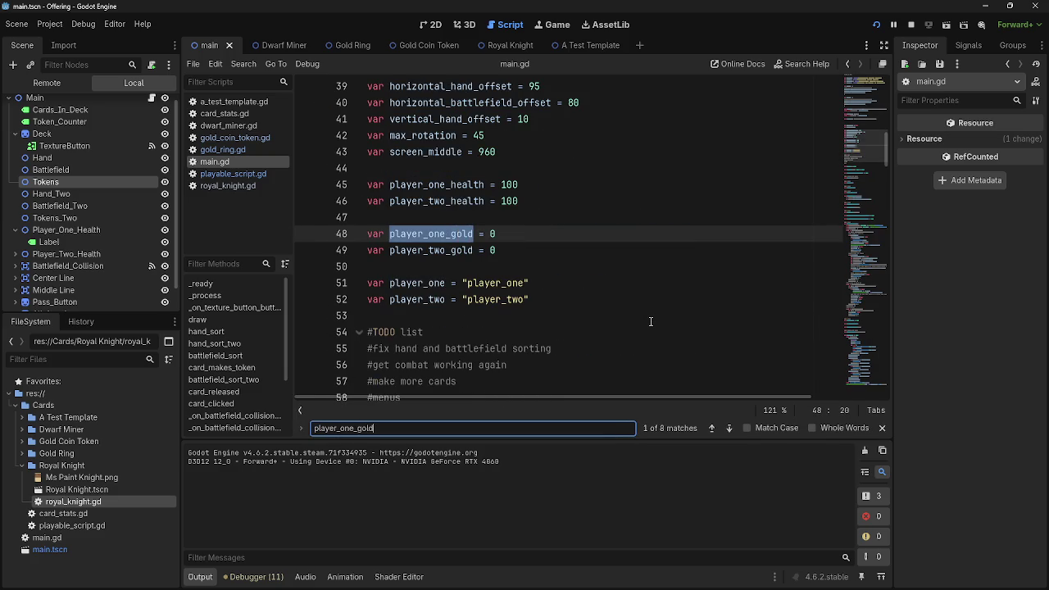
pyautogui.click(732, 430)
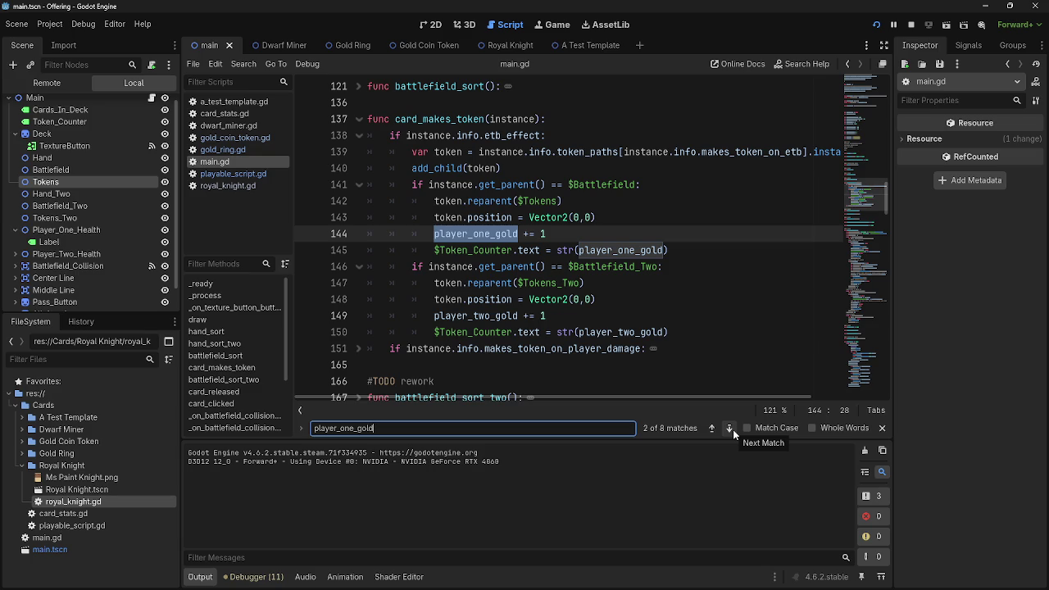
pyautogui.click(611, 104)
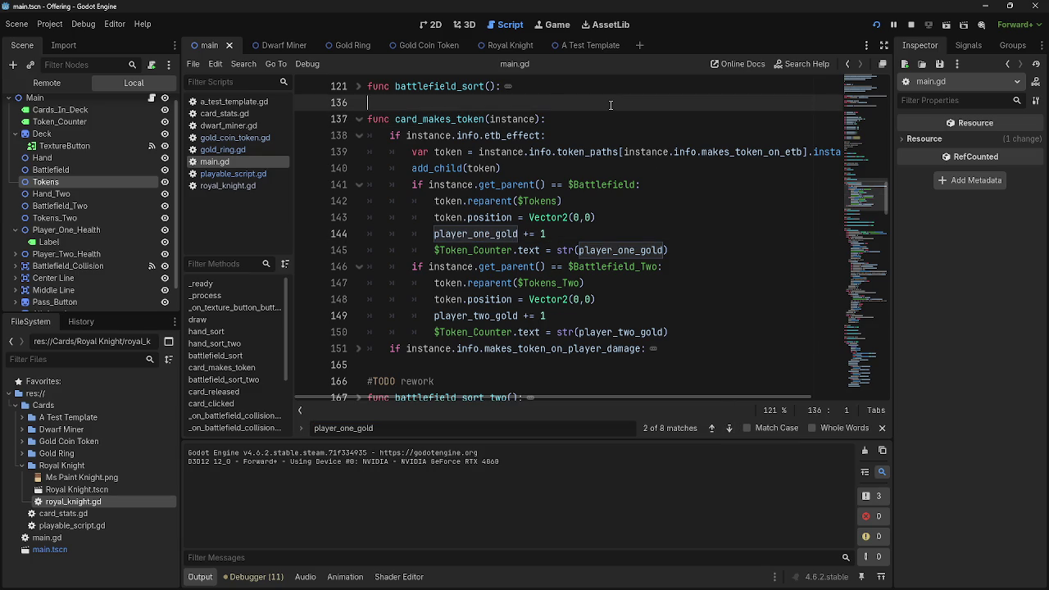
pyautogui.press('Return')
pyautogui.write('#TO')
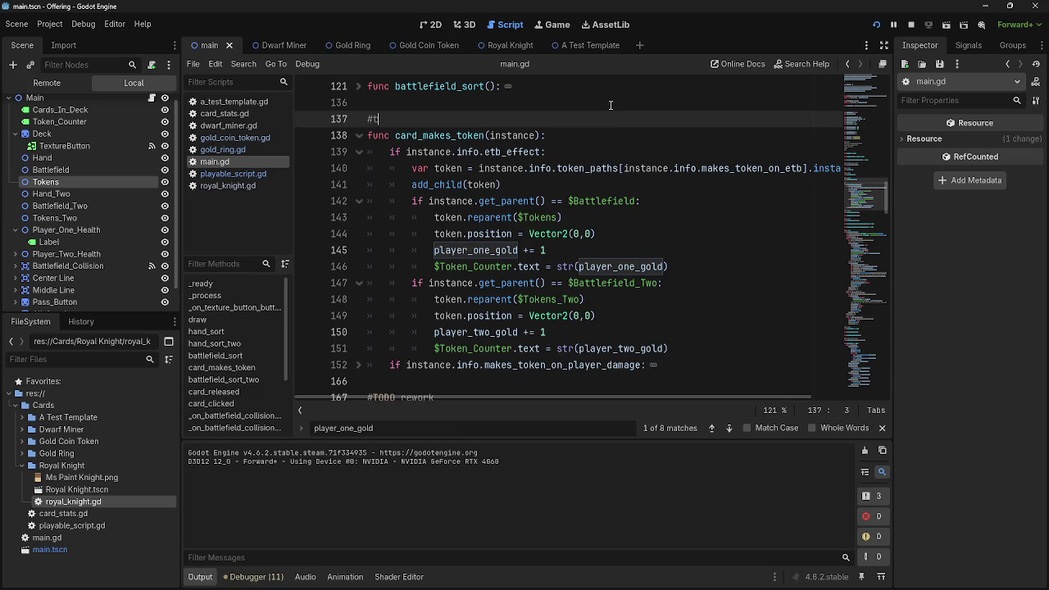
pyautogui.write('DO')
pyautogui.write('add ')
pyautogui.write('c')
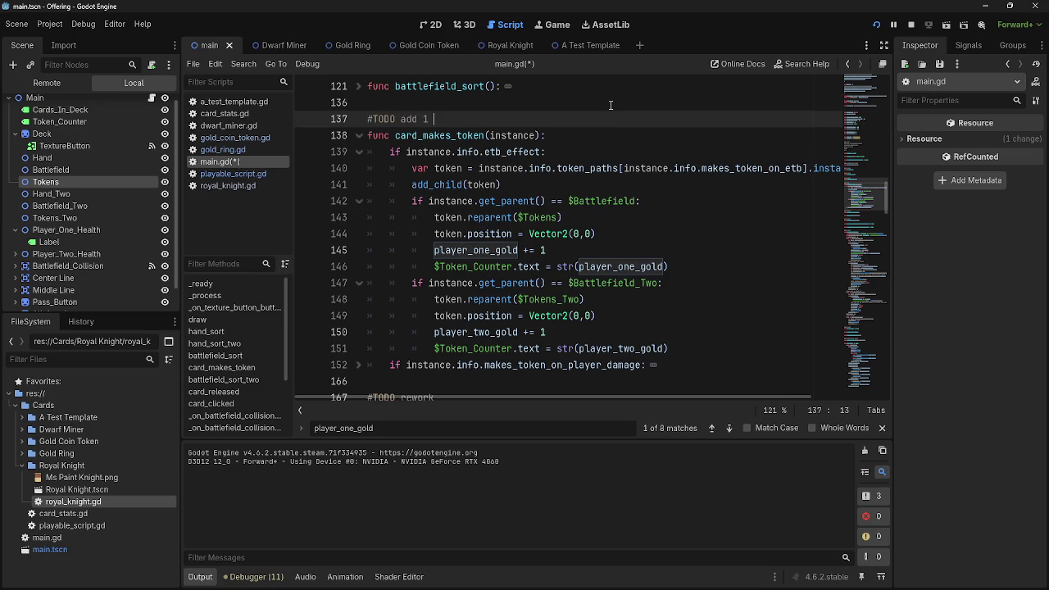
pyautogui.write('to pla')
pyautogui.write('yer gold count regar')
pyautogui.write('dl')
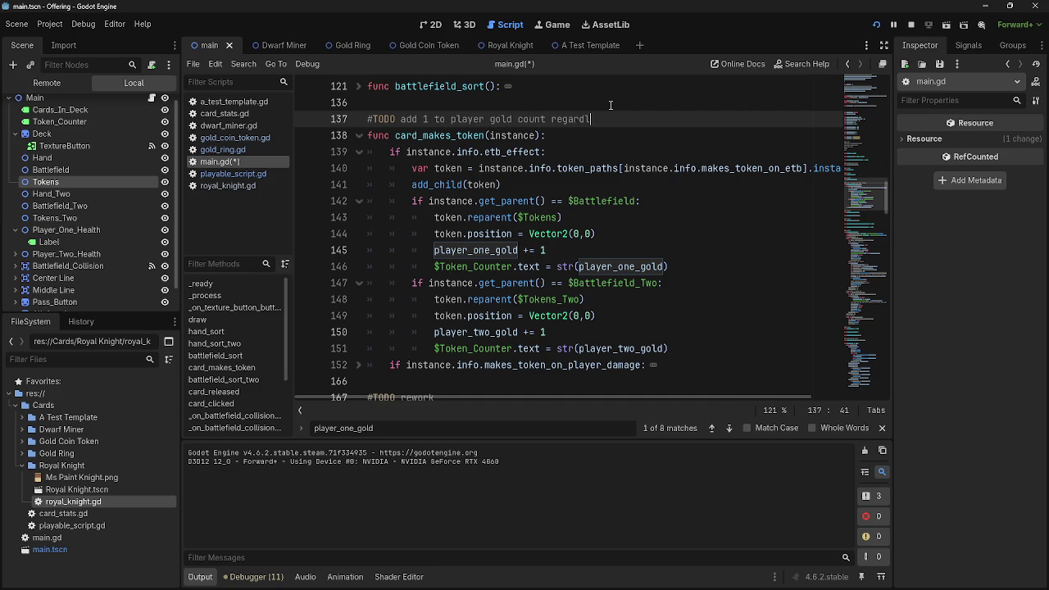
pyautogui.write('ess of token made')
pyautogui.click(359, 135)
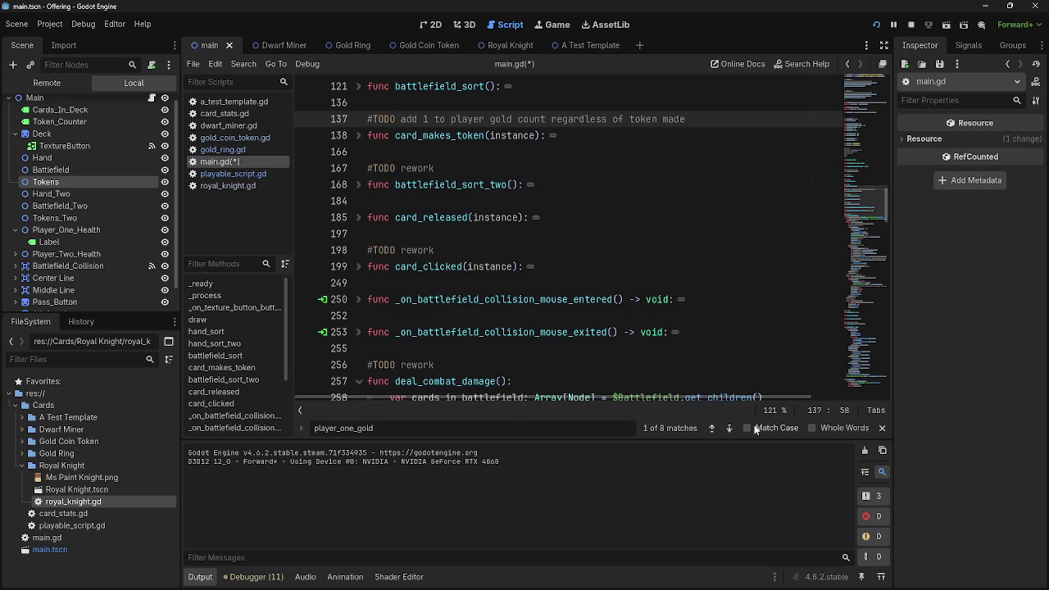
# Cycle through every player_one_gold match in main.gd, including the card_released check.
pyautogui.click(728, 428)
pyautogui.click(729, 428)
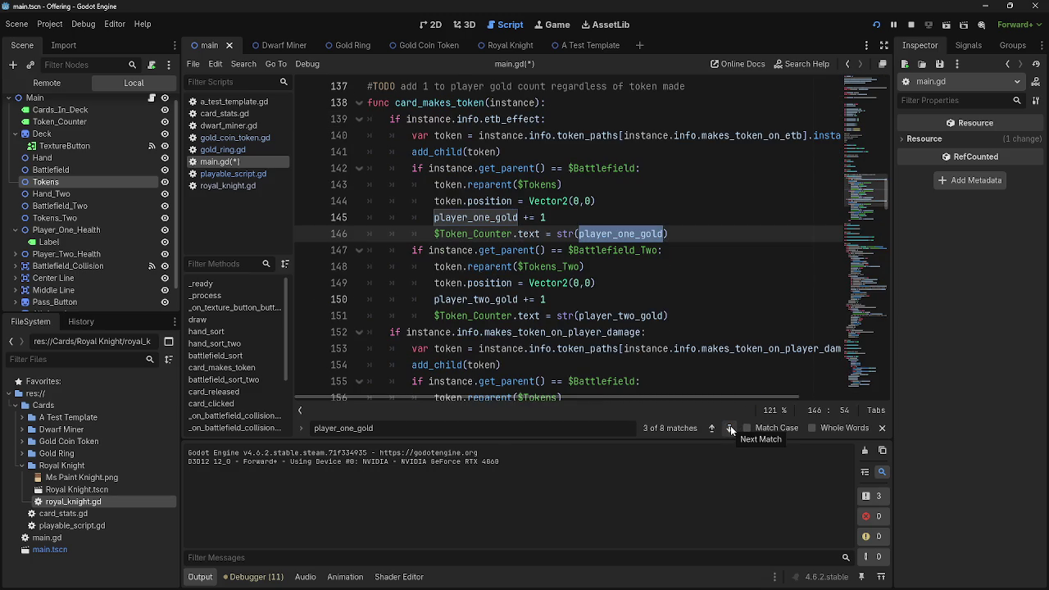
pyautogui.click(730, 428)
pyautogui.click(730, 427)
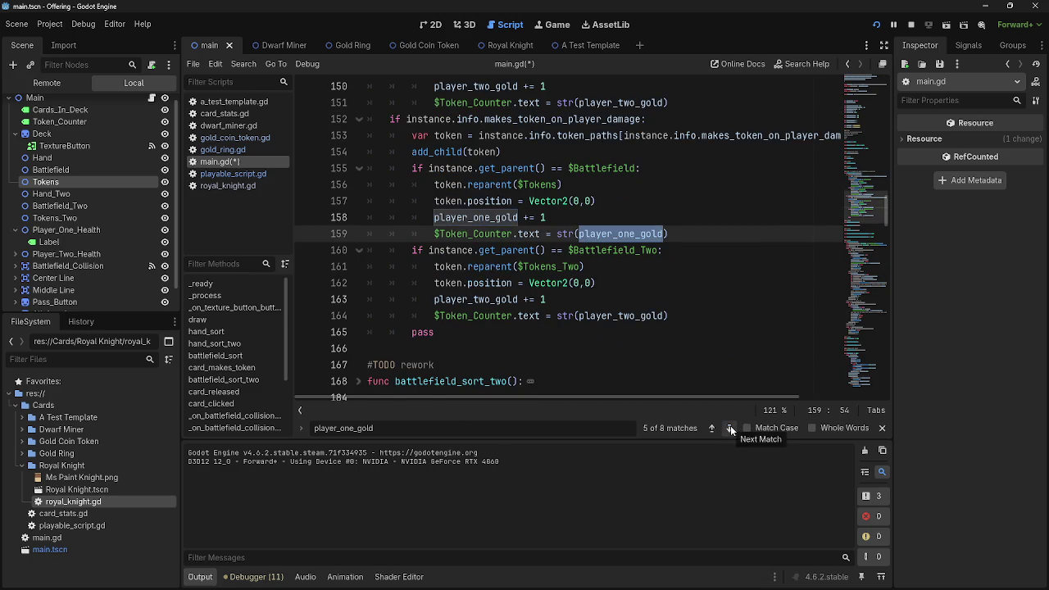
pyautogui.click(730, 428)
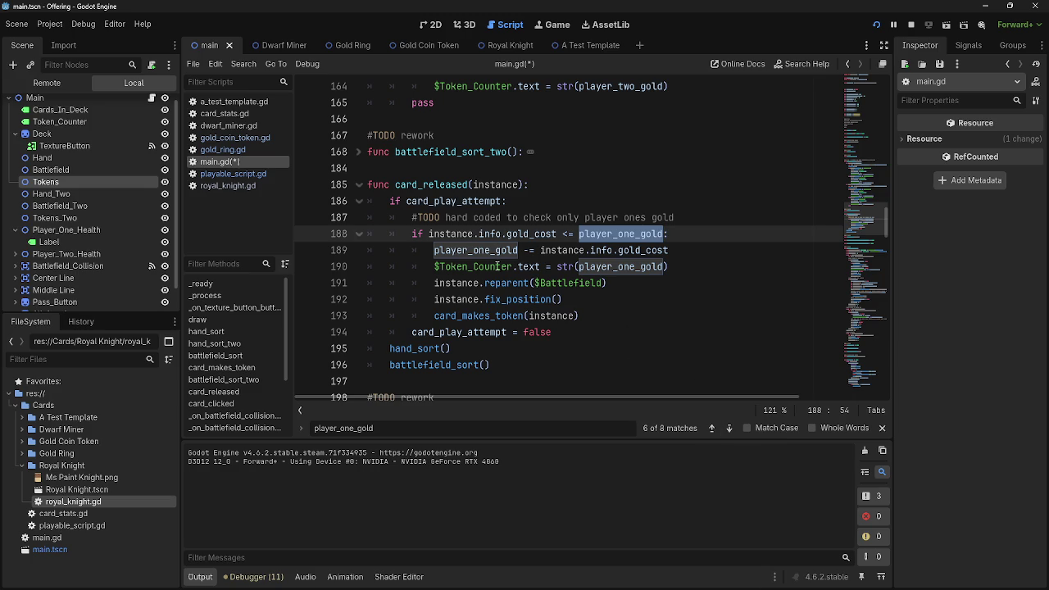
pyautogui.click(730, 427)
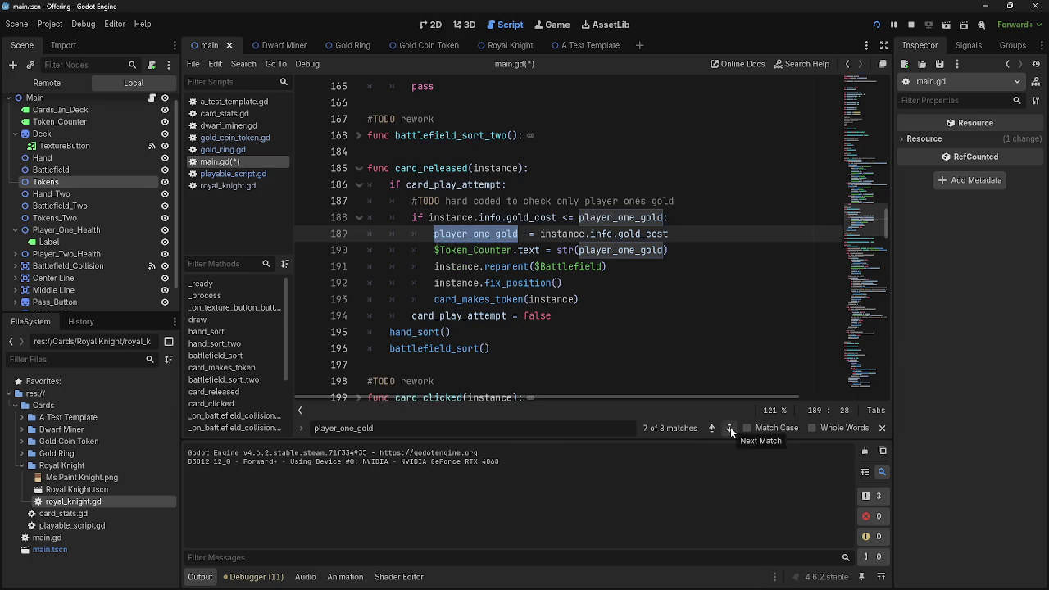
pyautogui.click(730, 427)
pyautogui.click(730, 427)
pyautogui.click(730, 427)
pyautogui.click(730, 427)
pyautogui.click(730, 427)
pyautogui.click(730, 427)
pyautogui.click(730, 426)
pyautogui.click(730, 427)
pyautogui.click(730, 427)
pyautogui.click(711, 427)
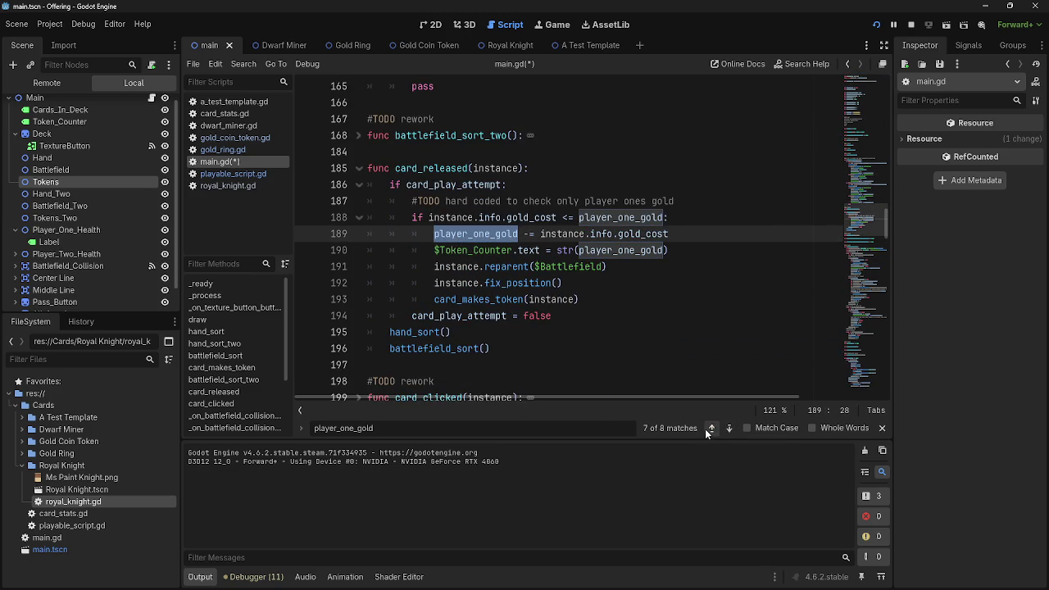
# Select the card_play_attempt block on lines 186–194 to review it.
pyautogui.click(391, 184)
pyautogui.moveTo(391, 185)
pyautogui.mouseDown()
pyautogui.moveTo(565, 284)
pyautogui.moveTo(584, 321)
pyautogui.mouseUp()
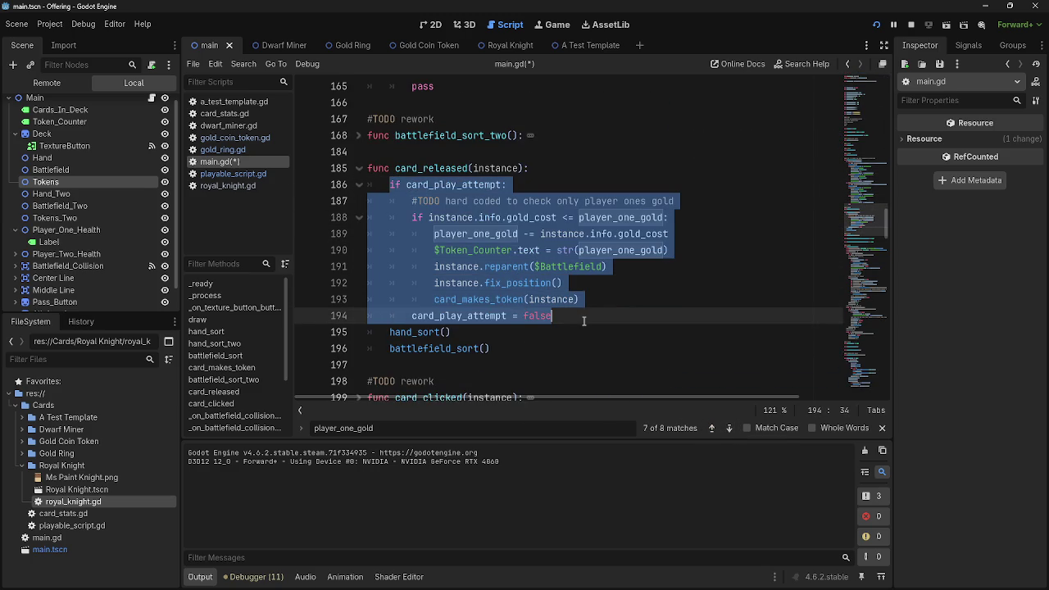
pyautogui.click(584, 321)
pyautogui.hotkey('shift', 'Up')
pyautogui.hotkey('shift', 'Up')
pyautogui.hotkey('shift', 'Up')
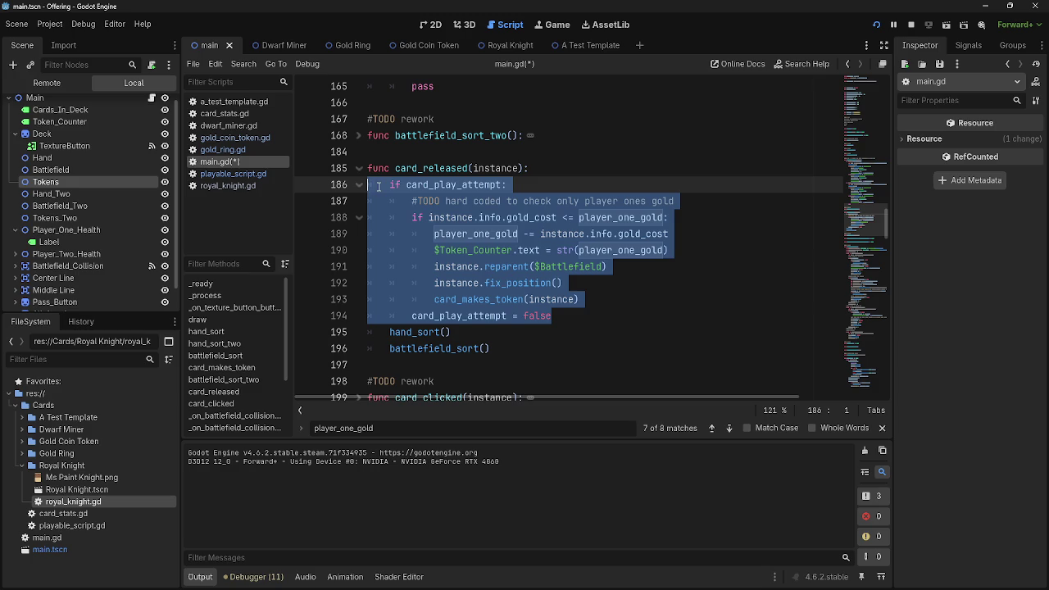
pyautogui.click(588, 323)
pyautogui.hotkey('shift', 'Up')
pyautogui.hotkey('shift', 'Up')
pyautogui.hotkey('shift', 'Up')
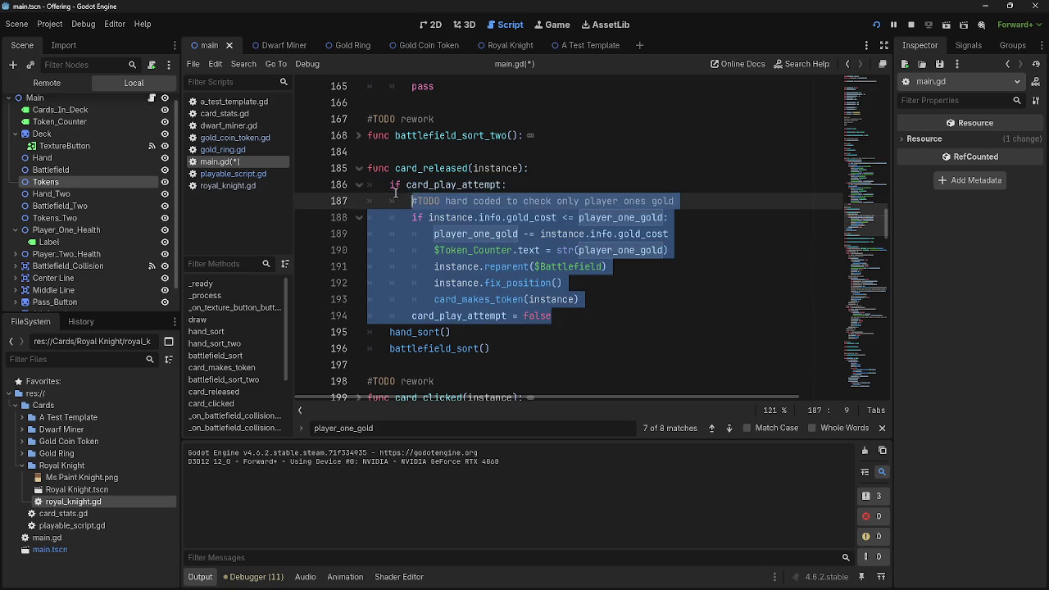
pyautogui.hotkey('shift', 'Home')
pyautogui.click(632, 324)
pyautogui.hotkey('shift', 'Up')
pyautogui.hotkey('shift', 'Up')
pyautogui.hotkey('shift', 'Up')
pyautogui.hotkey('shift', 'Home')
pyautogui.press('Right')
pyautogui.hotkey('shift', 'Up')
pyautogui.hotkey('shift', 'Up')
pyautogui.hotkey('shift', 'Up')
pyautogui.hotkey('shift', 'Home')
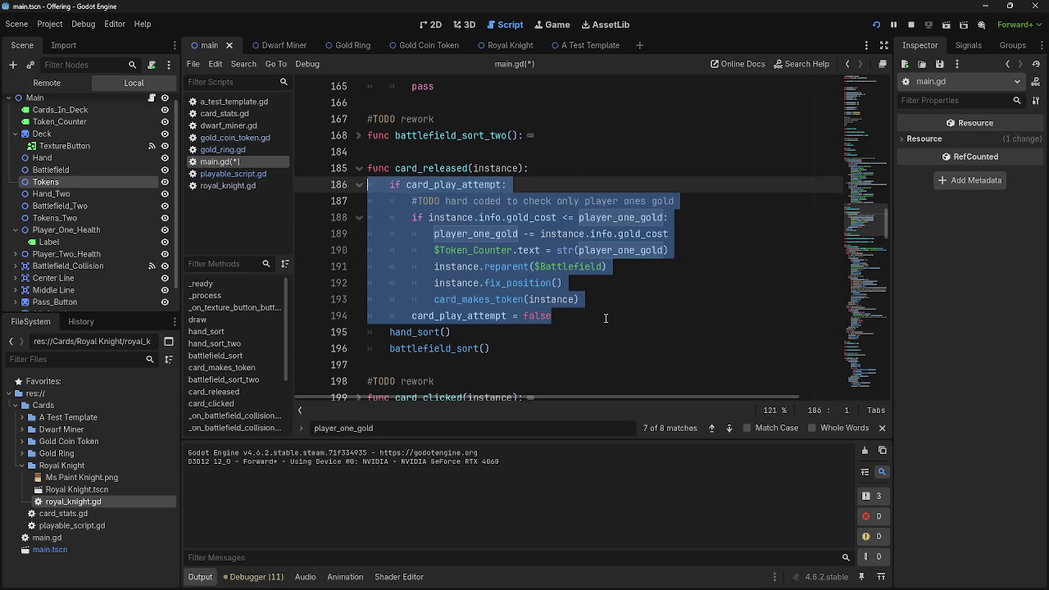
pyautogui.click(605, 318)
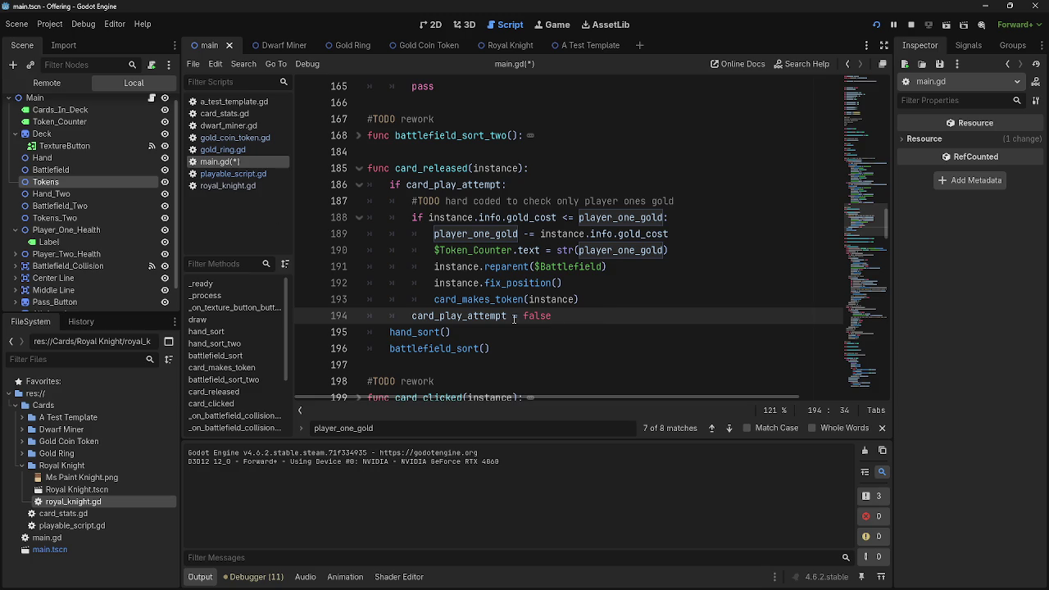
# Browse playable_script.gd, royal_knight.gd, gold_ring.gd and dwarf_miner.gd, ending on card_stats.gd.
pyautogui.click(250, 174)
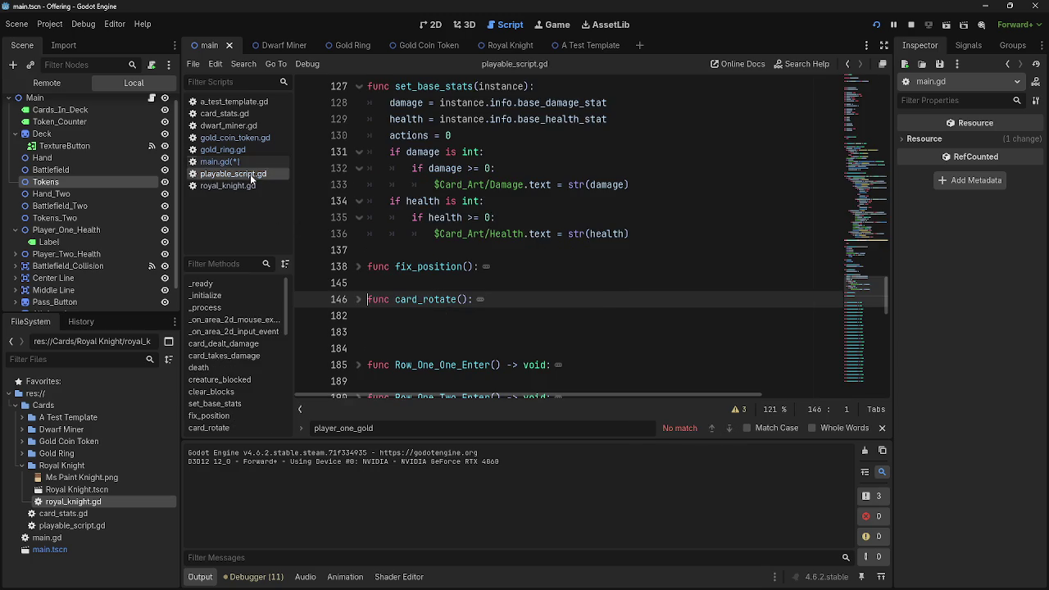
pyautogui.click(237, 186)
pyautogui.click(233, 174)
pyautogui.click(230, 149)
pyautogui.click(227, 127)
pyautogui.click(227, 114)
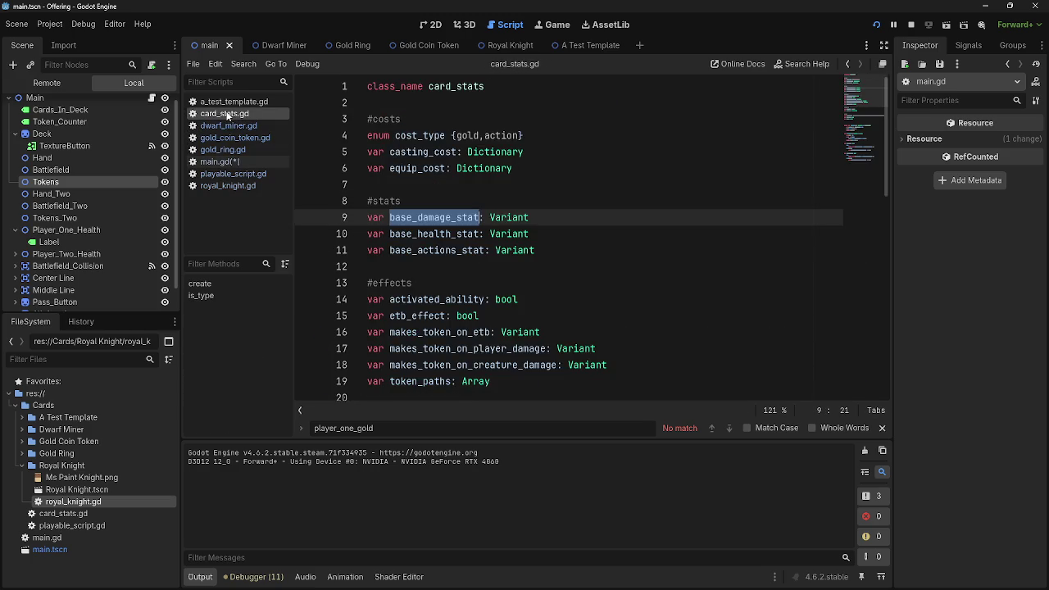